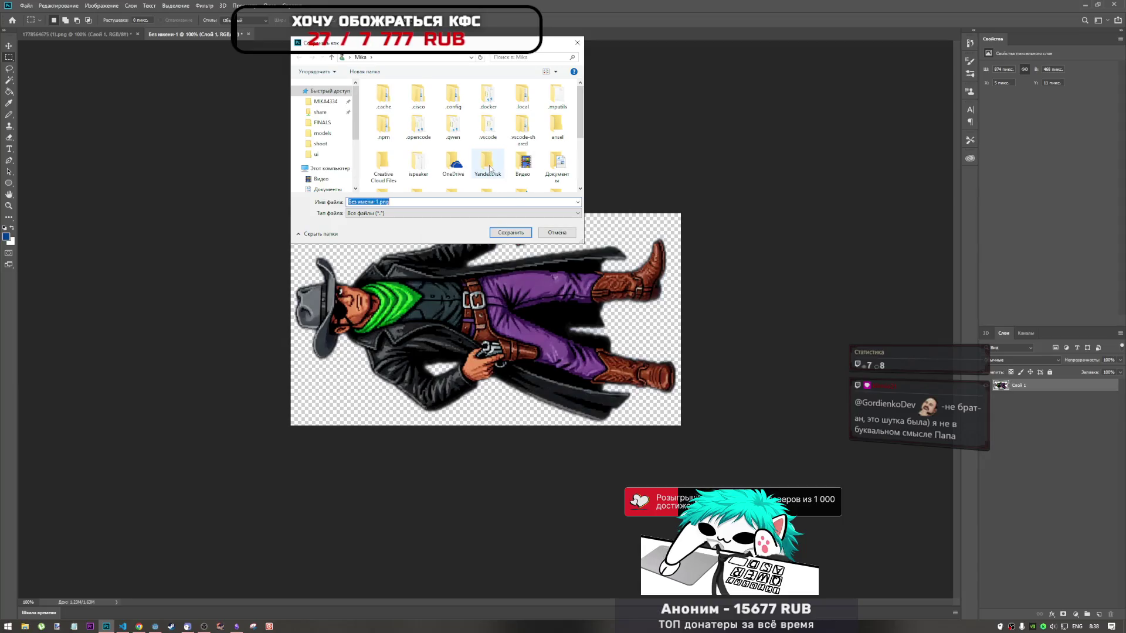
In the Save As dialog, go to Загрузки > print_cowboys > drafts and save the file as enemy_dead.png
{"action": "scroll", "coordinate": [317, 140], "scroll_direction": "down", "scroll_amount": 2}
{"action": "left_click", "coordinate": [325, 162]}
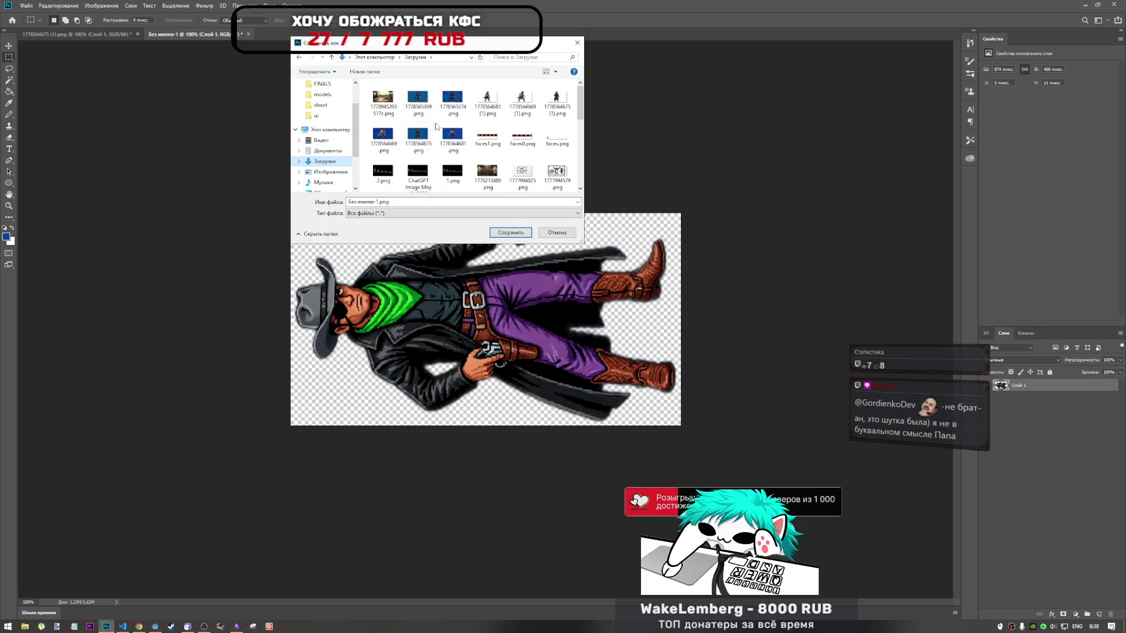
{"action": "scroll", "coordinate": [427, 141], "scroll_direction": "down", "scroll_amount": 10}
{"action": "double_click", "coordinate": [452, 157]}
{"action": "double_click", "coordinate": [451, 116]}
{"action": "scroll", "coordinate": [461, 168], "scroll_direction": "down", "scroll_amount": 3}
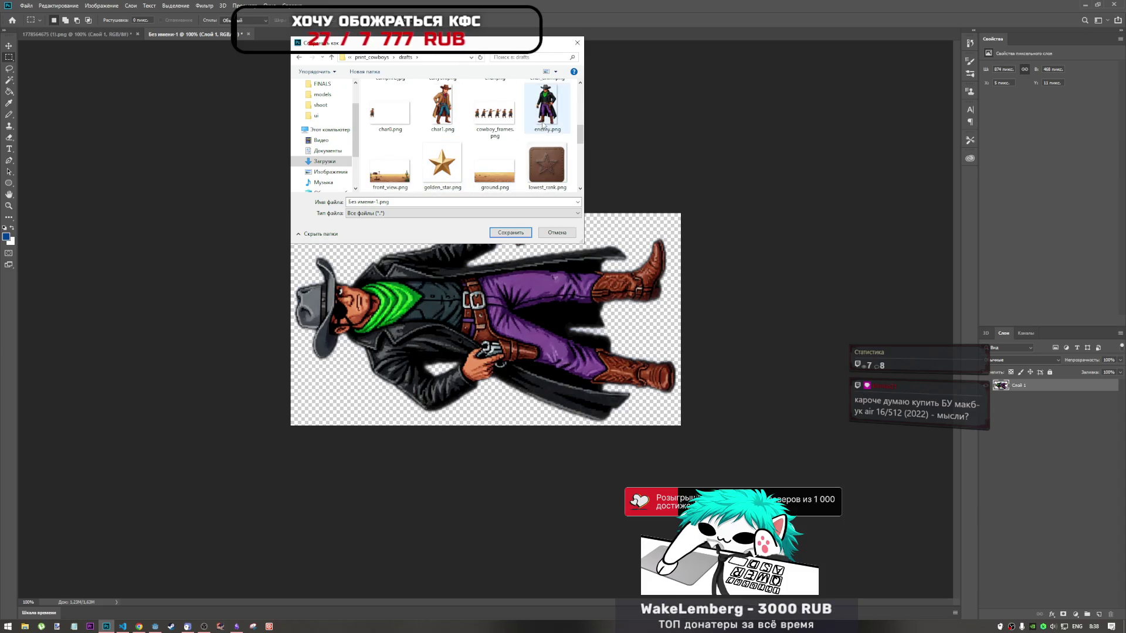
{"action": "left_click", "coordinate": [382, 202]}
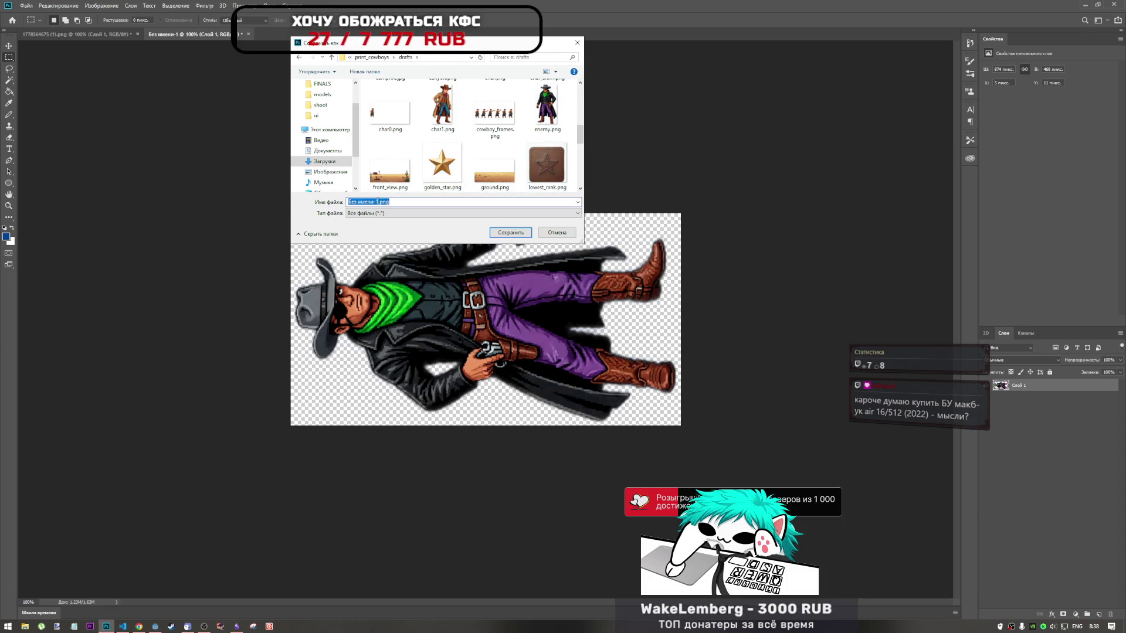
{"action": "type", "text": "enemy_"}
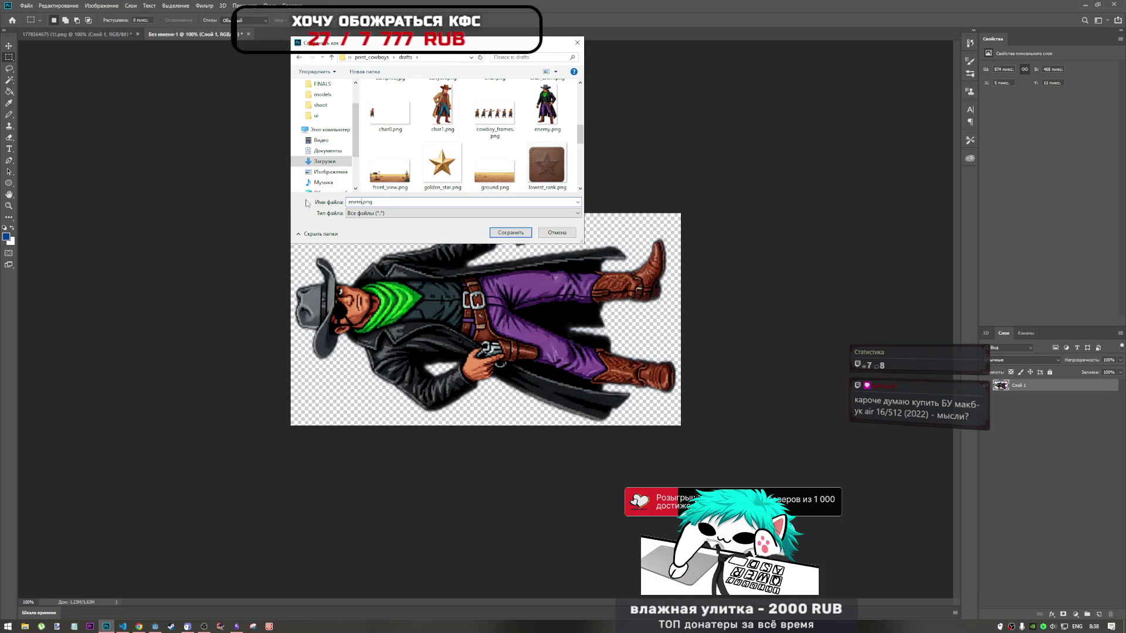
{"action": "type", "text": "dead"}
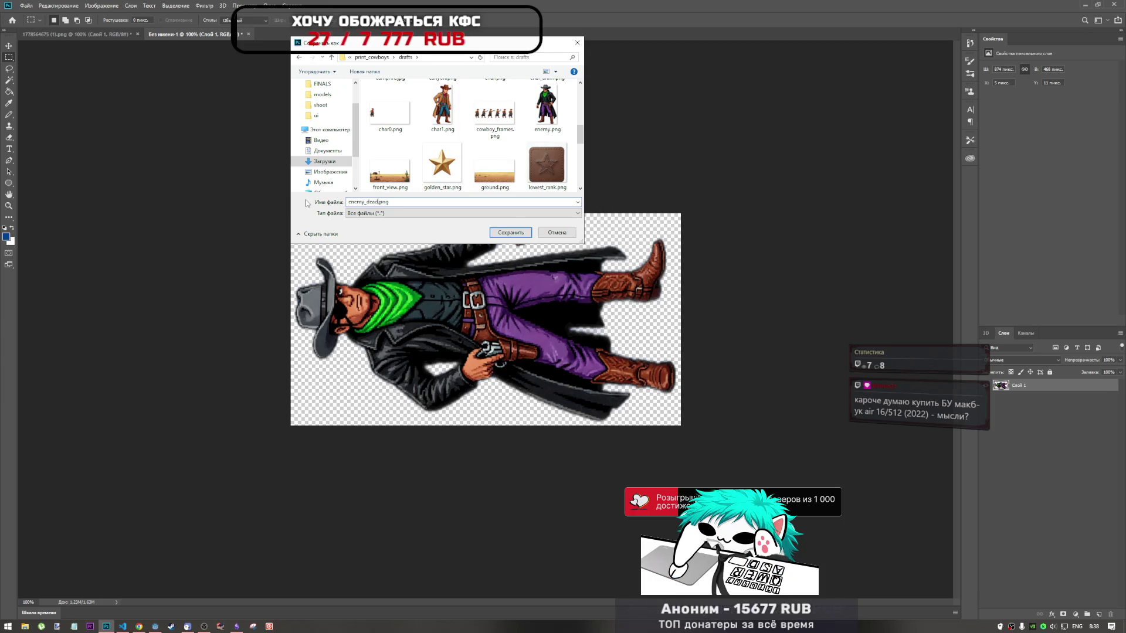
{"action": "left_click", "coordinate": [490, 237]}
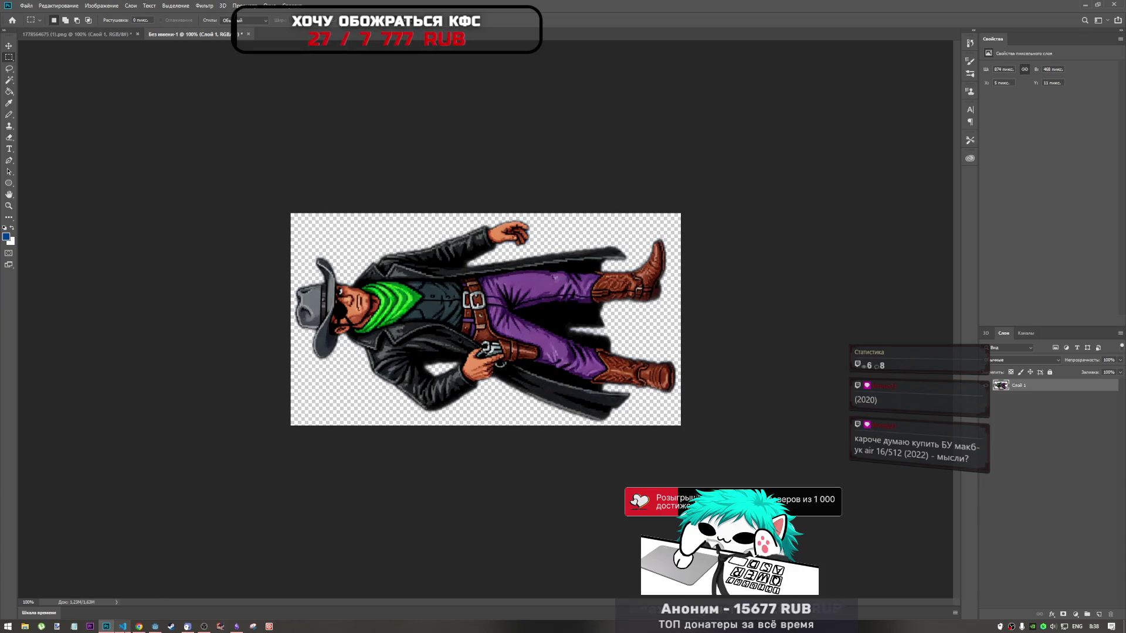
Return to the Godot editor and check the idle and dead animations' frames
{"action": "left_click", "coordinate": [123, 626]}
{"action": "left_click", "coordinate": [107, 627]}
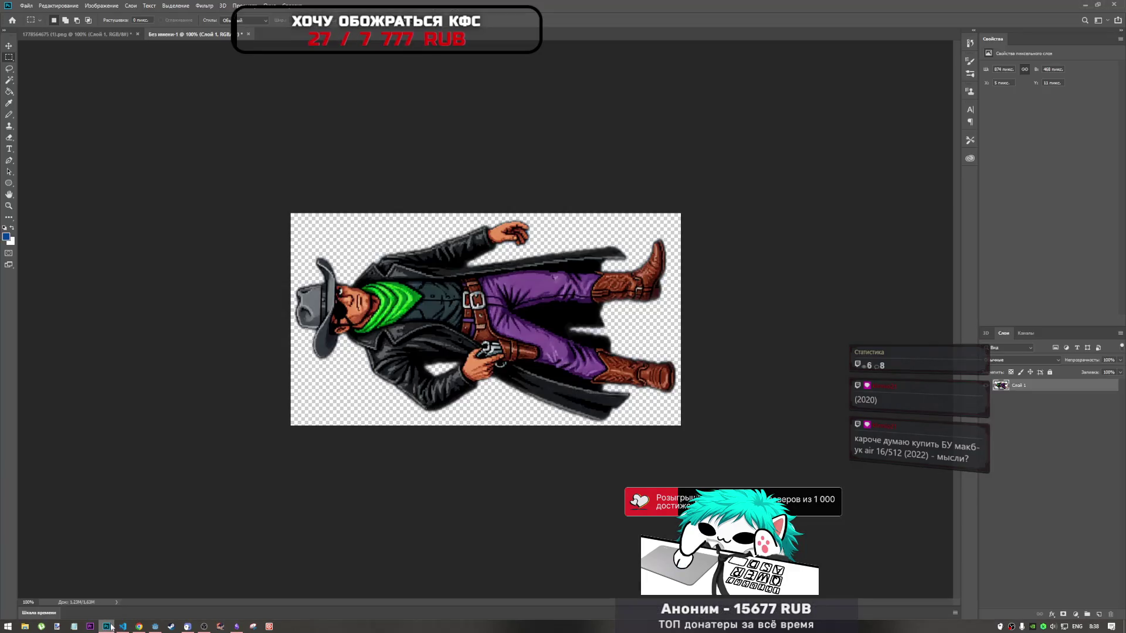
{"action": "left_click", "coordinate": [155, 627]}
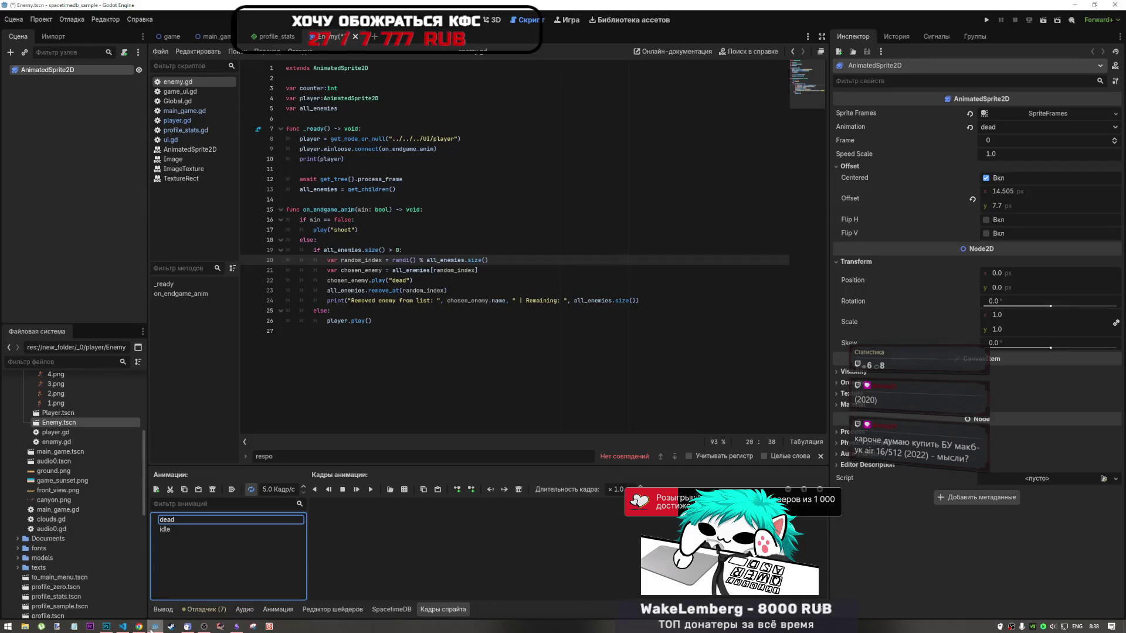
{"action": "left_click", "coordinate": [181, 528]}
{"action": "left_click", "coordinate": [188, 520]}
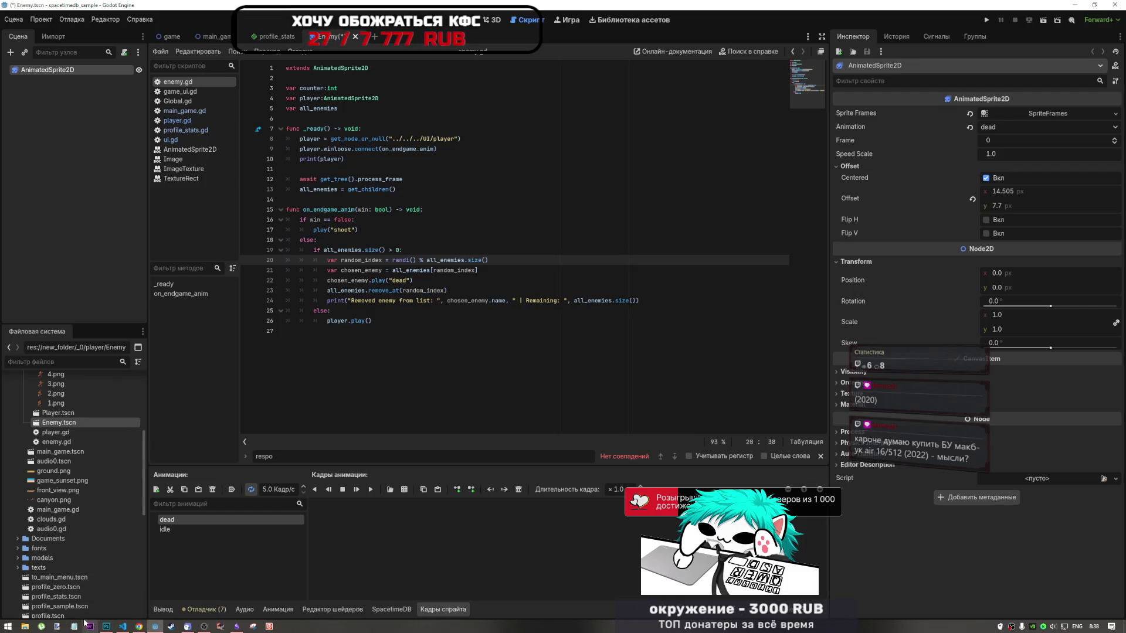
Bring Photoshop forward briefly, then go back to Godot and open File Explorer
{"action": "mouse_move", "coordinate": [106, 626]}
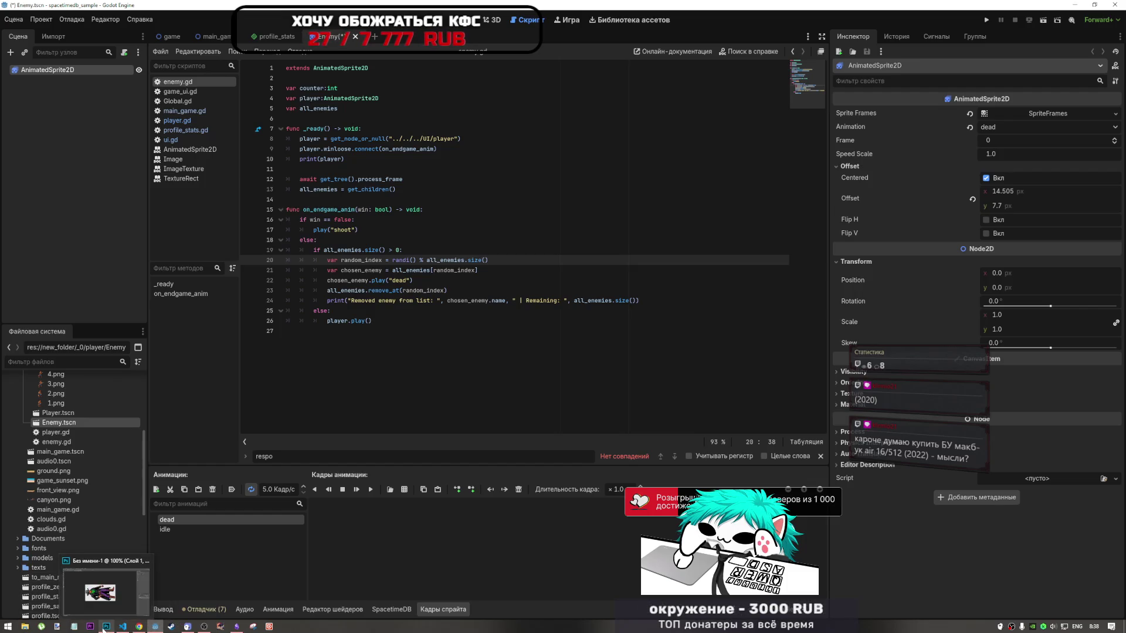
{"action": "left_click", "coordinate": [112, 603]}
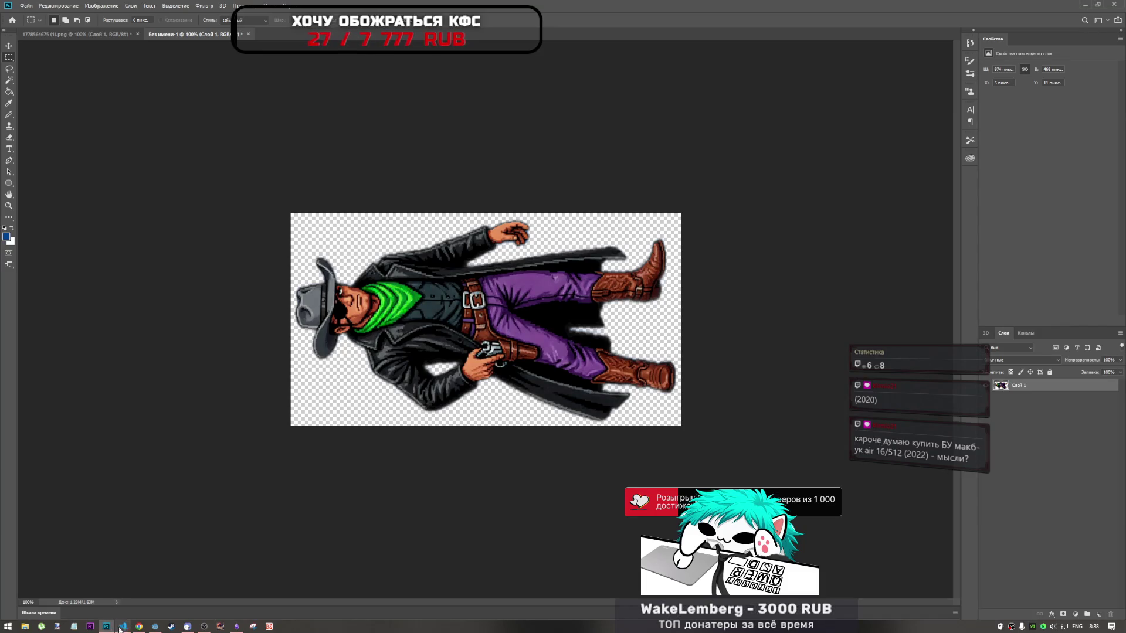
{"action": "left_click", "coordinate": [154, 626]}
{"action": "left_click", "coordinate": [24, 625]}
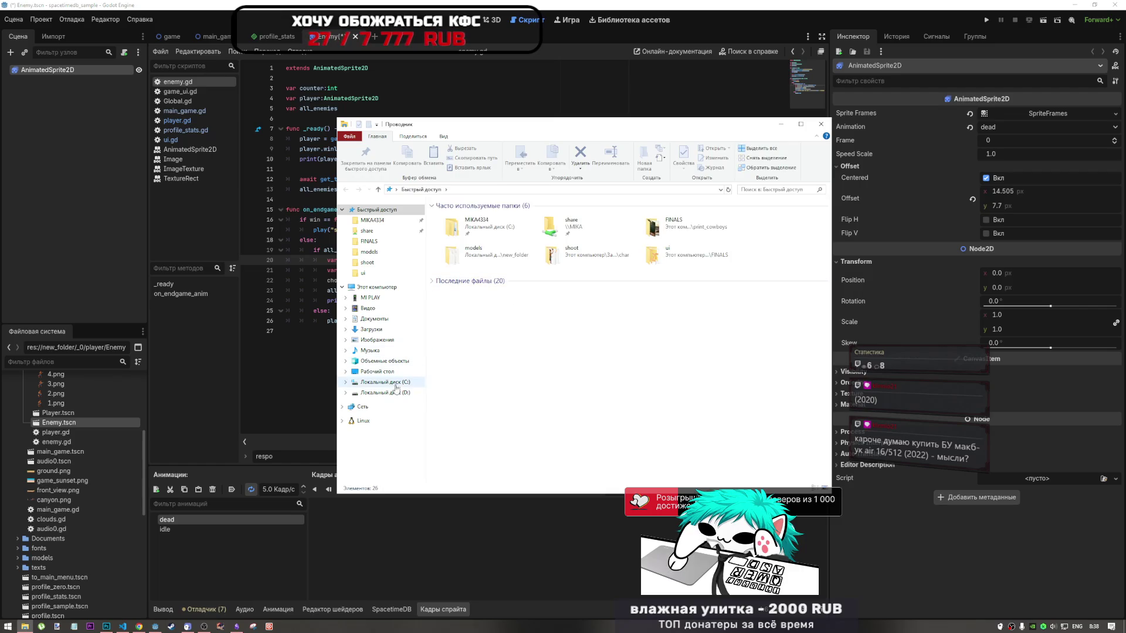
Browse to Downloads > print_cowboys > drafts, backing out of FINALS on the way
{"action": "left_click", "coordinate": [384, 331]}
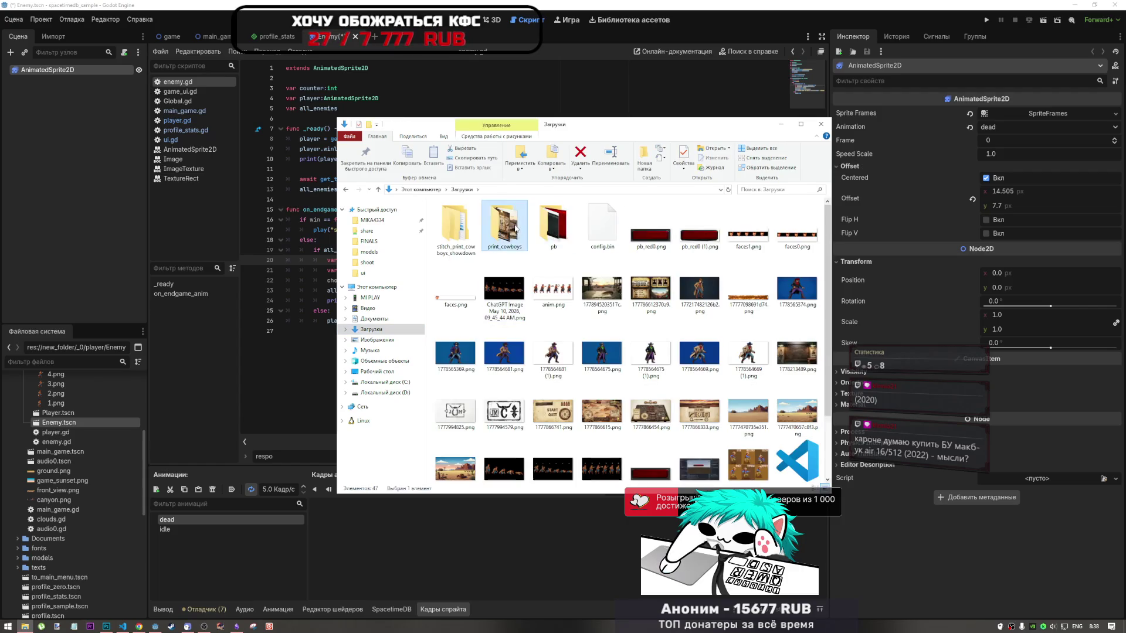
{"action": "double_click", "coordinate": [522, 232]}
{"action": "double_click", "coordinate": [554, 225]}
{"action": "left_click", "coordinate": [378, 189]}
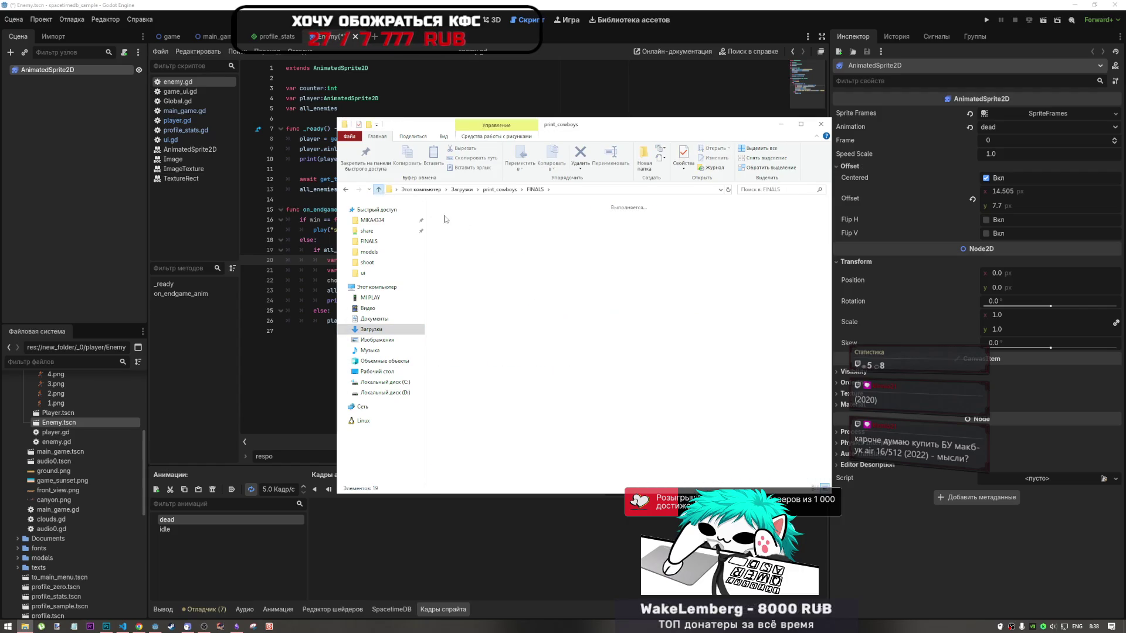
{"action": "double_click", "coordinate": [504, 226]}
Drag enemy_dead.png into the shoot folder in Godot's FileSystem dock
{"action": "left_click_drag", "start_coordinate": [651, 343], "coordinate": [69, 448]}
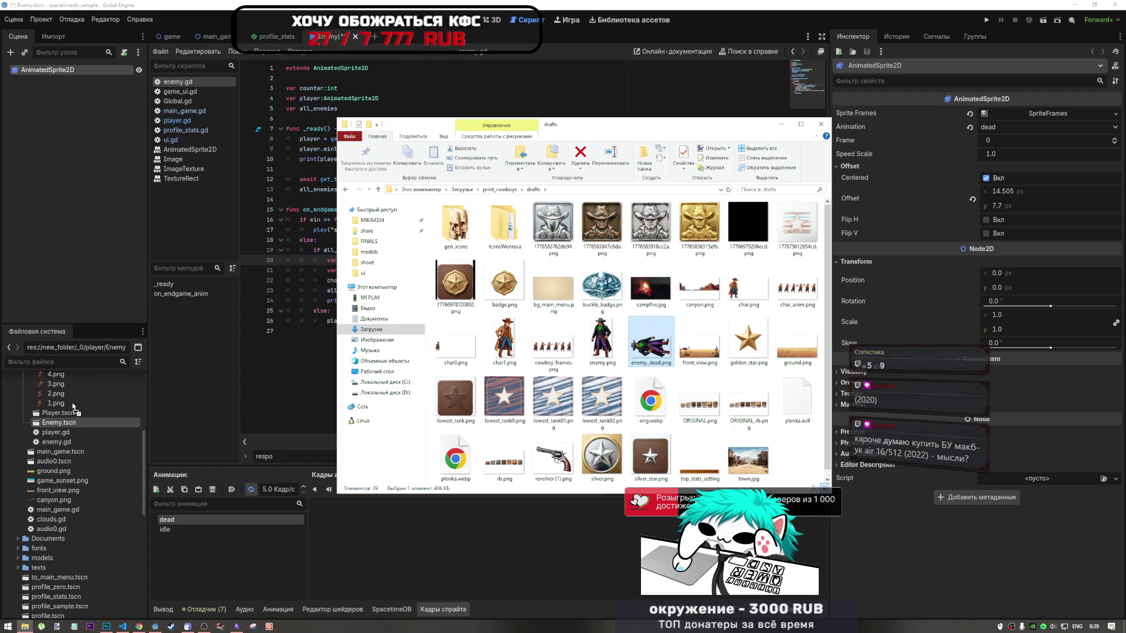
{"action": "left_click_drag", "start_coordinate": [83, 403], "coordinate": [80, 406]}
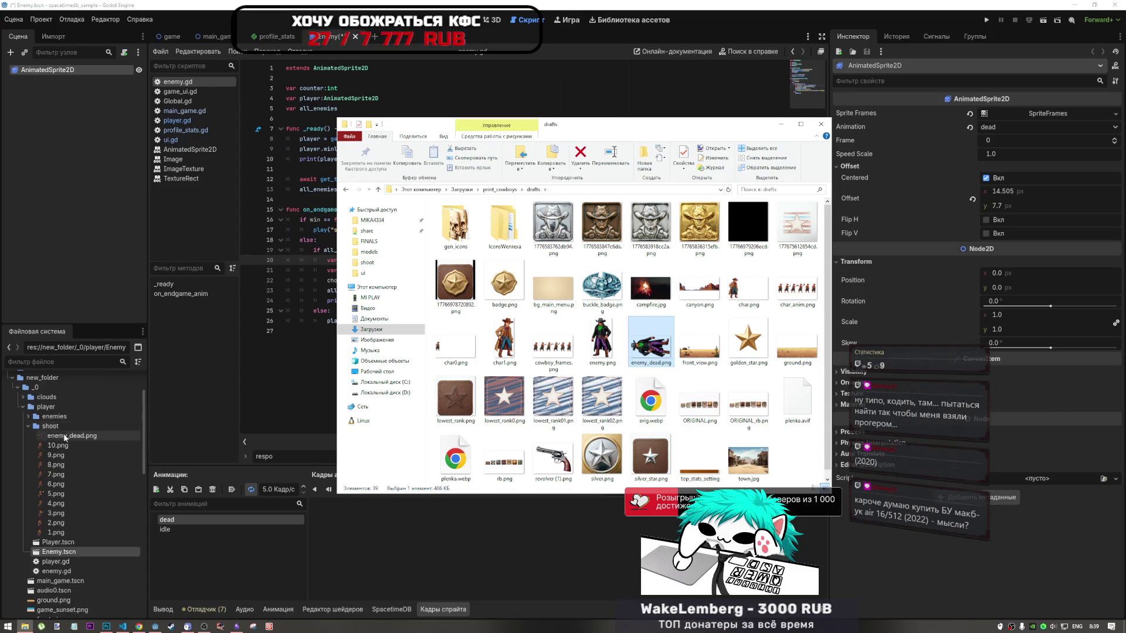
{"action": "left_click", "coordinate": [64, 437]}
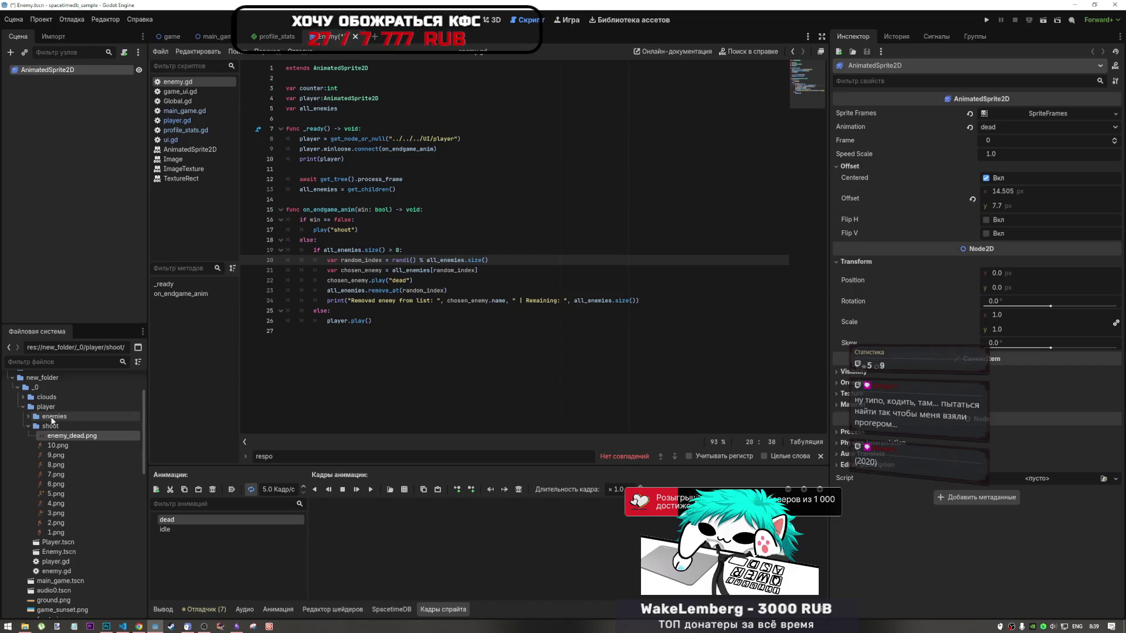
Move enemy_dead.png from the shoot folder into the enemies folder and confirm the move
{"action": "left_click", "coordinate": [37, 420]}
{"action": "double_click", "coordinate": [37, 420]}
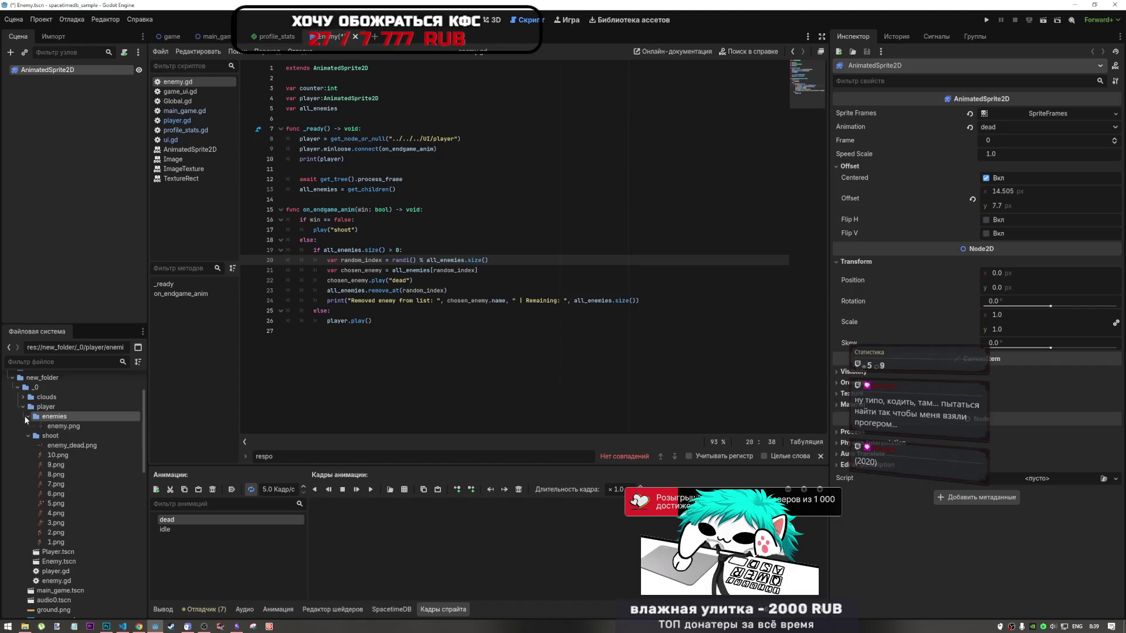
{"action": "left_click", "coordinate": [67, 444]}
{"action": "left_click_drag", "start_coordinate": [68, 438], "coordinate": [65, 416]}
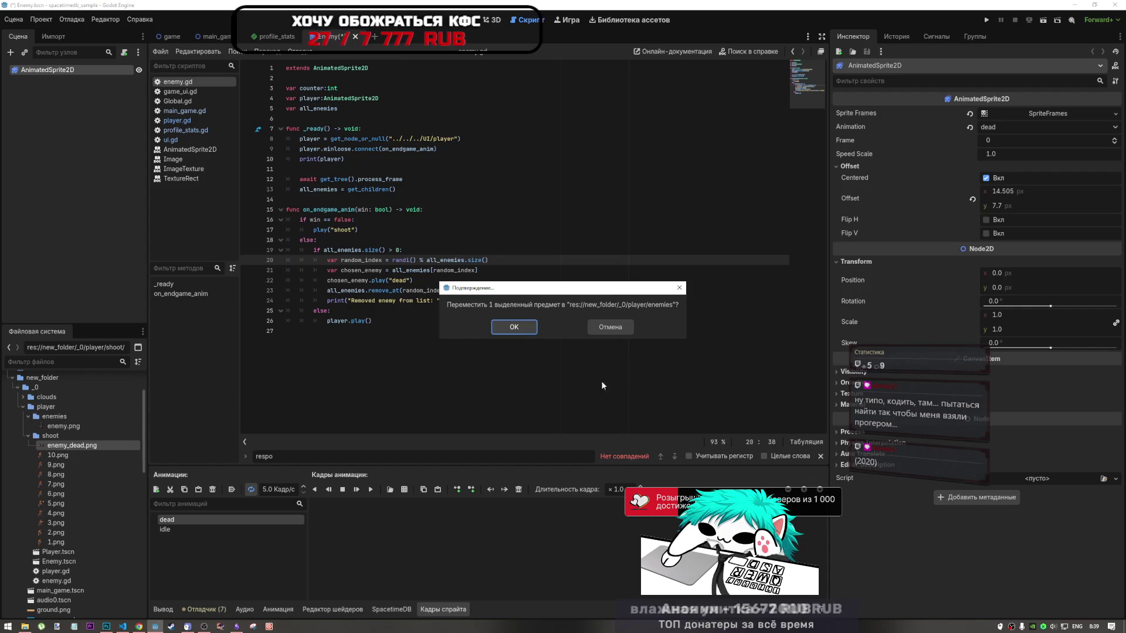
{"action": "left_click", "coordinate": [522, 330]}
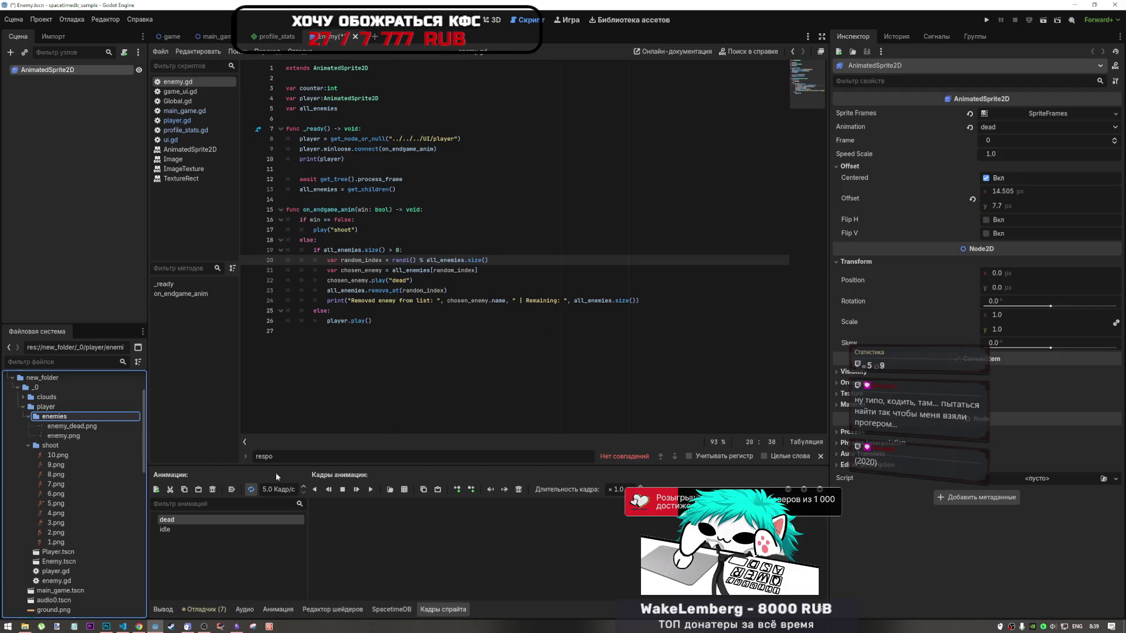
Add enemy_dead.png as the dead animation's frame, then return to line 22 of the script
{"action": "left_click_drag", "start_coordinate": [61, 428], "coordinate": [383, 532]}
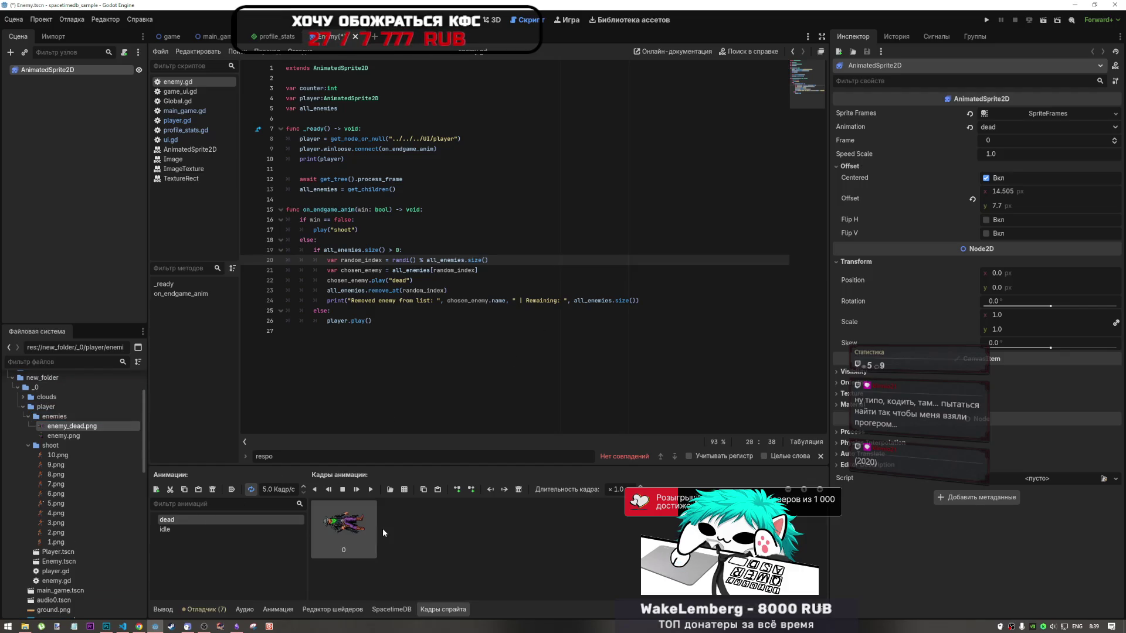
{"action": "left_click", "coordinate": [410, 322]}
{"action": "left_click", "coordinate": [414, 279]}
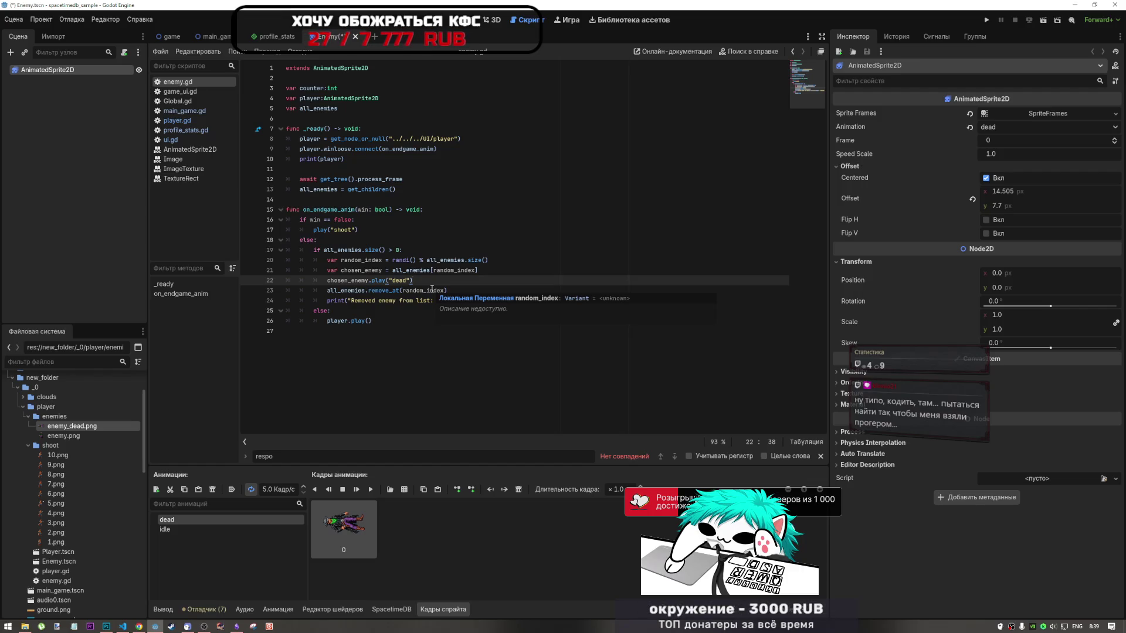
Change line 26 to player.play("win"), save enemy.gd, and switch to player.gd
{"action": "left_click", "coordinate": [368, 321]}
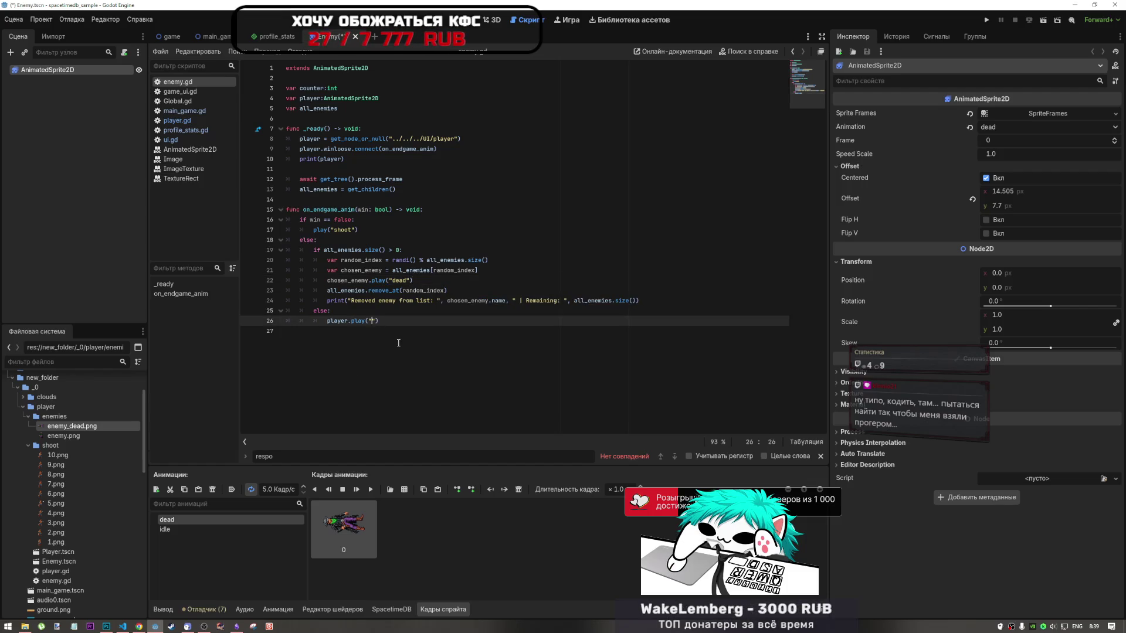
{"action": "type", "text": "win"}
{"action": "left_click", "coordinate": [412, 290]}
{"action": "key", "text": "ctrl+s"}
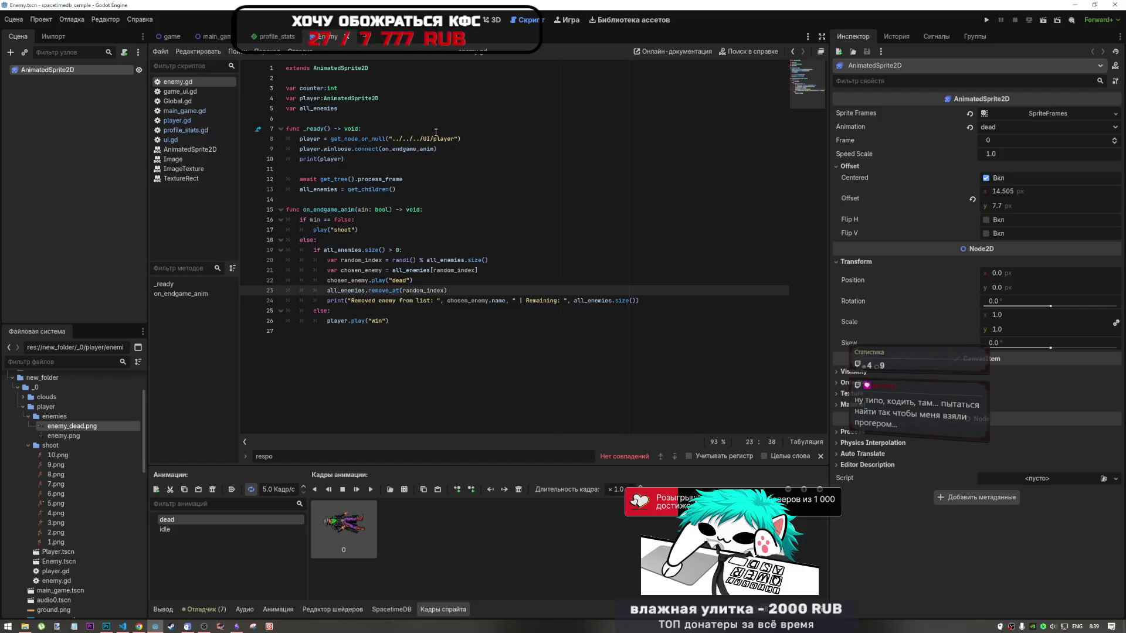
{"action": "left_click", "coordinate": [199, 122]}
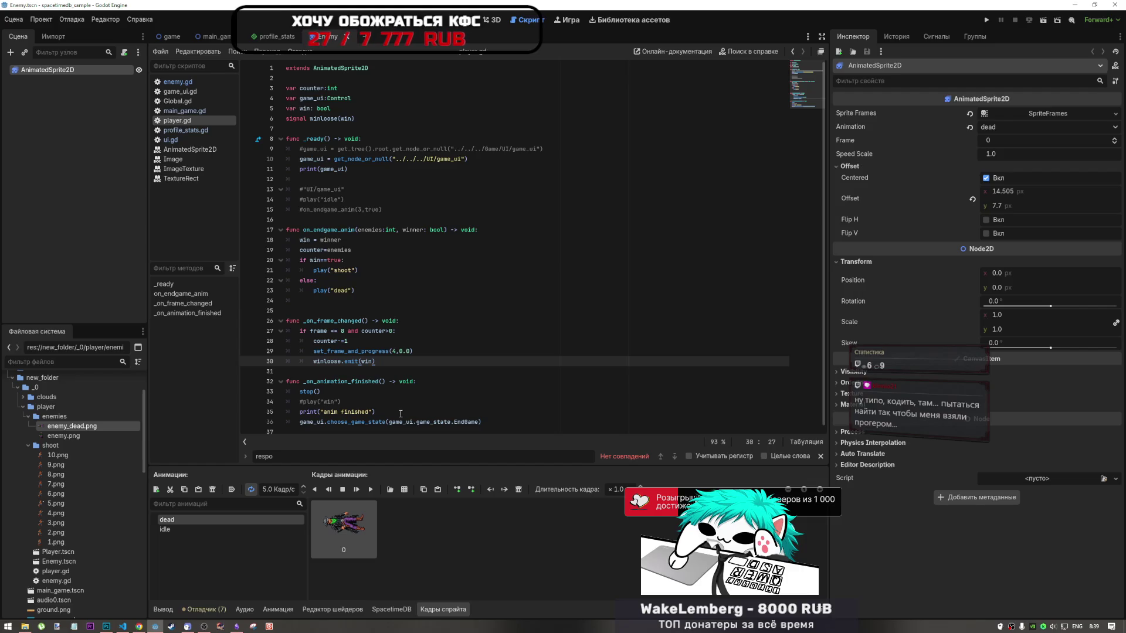
Select the _on_animation_finished name in player.gd, then show the sprite's Signals list
{"action": "left_click_drag", "start_coordinate": [303, 382], "coordinate": [380, 387]}
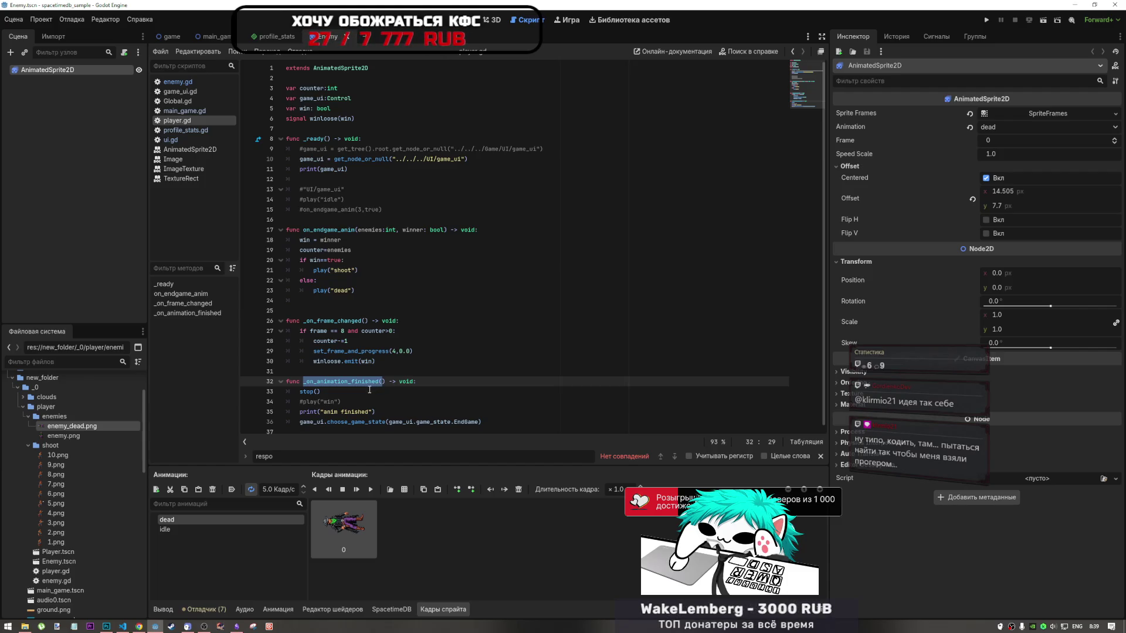
{"action": "left_click", "coordinate": [369, 391]}
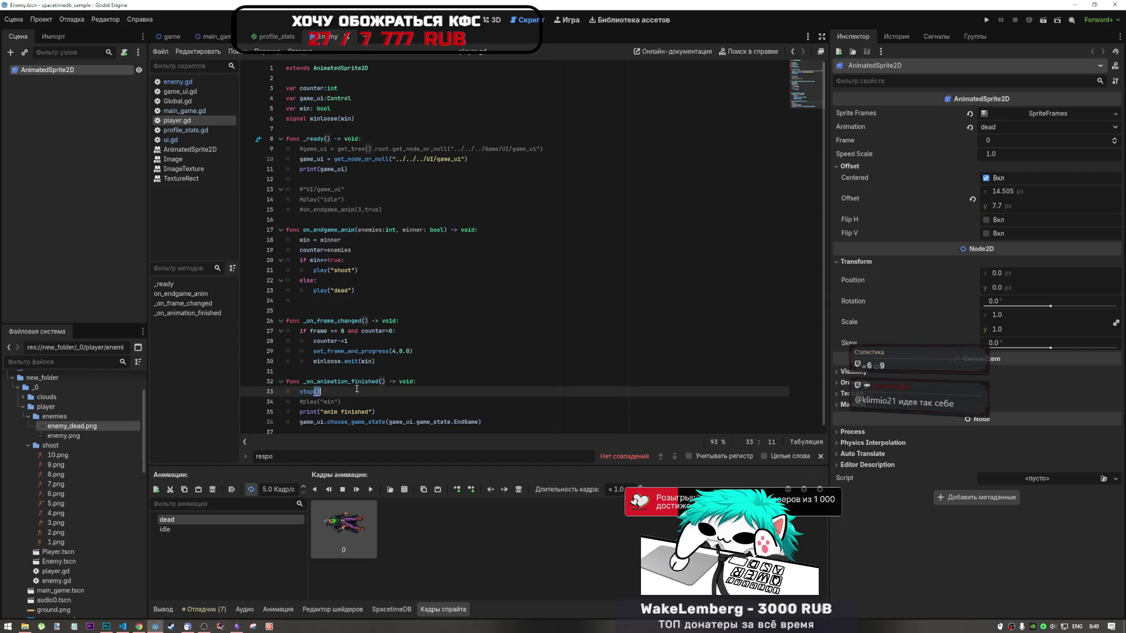
{"action": "left_click", "coordinate": [925, 37]}
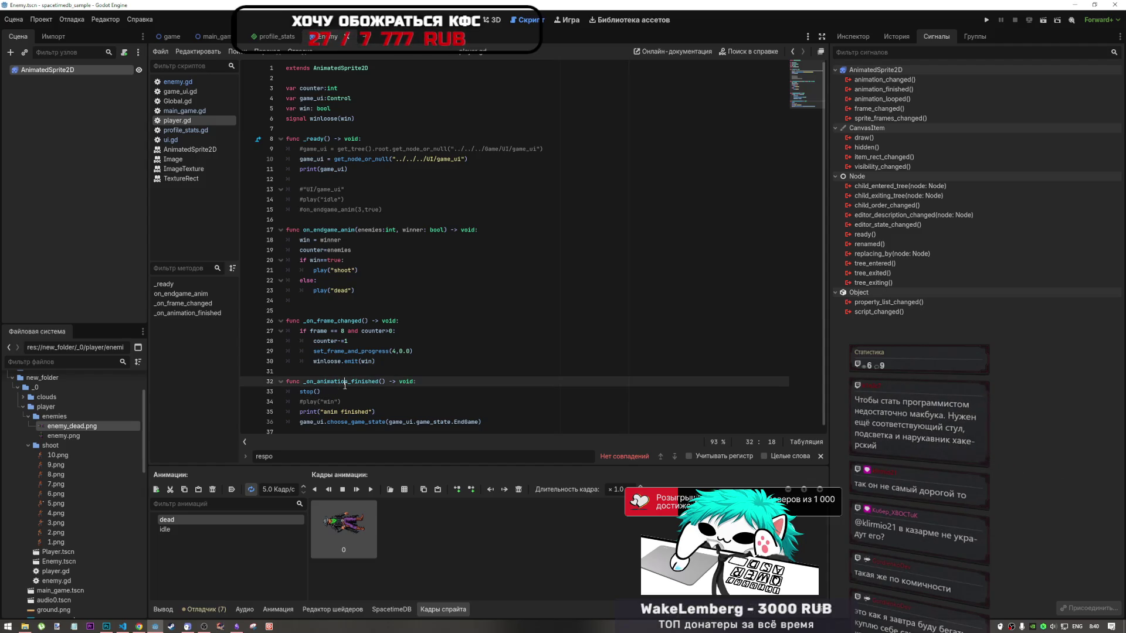
{"action": "mouse_move", "coordinate": [321, 392]}
{"action": "left_mouse_down"}
{"action": "mouse_move", "coordinate": [295, 384]}
{"action": "mouse_move", "coordinate": [424, 405]}
{"action": "left_mouse_up"}
{"action": "left_click", "coordinate": [301, 392]}
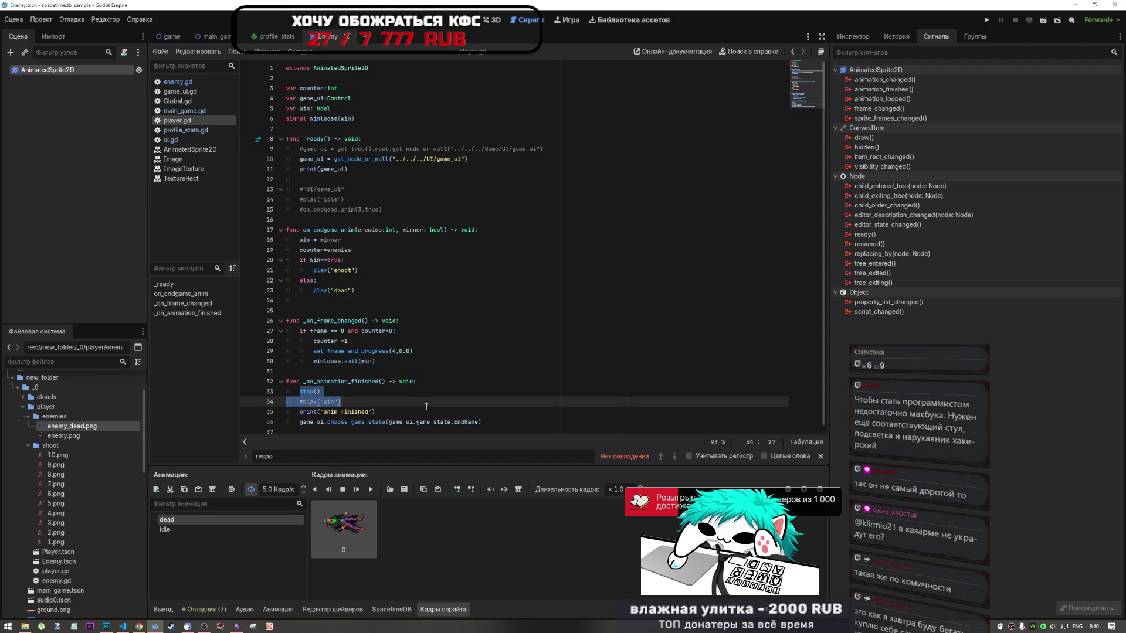
{"action": "left_click", "coordinate": [424, 406]}
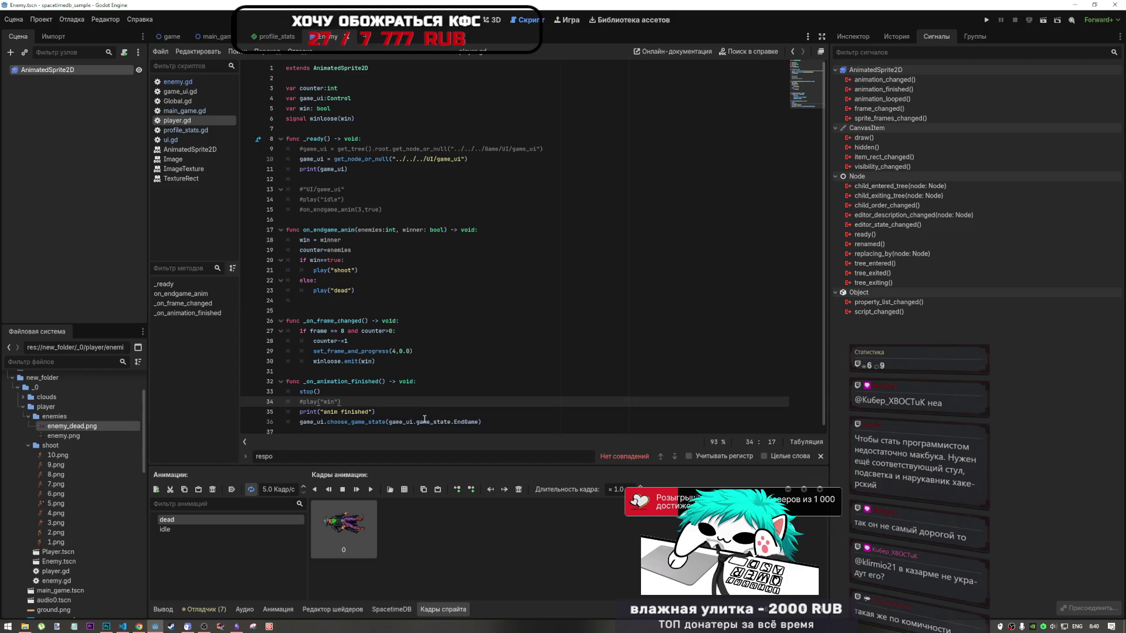
{"action": "left_click", "coordinate": [431, 421]}
{"action": "key", "text": "Up"}
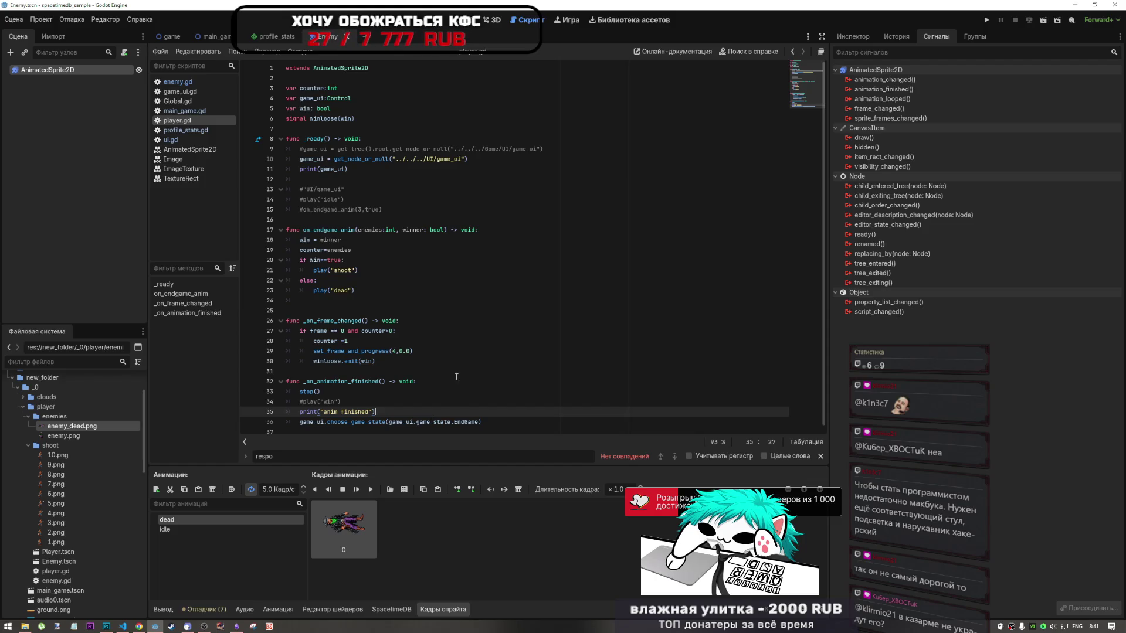
{"action": "left_click", "coordinate": [395, 406]}
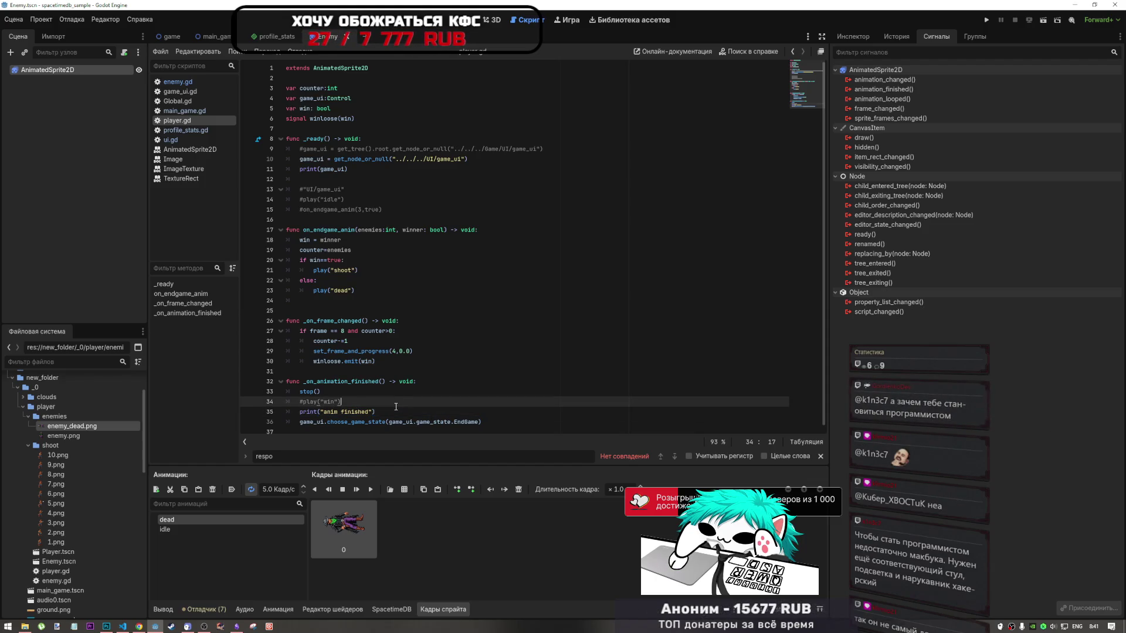
{"action": "left_click", "coordinate": [396, 412]}
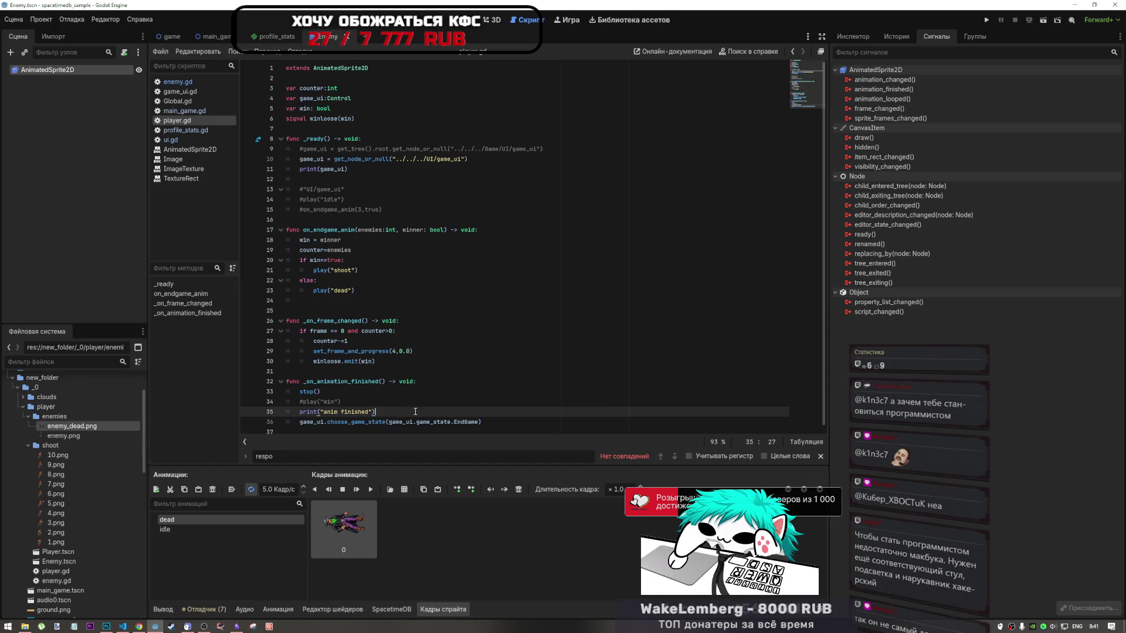
{"action": "left_click", "coordinate": [397, 399]}
{"action": "left_click", "coordinate": [403, 414]}
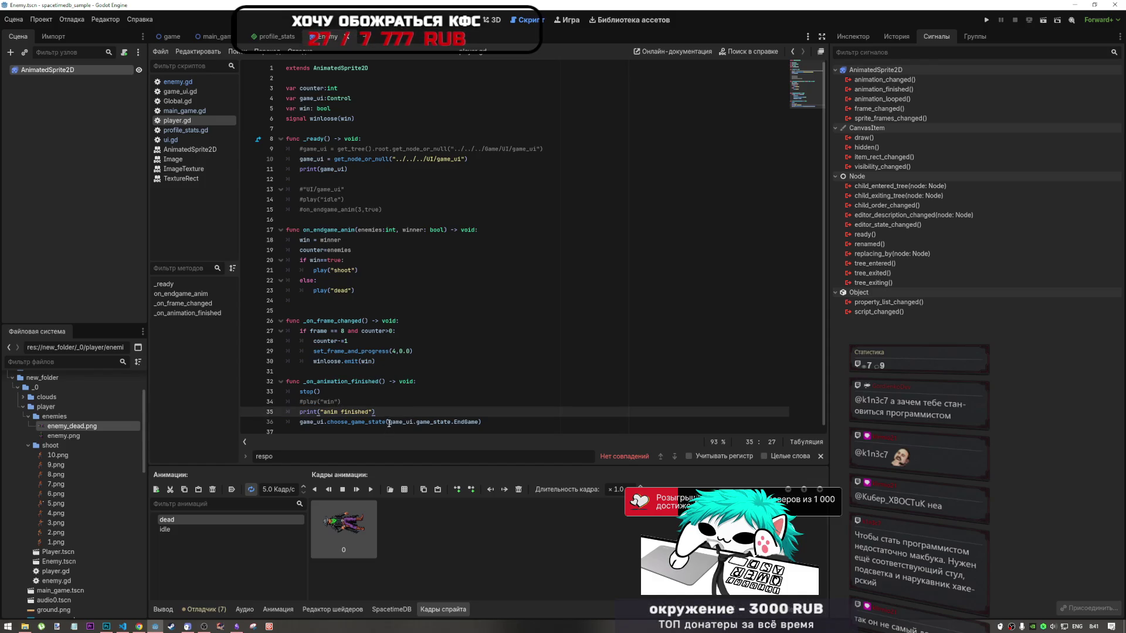
{"action": "left_click", "coordinate": [372, 281]}
{"action": "left_click", "coordinate": [372, 410]}
{"action": "left_click", "coordinate": [399, 401]}
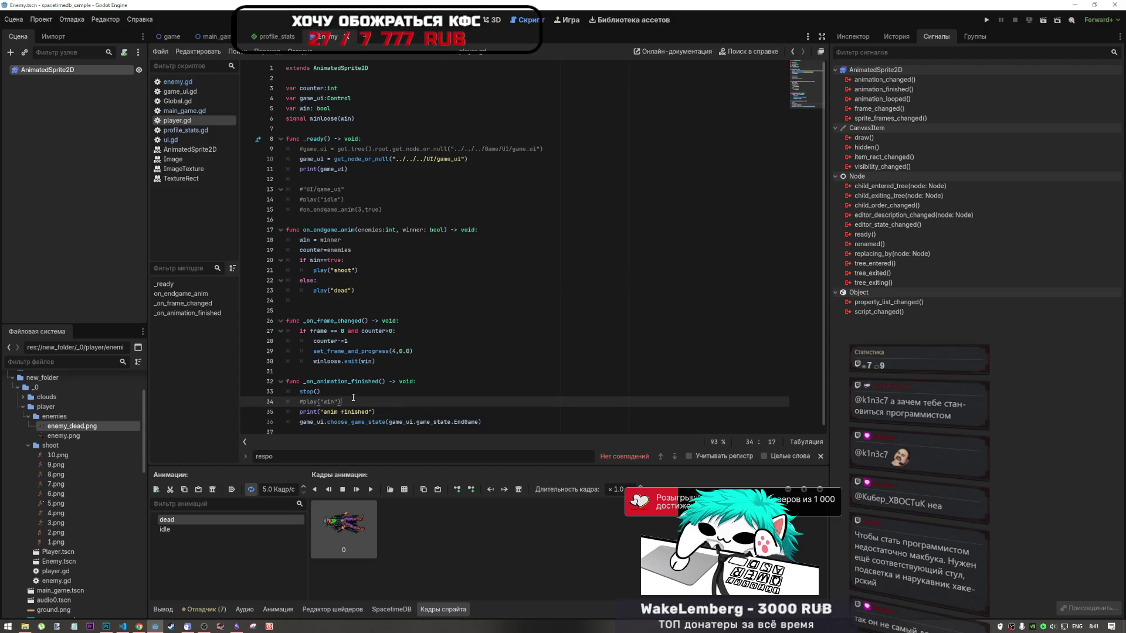
{"action": "left_click", "coordinate": [427, 409]}
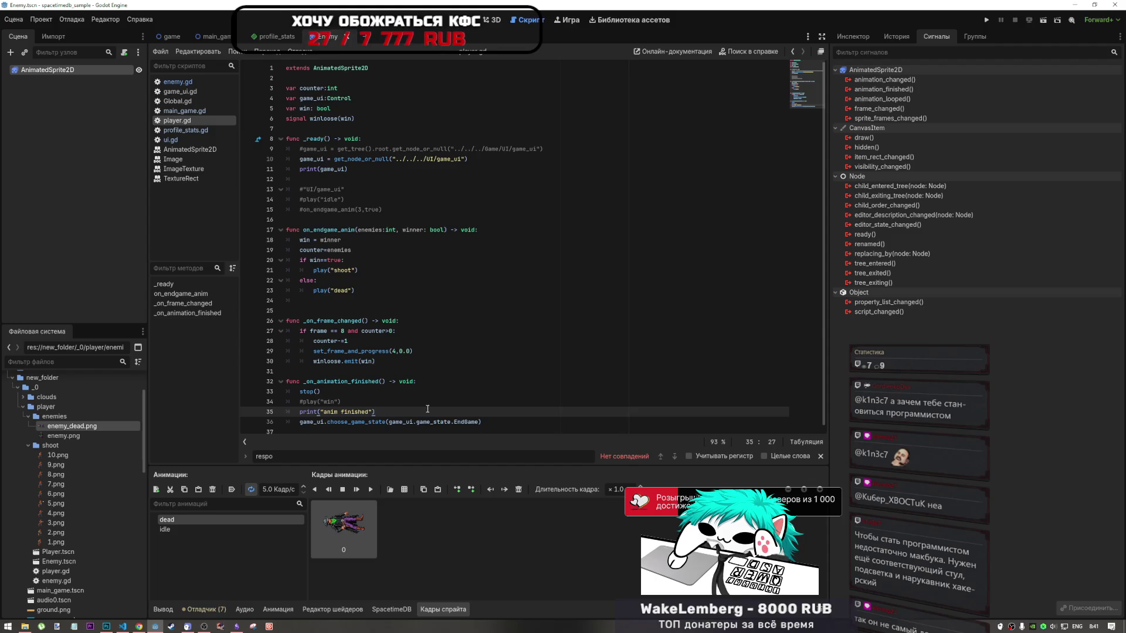
{"action": "key", "text": "Down"}
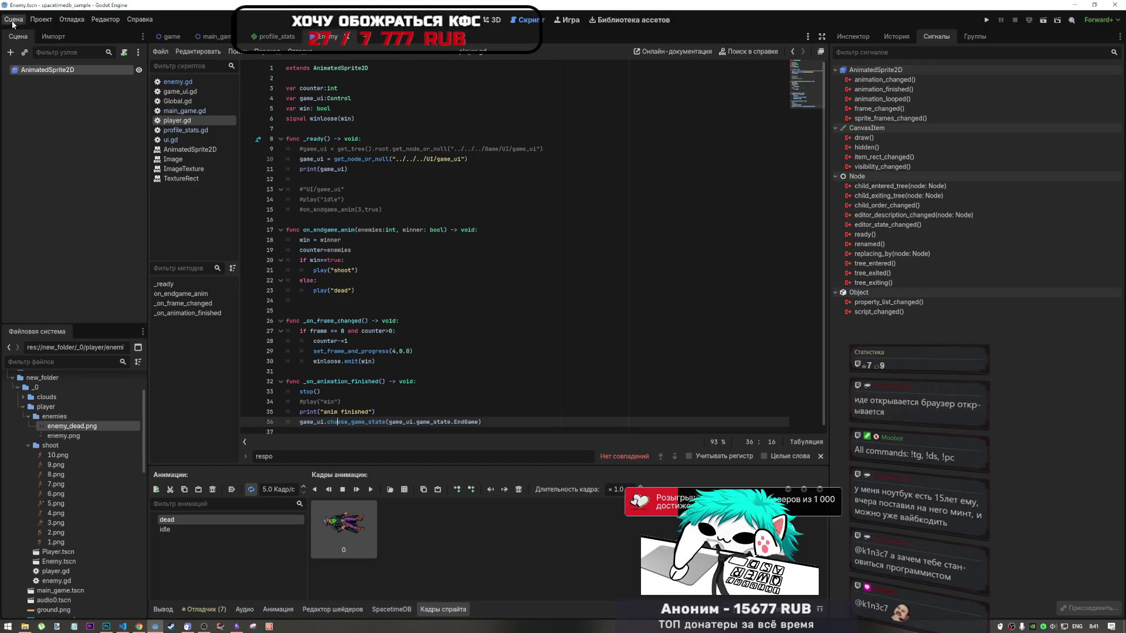
Confirm the Debug > Run Multiple Instances settings, then run the project and stop it
{"action": "left_click", "coordinate": [47, 20]}
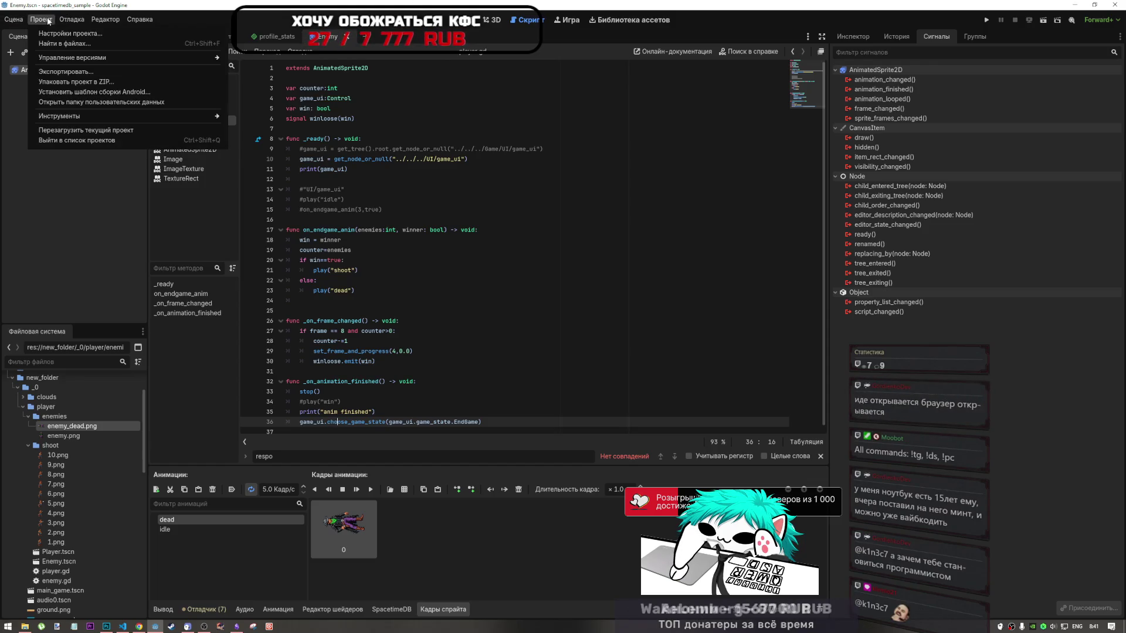
{"action": "mouse_move", "coordinate": [72, 20]}
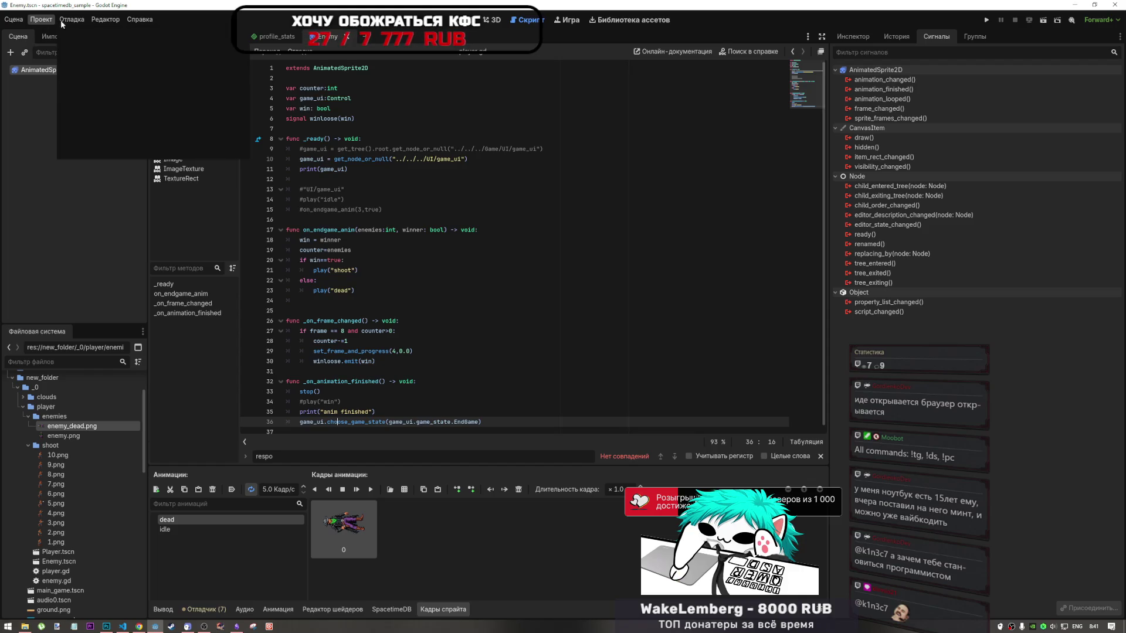
{"action": "left_click", "coordinate": [111, 116]}
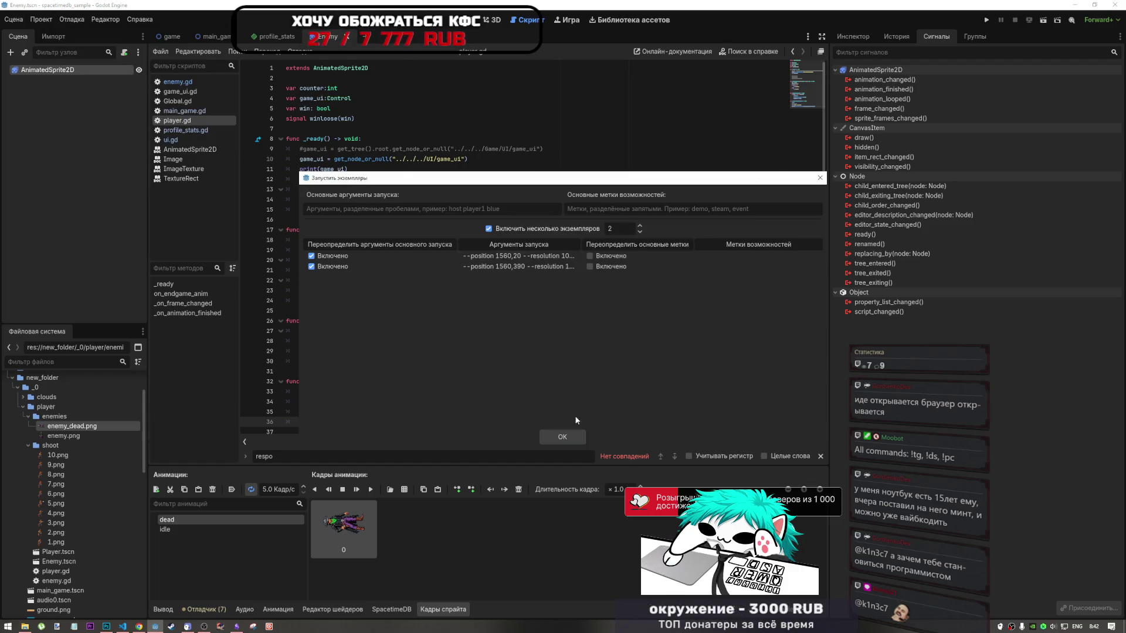
{"action": "left_click", "coordinate": [563, 437]}
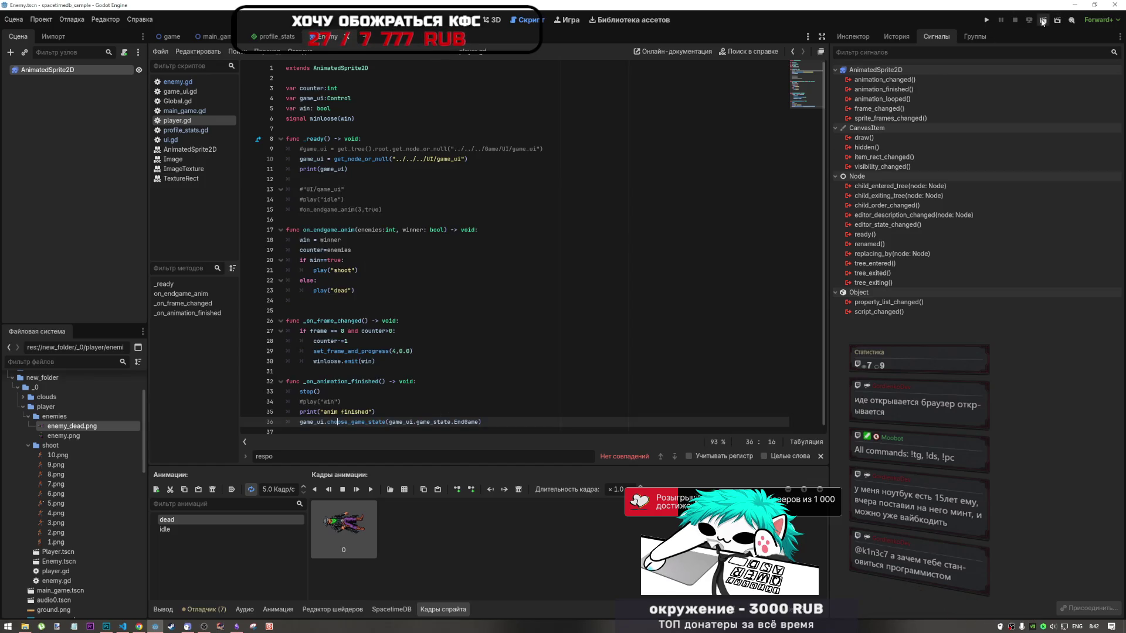
{"action": "left_click", "coordinate": [1036, 22]}
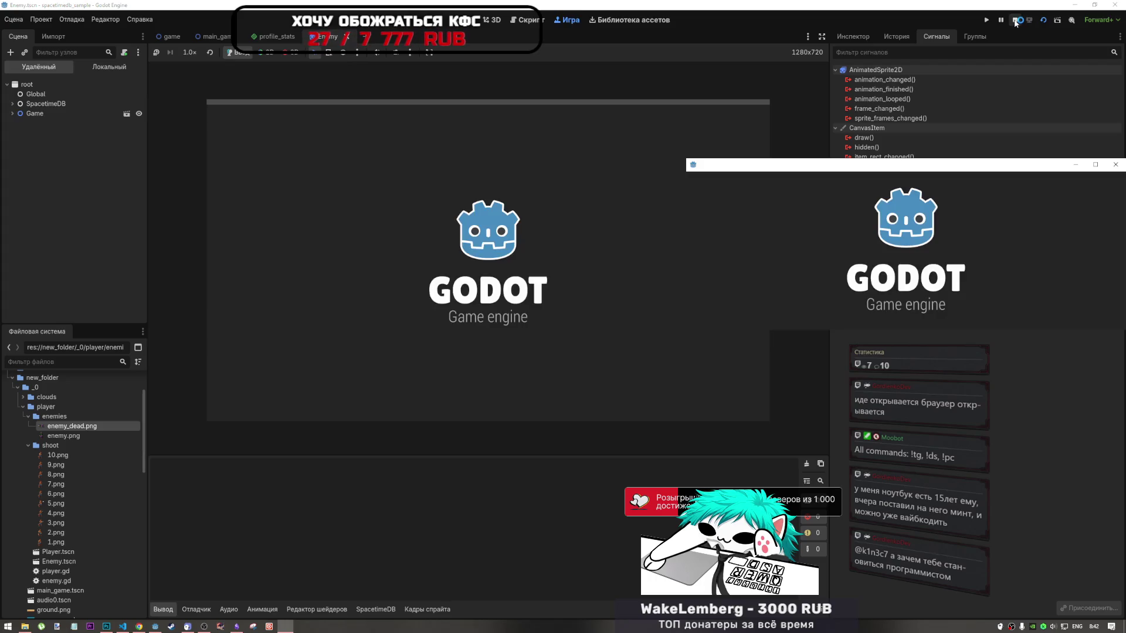
{"action": "left_click", "coordinate": [1015, 22]}
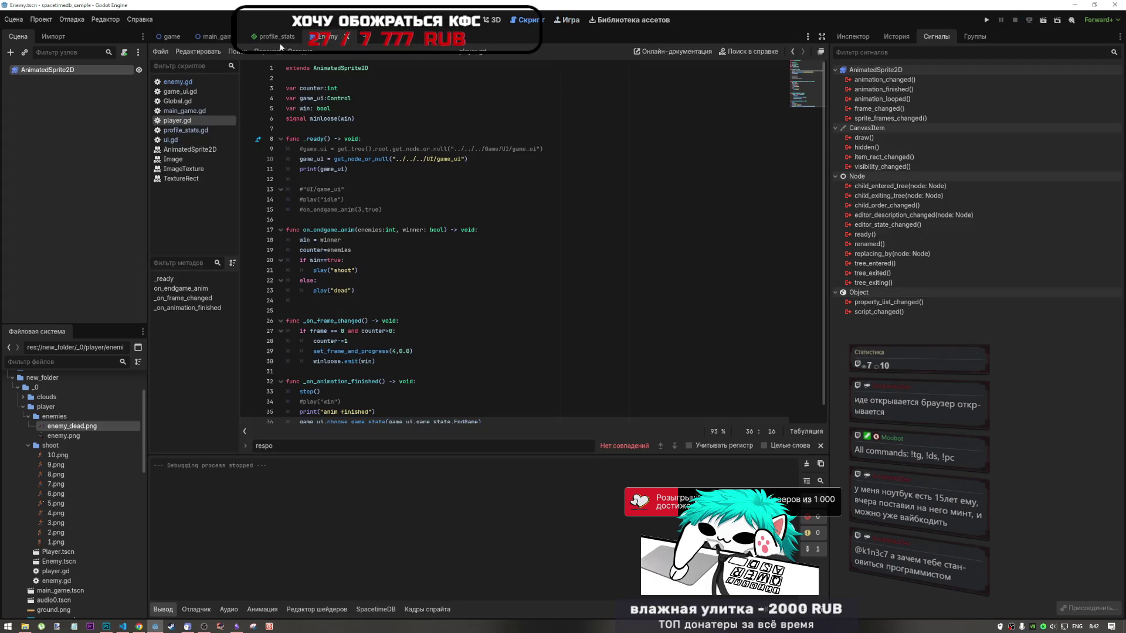
Switch to the game scene tab and bring up its context menu
{"action": "left_click", "coordinate": [170, 37]}
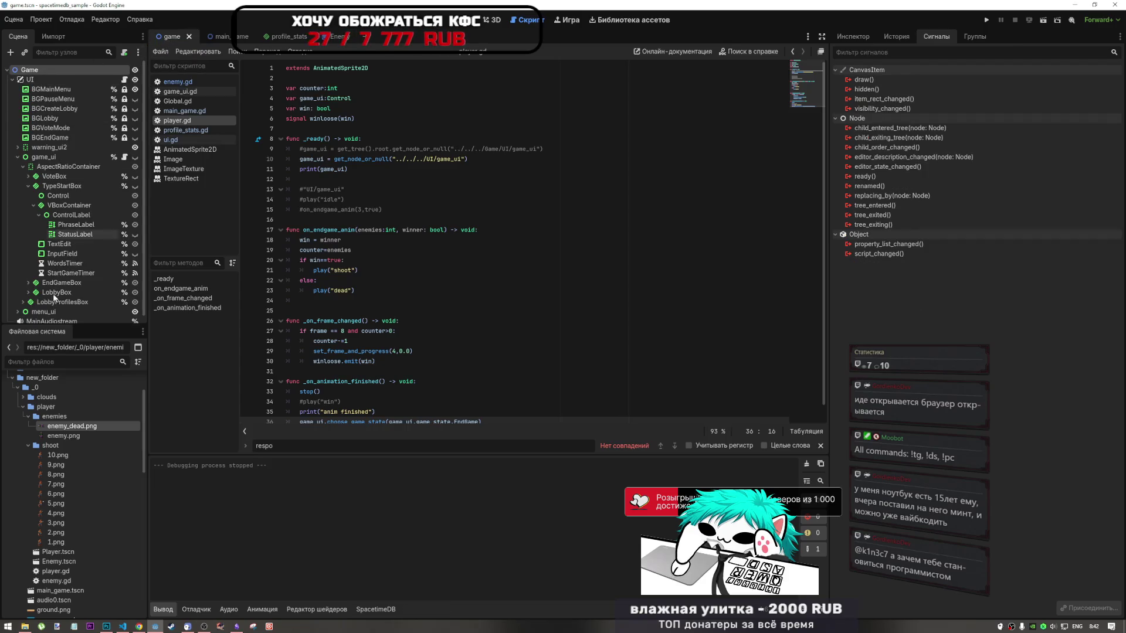
{"action": "scroll", "coordinate": [76, 521], "scroll_direction": "down", "scroll_amount": 4}
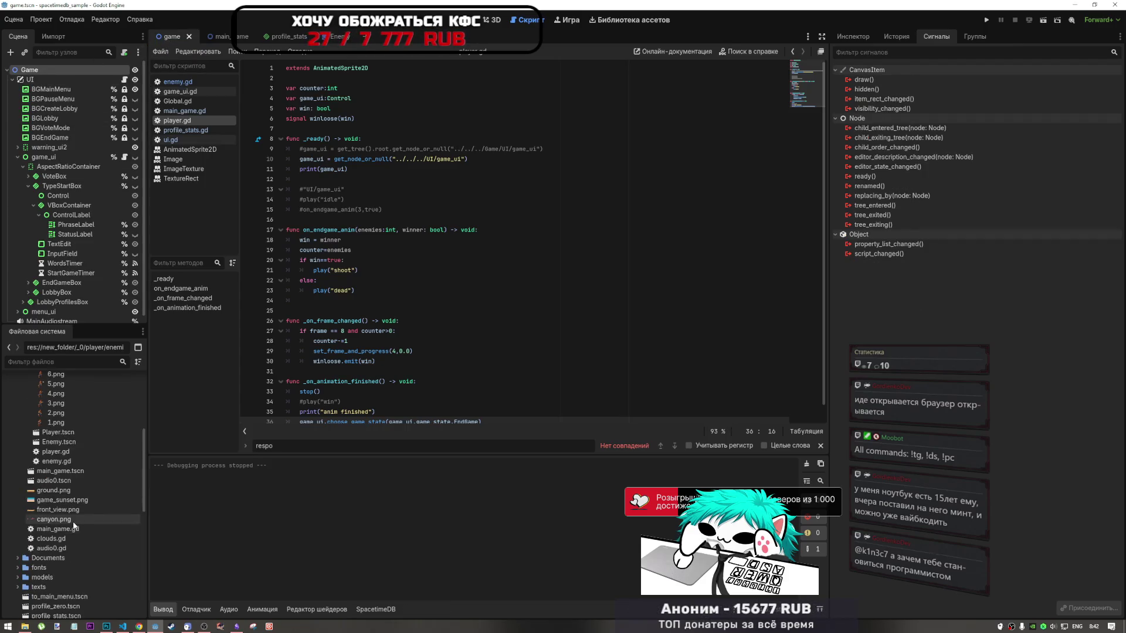
{"action": "scroll", "coordinate": [72, 528], "scroll_direction": "up", "scroll_amount": 3}
{"action": "right_click", "coordinate": [160, 37]}
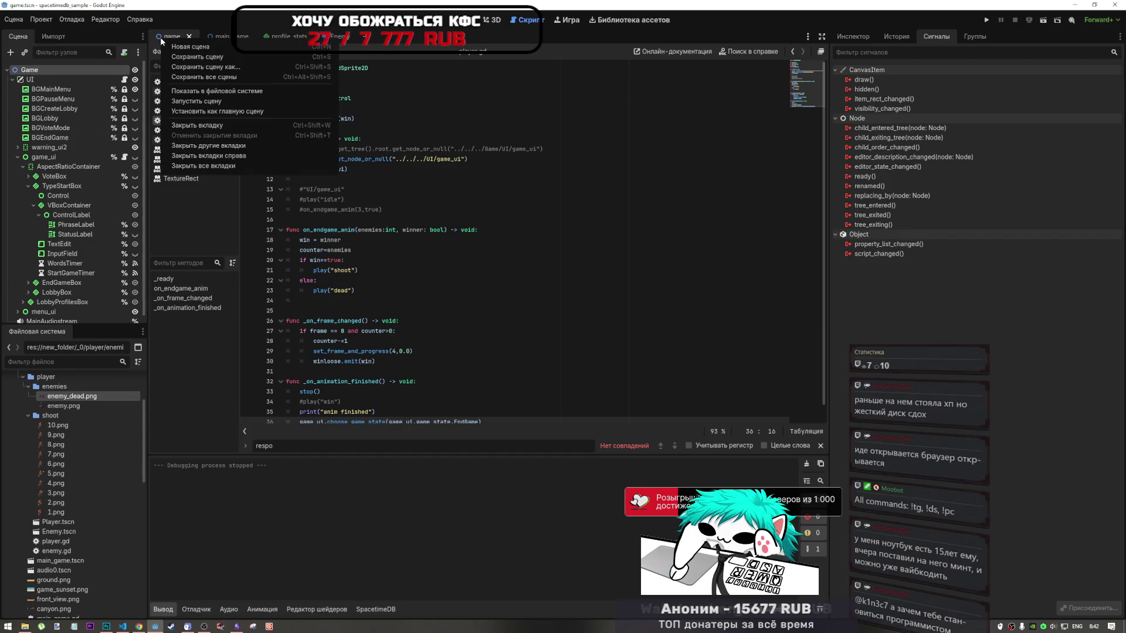
Show game.tscn in the FileSystem, set it as Main Scene, and run the project
{"action": "left_click", "coordinate": [230, 90]}
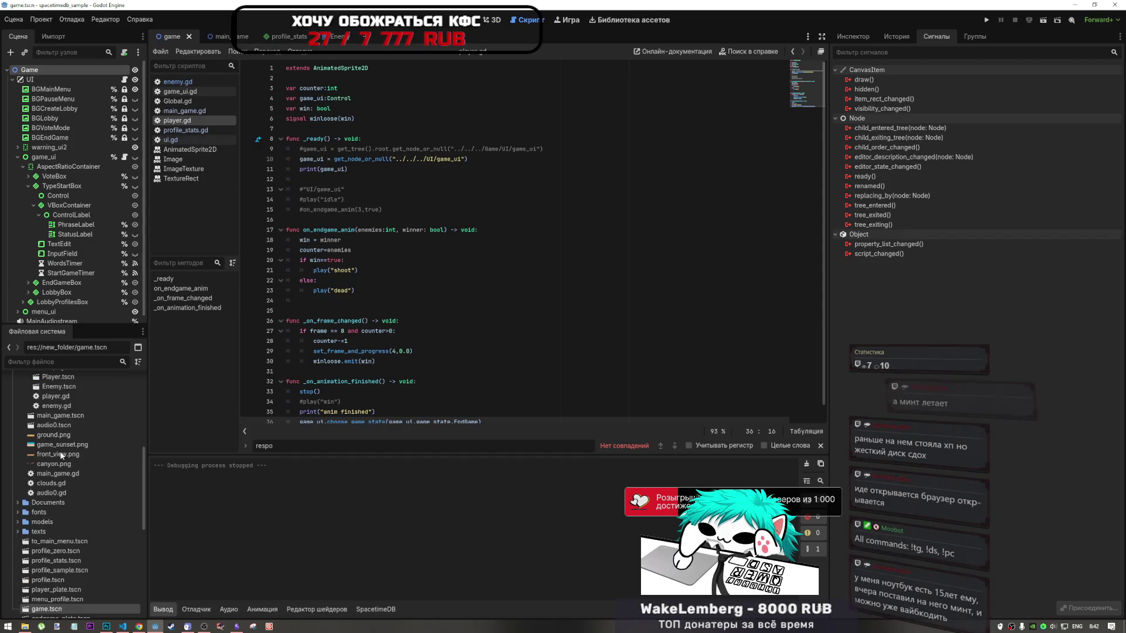
{"action": "right_click", "coordinate": [54, 610]}
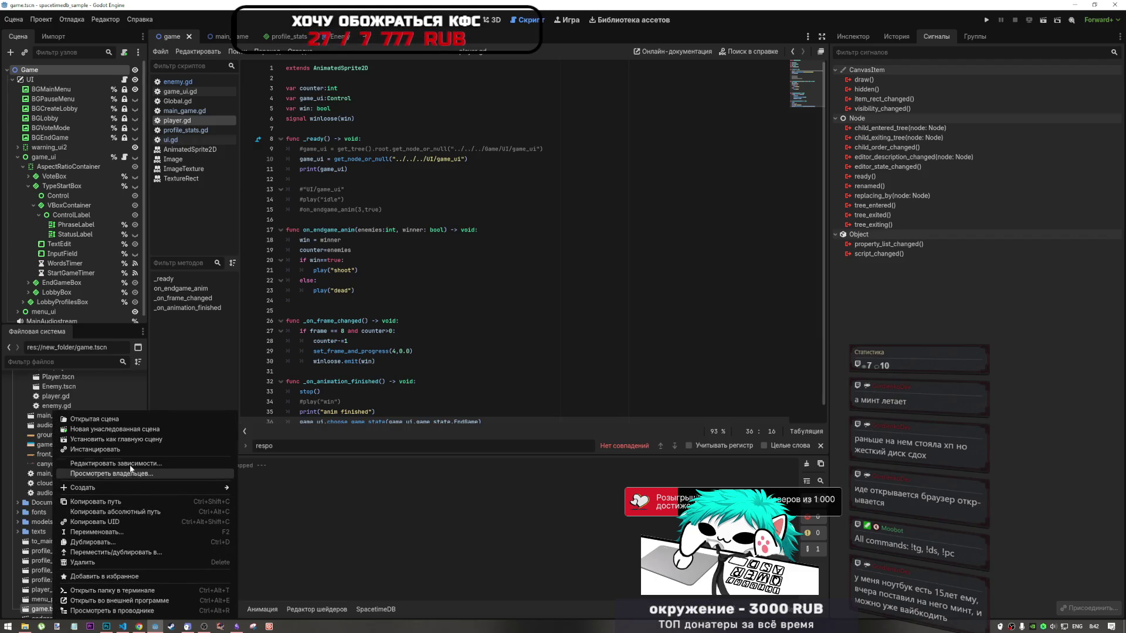
{"action": "left_click", "coordinate": [137, 439]}
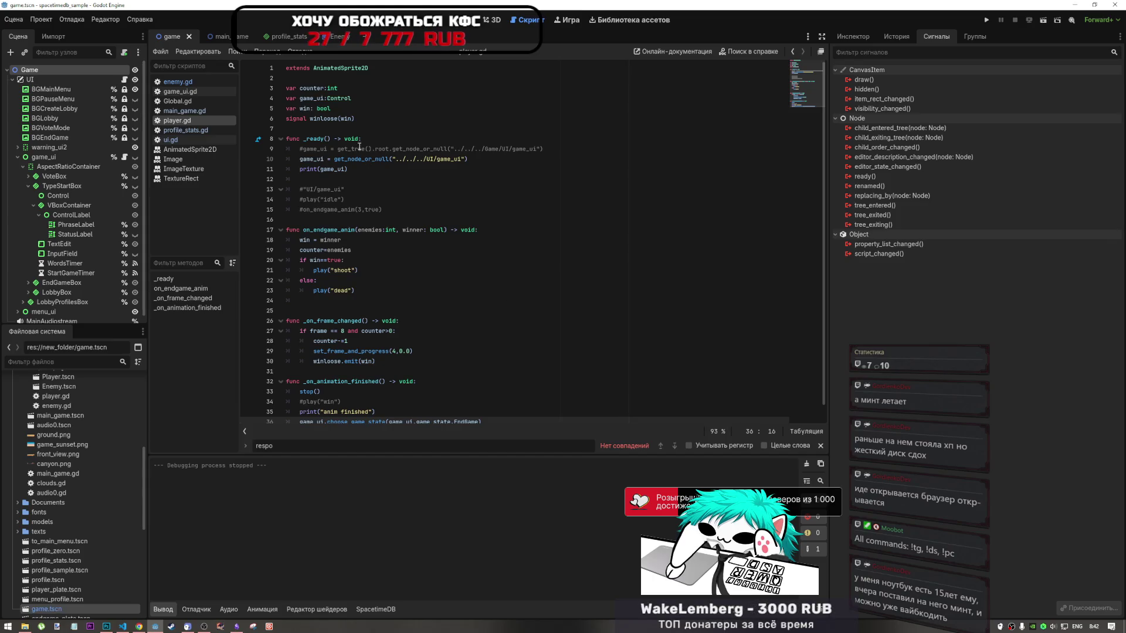
{"action": "left_click", "coordinate": [437, 98]}
{"action": "left_click", "coordinate": [986, 19]}
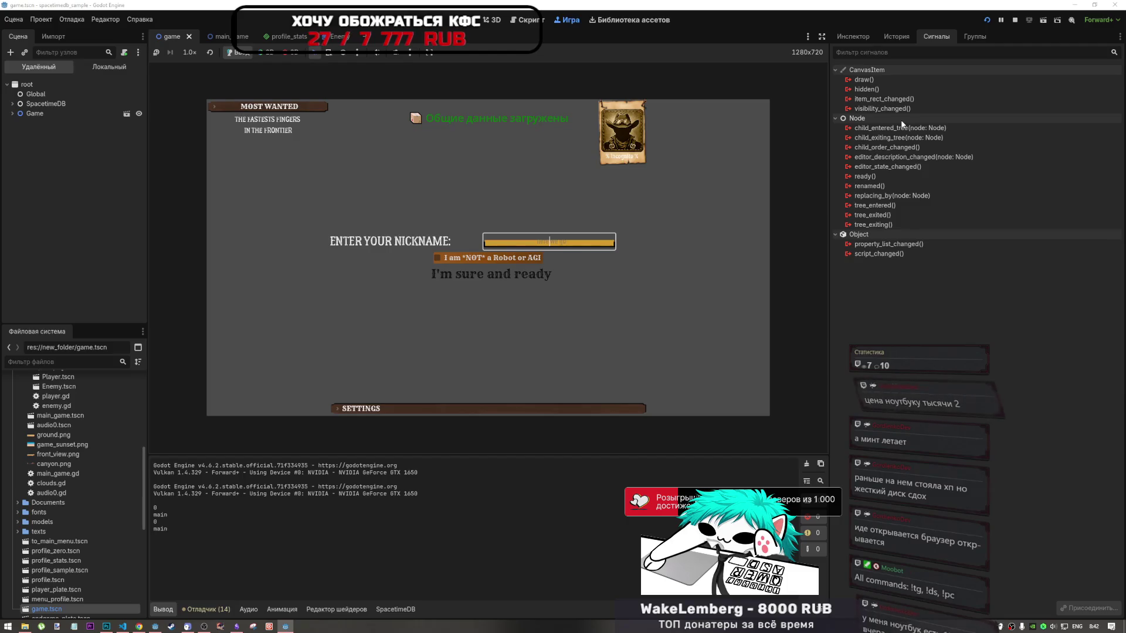
Enter a nickname, tick 'I am NOT a Robot or AGI', and submit to reach the main menu
{"action": "mouse_move", "coordinate": [900, 119]}
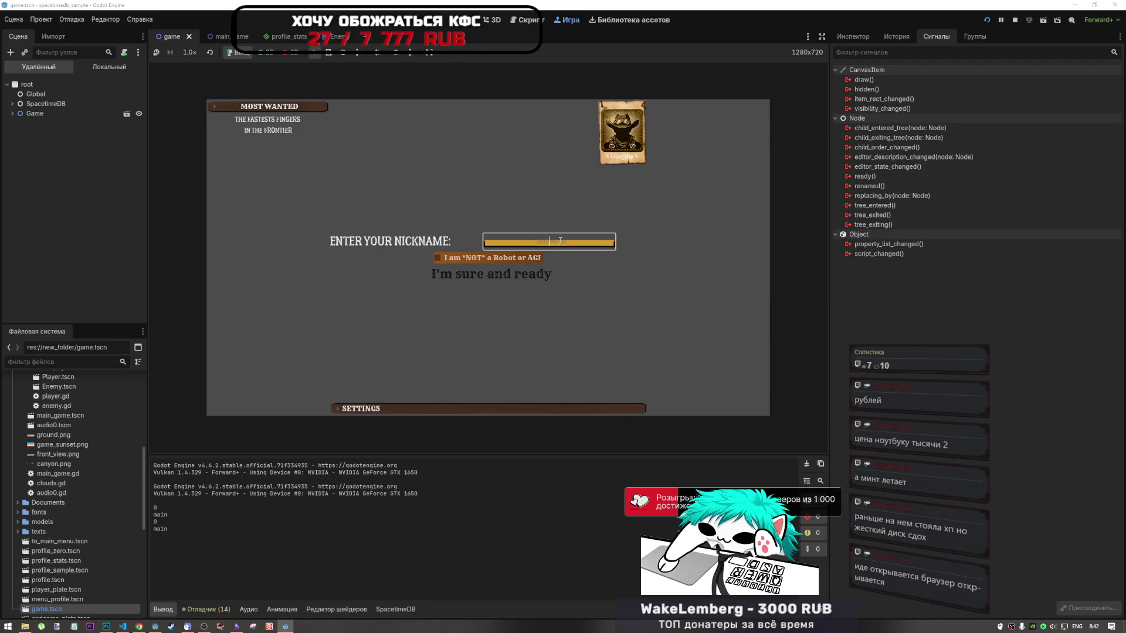
{"action": "type", "text": "eewww"}
{"action": "left_click", "coordinate": [512, 258]}
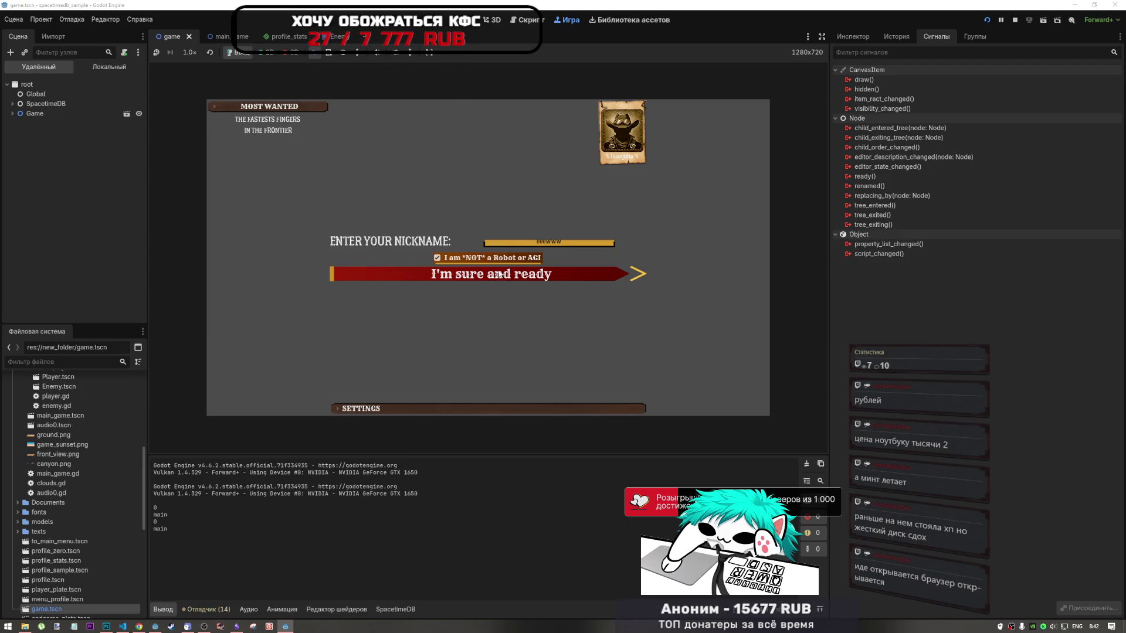
{"action": "left_click", "coordinate": [500, 282]}
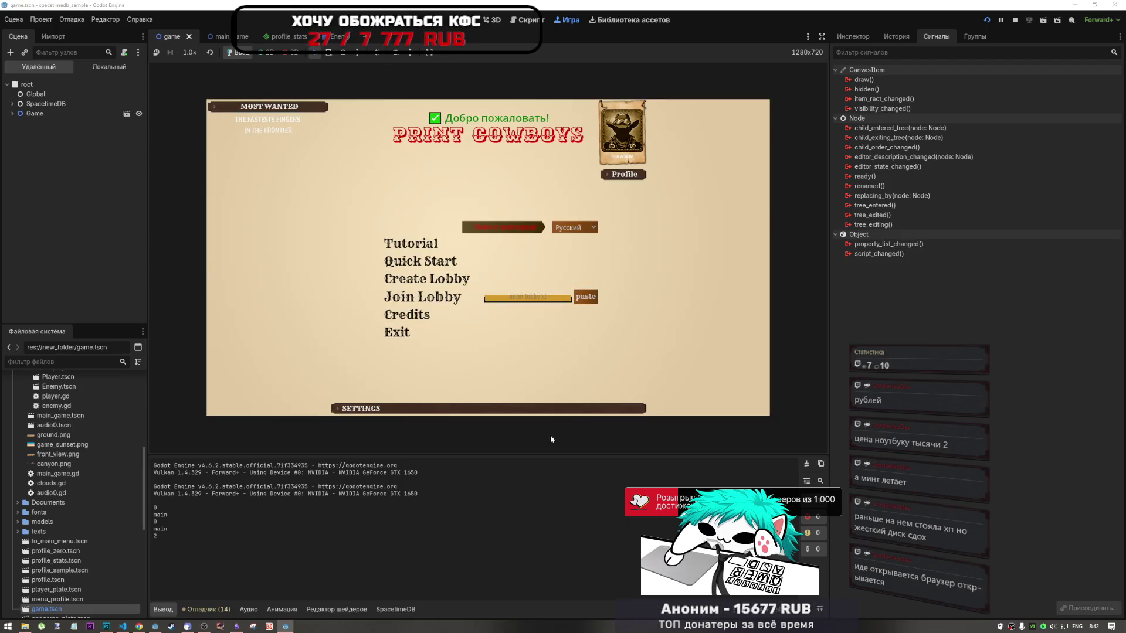
{"action": "left_click", "coordinate": [287, 625]}
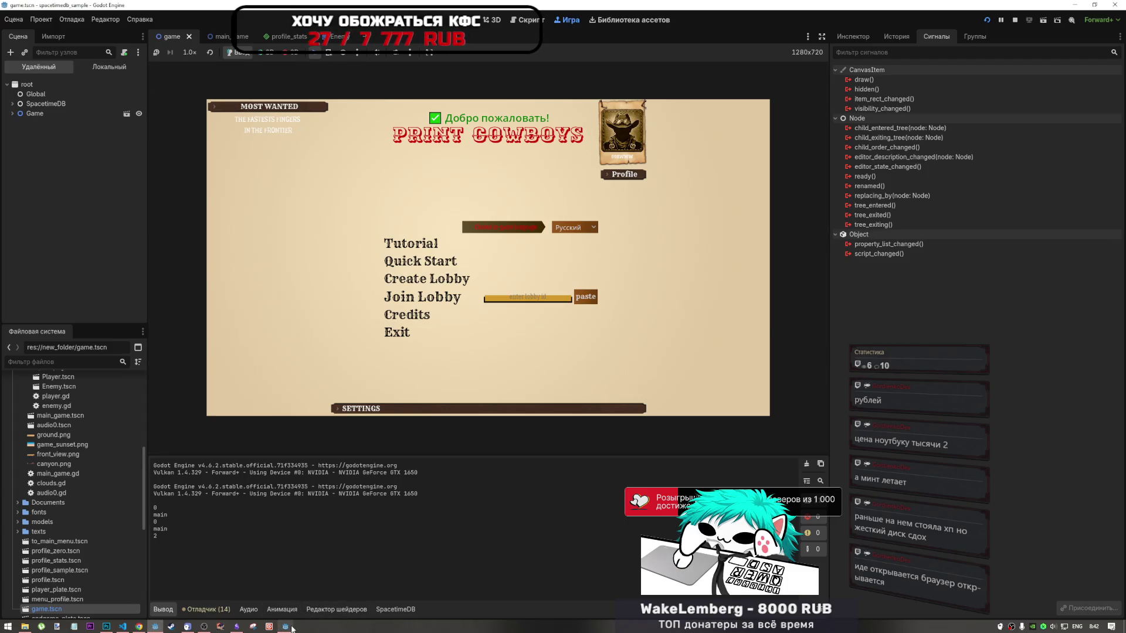
Enlarge the second game window and get it past the nickname screen to its main menu
{"action": "left_click_drag", "start_coordinate": [1068, 330], "coordinate": [1067, 488]}
{"action": "left_click_drag", "start_coordinate": [839, 170], "coordinate": [805, 180]}
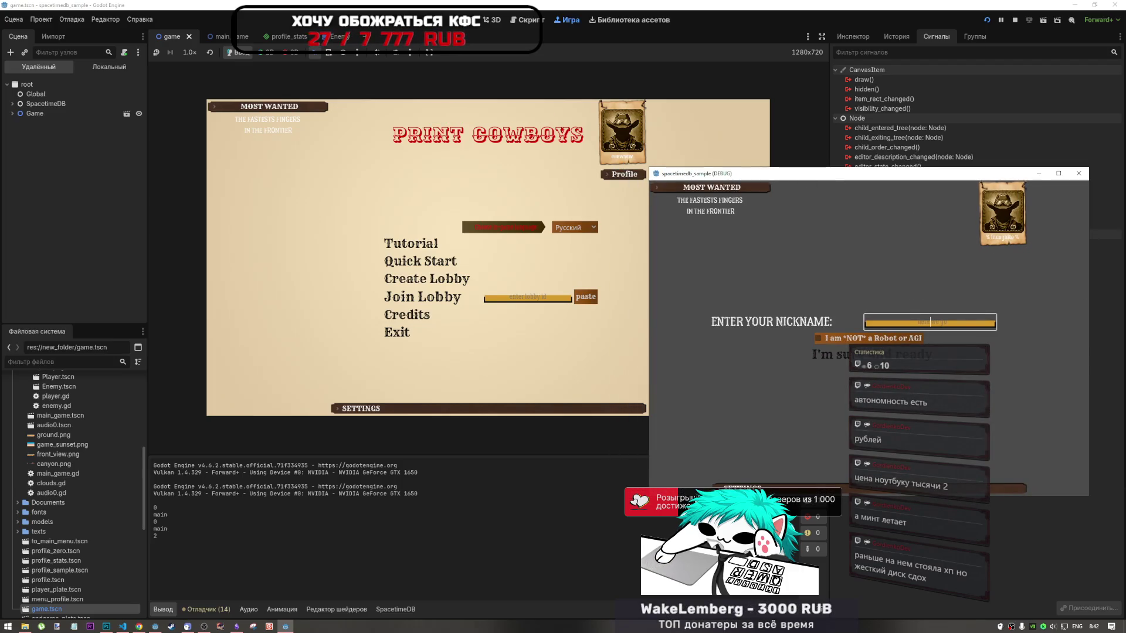
{"action": "left_click_drag", "start_coordinate": [1088, 357], "coordinate": [1120, 357]}
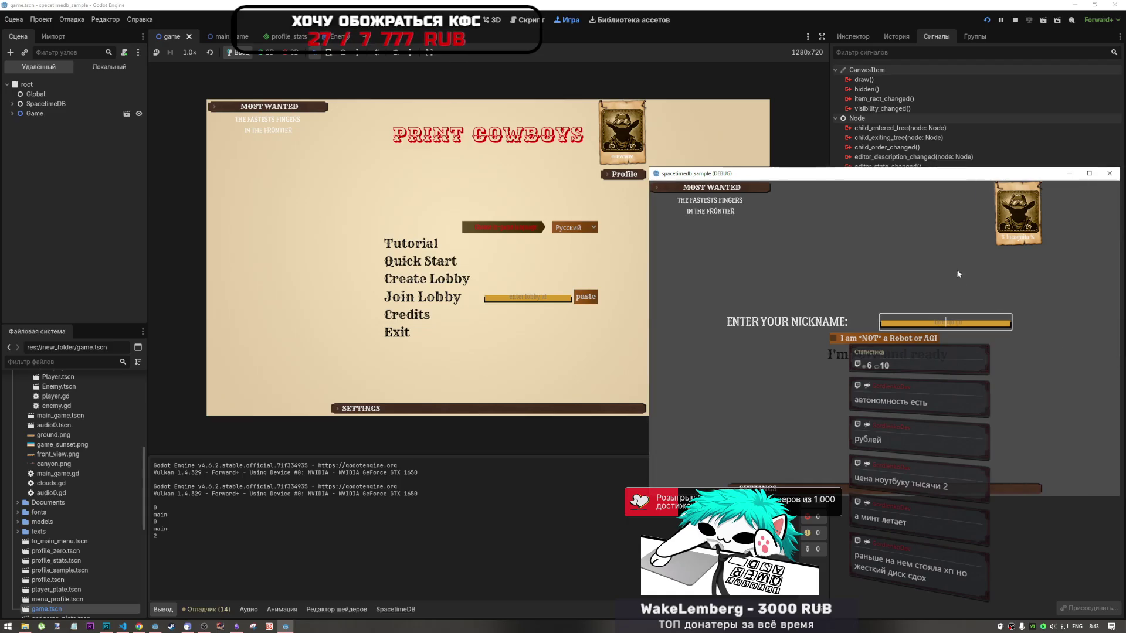
{"action": "left_click", "coordinate": [957, 320]}
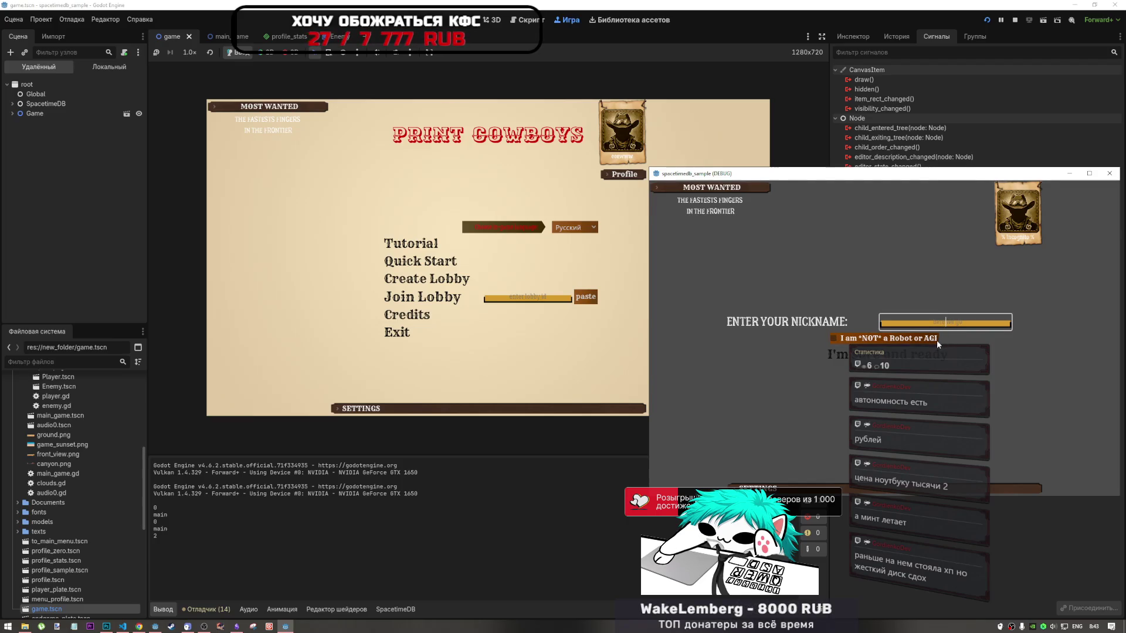
{"action": "type", "text": "wwwm"}
{"action": "left_click", "coordinate": [931, 342]}
{"action": "left_click", "coordinate": [893, 355]}
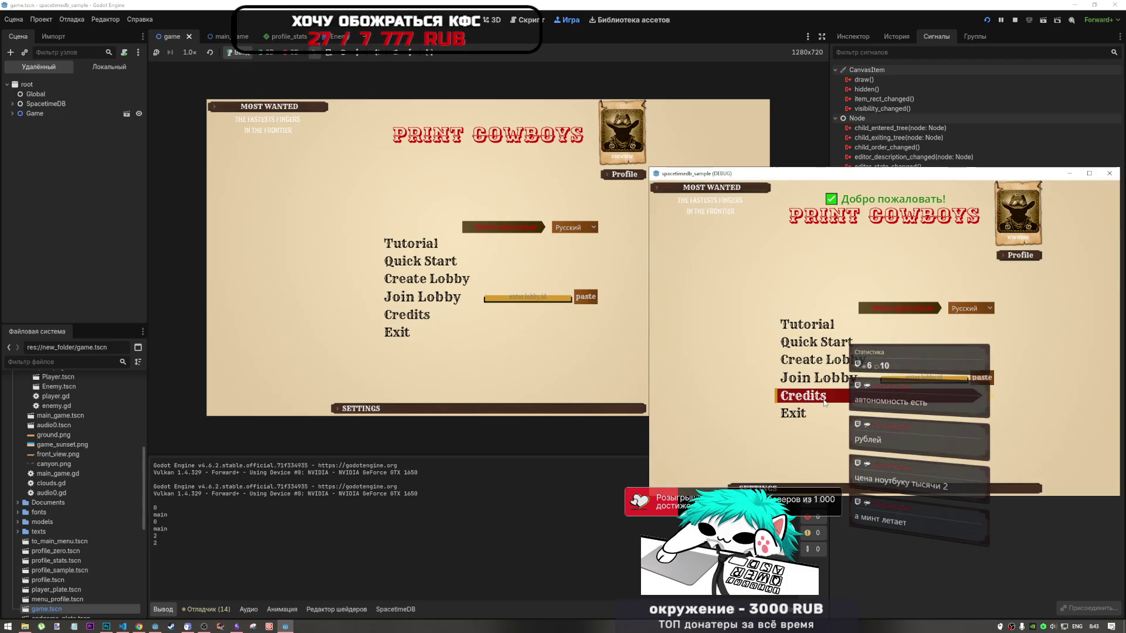
In the second game, open Create Lobby, go back, reopen it and create the lobby
{"action": "left_click", "coordinate": [844, 358]}
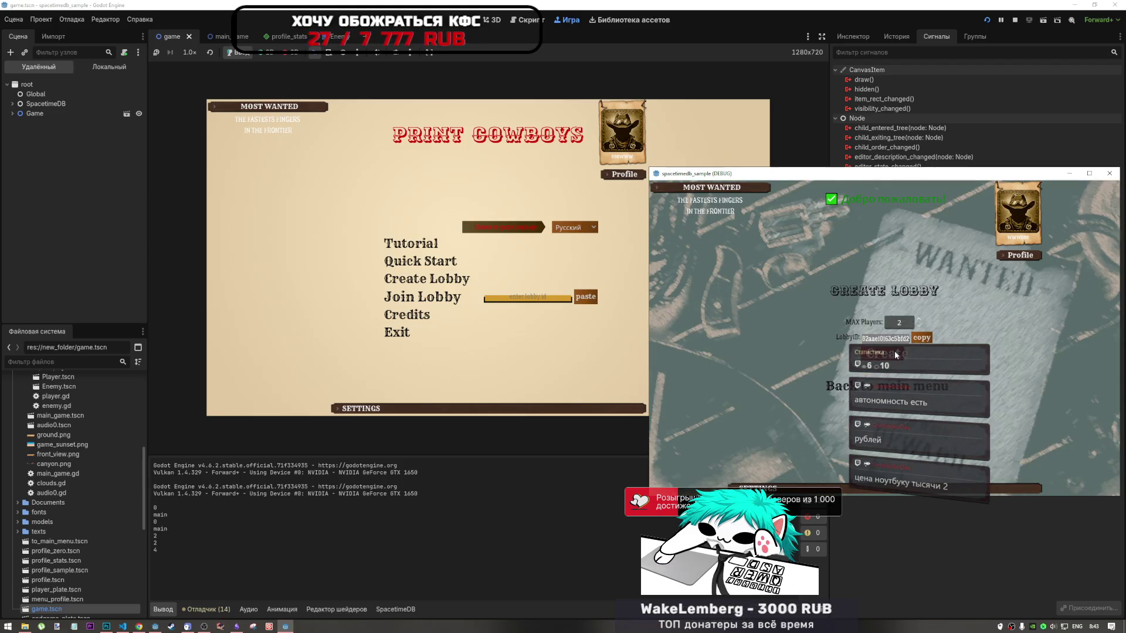
{"action": "left_click", "coordinate": [872, 387]}
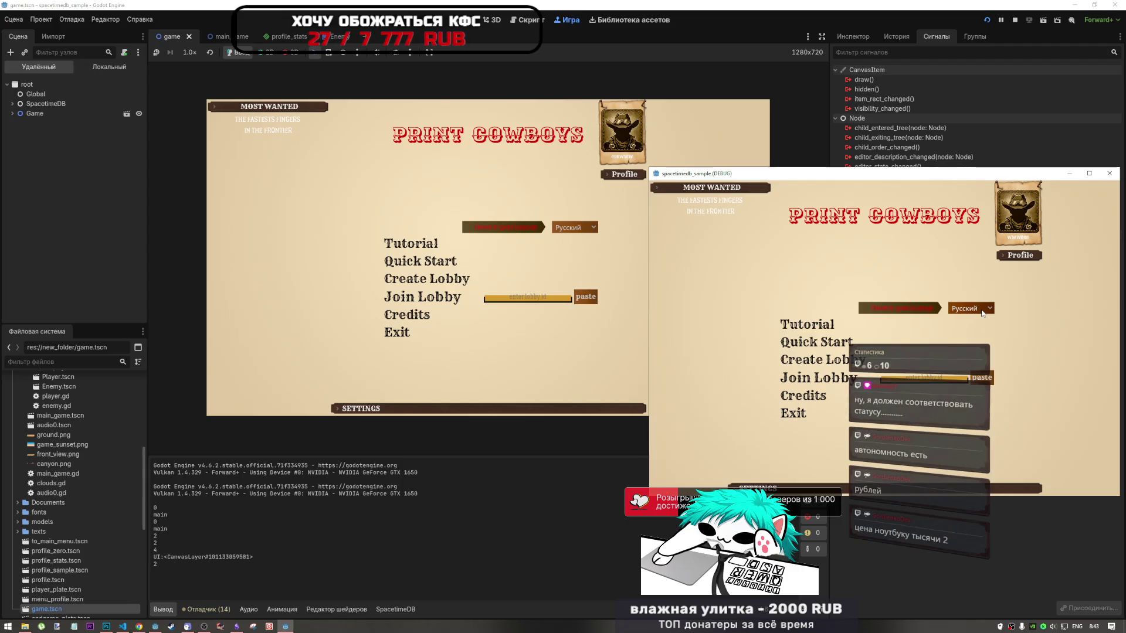
{"action": "left_click", "coordinate": [832, 359]}
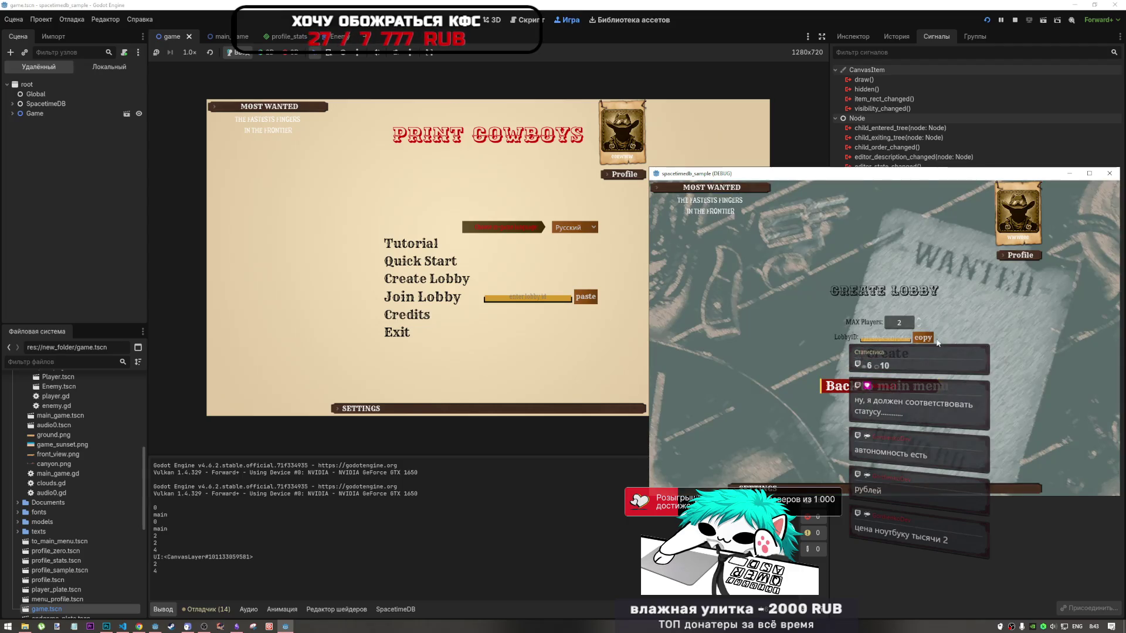
{"action": "left_click", "coordinate": [892, 356]}
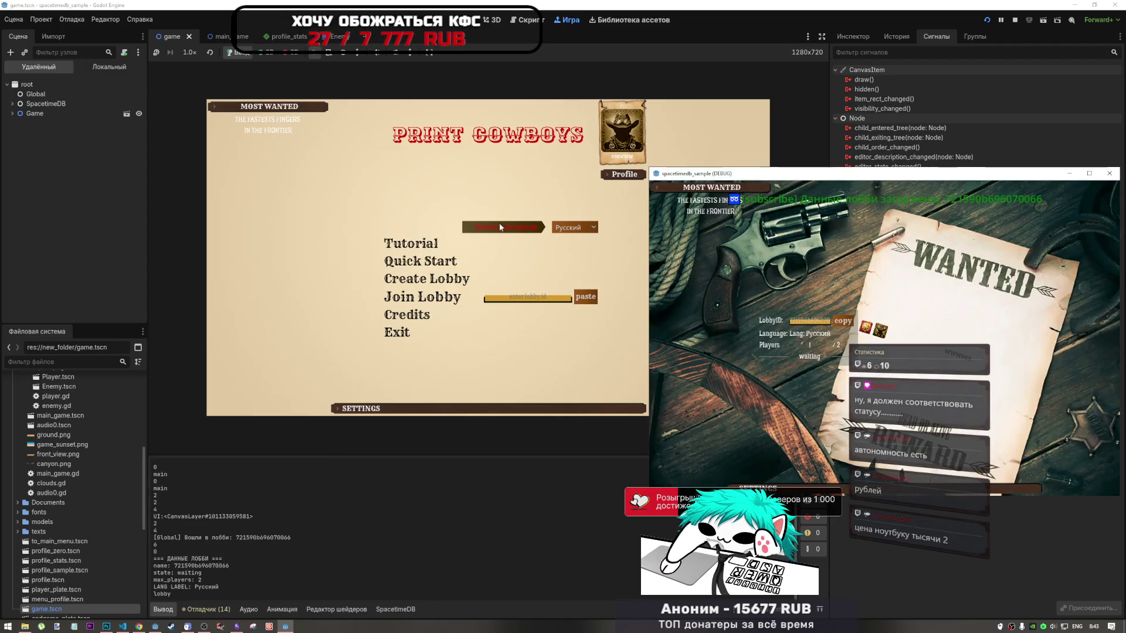
In the first game, paste the lobby ID into the join field and join the lobby
{"action": "left_click", "coordinate": [578, 300]}
{"action": "left_click", "coordinate": [579, 301]}
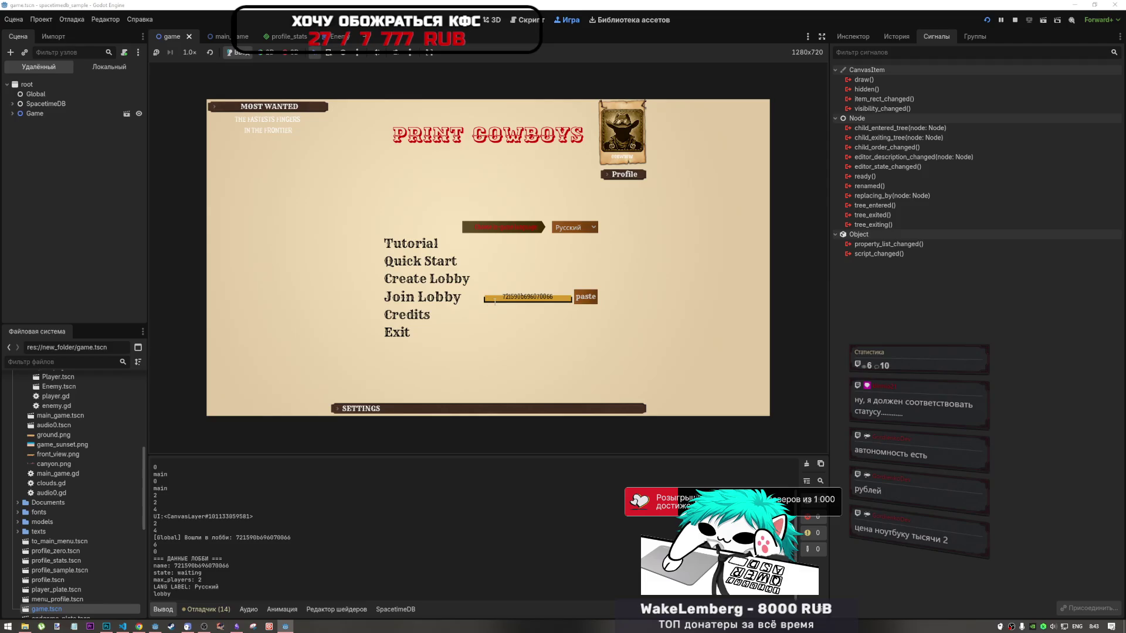
{"action": "left_click", "coordinate": [454, 299]}
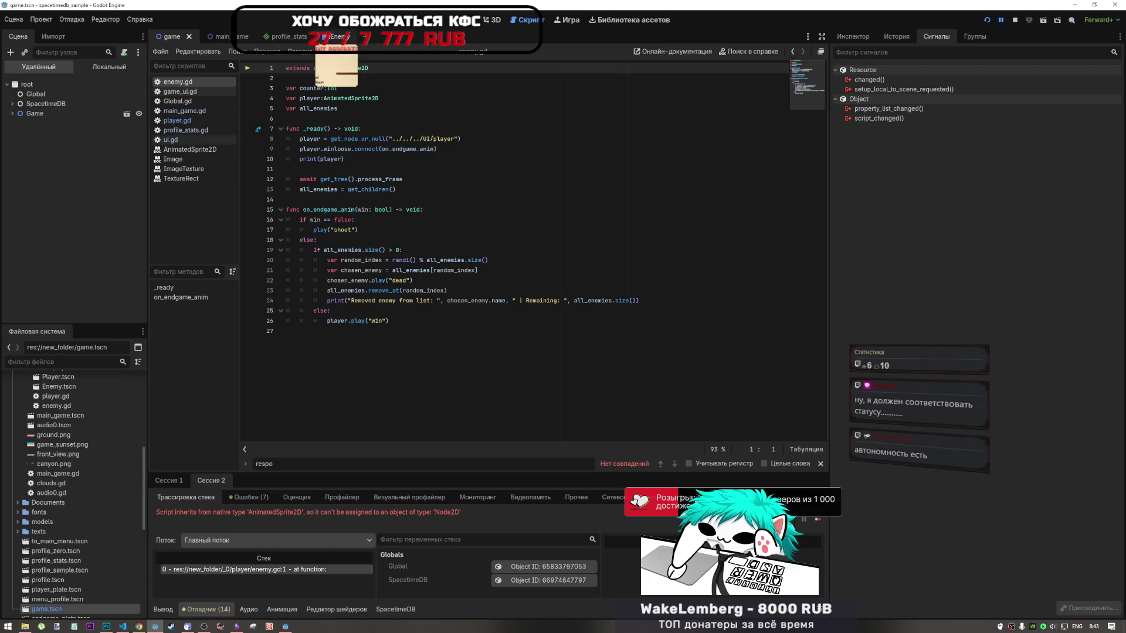
From the Enemy scene tab, stop the running game and show enemy.gd in the Script workspace
{"action": "left_click", "coordinate": [334, 36]}
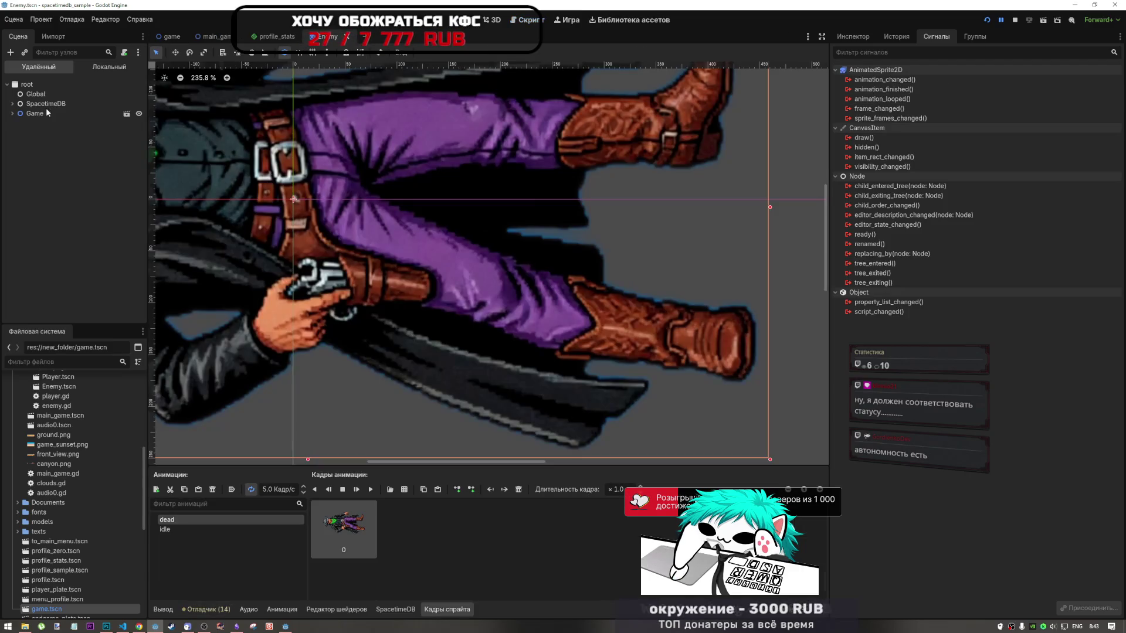
{"action": "scroll", "coordinate": [393, 293], "scroll_direction": "down", "scroll_amount": 5}
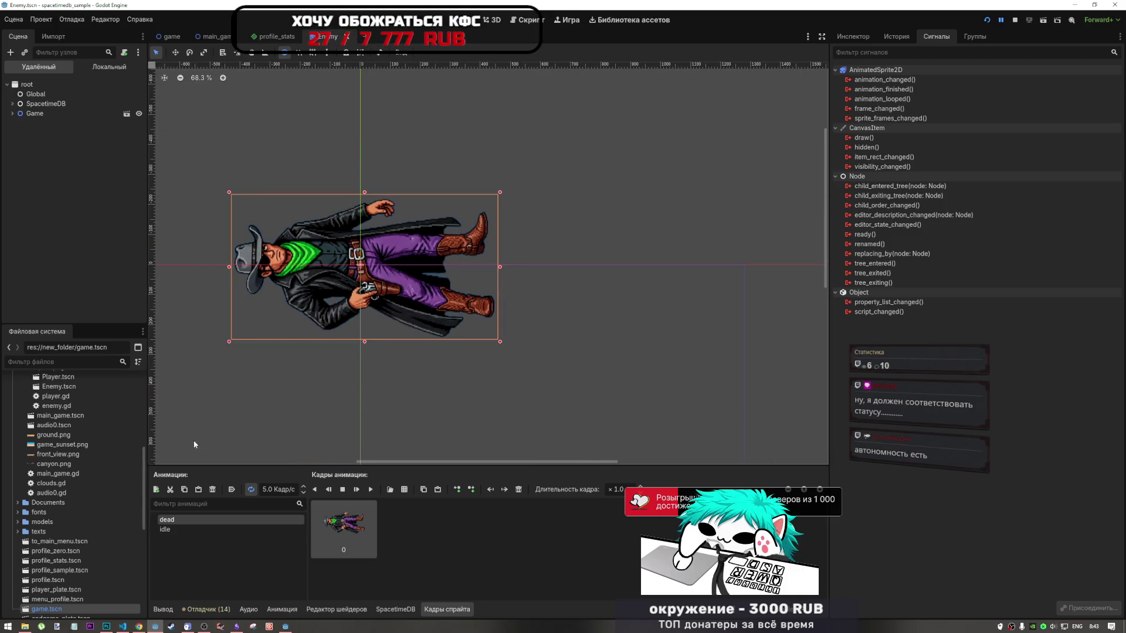
{"action": "left_click", "coordinate": [1015, 20]}
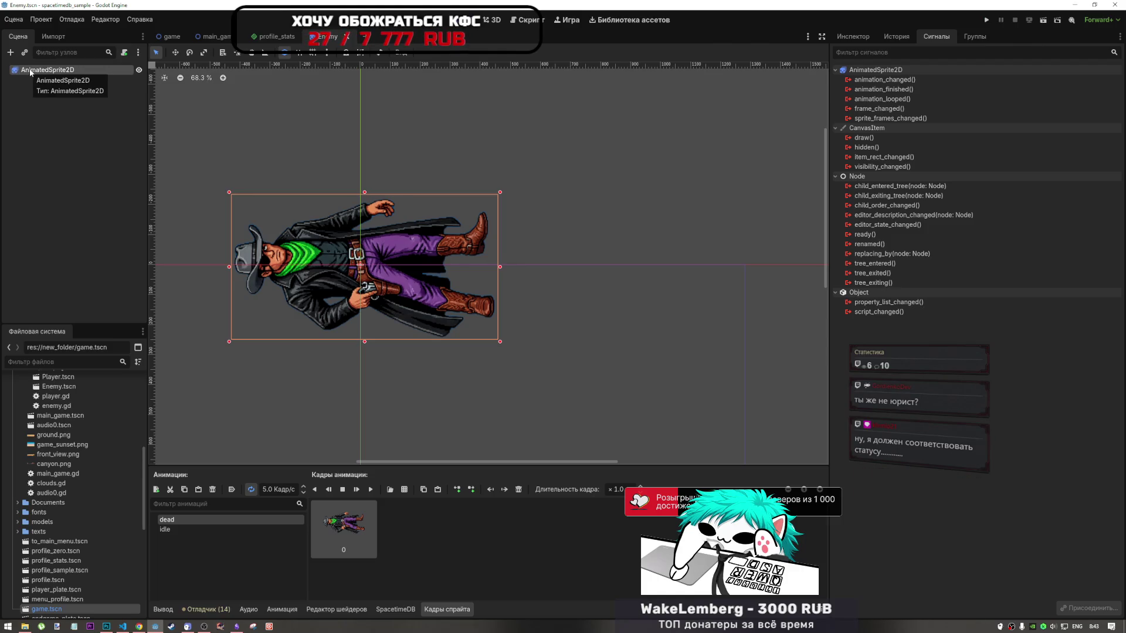
{"action": "key", "text": "ctrl+F3"}
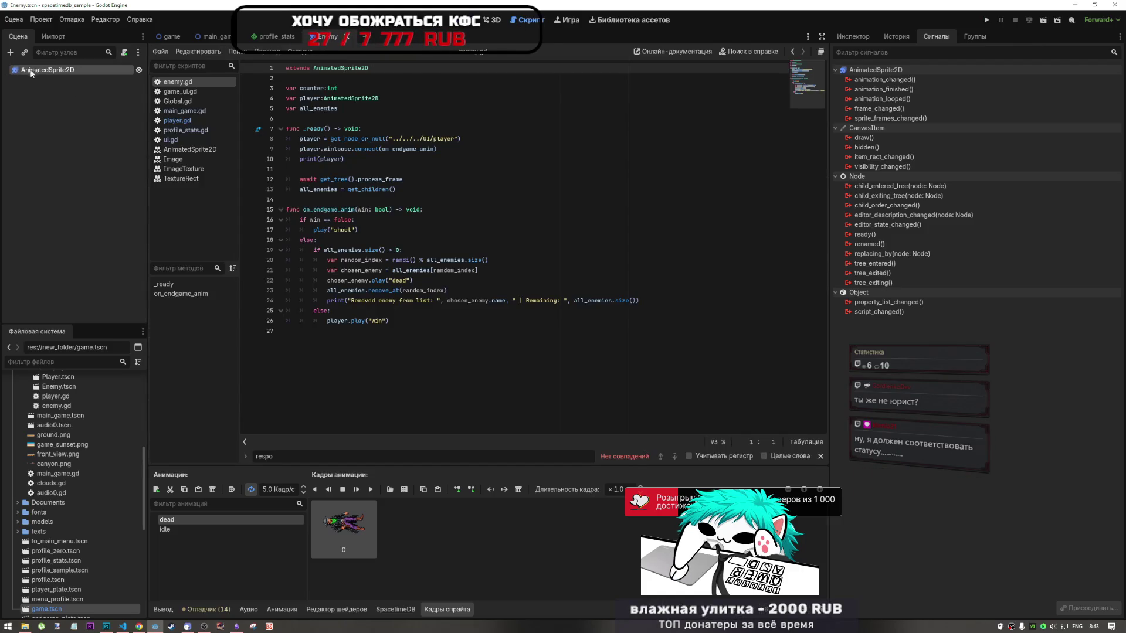
{"action": "left_click", "coordinate": [328, 77]}
{"action": "type", "text": "$\".\""}
{"action": "key", "text": "ctrl+z"}
{"action": "left_click_drag", "start_coordinate": [110, 78], "coordinate": [319, 77]}
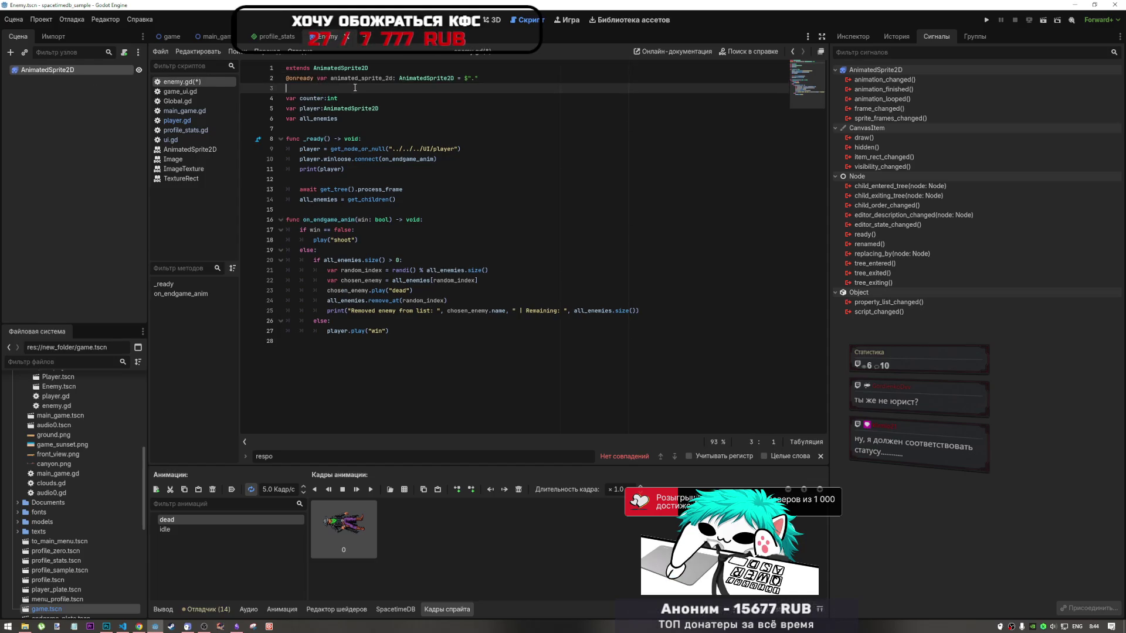
{"action": "double_click", "coordinate": [426, 78]}
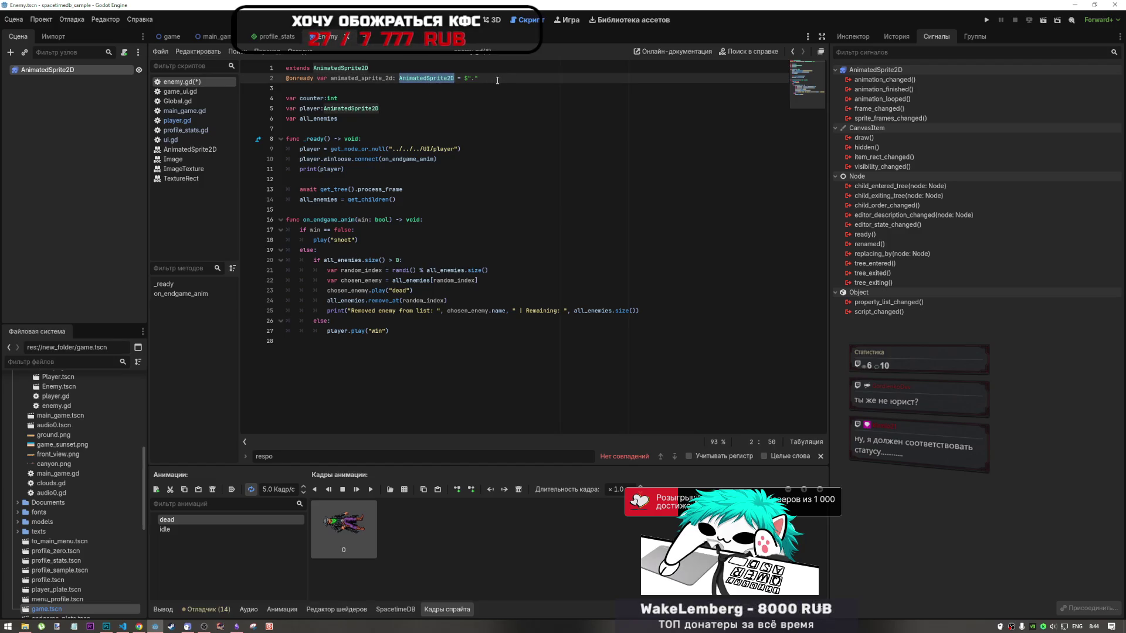
{"action": "left_click_drag", "start_coordinate": [497, 81], "coordinate": [376, 69]}
{"action": "key", "text": "BackSpace"}
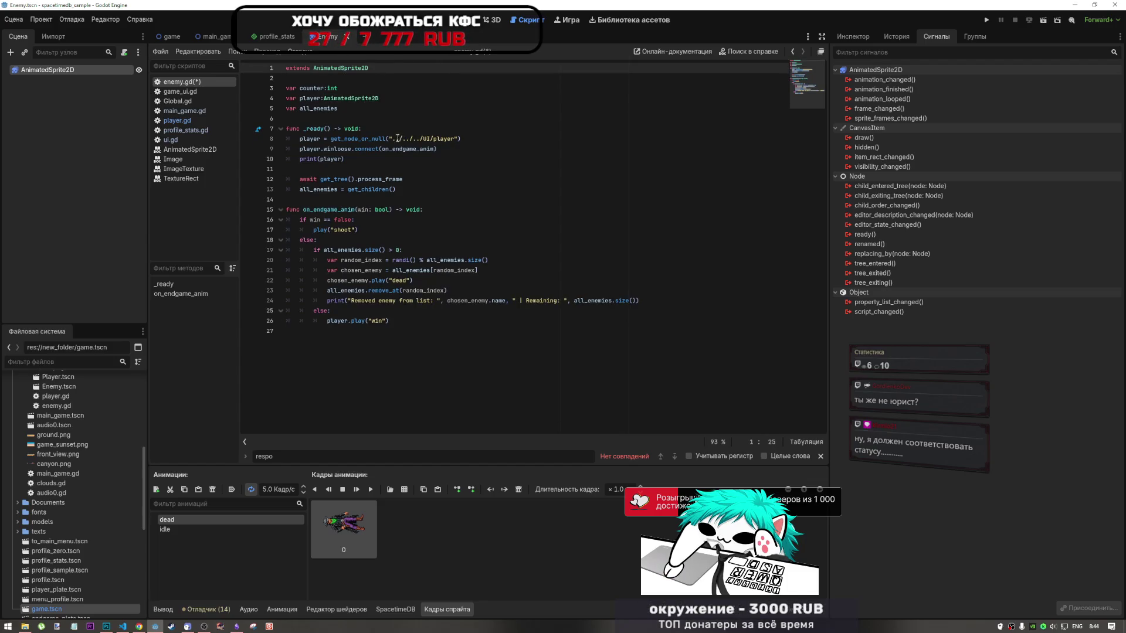
{"action": "key", "text": "Down"}
{"action": "key", "text": "Down"}
{"action": "key", "text": "Down"}
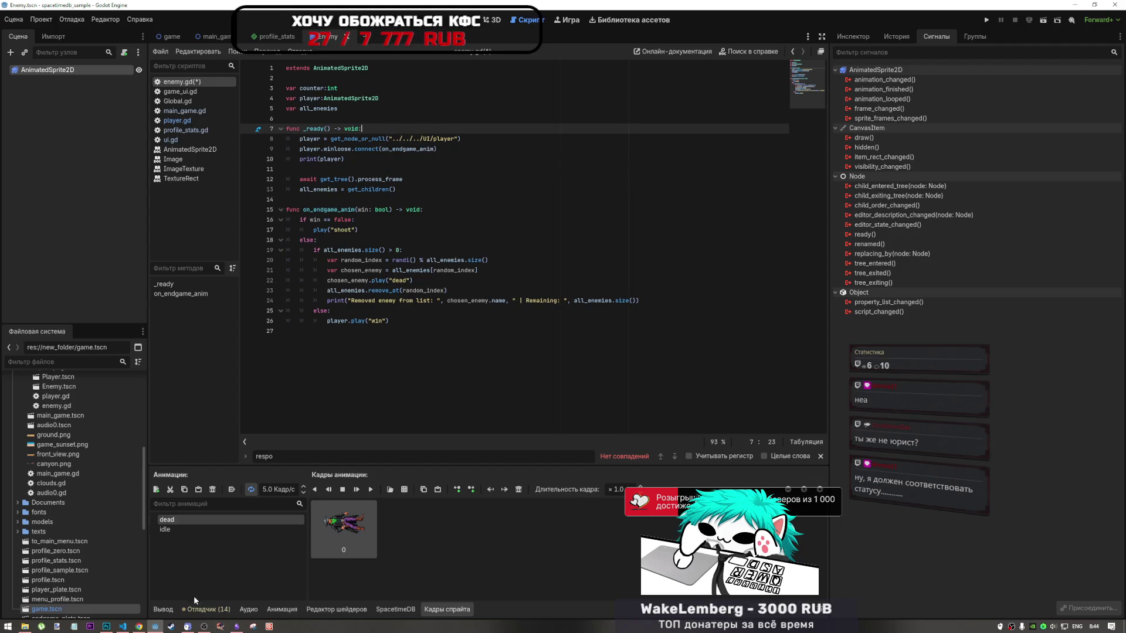
Inspect the Output log and the debugger's Errors, Warnings and Stack Trace views
{"action": "left_click", "coordinate": [174, 606]}
{"action": "left_click", "coordinate": [208, 608]}
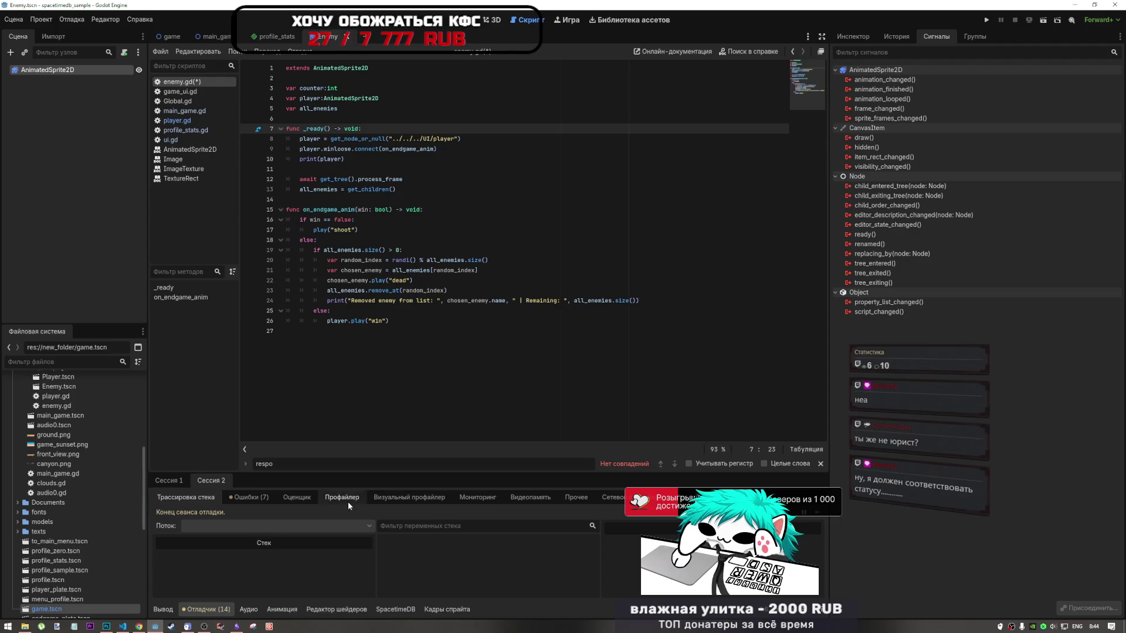
{"action": "left_click", "coordinate": [239, 507]}
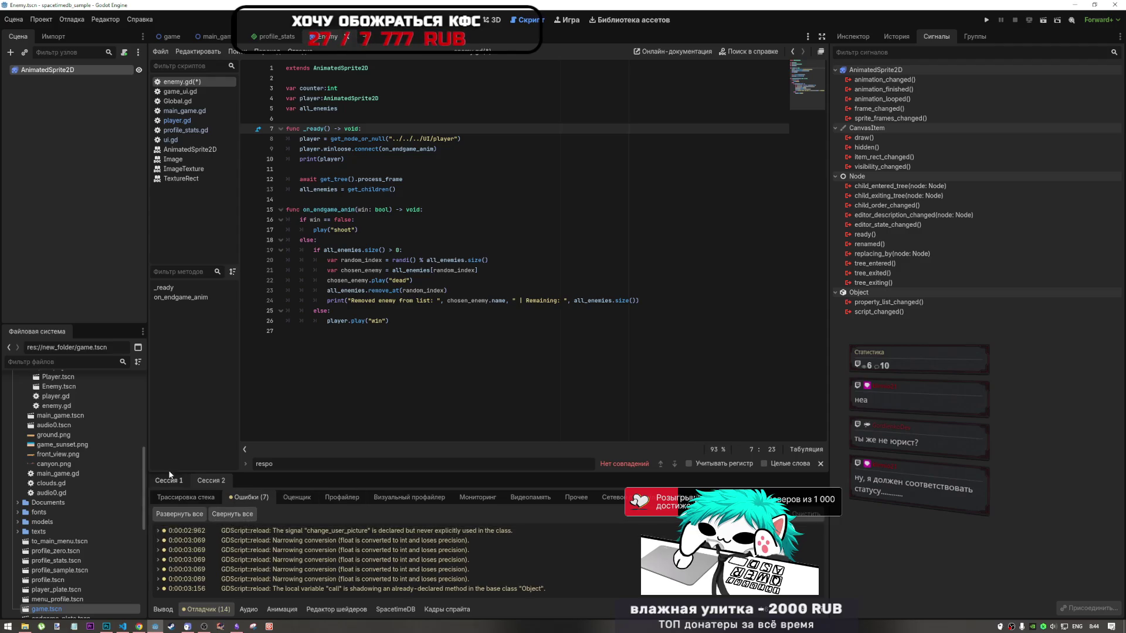
{"action": "left_click", "coordinate": [251, 497]}
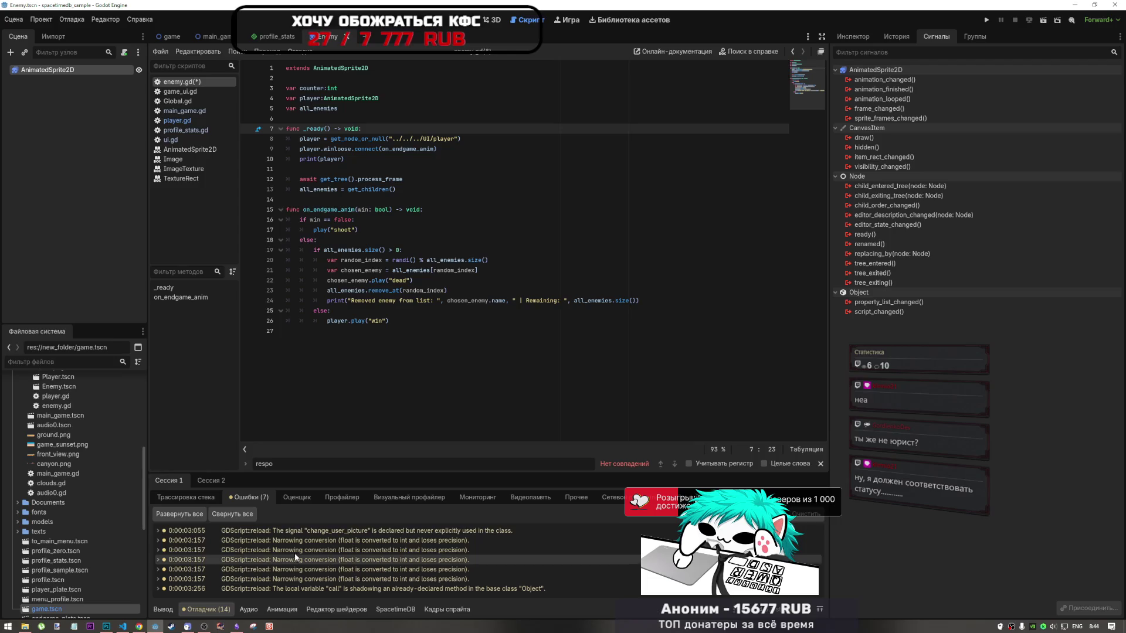
{"action": "left_click", "coordinate": [186, 497]}
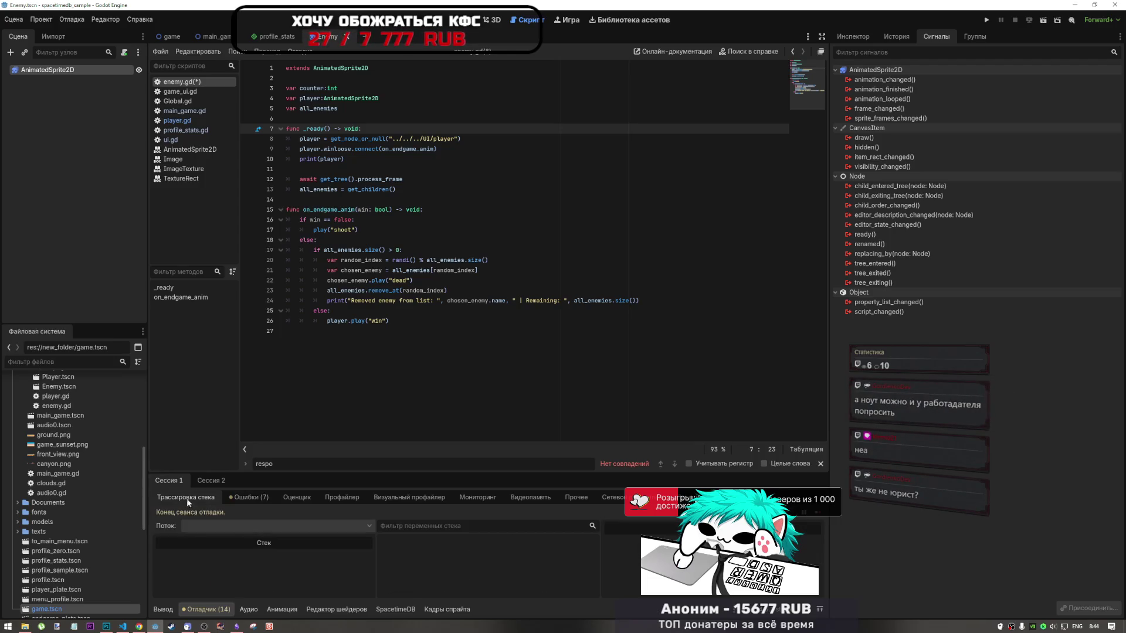
{"action": "left_click", "coordinate": [174, 610]}
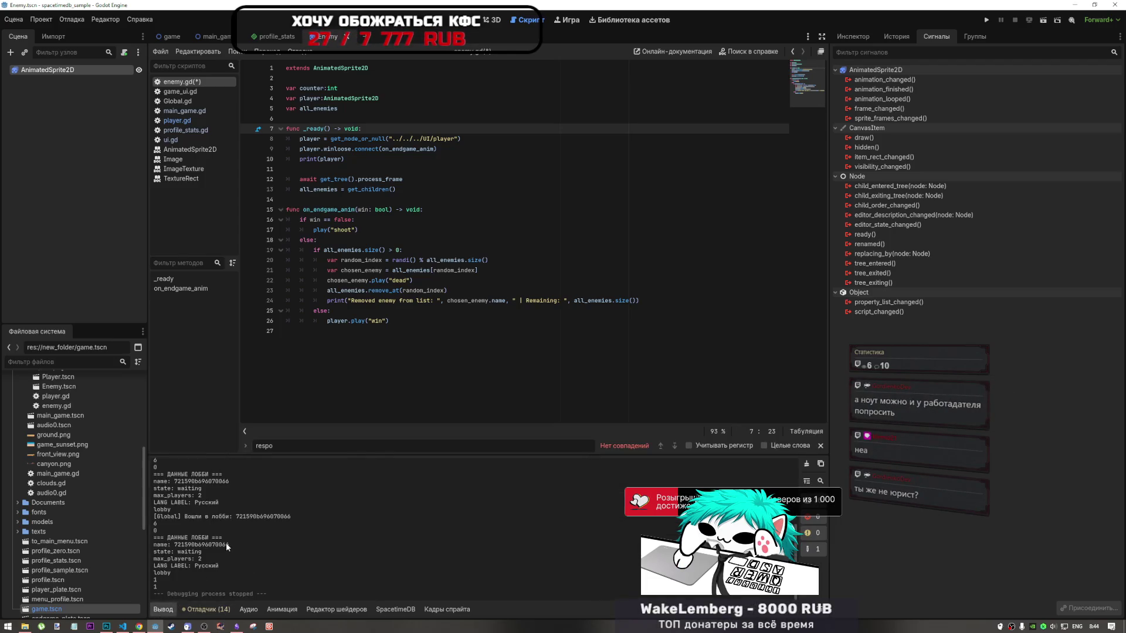
{"action": "scroll", "coordinate": [227, 543], "scroll_direction": "up", "scroll_amount": 10}
{"action": "scroll", "coordinate": [226, 543], "scroll_direction": "down", "scroll_amount": 10}
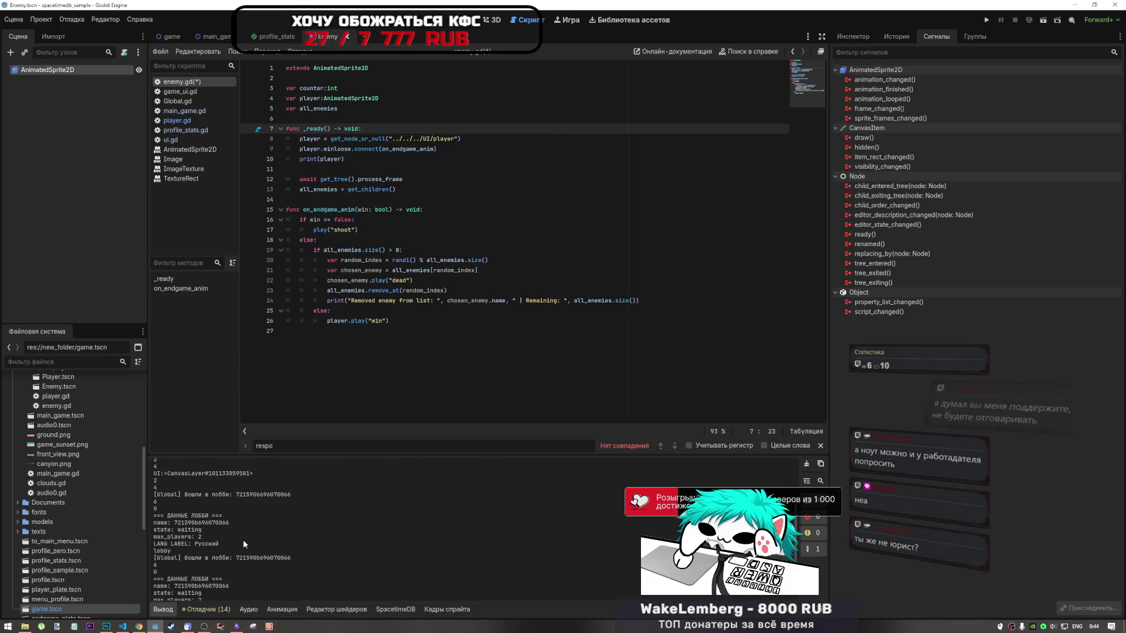
{"action": "left_click", "coordinate": [210, 608]}
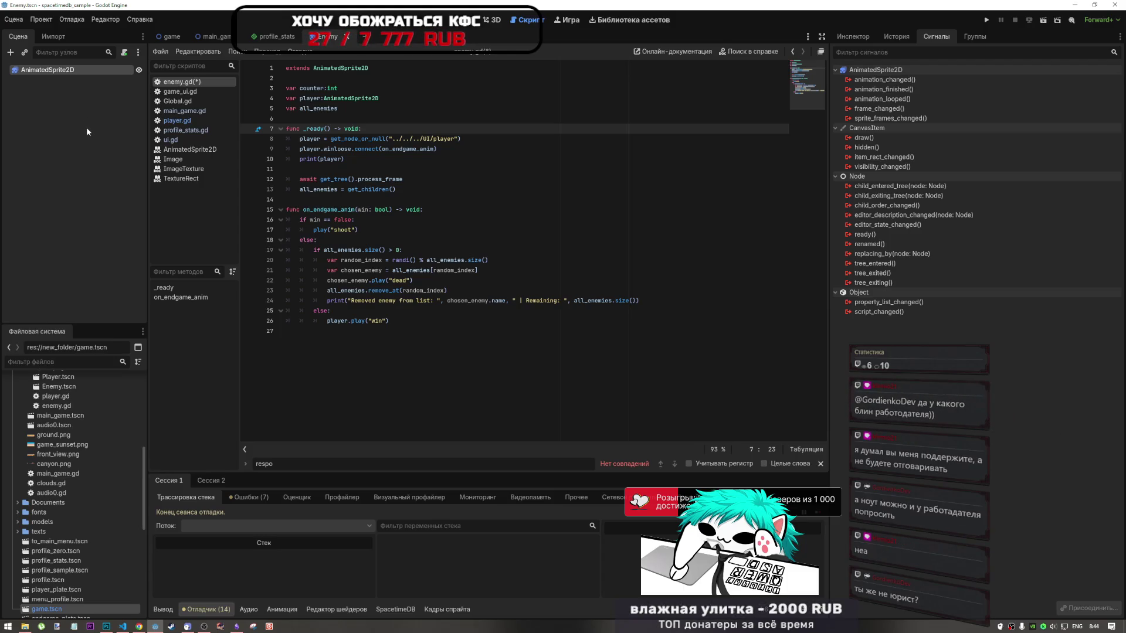
{"action": "left_click_drag", "start_coordinate": [368, 68], "coordinate": [314, 69]}
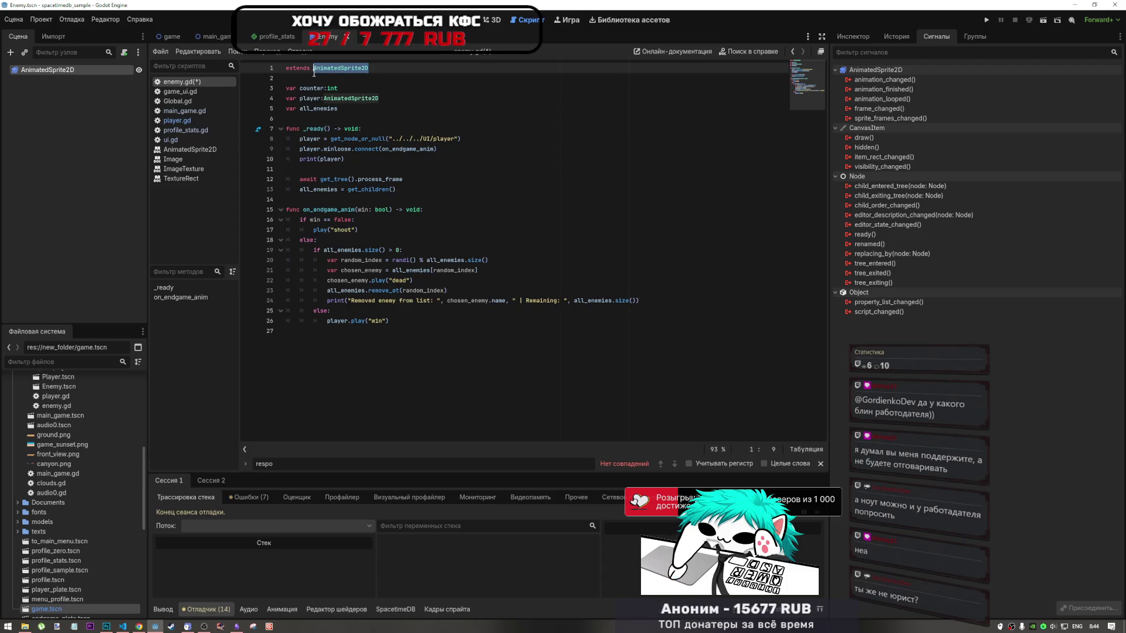
Change enemy.gd's base class from AnimatedSprite2D to Node2D, save, and switch to main_game
{"action": "mouse_move", "coordinate": [341, 137]}
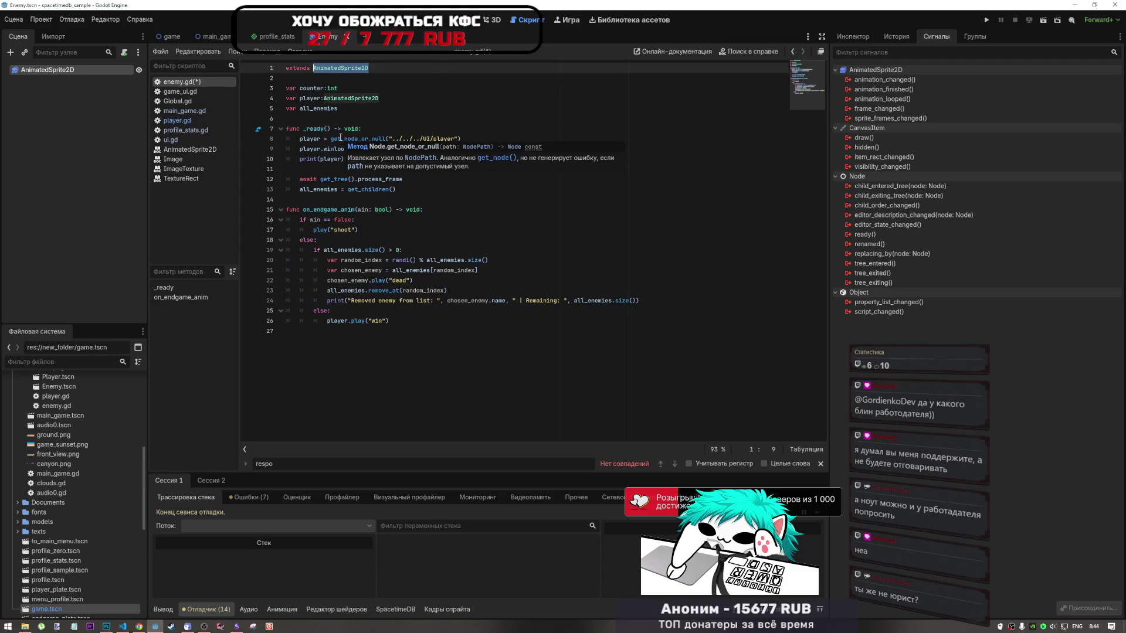
{"action": "type", "text": "Nod"}
{"action": "type", "text": "2D"}
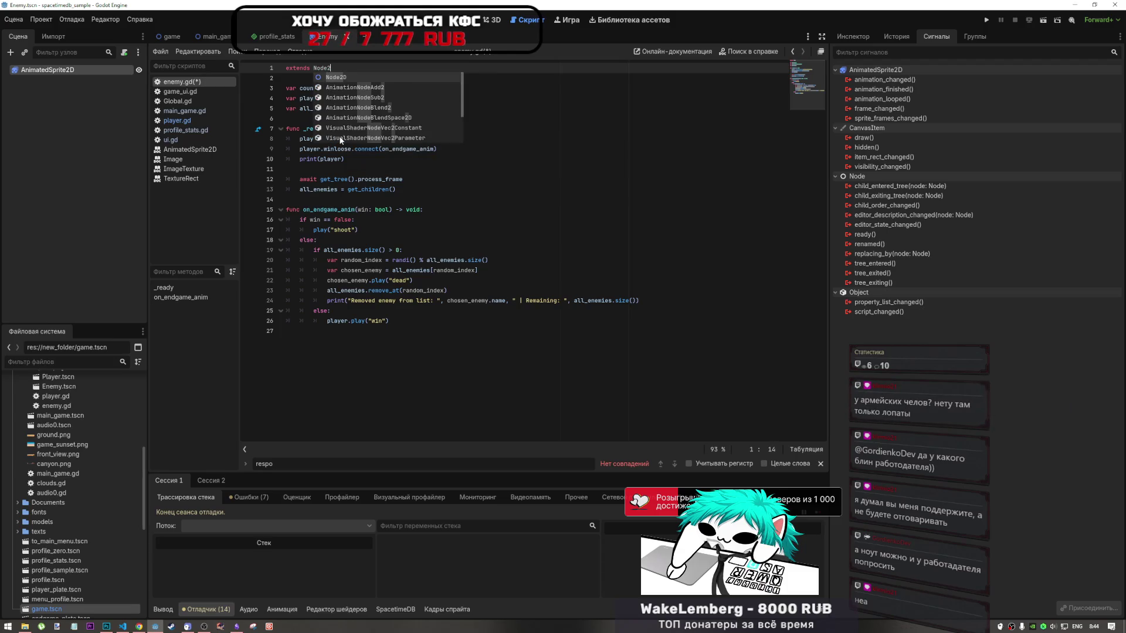
{"action": "key", "text": "ctrl+s"}
{"action": "left_click", "coordinate": [214, 36]}
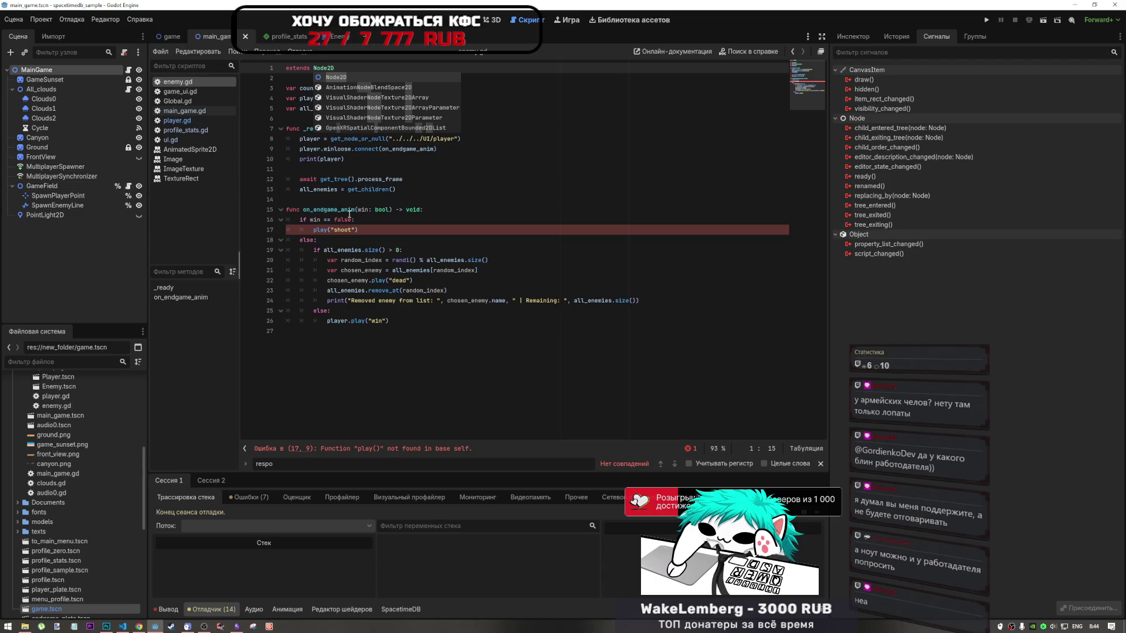
{"action": "left_click", "coordinate": [366, 220]}
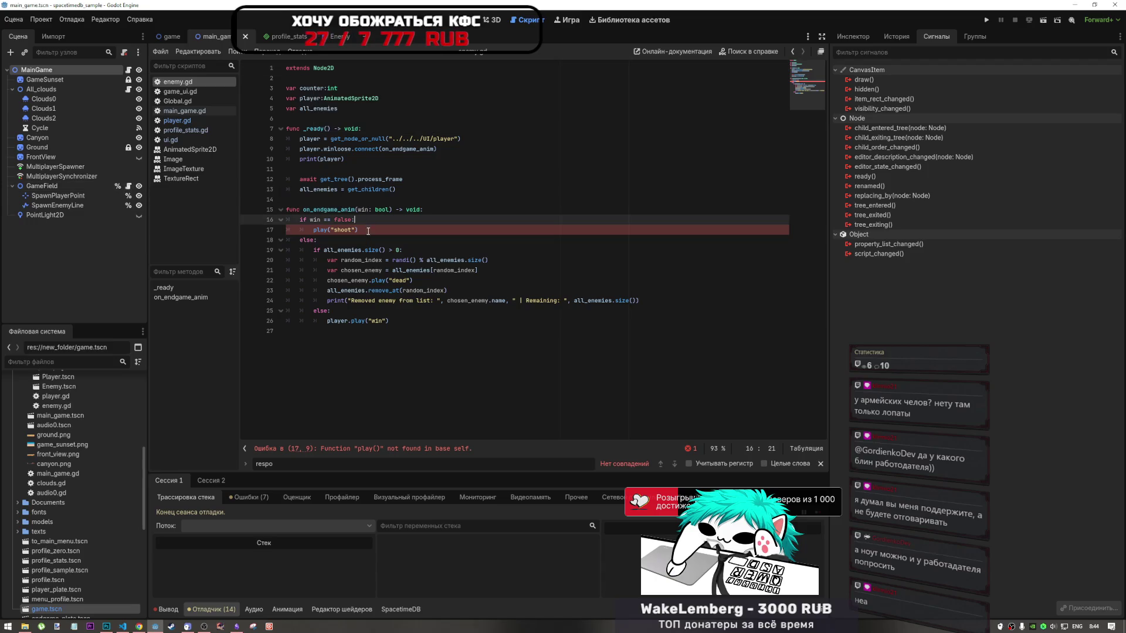
{"action": "left_click", "coordinate": [313, 230]}
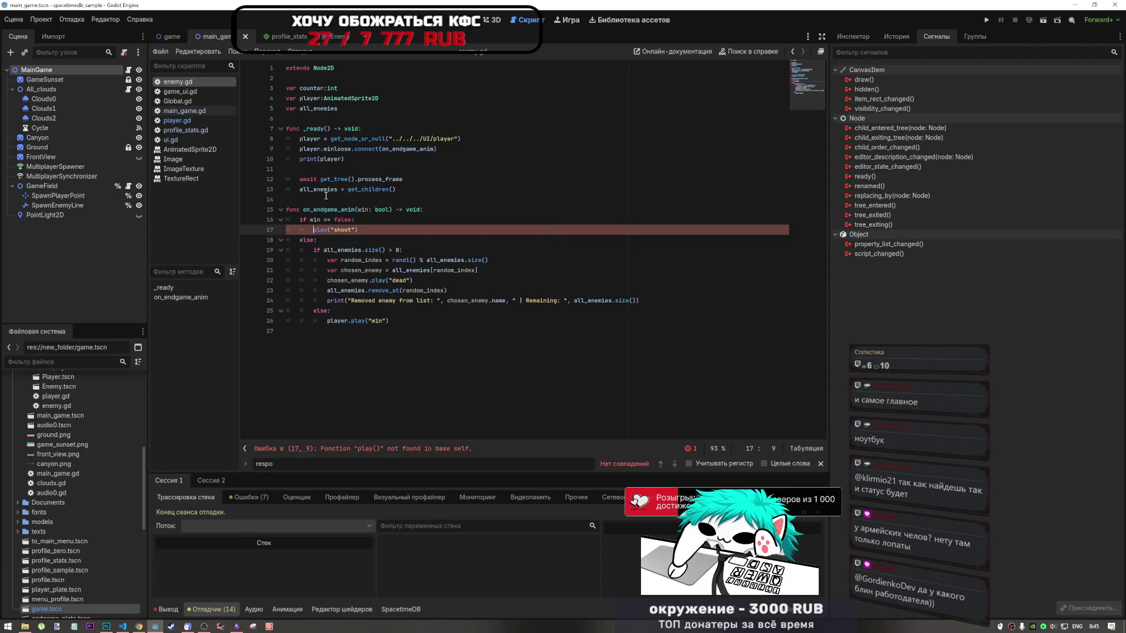
{"action": "mouse_move", "coordinate": [317, 219]}
{"action": "left_mouse_down"}
{"action": "mouse_move", "coordinate": [355, 226]}
{"action": "mouse_move", "coordinate": [314, 229]}
{"action": "left_mouse_up"}
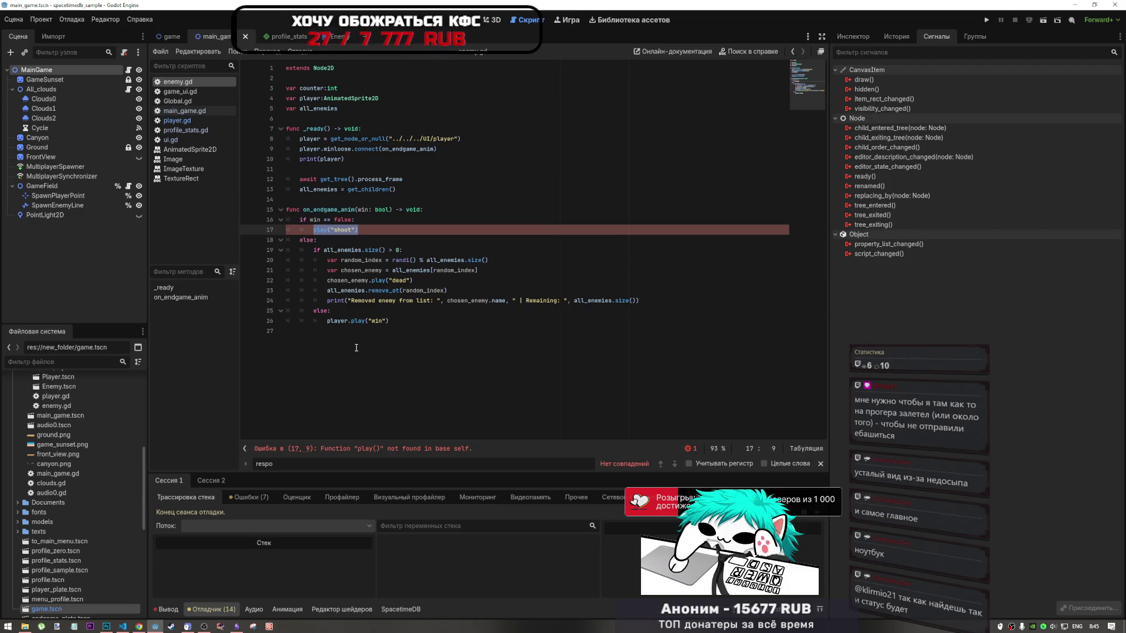
{"action": "left_click", "coordinate": [369, 230]}
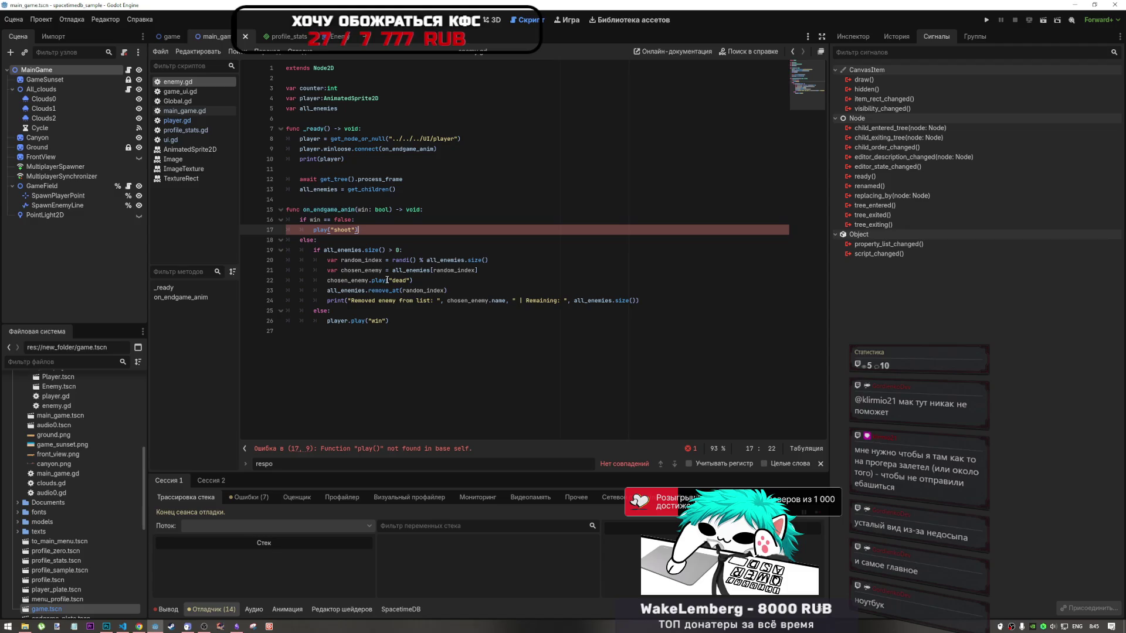
Insert a dot before play("shoot") on line 17 of enemy.gd
{"action": "left_click", "coordinate": [315, 230]}
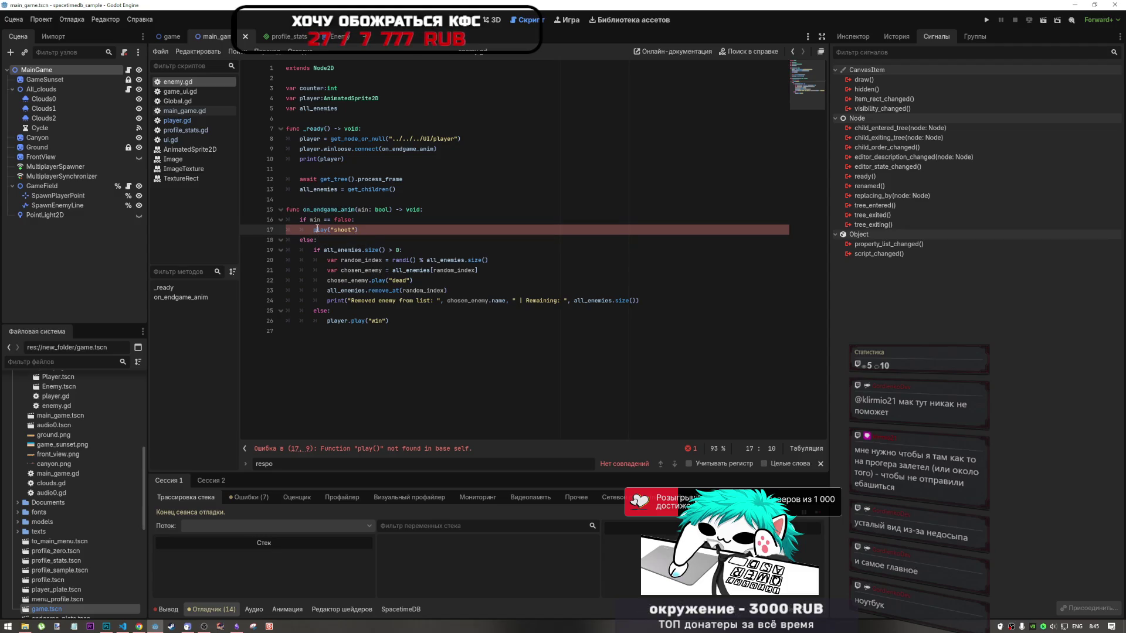
{"action": "type", "text": "."}
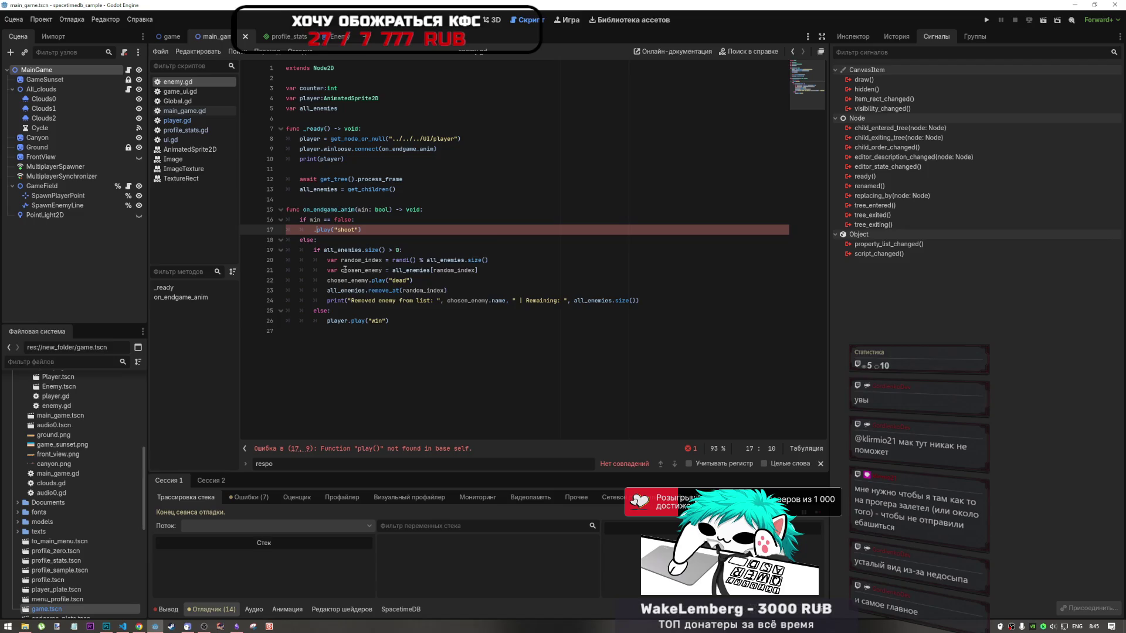
{"action": "key", "text": "Left"}
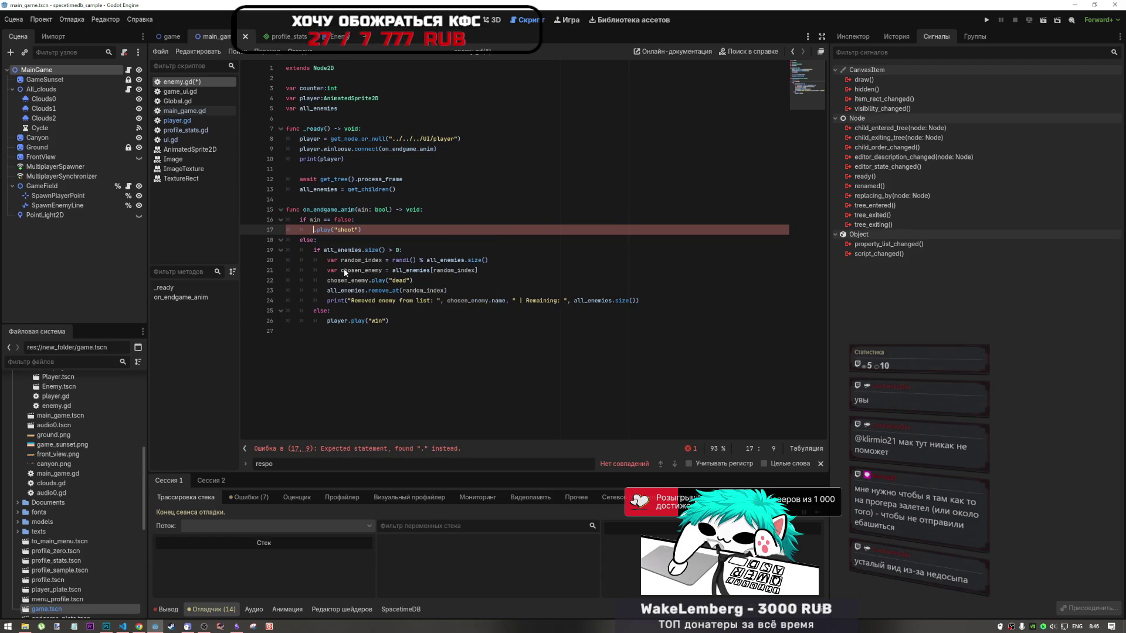
{"action": "left_click", "coordinate": [320, 237]}
{"action": "key", "text": "Up"}
Review the chosen_enemy, all_enemies size check and get_children lines in enemy.gd
{"action": "left_click", "coordinate": [467, 285]}
{"action": "left_click", "coordinate": [372, 283]}
{"action": "left_click_drag", "start_coordinate": [372, 282], "coordinate": [329, 283]}
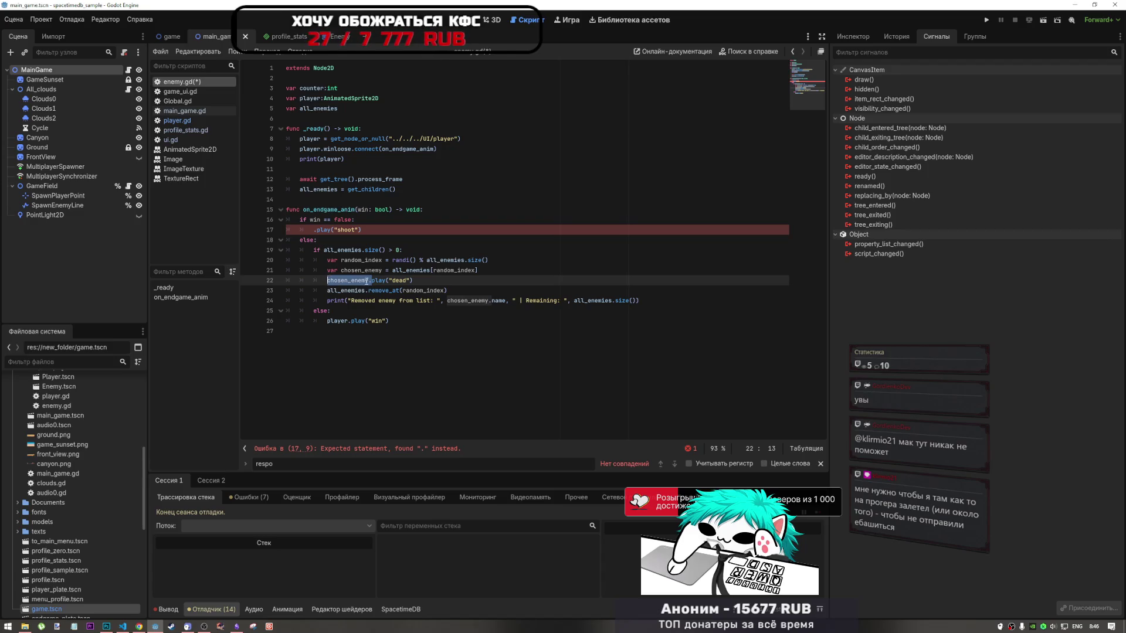
{"action": "key", "text": "End"}
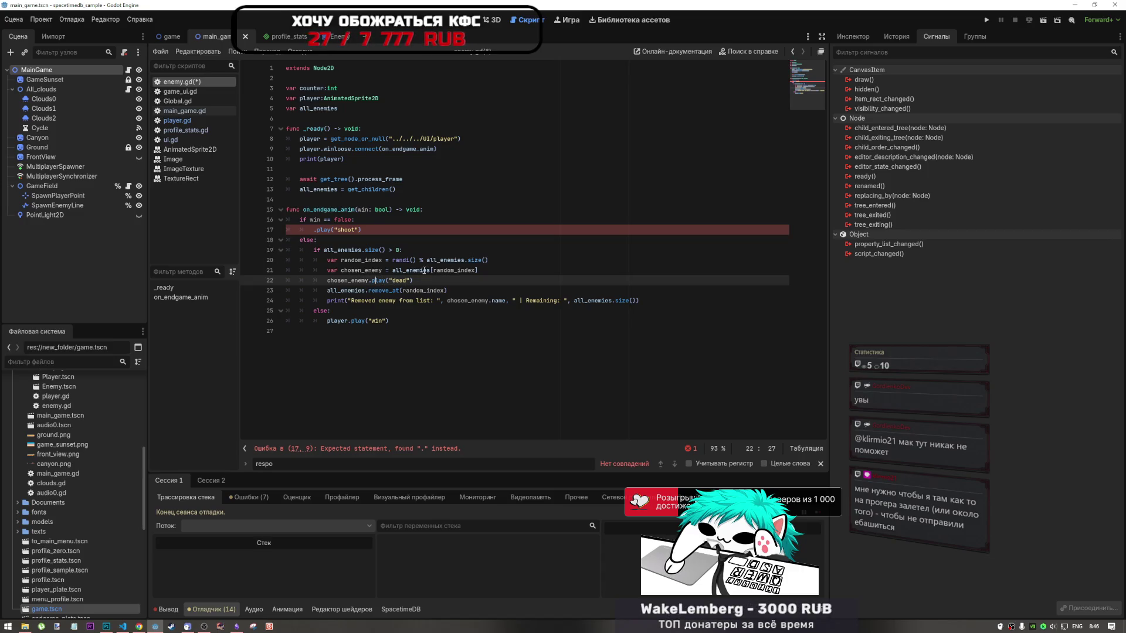
{"action": "left_click_drag", "start_coordinate": [477, 270], "coordinate": [359, 271]}
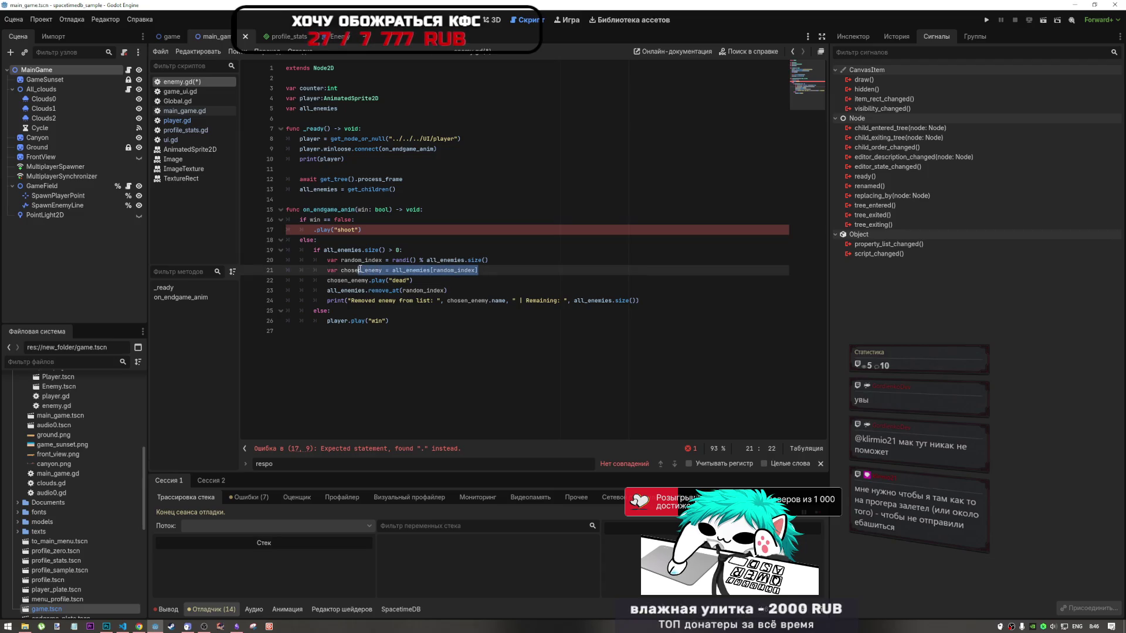
{"action": "left_click", "coordinate": [351, 249]}
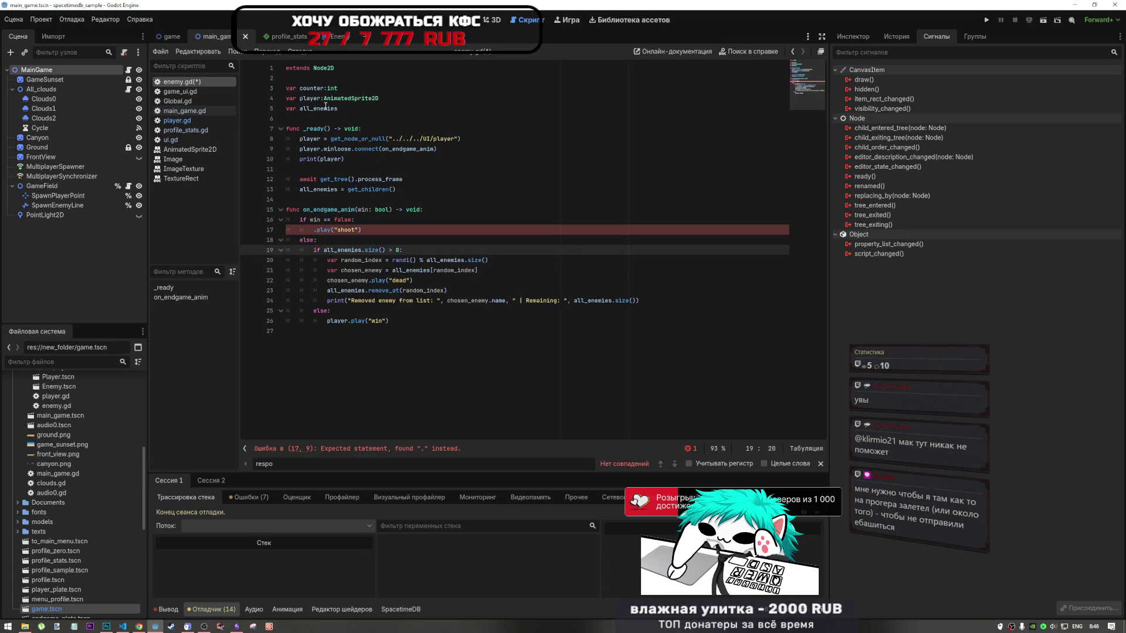
{"action": "left_click_drag", "start_coordinate": [398, 189], "coordinate": [290, 188]}
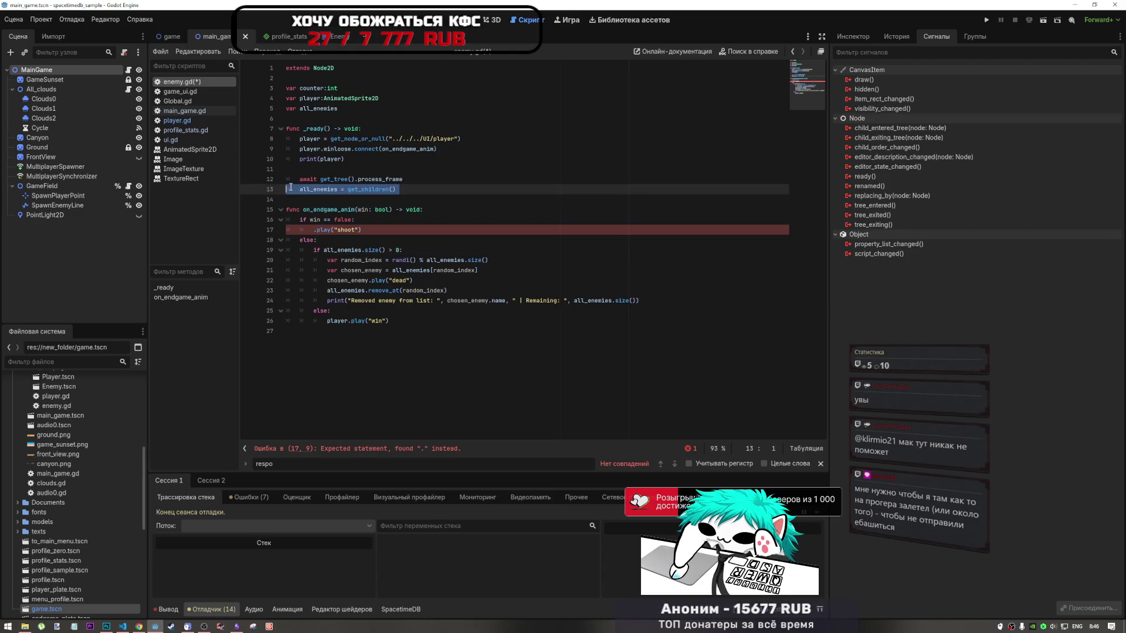
{"action": "left_click", "coordinate": [347, 199]}
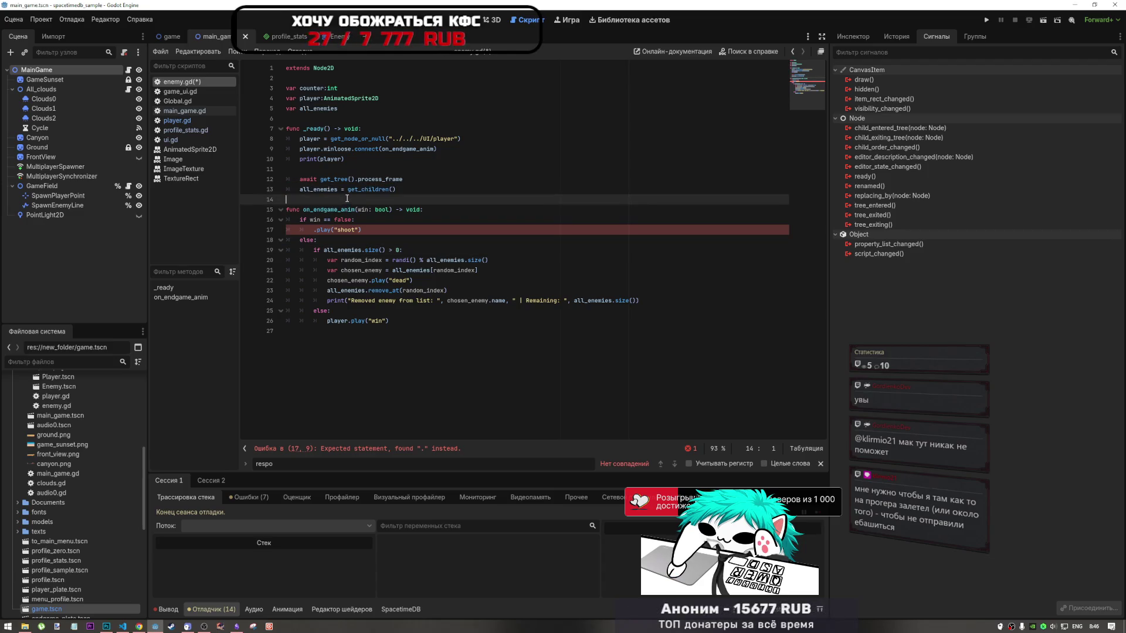
{"action": "left_click", "coordinate": [376, 219]}
Insert 'for enemy in all_enemies:' as line 17 in the win == false branch
{"action": "key", "text": "Return"}
{"action": "type", "text": "for "}
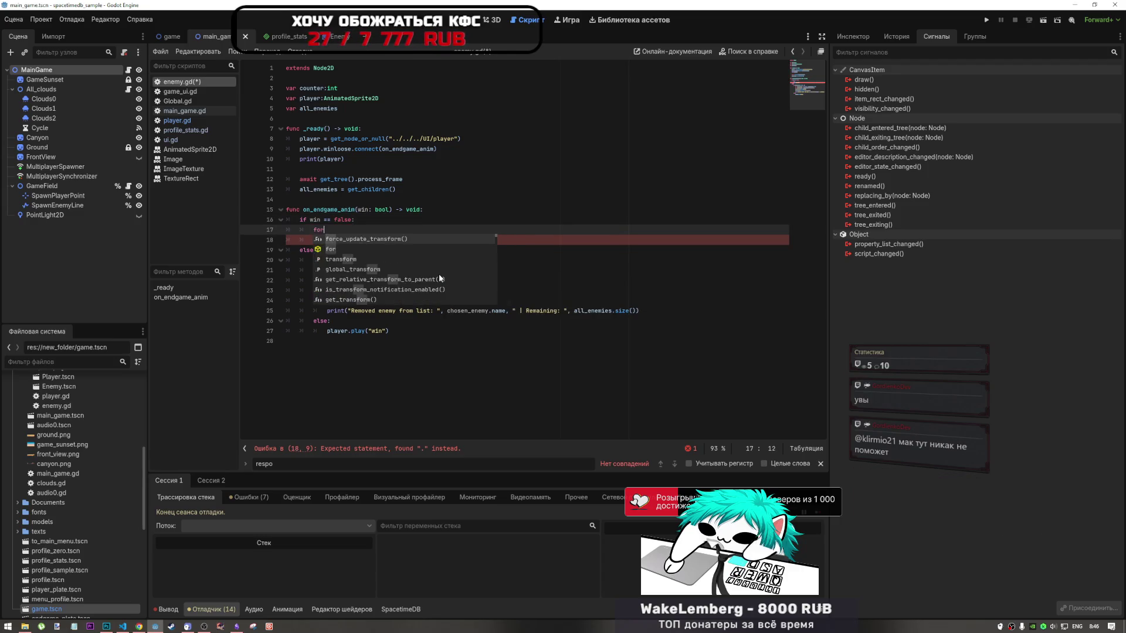
{"action": "type", "text": "all_enemies"}
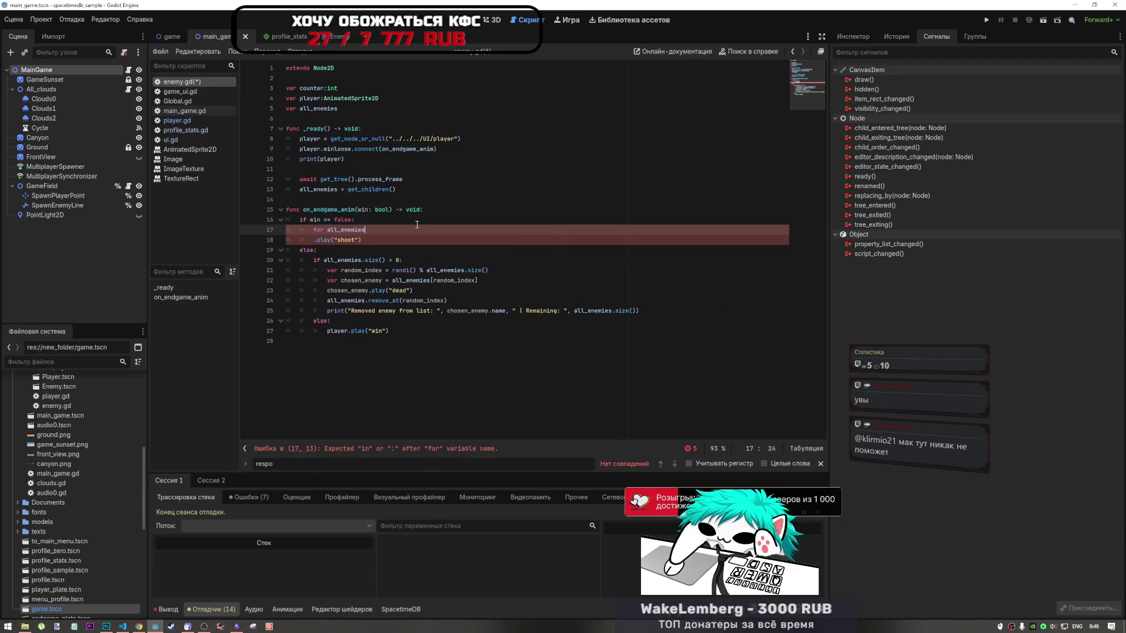
{"action": "key", "text": "ctrl+Left"}
{"action": "key", "text": "Left"}
{"action": "type", "text": "enemy "}
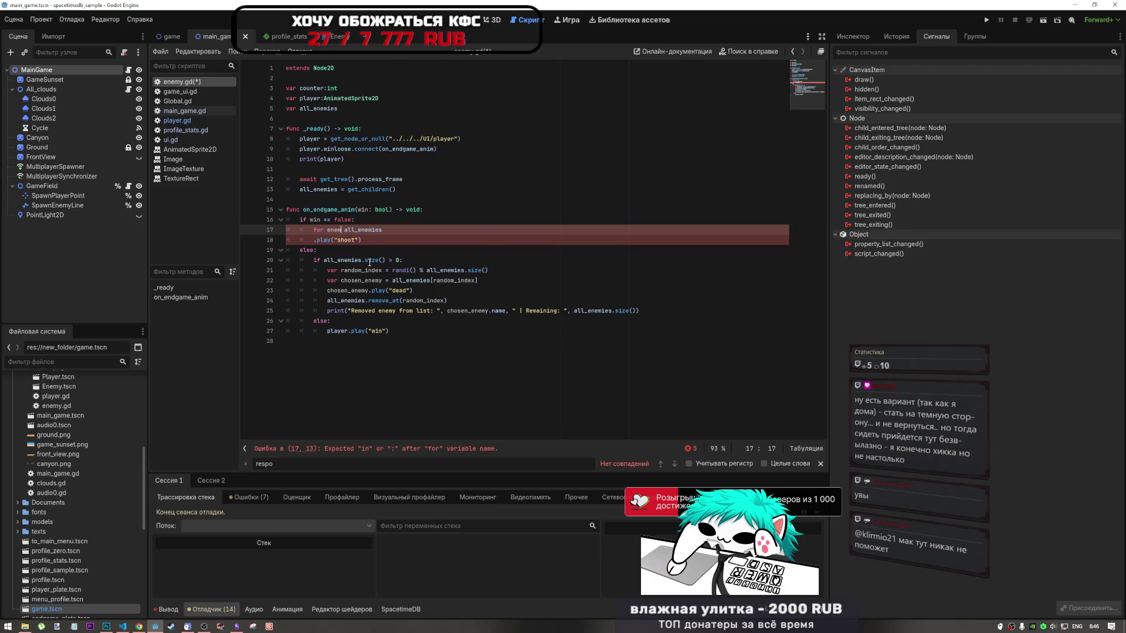
{"action": "type", "text": "in"}
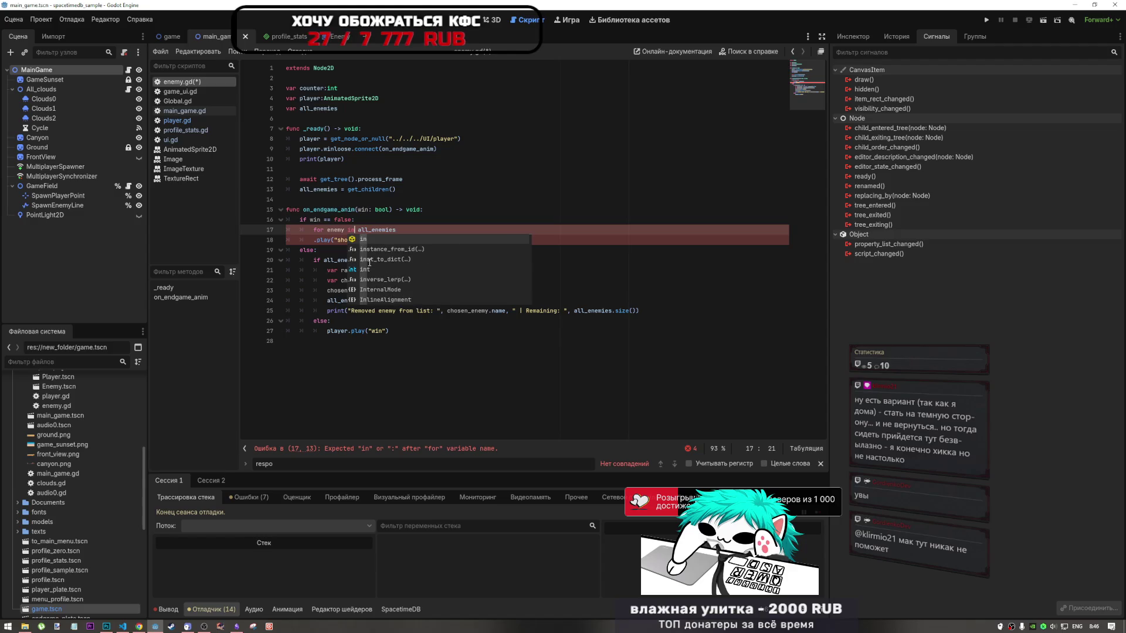
{"action": "left_click", "coordinate": [411, 231]}
{"action": "type", "text": ":"}
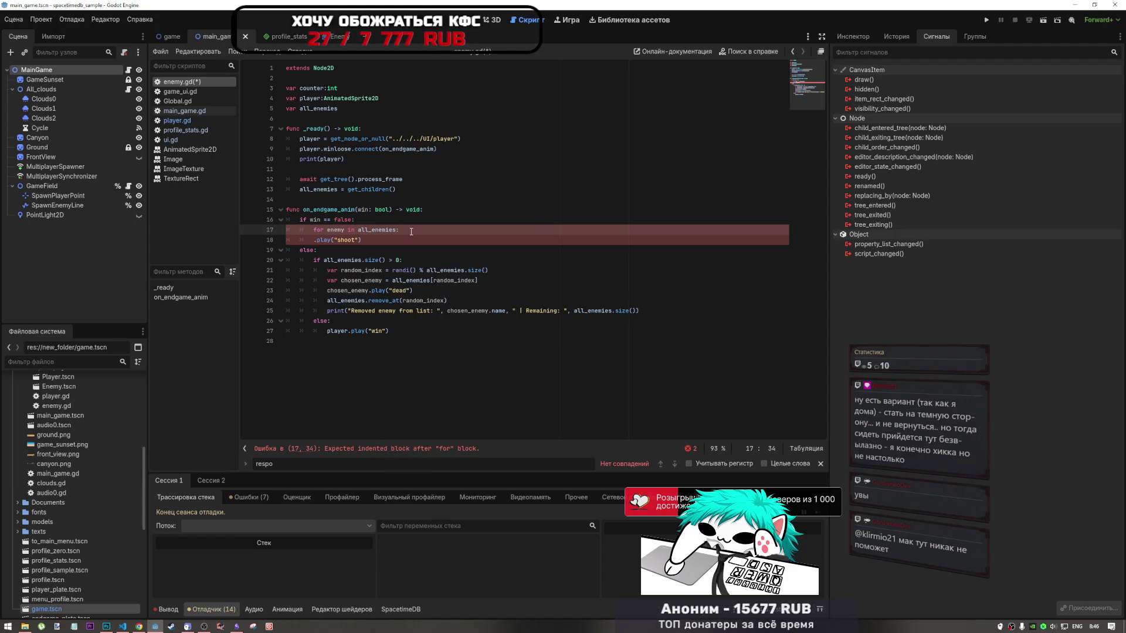
Indent line 18 under the loop as enemy.play("shoot") and select the enemy-removal block
{"action": "left_click_drag", "start_coordinate": [314, 240], "coordinate": [326, 240]}
{"action": "key", "text": "Home"}
{"action": "key", "text": "Tab"}
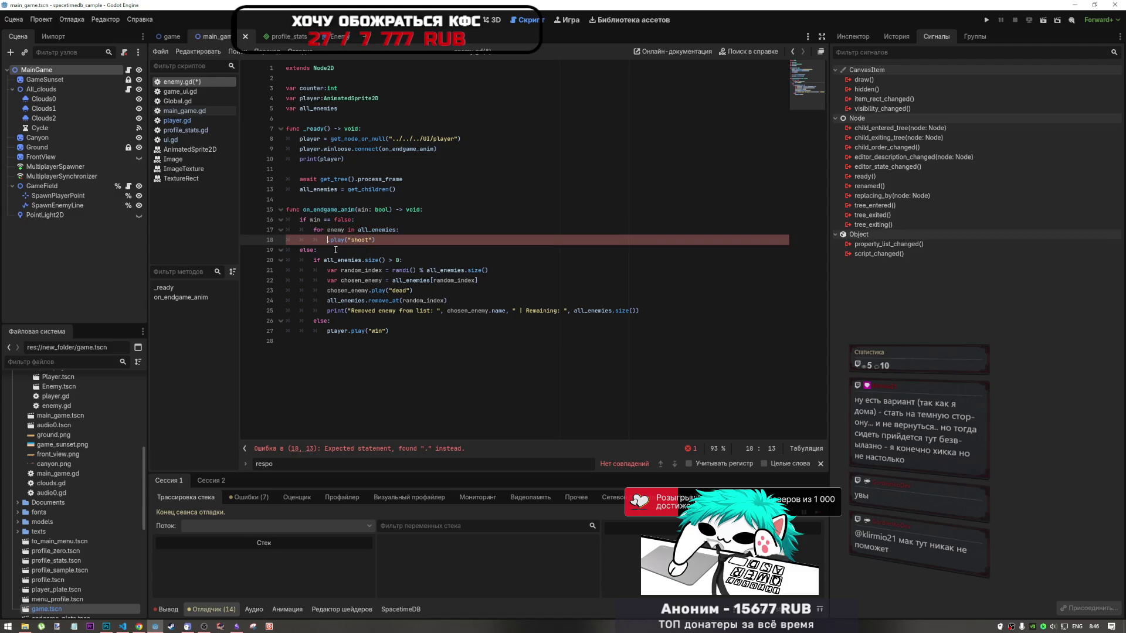
{"action": "type", "text": "eenmy"}
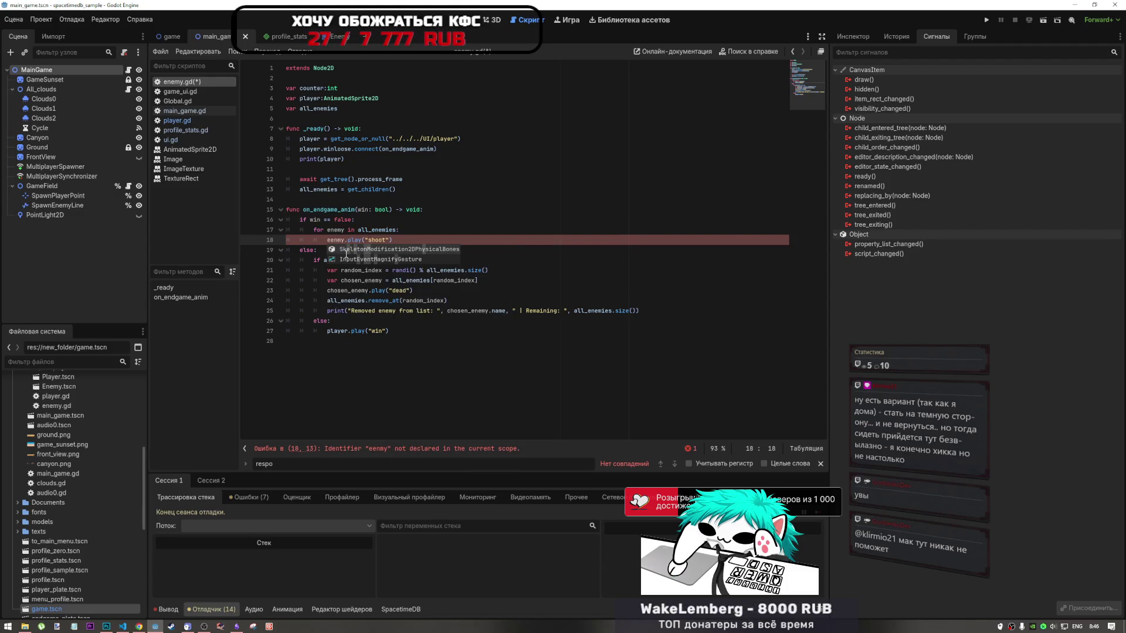
{"action": "left_click", "coordinate": [335, 230]}
{"action": "double_click", "coordinate": [336, 240]}
{"action": "type", "text": "enemy"}
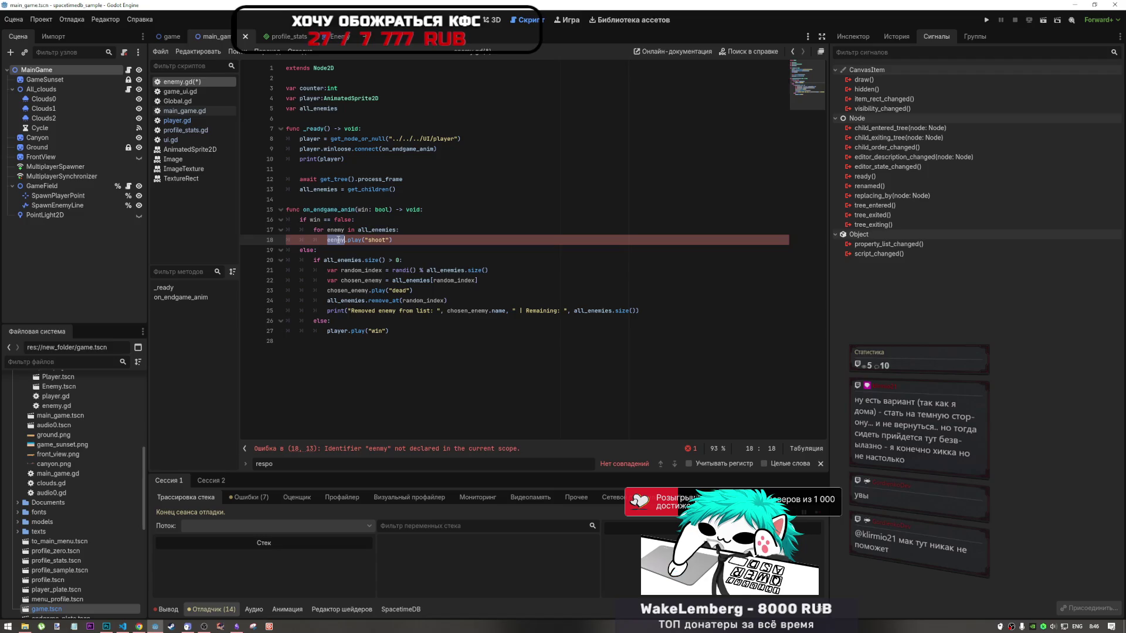
{"action": "key", "text": "End"}
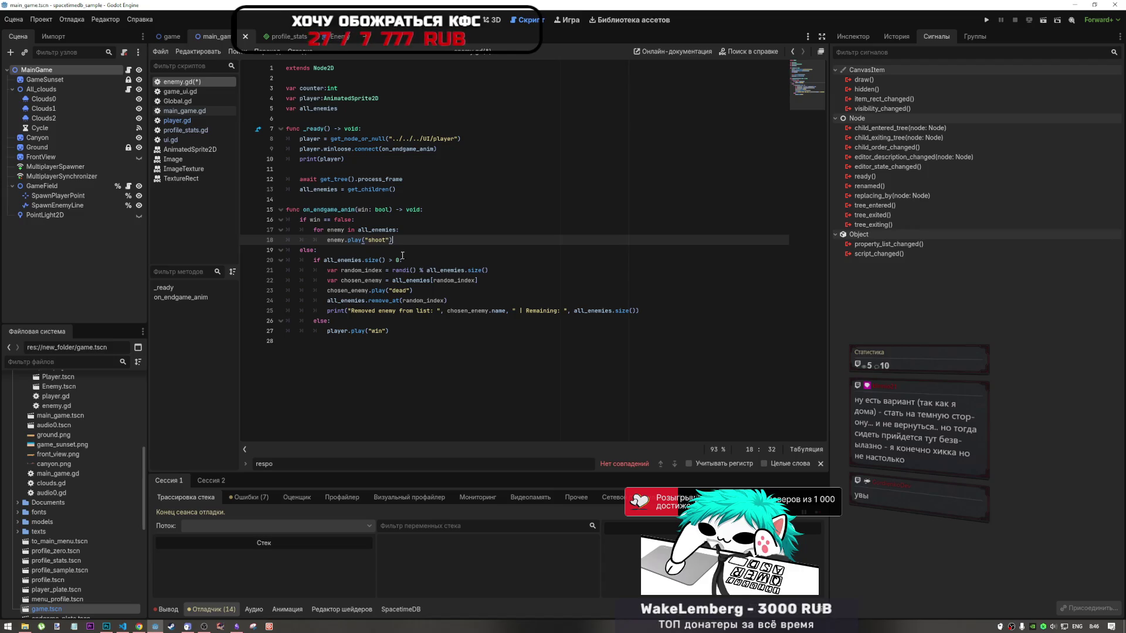
{"action": "mouse_move", "coordinate": [313, 259]}
{"action": "left_mouse_down"}
{"action": "mouse_move", "coordinate": [410, 259]}
{"action": "mouse_move", "coordinate": [427, 314]}
{"action": "left_mouse_up"}
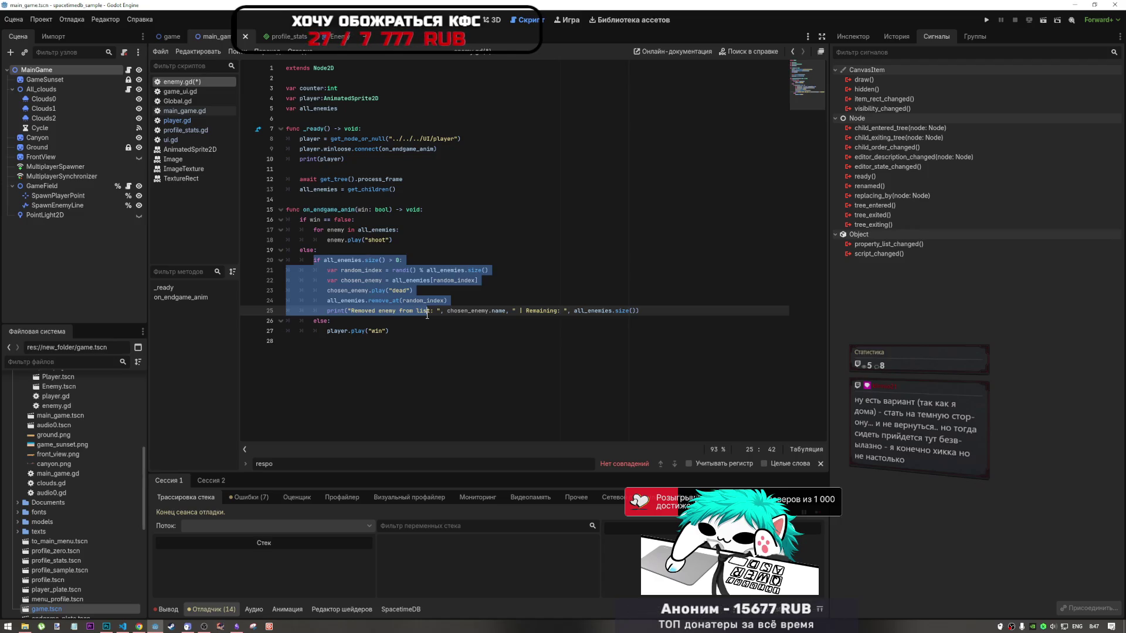
Cut lines 20–25 and paste them under a new func enemy_anim() at the script's end
{"action": "left_click_drag", "start_coordinate": [427, 315], "coordinate": [711, 307]}
{"action": "key", "text": "ctrl+c"}
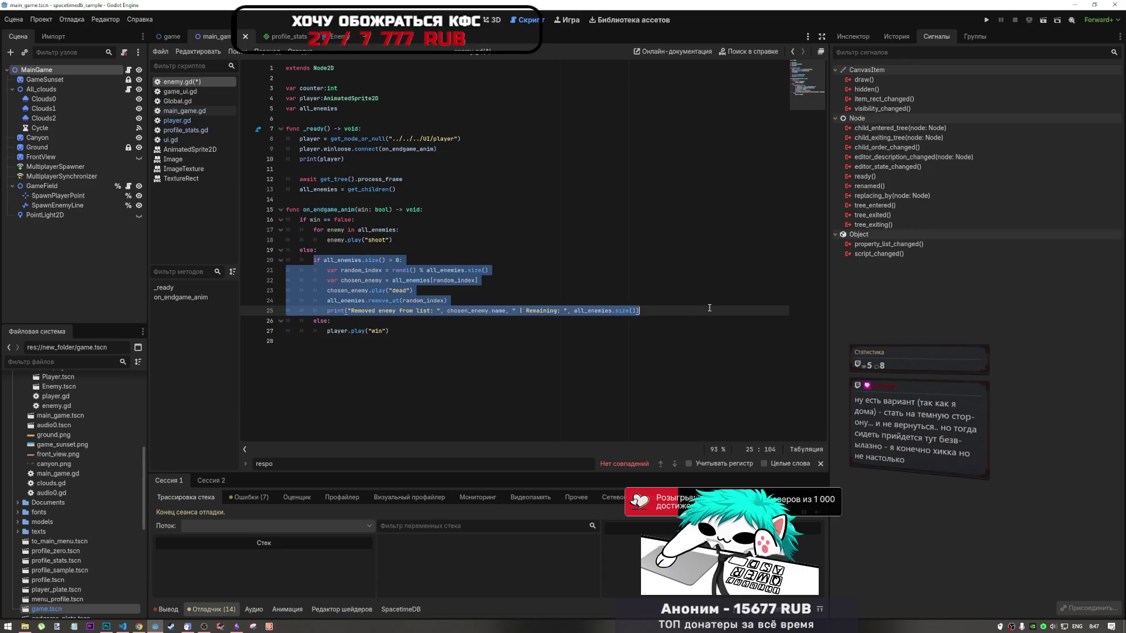
{"action": "key", "text": "BackSpace"}
{"action": "left_click", "coordinate": [332, 338]}
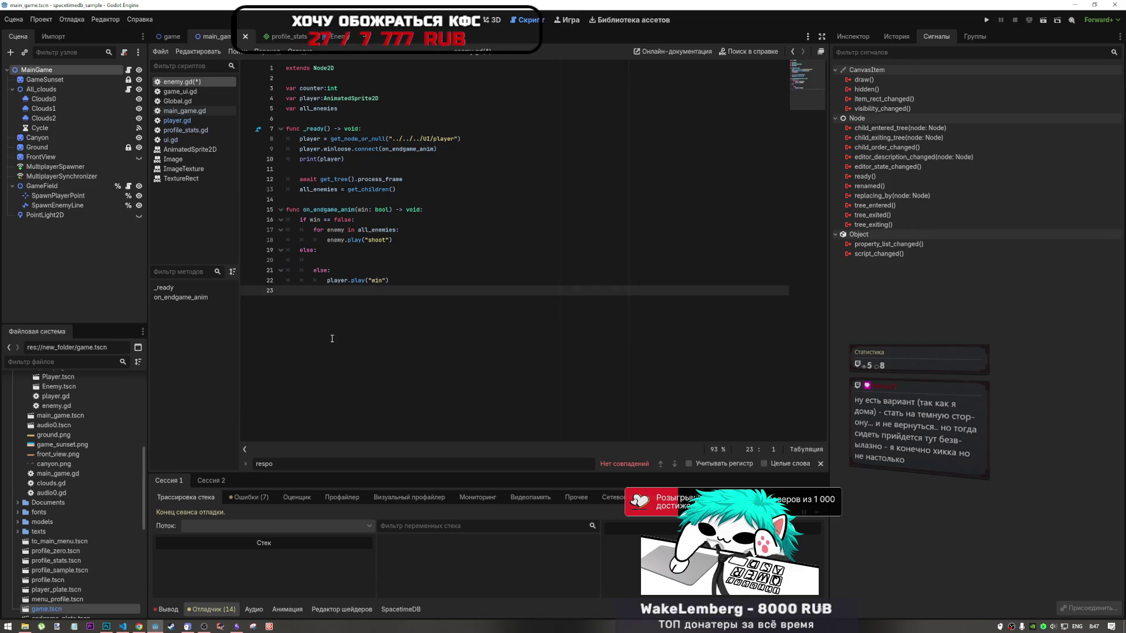
{"action": "key", "text": "Return"}
{"action": "type", "text": "func"}
{"action": "key", "text": "ctrl+v"}
{"action": "key", "text": "ctrl+z"}
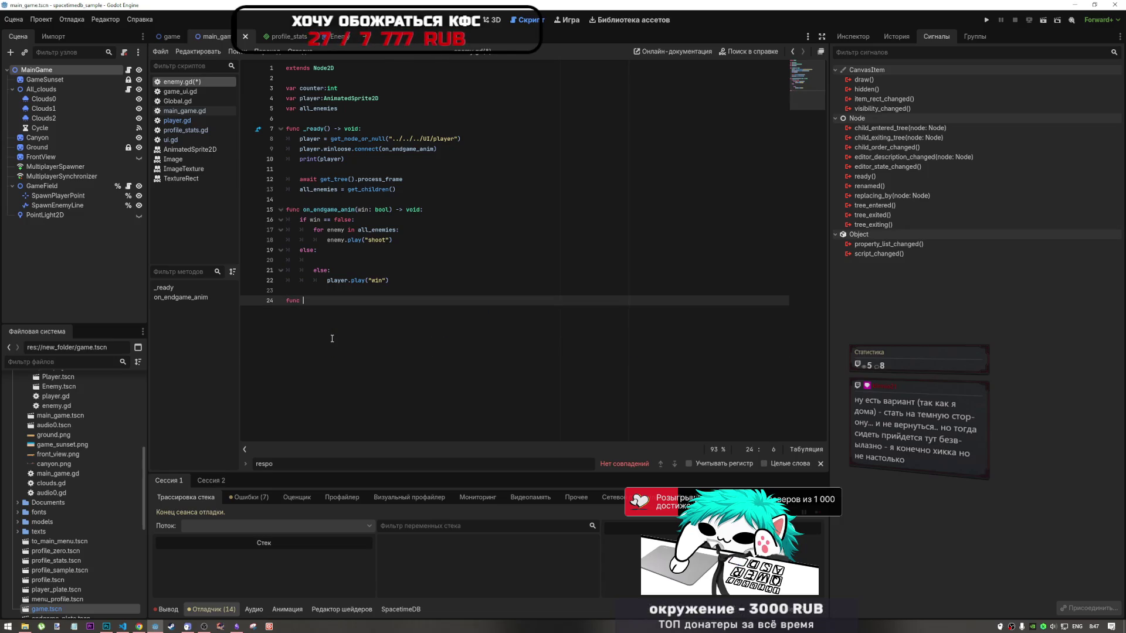
{"action": "type", "text": "enemy"}
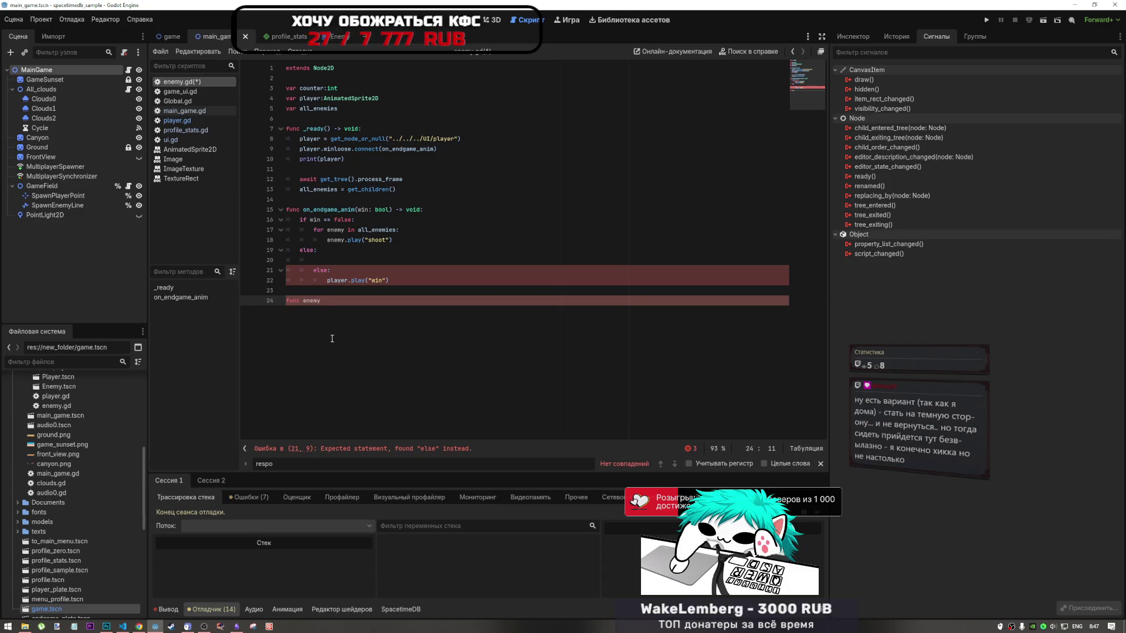
{"action": "type", "text": "_ani"}
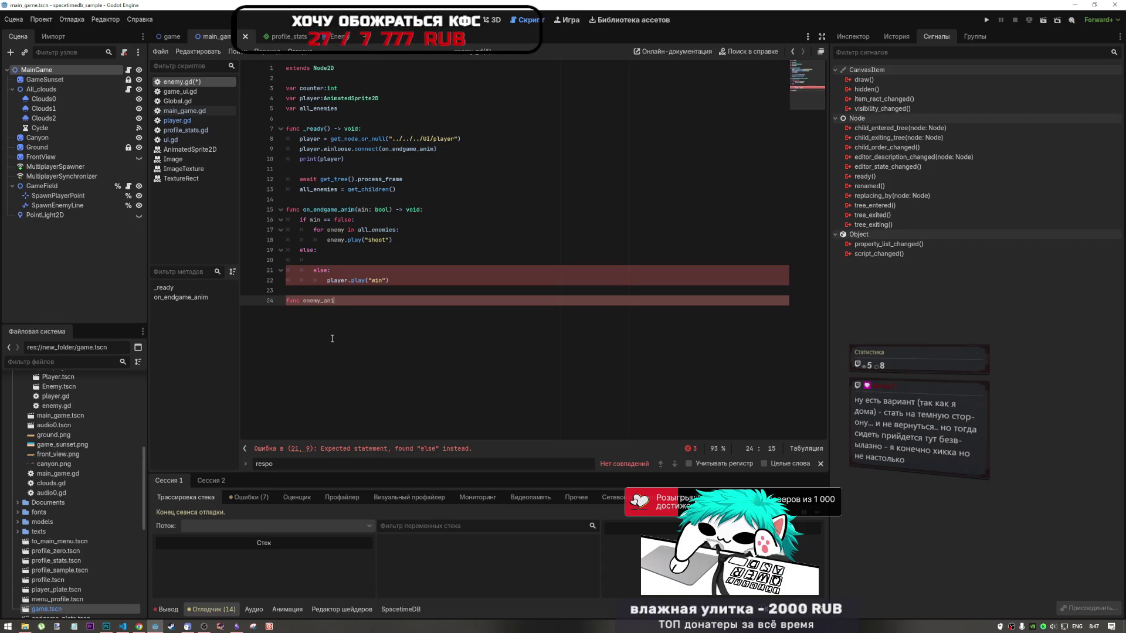
{"action": "type", "text": "m()"}
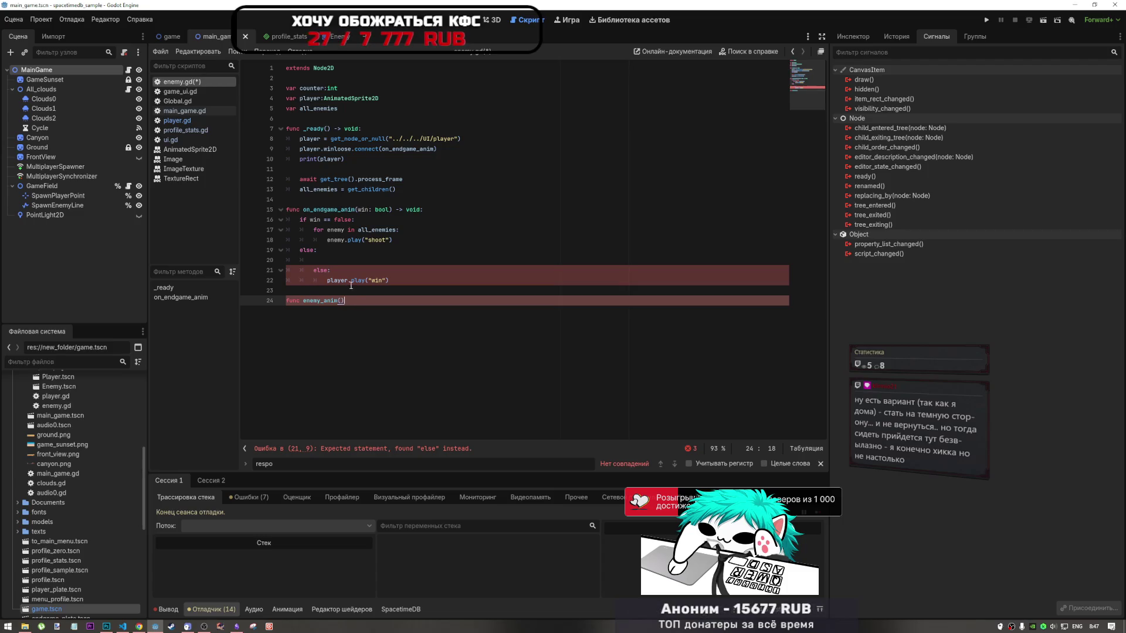
{"action": "key", "text": "Return"}
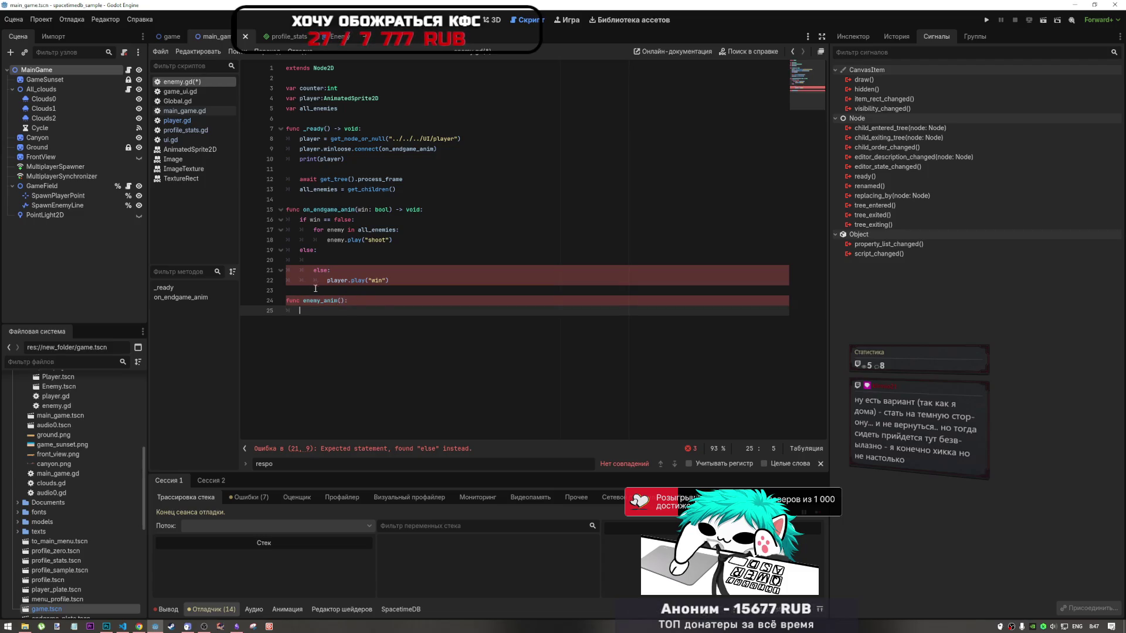
{"action": "key", "text": "ctrl+v"}
{"action": "left_click", "coordinate": [341, 300]}
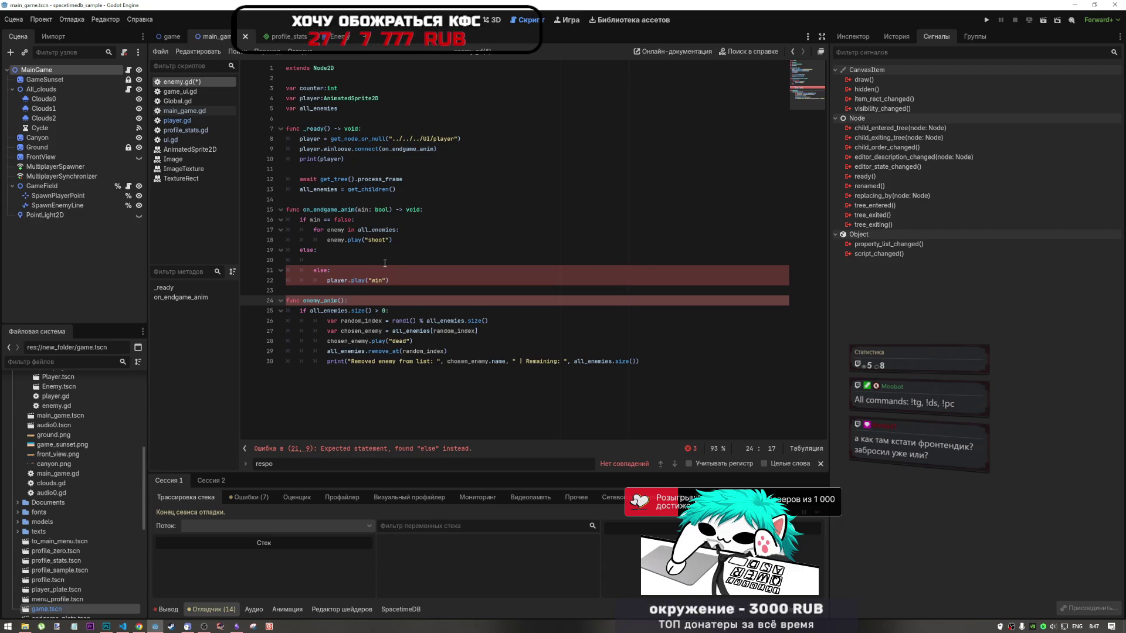
Give enemy_anim an anim:String parameter and a -> void return type
{"action": "type", "text": "anim:"}
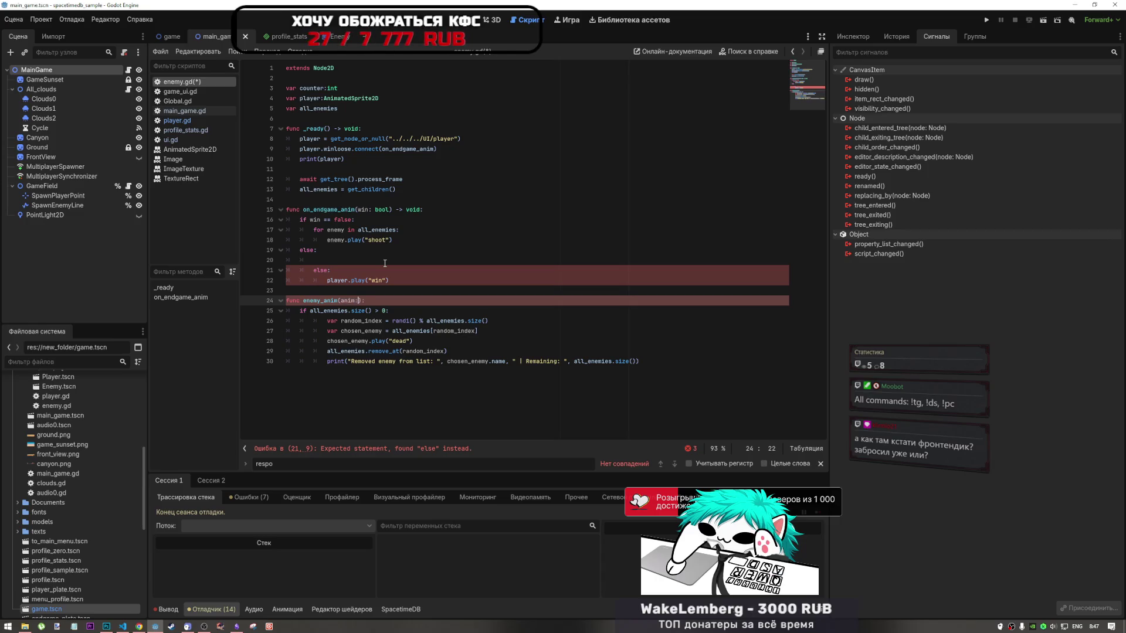
{"action": "type", "text": "String"}
{"action": "type", "text": "g"}
{"action": "key", "text": "End"}
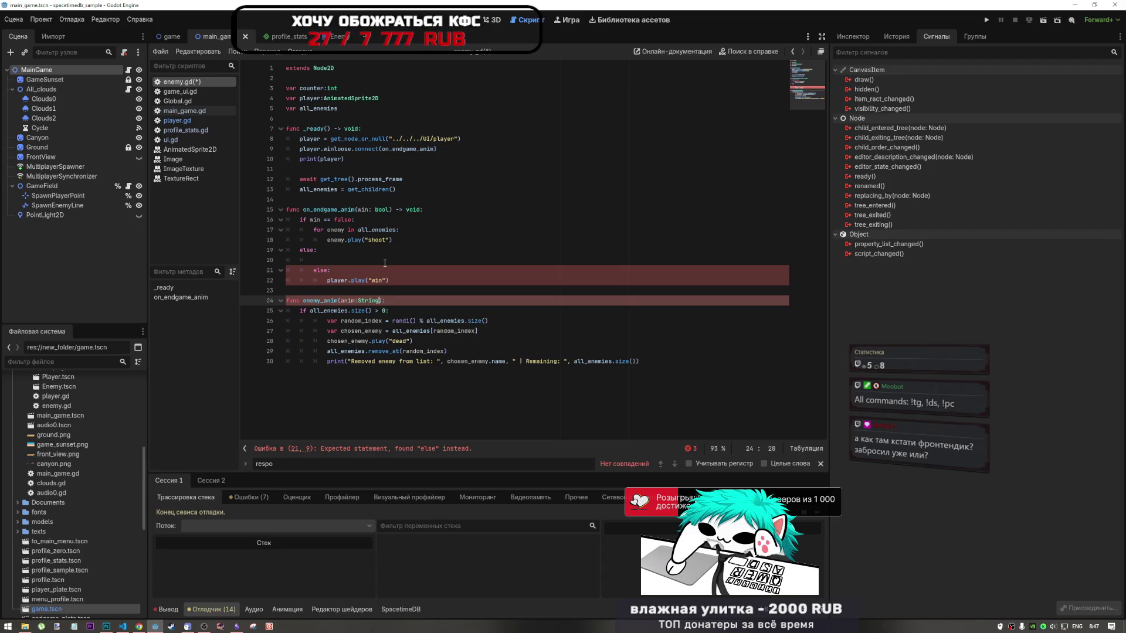
{"action": "key", "text": "Return"}
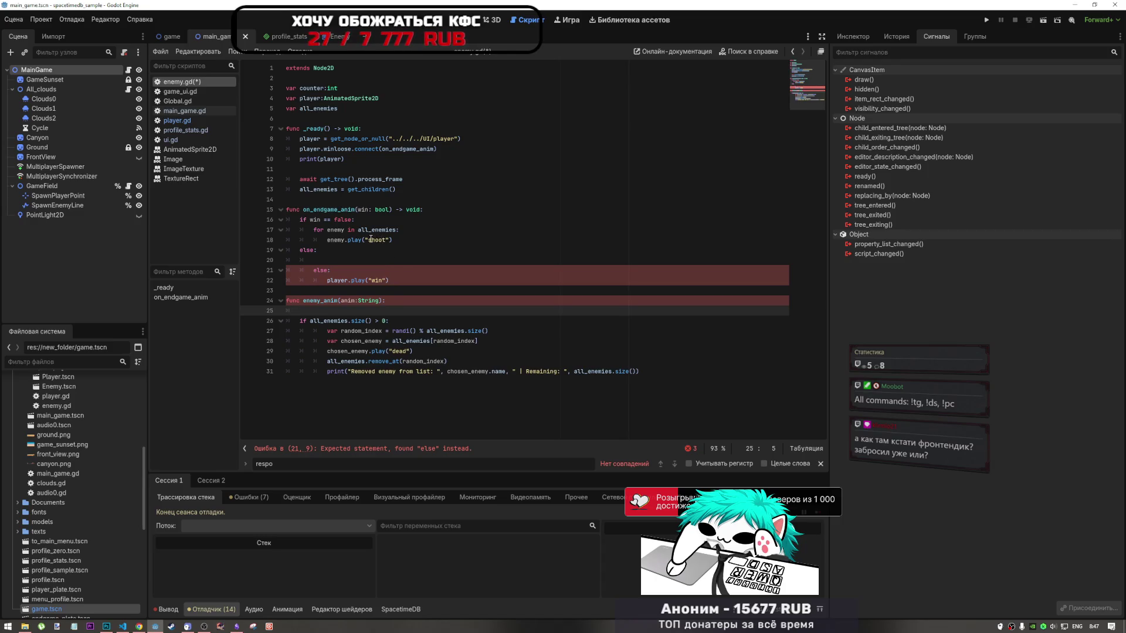
{"action": "left_click", "coordinate": [383, 219]}
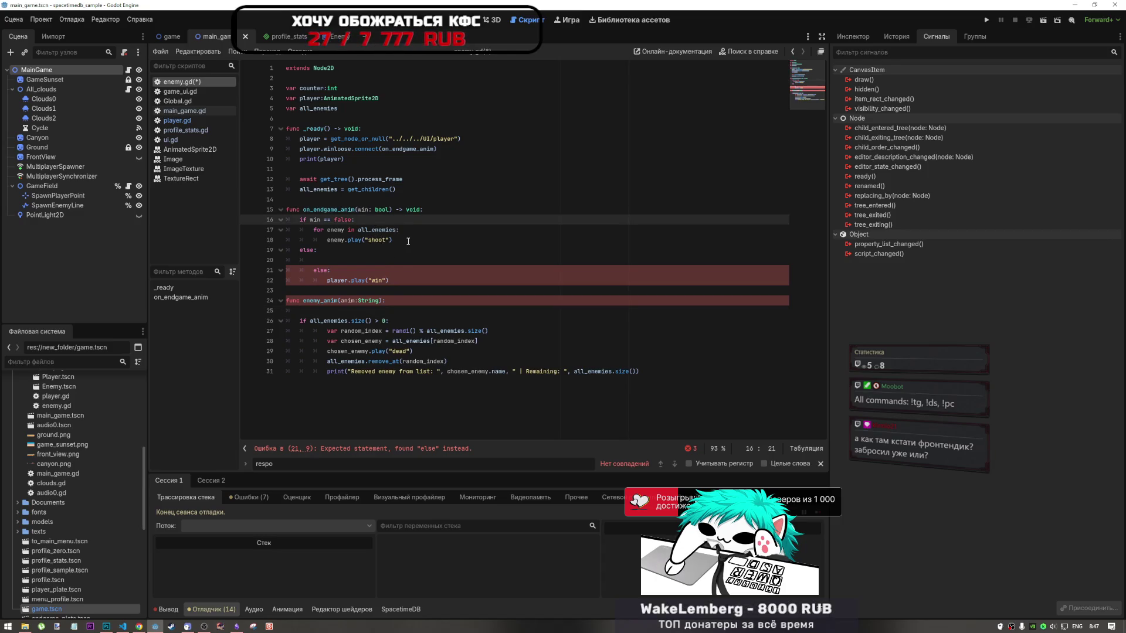
{"action": "key", "text": "Return"}
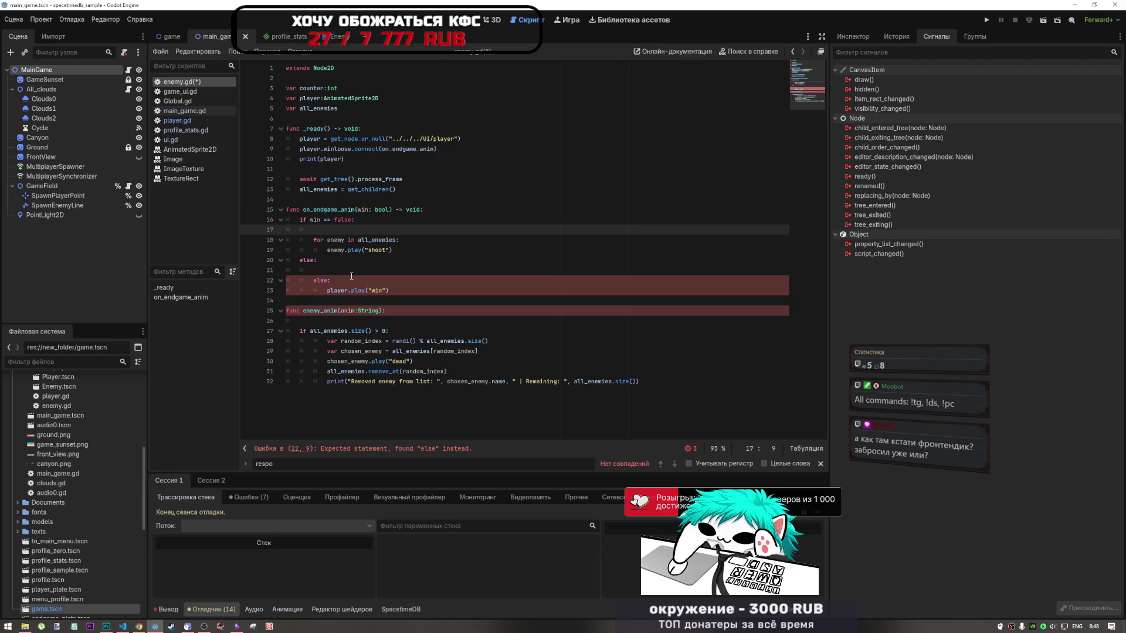
{"action": "double_click", "coordinate": [377, 250]}
{"action": "double_click", "coordinate": [320, 310]}
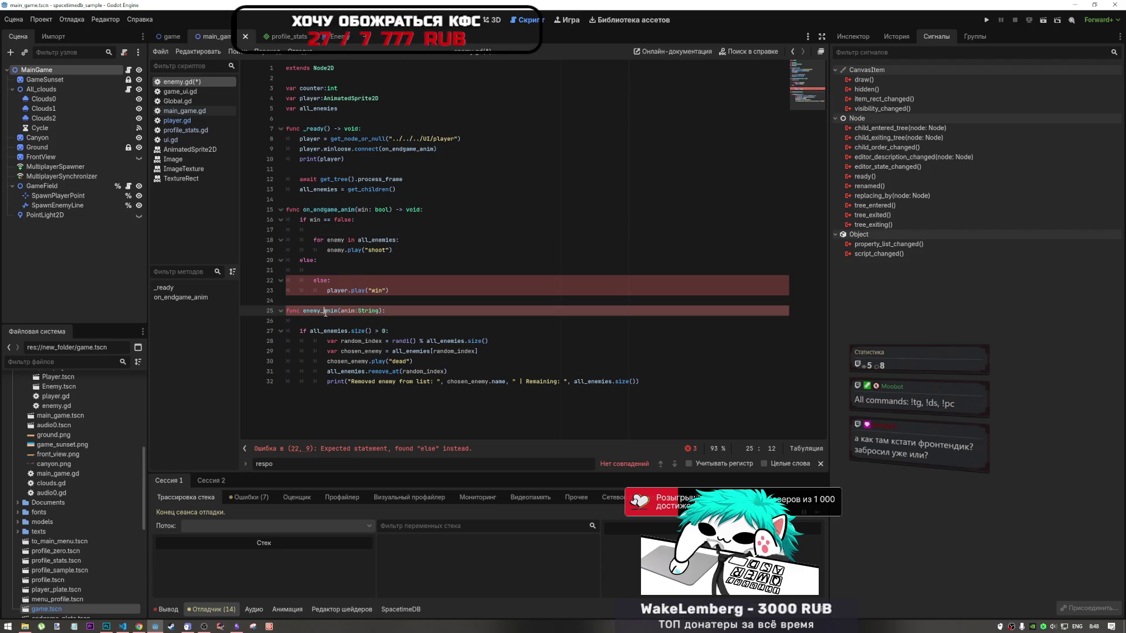
{"action": "double_click", "coordinate": [427, 212]}
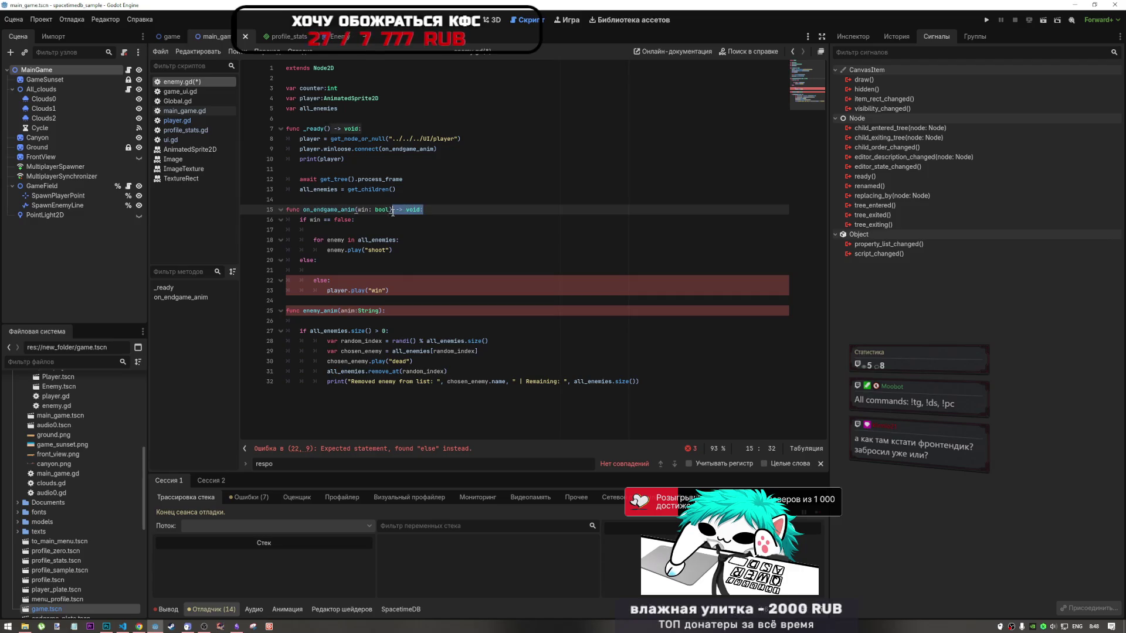
{"action": "left_click", "coordinate": [383, 311]}
{"action": "type", "text": "-> void:"}
Start an enemy_anim("") call on the new line under if win == false
{"action": "left_click", "coordinate": [350, 230]}
{"action": "double_click", "coordinate": [320, 311]}
{"action": "left_click", "coordinate": [342, 230]}
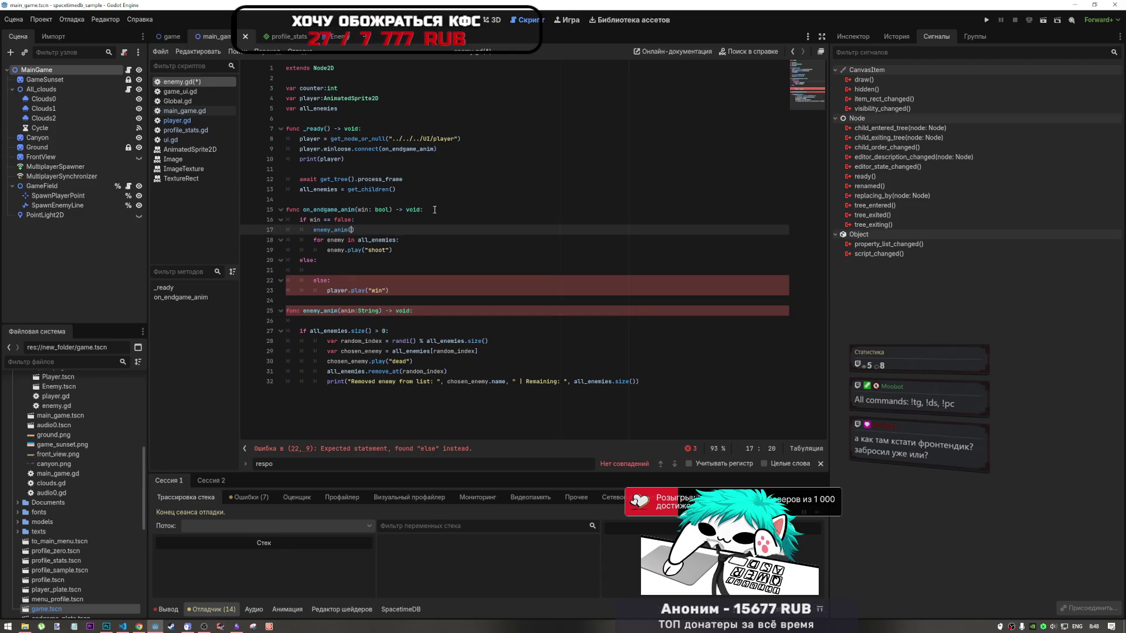
{"action": "type", "text": "\"s"}
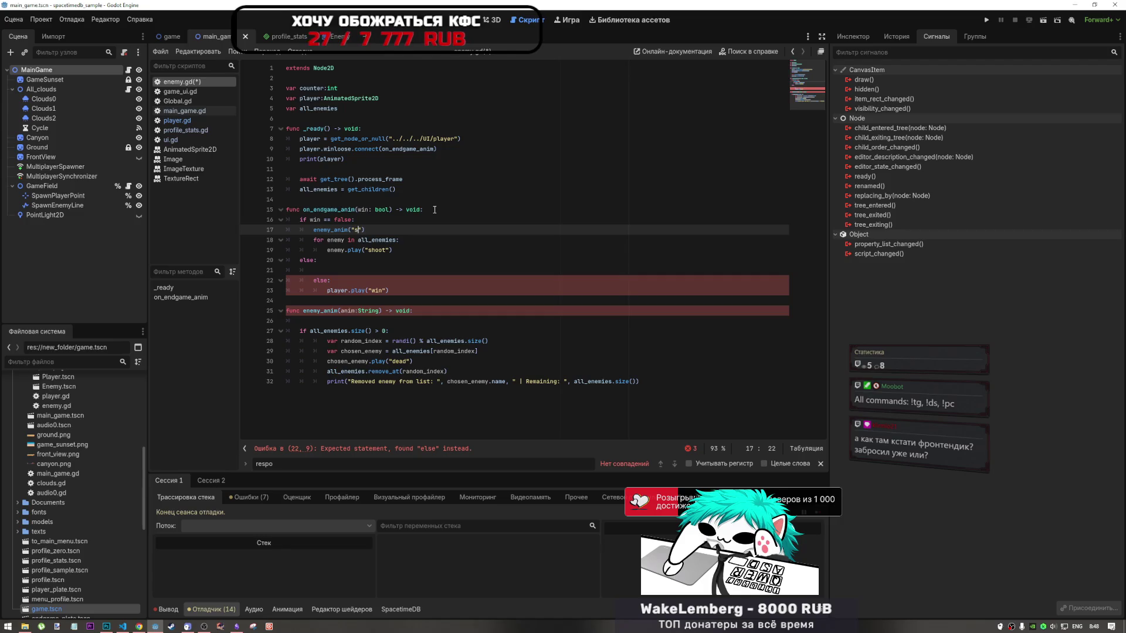
Delete the shoot for-loop and add enemy_anim("dead") under else, copied from enemy_anim("shoot")
{"action": "left_click", "coordinate": [400, 252]}
{"action": "key", "text": "shift+Up"}
{"action": "key", "text": "shift+Up"}
{"action": "key", "text": "BackSpace"}
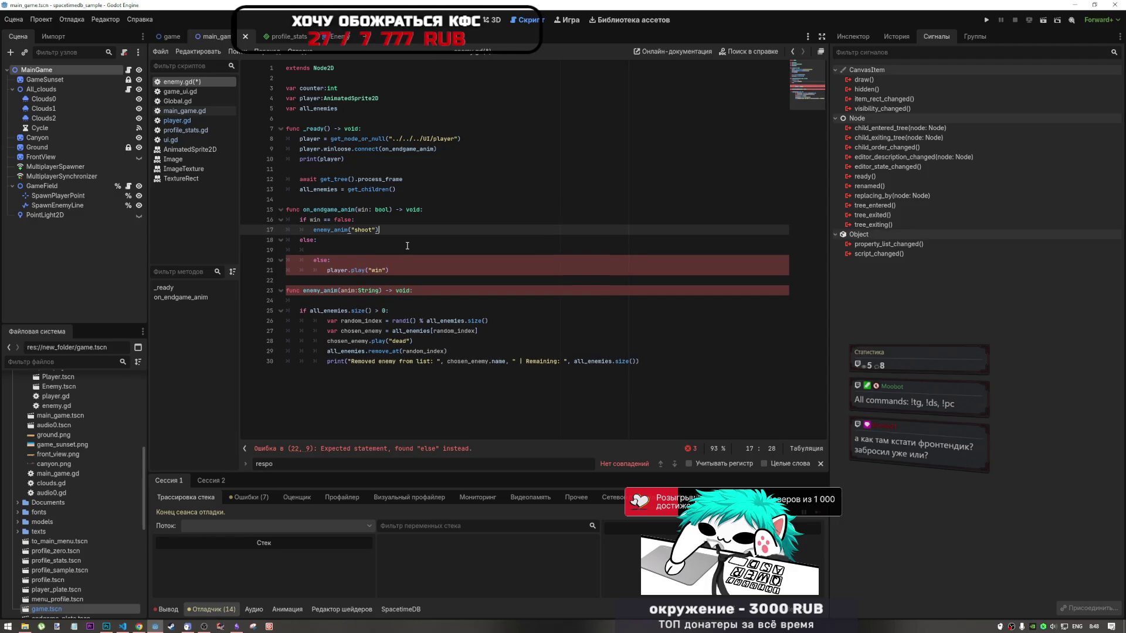
{"action": "left_click", "coordinate": [357, 246]}
{"action": "key", "text": "Up"}
{"action": "key", "text": "Up"}
{"action": "key", "text": "End"}
{"action": "key", "text": "shift+Home"}
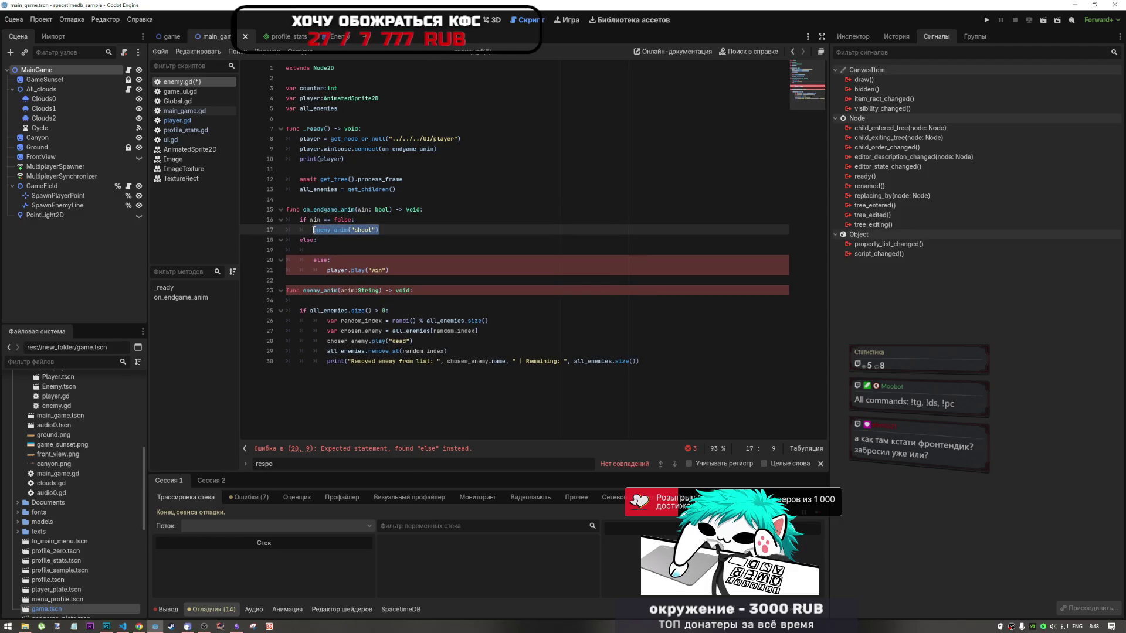
{"action": "key", "text": "ctrl+c"}
{"action": "left_click", "coordinate": [324, 248]}
{"action": "key", "text": "ctrl+v"}
{"action": "double_click", "coordinate": [365, 251]}
{"action": "type", "text": "dead"}
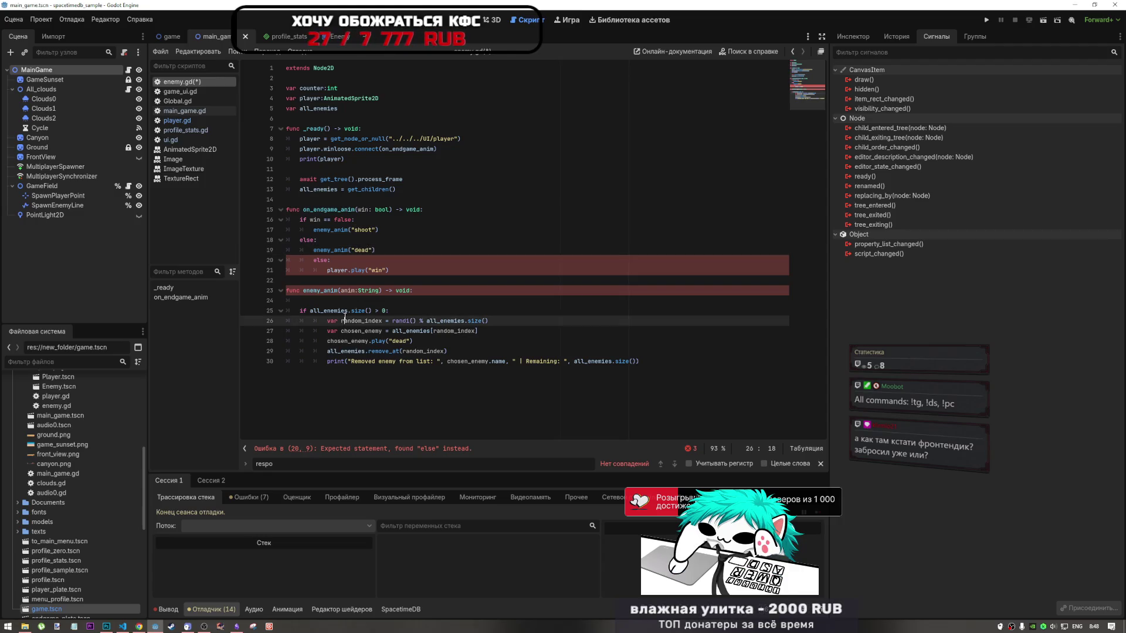
Make chosen_enemy.play in enemy_anim use anim instead of "dead"
{"action": "left_click", "coordinate": [337, 302]}
{"action": "key", "text": "BackSpace"}
{"action": "left_click", "coordinate": [404, 331]}
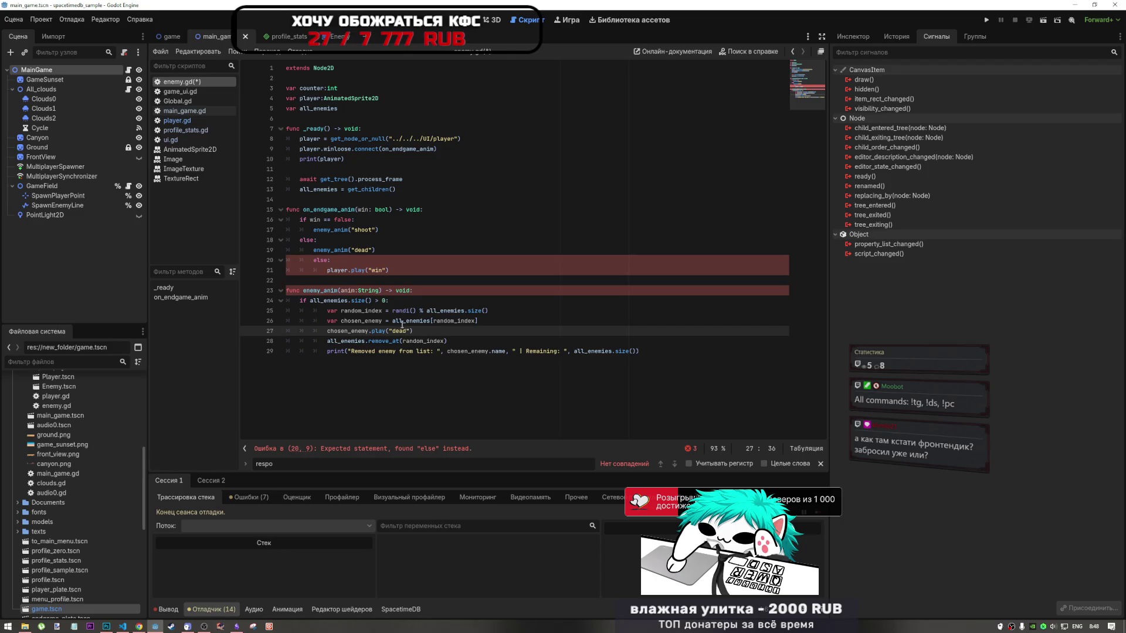
{"action": "left_click_drag", "start_coordinate": [411, 330], "coordinate": [387, 330]}
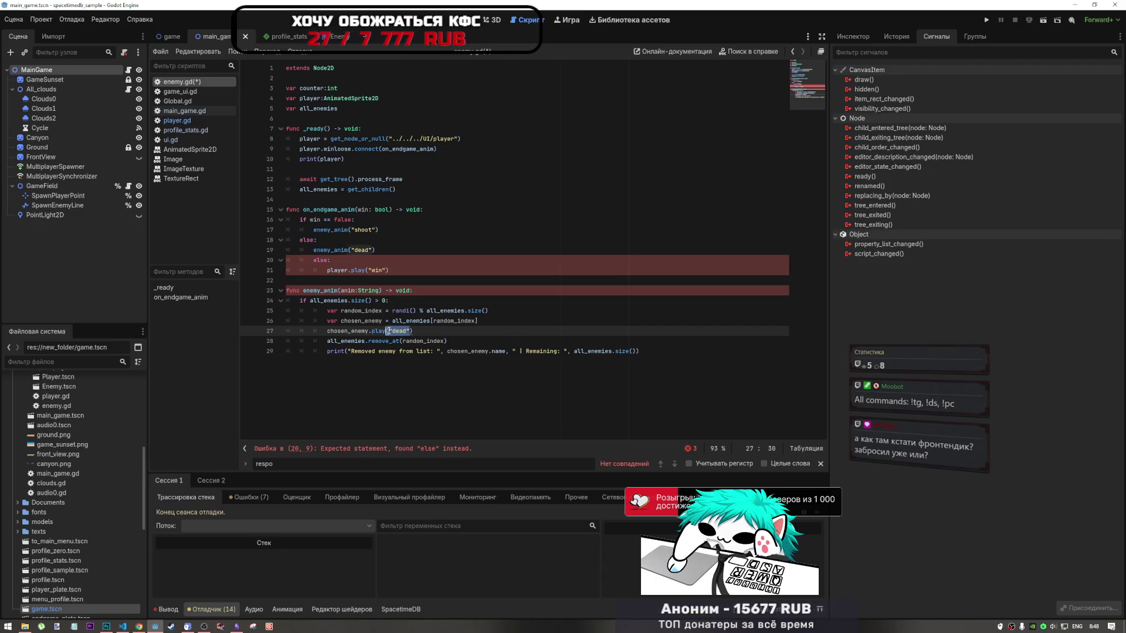
{"action": "type", "text": "anim"}
{"action": "left_click", "coordinate": [479, 354]}
Delete the broken else block, dedent the if body, and restore the else player.play("win") branch
{"action": "left_click", "coordinate": [337, 291]}
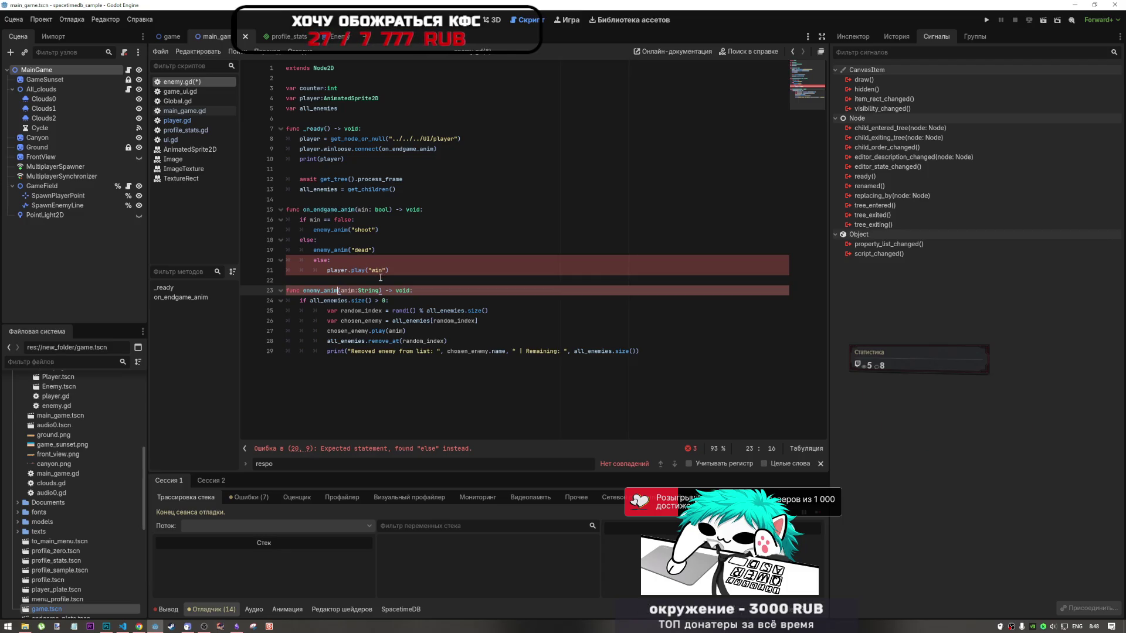
{"action": "left_click_drag", "start_coordinate": [389, 271], "coordinate": [315, 261]}
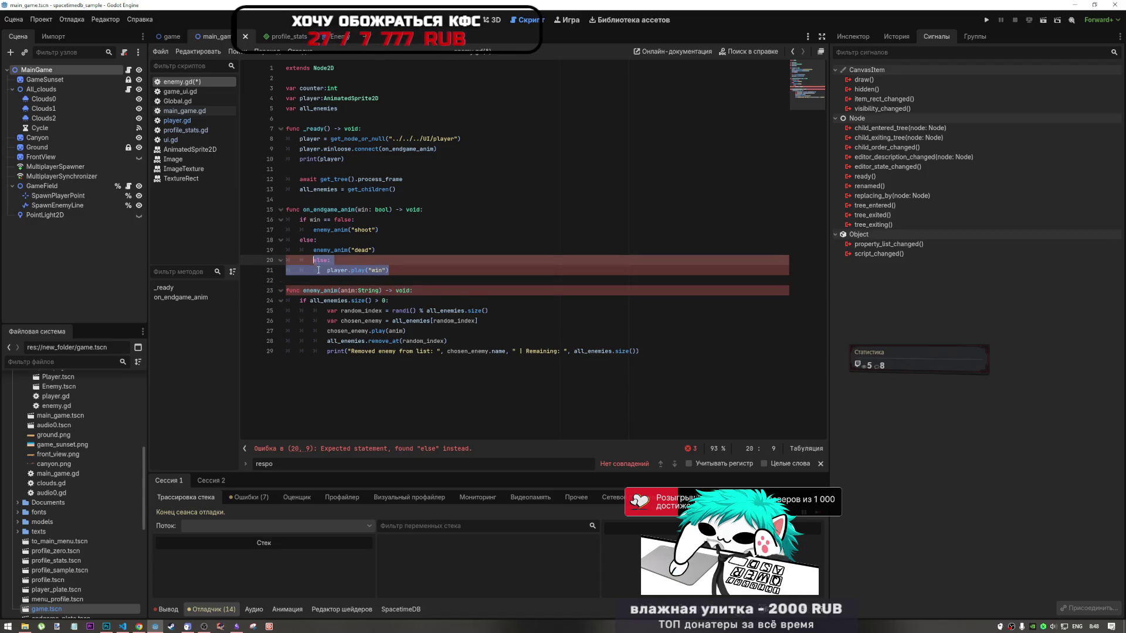
{"action": "key", "text": "BackSpace"}
{"action": "key", "text": "Delete"}
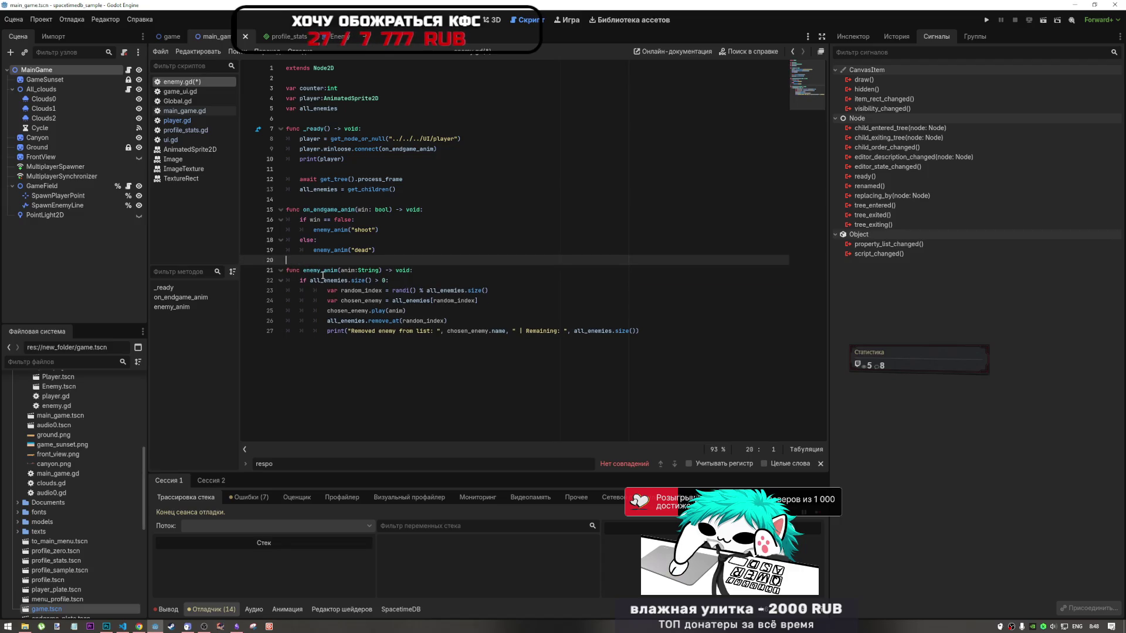
{"action": "left_click", "coordinate": [663, 357]}
{"action": "key", "text": "Return"}
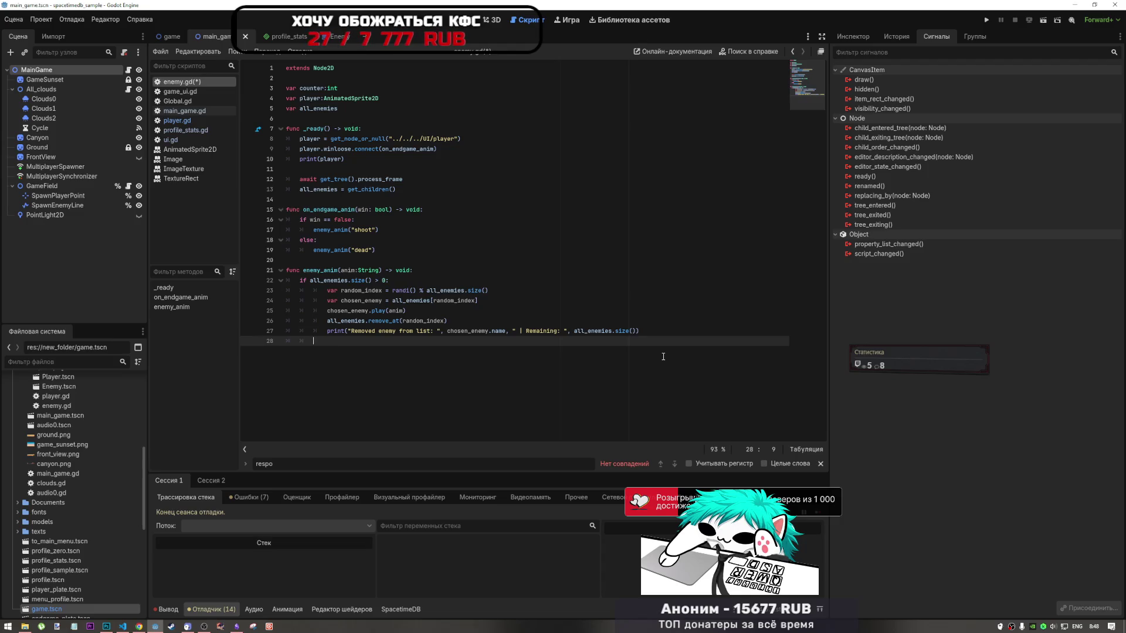
{"action": "left_click_drag", "start_coordinate": [663, 352], "coordinate": [287, 290]}
{"action": "key", "text": "shift+Tab"}
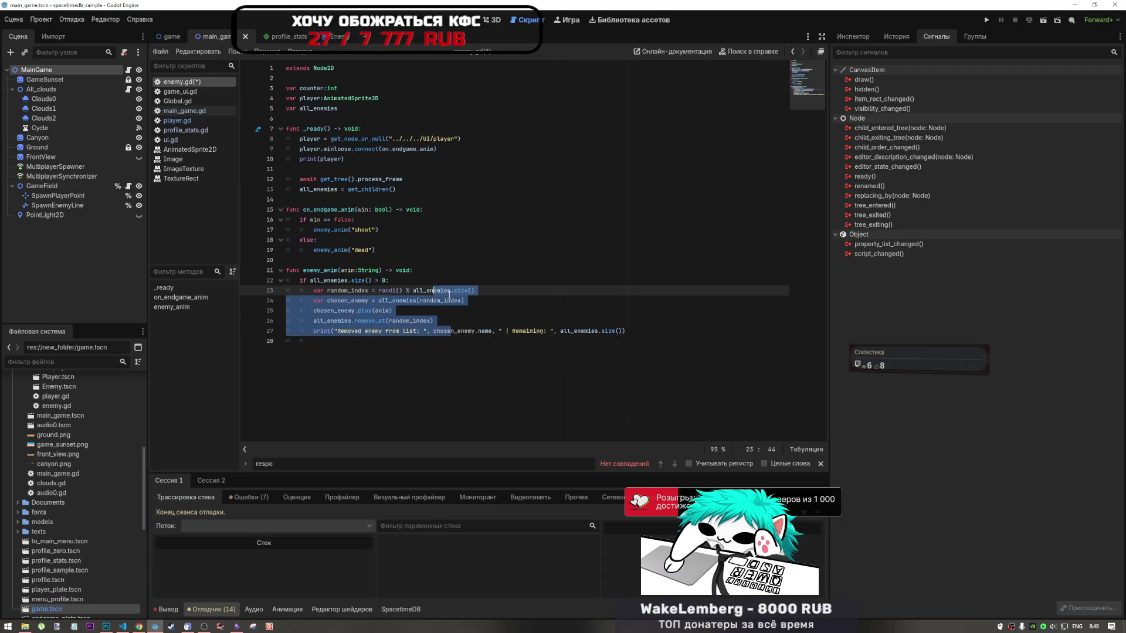
{"action": "left_click", "coordinate": [355, 351]}
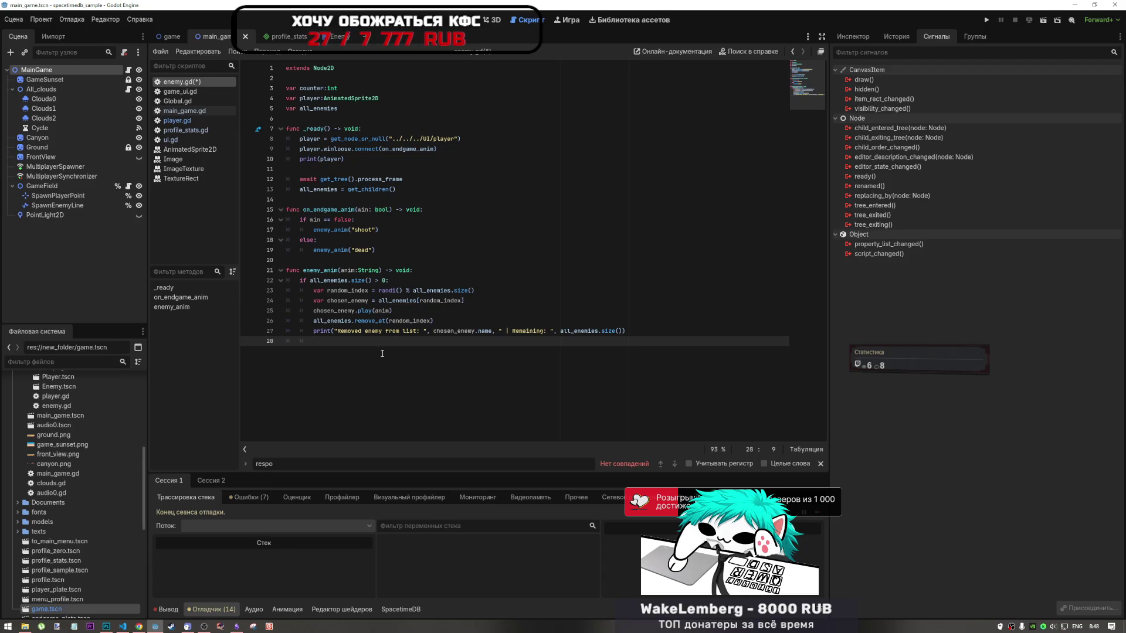
{"action": "key", "text": "ctrl+y"}
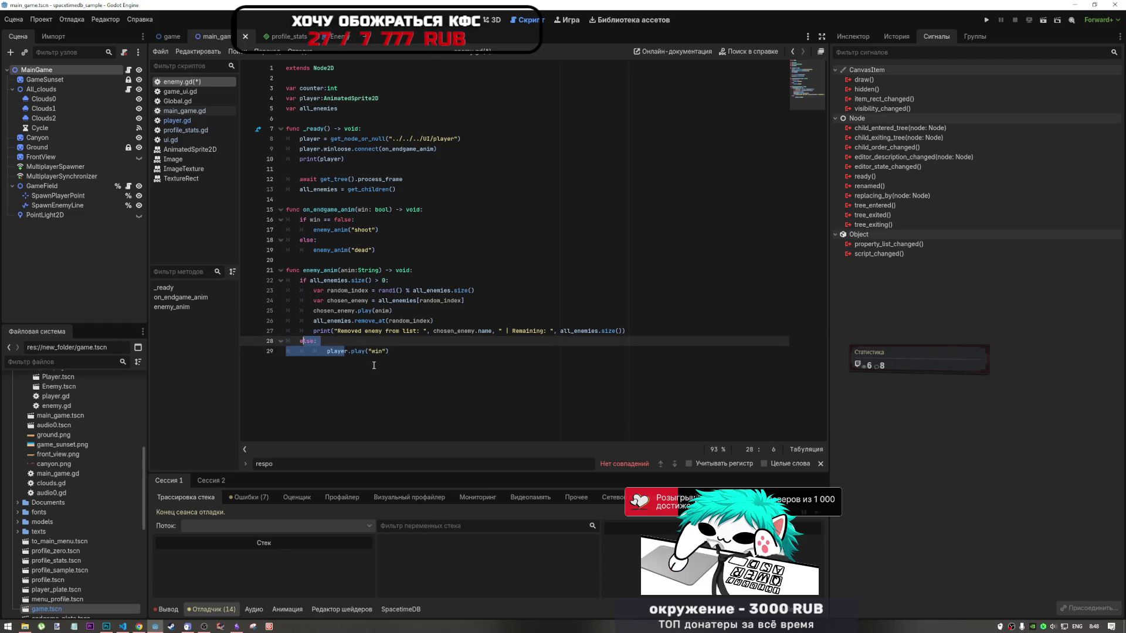
Save enemy.gd with its else: player.play("win") branch, then return to the main_game scene
{"action": "left_click_drag", "start_coordinate": [364, 351], "coordinate": [327, 352]}
{"action": "key", "text": "ctrl+s"}
{"action": "left_click", "coordinate": [410, 240]}
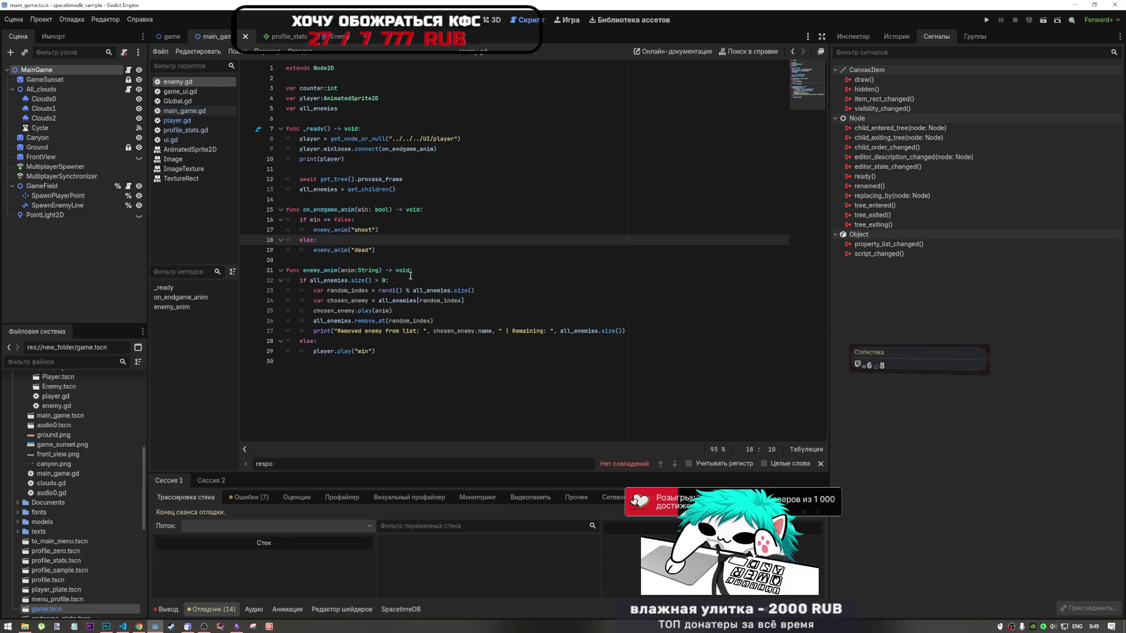
{"action": "left_click", "coordinate": [159, 37]}
{"action": "left_click", "coordinate": [216, 37]}
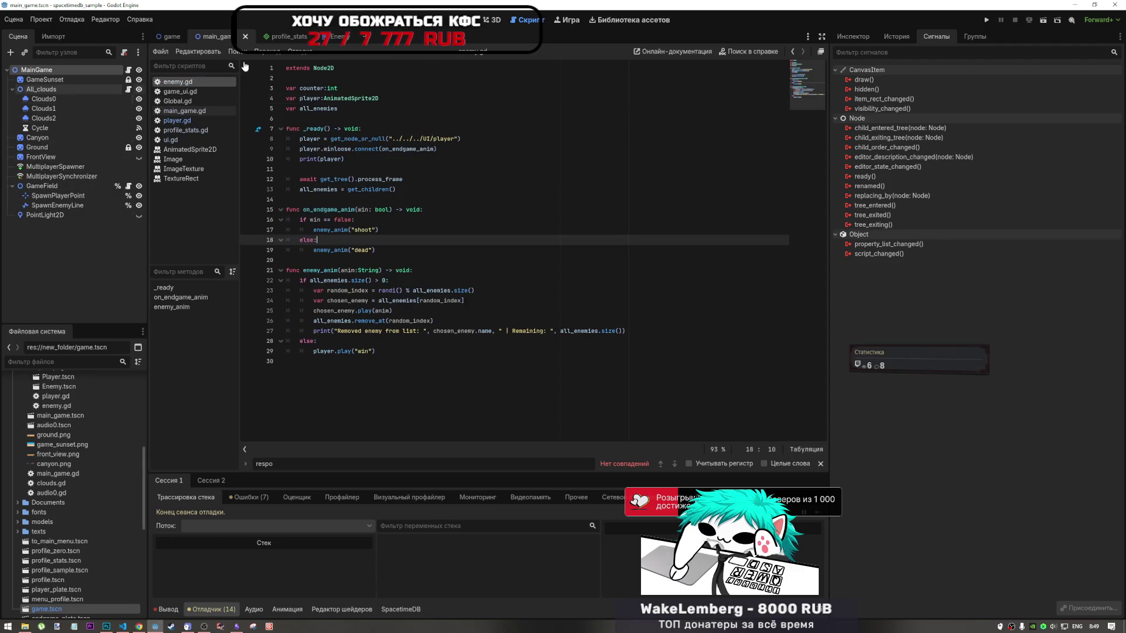
{"action": "scroll", "coordinate": [45, 542], "scroll_direction": "up", "scroll_amount": 3}
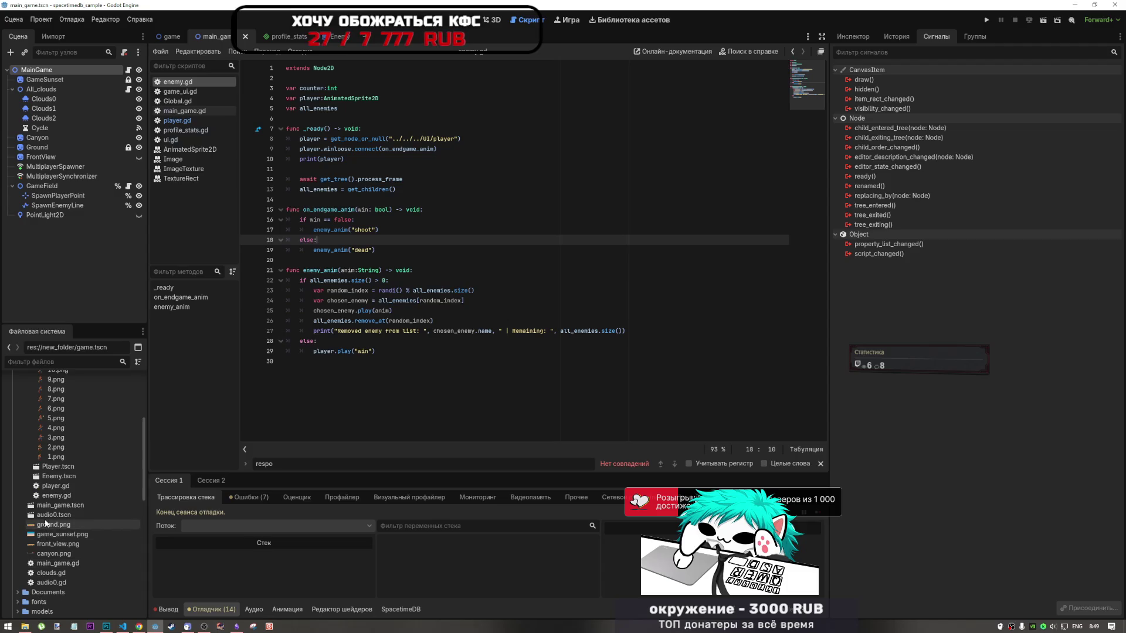
Open Player.tscn and compare the Player sprite's win and shoot animation frames
{"action": "double_click", "coordinate": [61, 487]}
{"action": "double_click", "coordinate": [58, 466]}
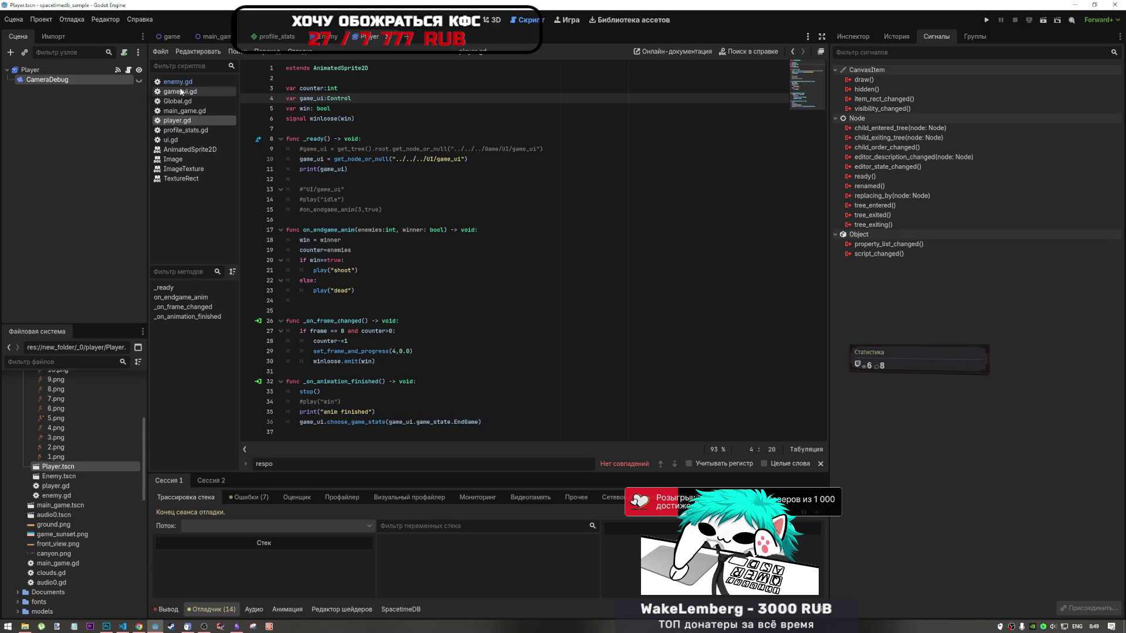
{"action": "left_click", "coordinate": [29, 69]}
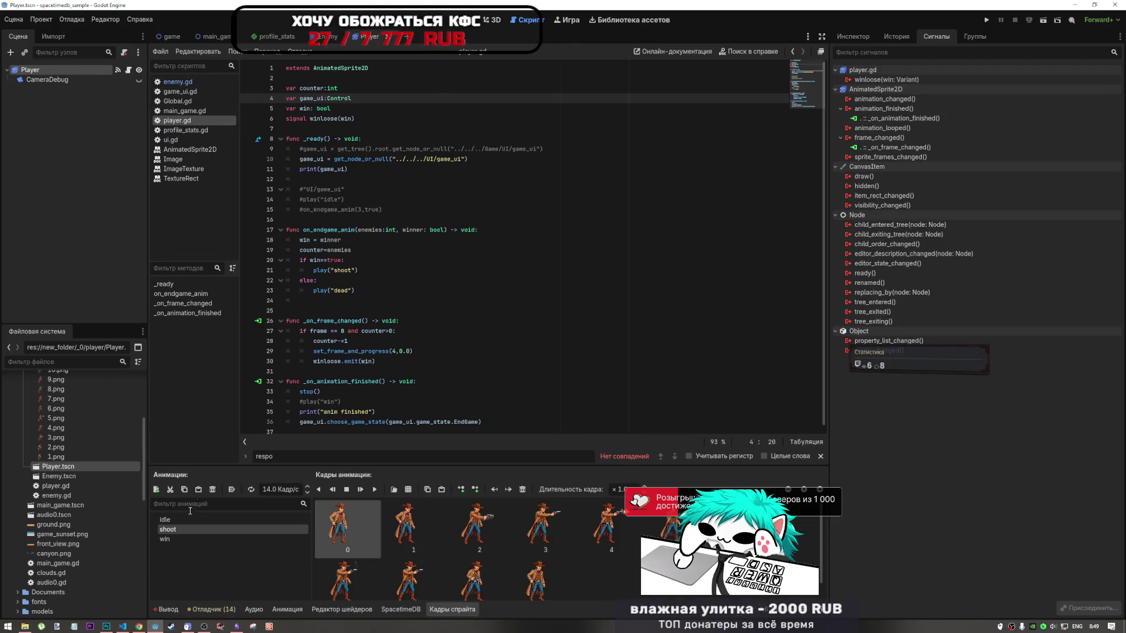
{"action": "left_click", "coordinate": [176, 537]}
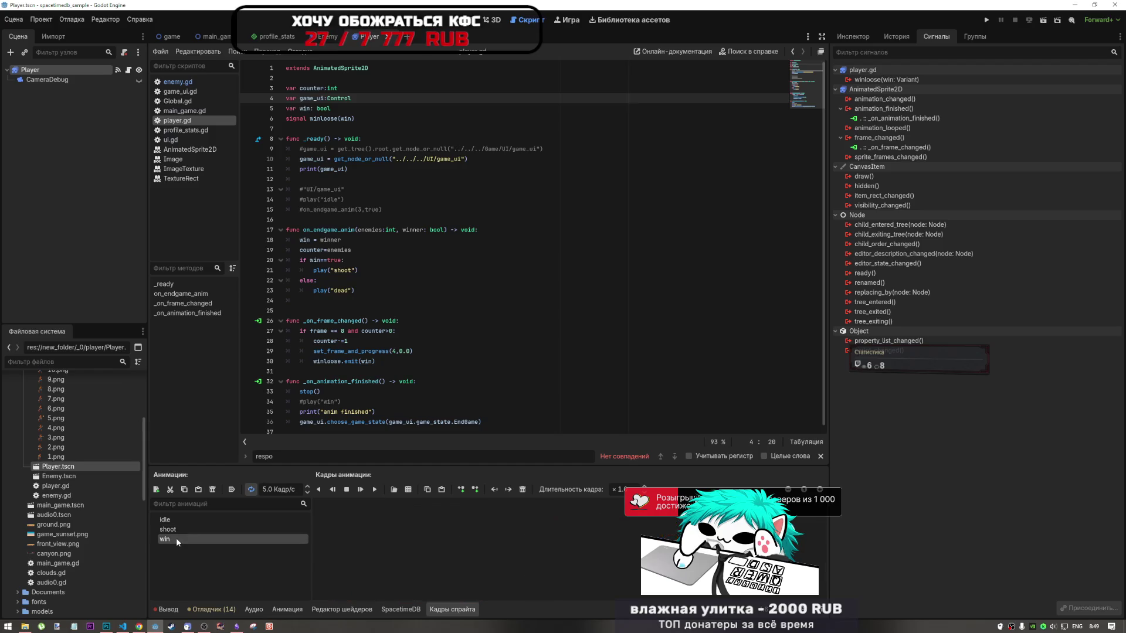
{"action": "left_click", "coordinate": [245, 530]}
{"action": "left_click", "coordinate": [247, 537]}
{"action": "left_click", "coordinate": [245, 529]}
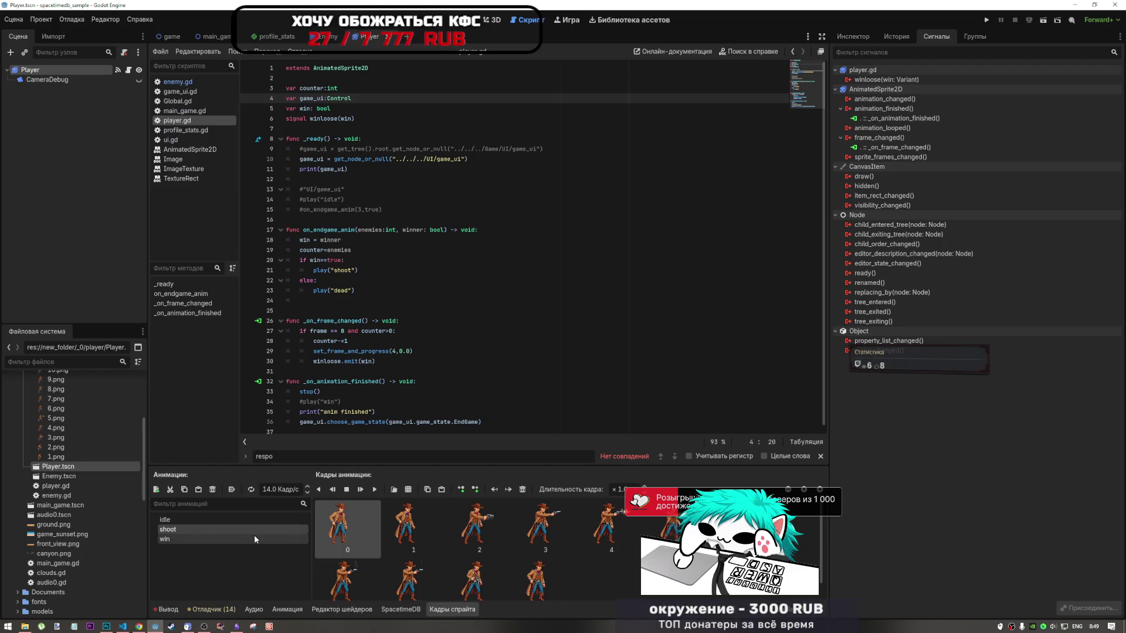
{"action": "mouse_move", "coordinate": [486, 541]}
{"action": "left_mouse_down"}
{"action": "mouse_move", "coordinate": [202, 537]}
{"action": "mouse_move", "coordinate": [212, 537]}
{"action": "left_mouse_up"}
{"action": "scroll", "coordinate": [53, 471], "scroll_direction": "up", "scroll_amount": 1}
{"action": "scroll", "coordinate": [52, 470], "scroll_direction": "up", "scroll_amount": 1}
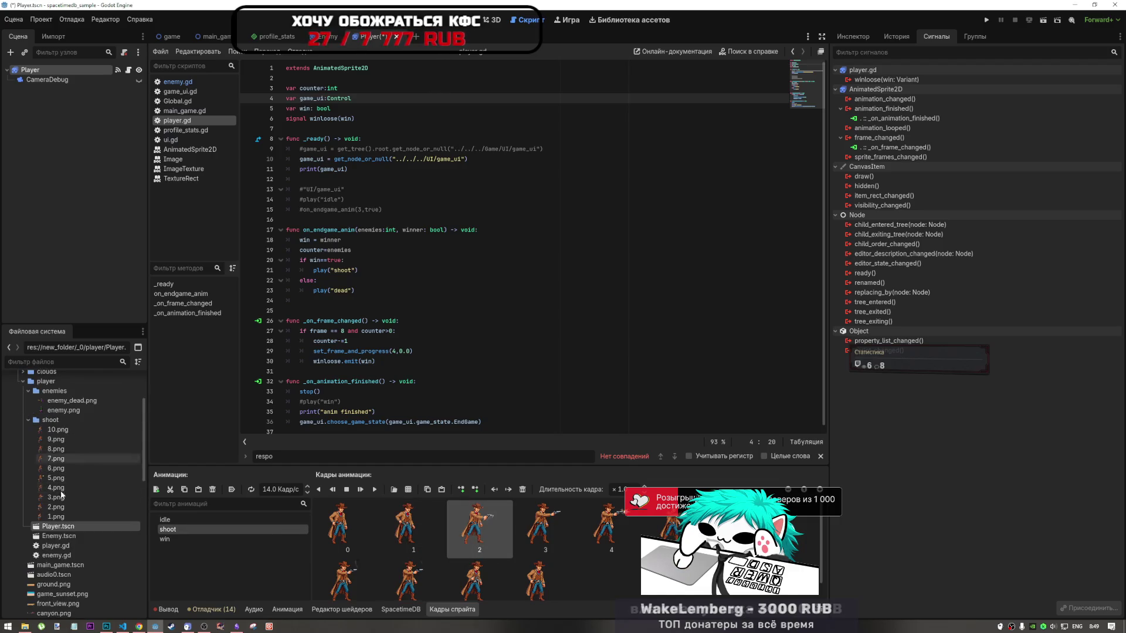
Fill the win animation with three cowboy frames from the shoot folder, starting with 3.png
{"action": "left_click", "coordinate": [179, 539]}
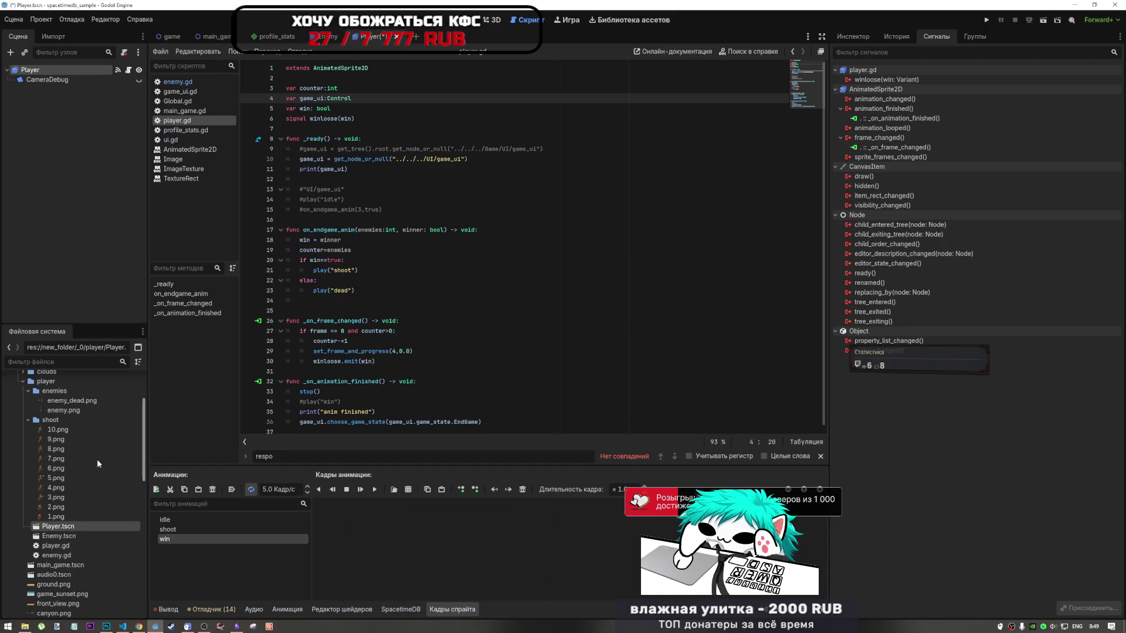
{"action": "mouse_move", "coordinate": [66, 499]}
{"action": "left_mouse_down"}
{"action": "mouse_move", "coordinate": [193, 522]}
{"action": "mouse_move", "coordinate": [364, 528]}
{"action": "left_mouse_up"}
{"action": "mouse_move", "coordinate": [62, 497]}
{"action": "left_mouse_down"}
{"action": "mouse_move", "coordinate": [458, 523]}
{"action": "mouse_move", "coordinate": [411, 528]}
{"action": "left_mouse_up"}
{"action": "left_click_drag", "start_coordinate": [66, 497], "coordinate": [481, 527]}
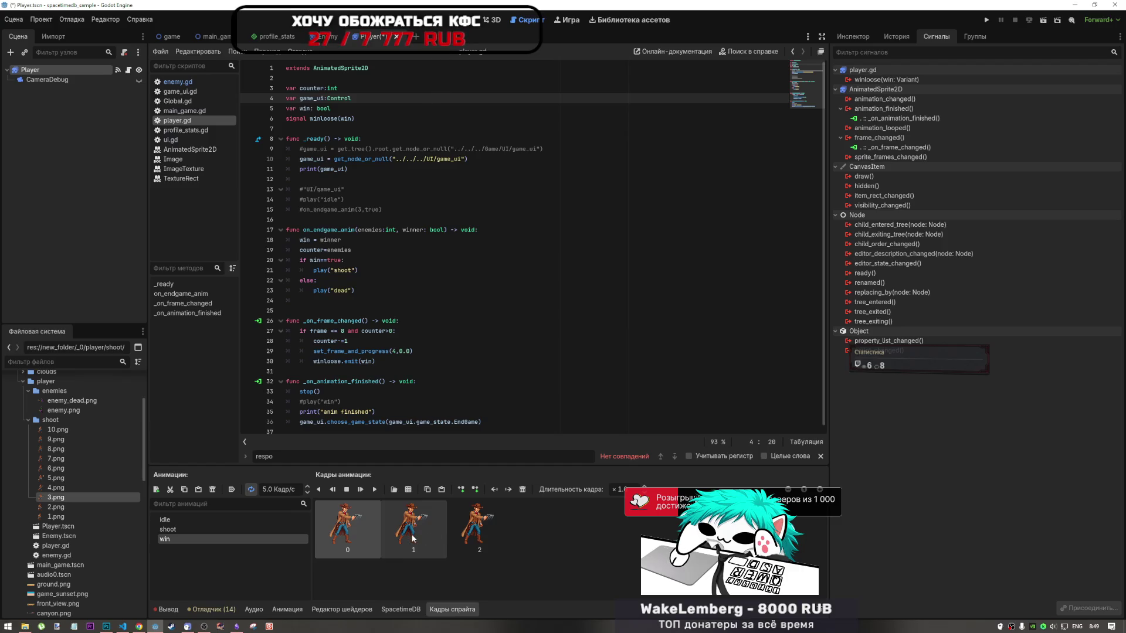
{"action": "left_click", "coordinate": [457, 302]}
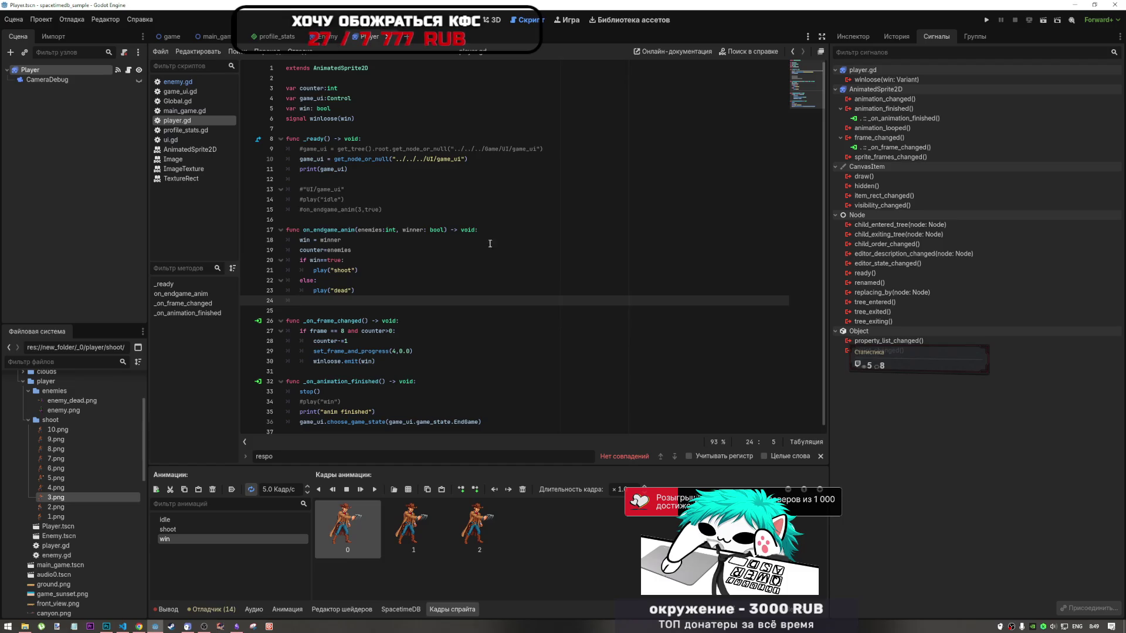
Run the game scene and log into the first window with nickname 'aaasss'
{"action": "left_click", "coordinate": [170, 36]}
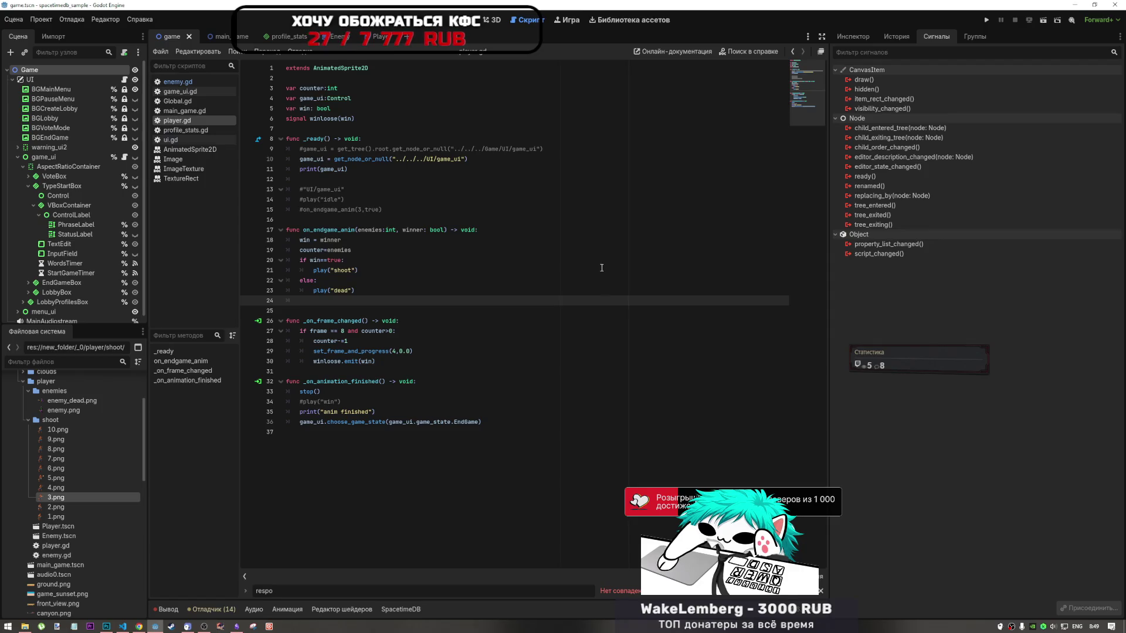
{"action": "left_click", "coordinate": [1043, 20]}
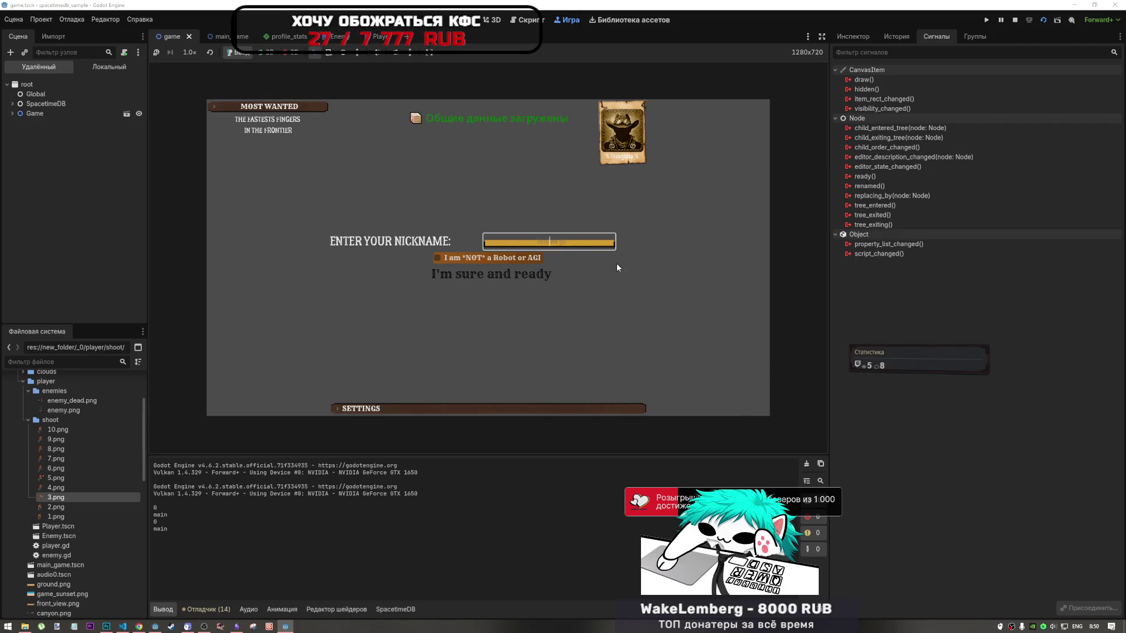
{"action": "type", "text": "aaasss"}
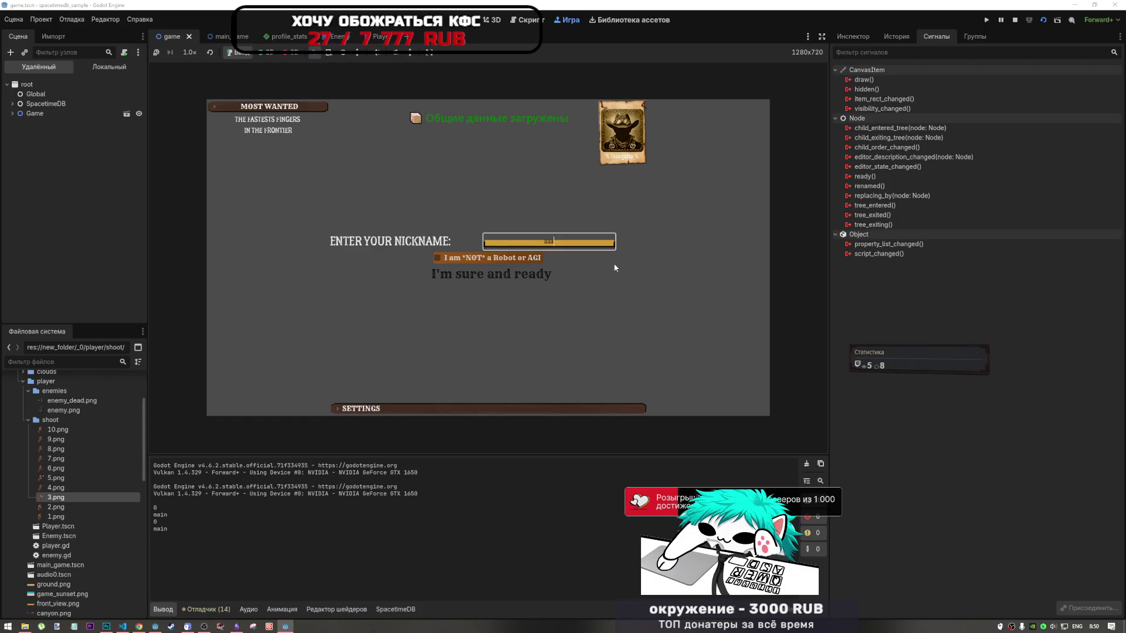
{"action": "left_click", "coordinate": [512, 262]}
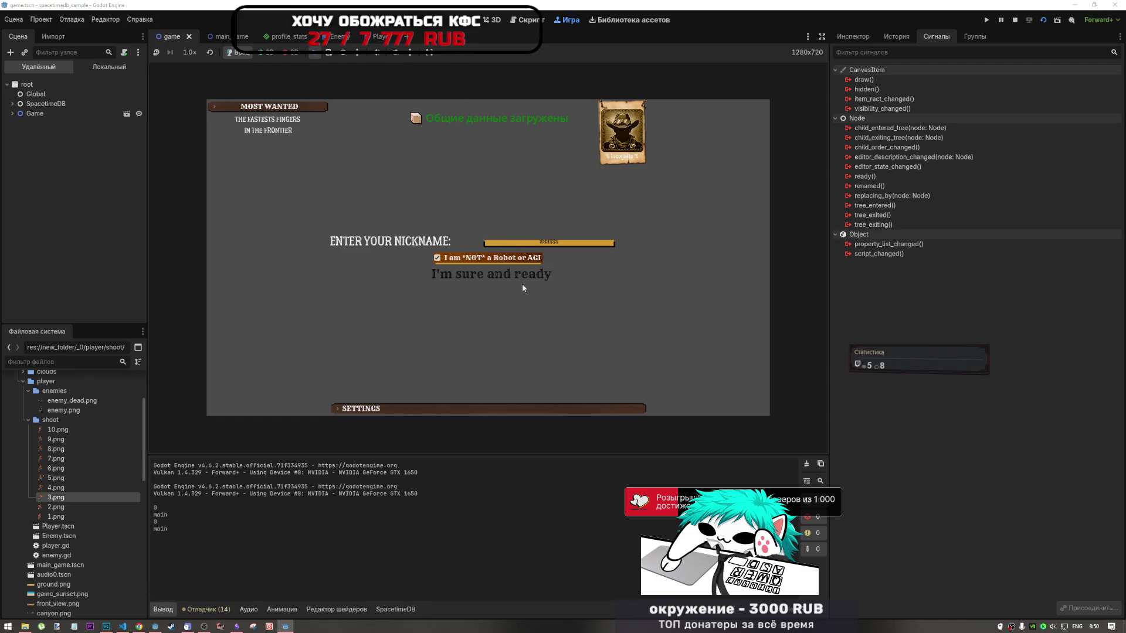
{"action": "left_click", "coordinate": [537, 279]}
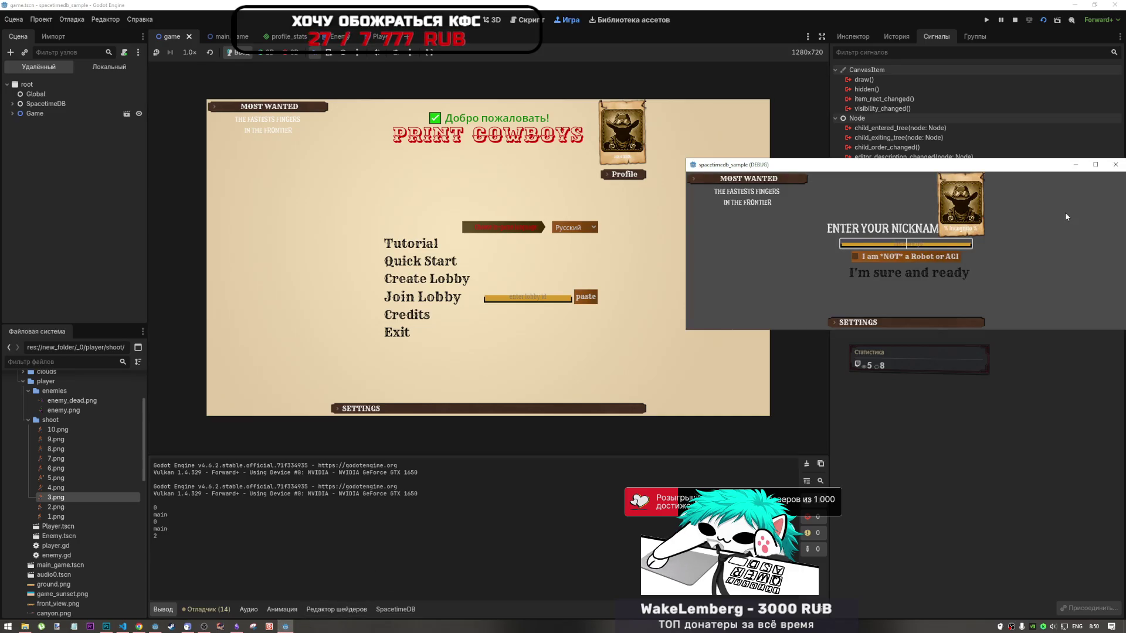
Enlarge the second game window and log in there with nickname 'ssssaaa'
{"action": "mouse_move", "coordinate": [1043, 332]}
{"action": "left_mouse_down"}
{"action": "mouse_move", "coordinate": [1032, 422]}
{"action": "mouse_move", "coordinate": [997, 457]}
{"action": "left_mouse_up"}
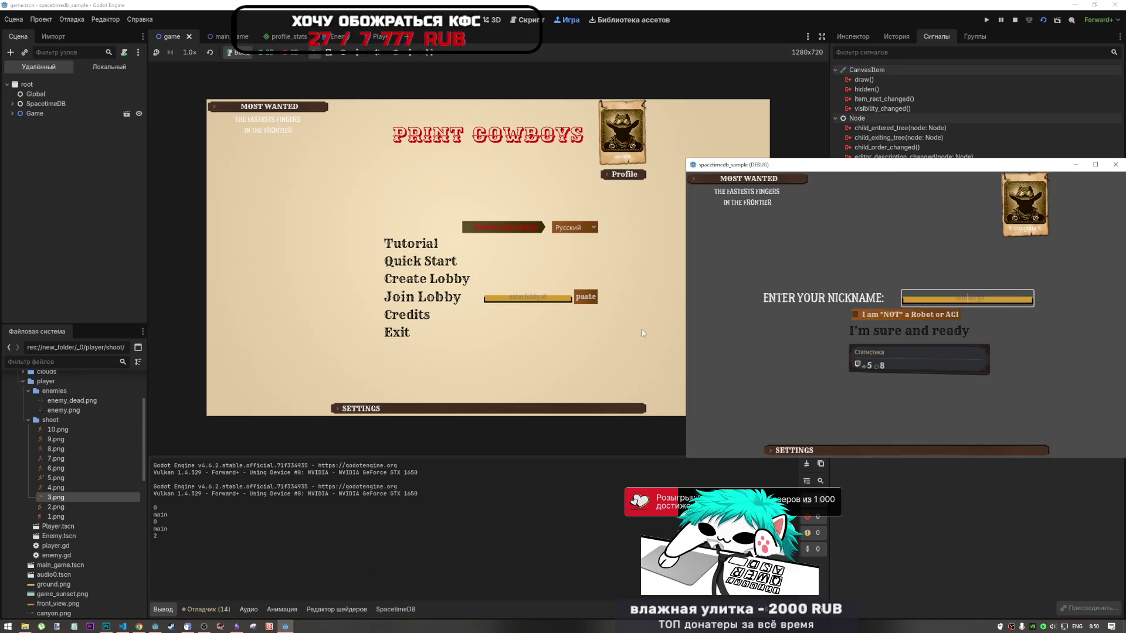
{"action": "left_click_drag", "start_coordinate": [853, 458], "coordinate": [854, 476]}
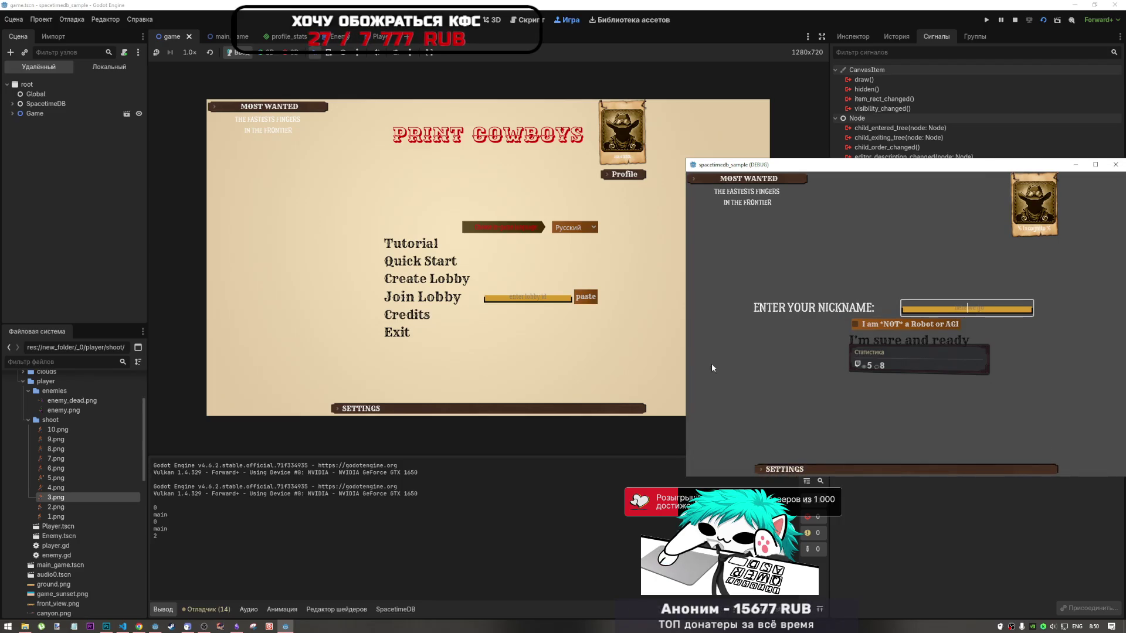
{"action": "type", "text": "ssssaaa"}
{"action": "left_click", "coordinate": [855, 324]}
{"action": "left_click", "coordinate": [946, 346]}
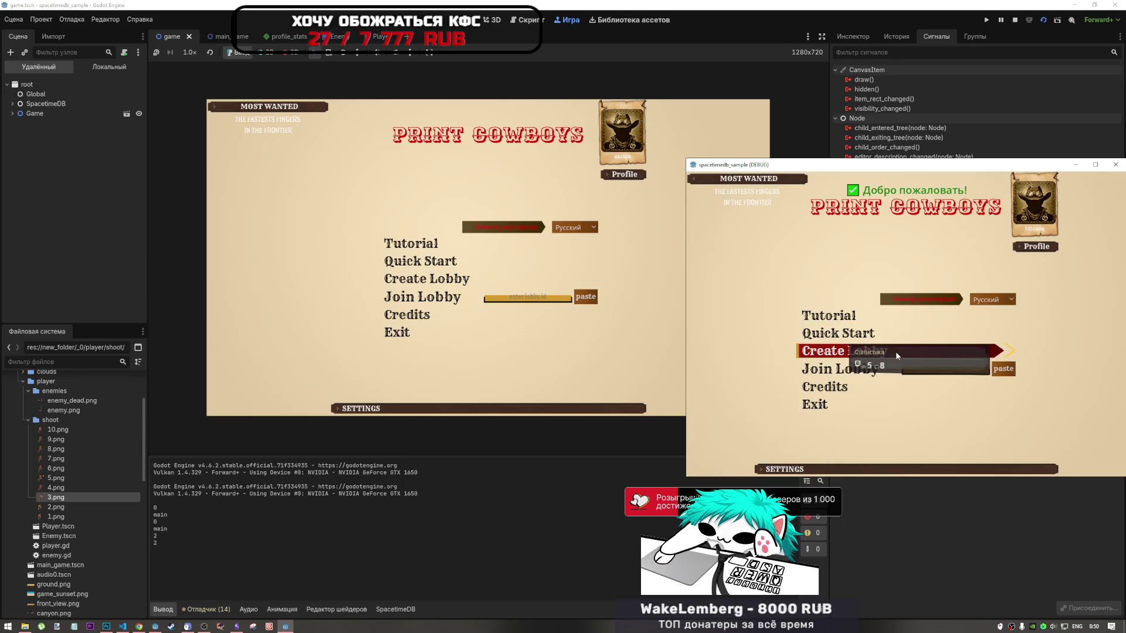
Create a lobby in the second window and join it from the first
{"action": "left_click", "coordinate": [895, 350]}
{"action": "left_click", "coordinate": [925, 341]}
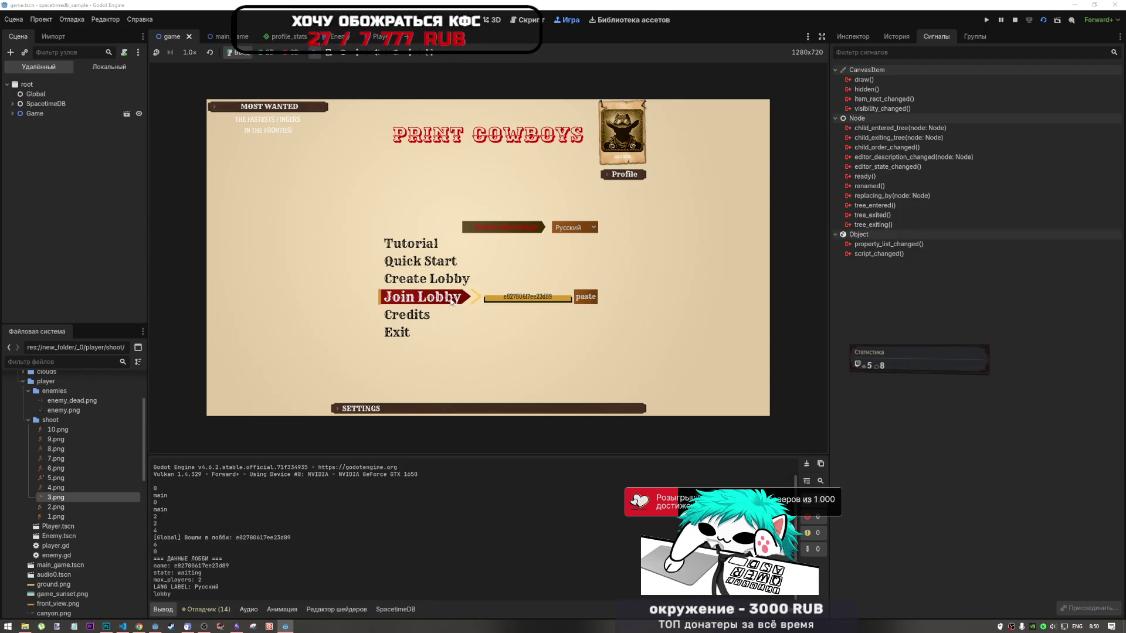
{"action": "left_click", "coordinate": [422, 297]}
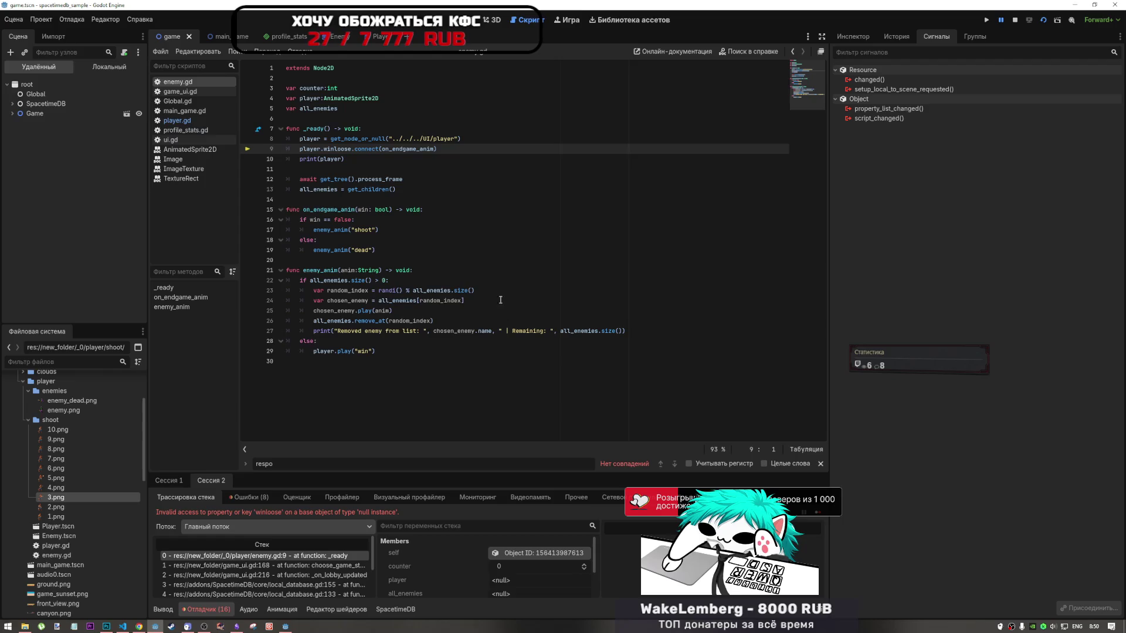
Expand Game, MainGame and GameField in the Remote scene tree
{"action": "left_click", "coordinate": [12, 113]}
{"action": "left_click", "coordinate": [18, 142]}
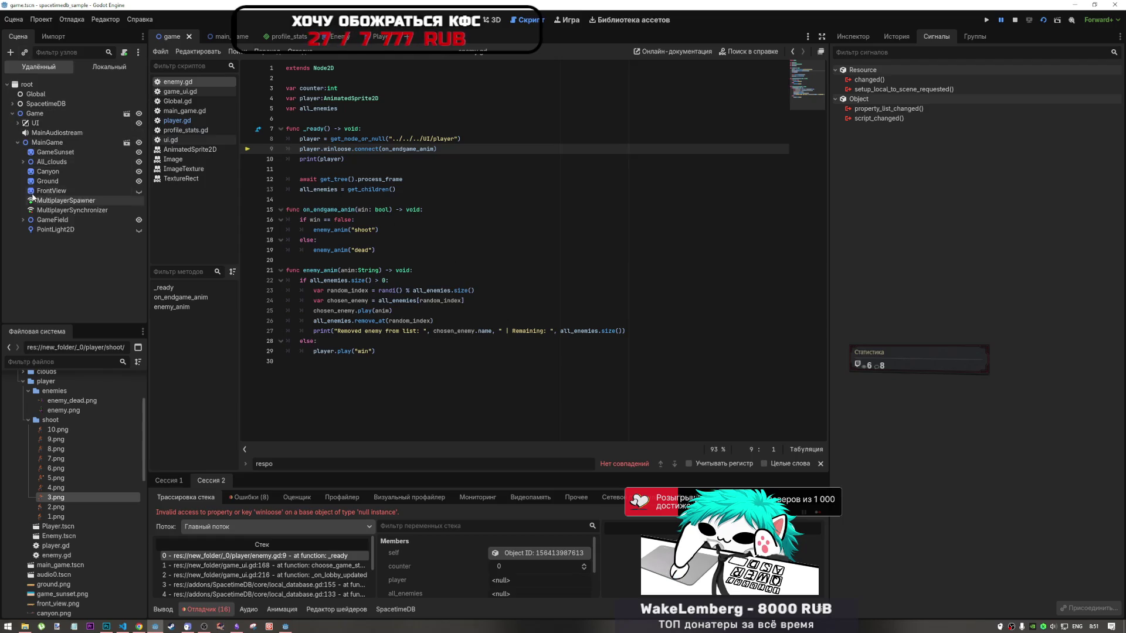
{"action": "left_click", "coordinate": [23, 220]}
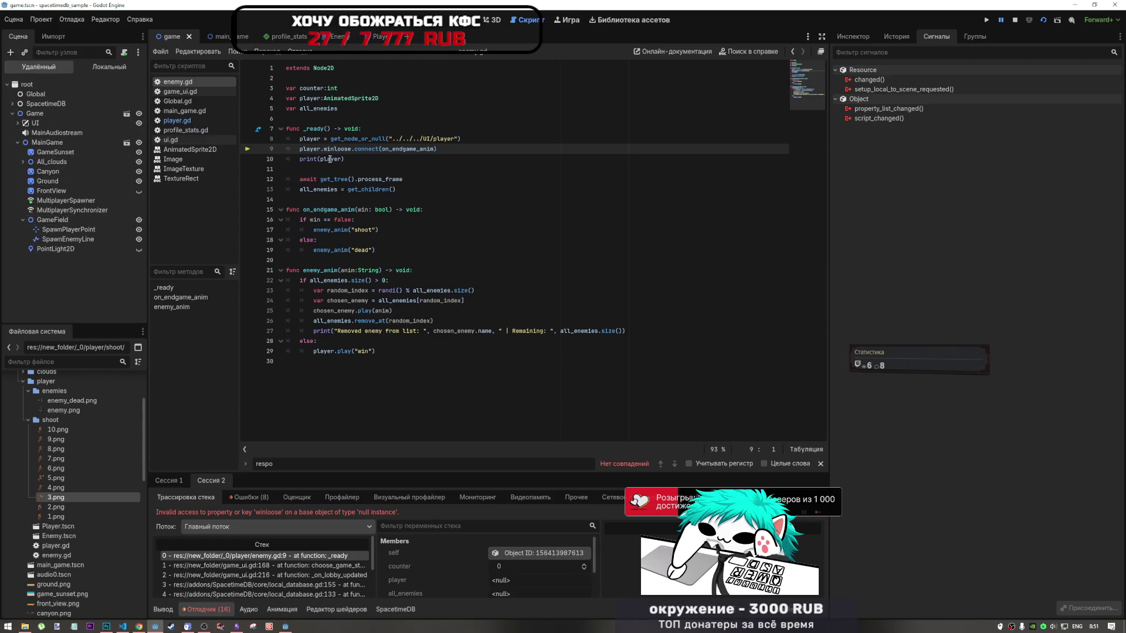
Insert 'await' before get_node_or_null on line 8 of enemy.gd and save
{"action": "mouse_move", "coordinate": [330, 154]}
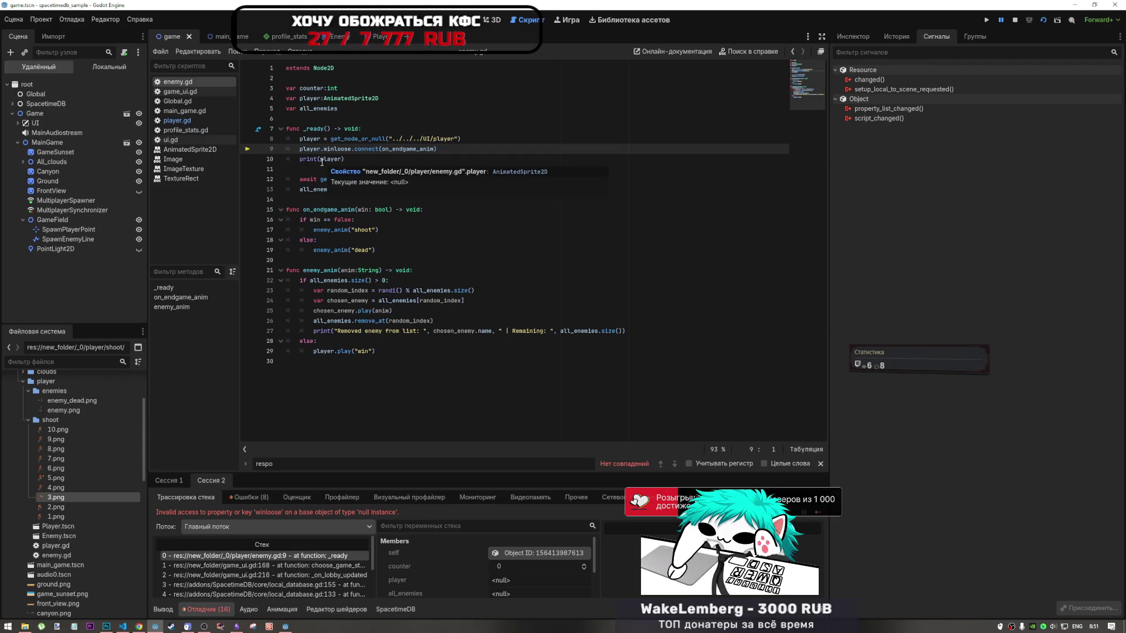
{"action": "left_click_drag", "start_coordinate": [331, 138], "coordinate": [365, 137]}
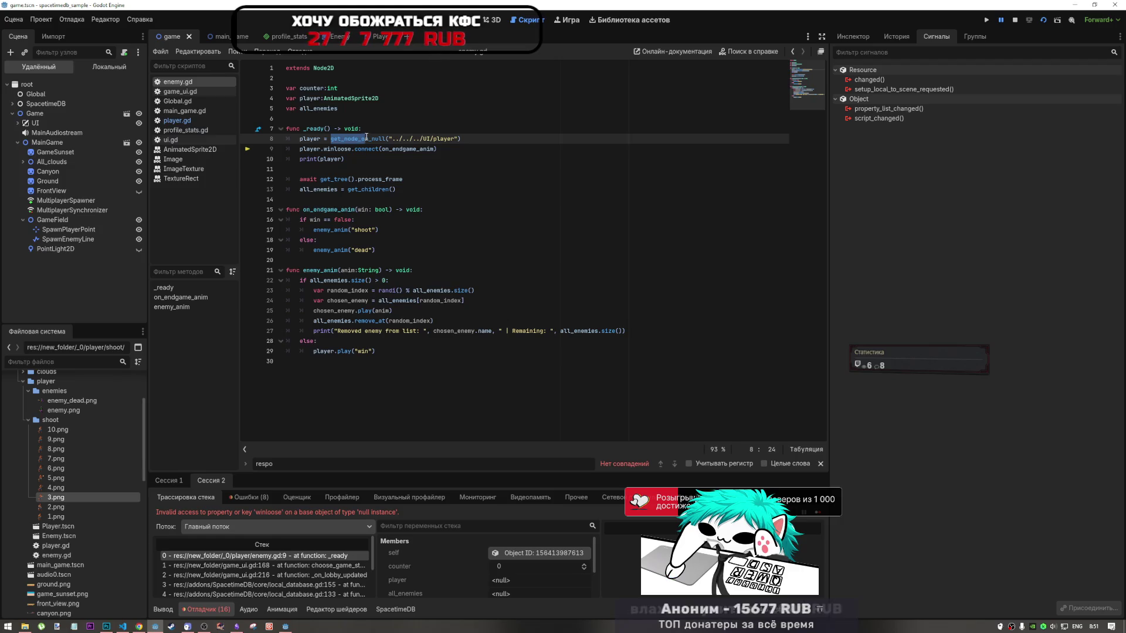
{"action": "left_click", "coordinate": [329, 138]}
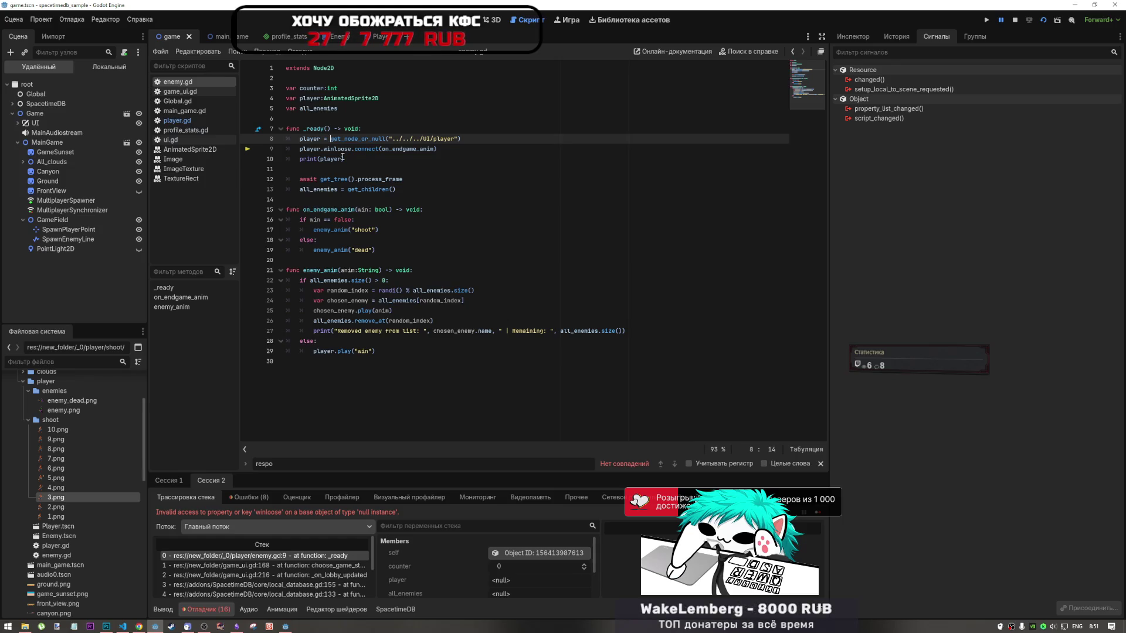
{"action": "type", "text": "await"}
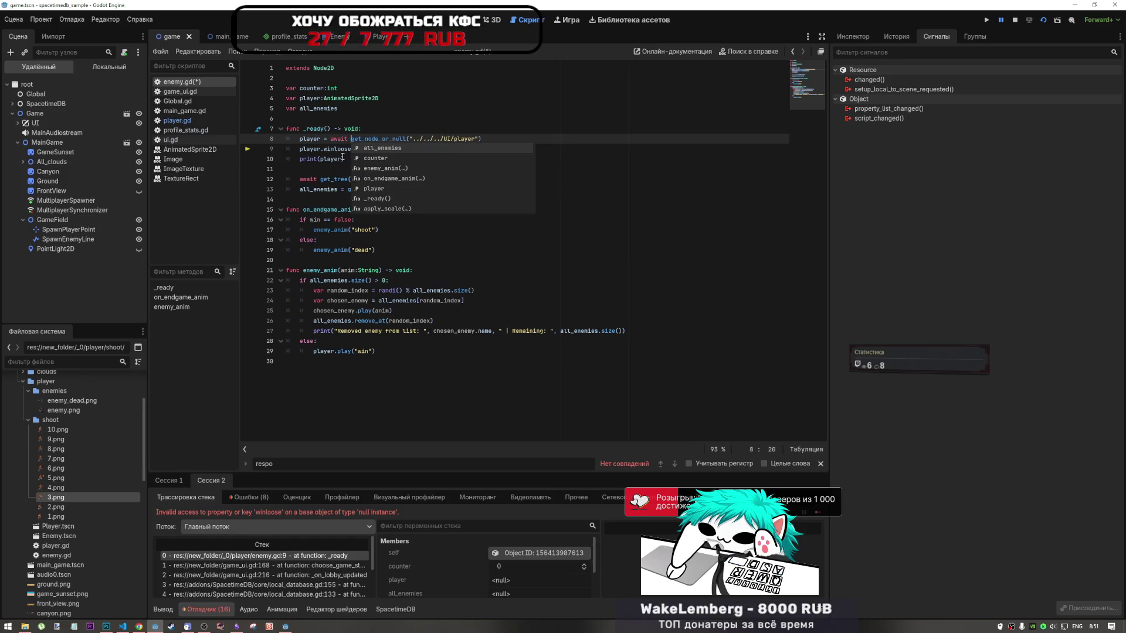
{"action": "key", "text": "ctrl+s"}
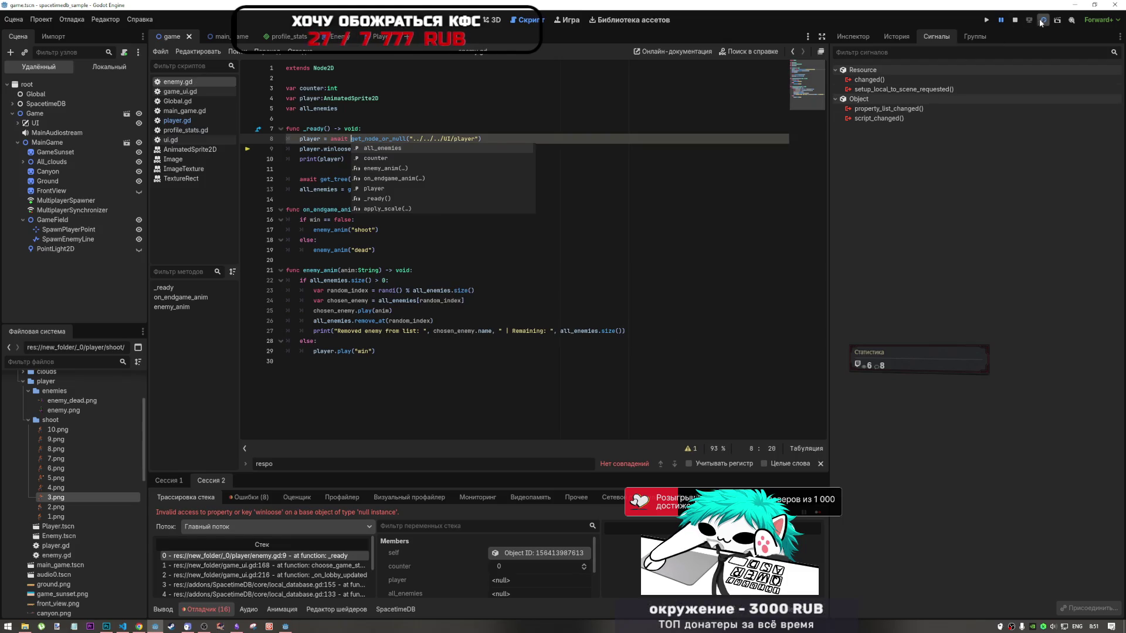
Restart the game and log into the first window as 'qwerqwer'
{"action": "left_click", "coordinate": [1041, 20]}
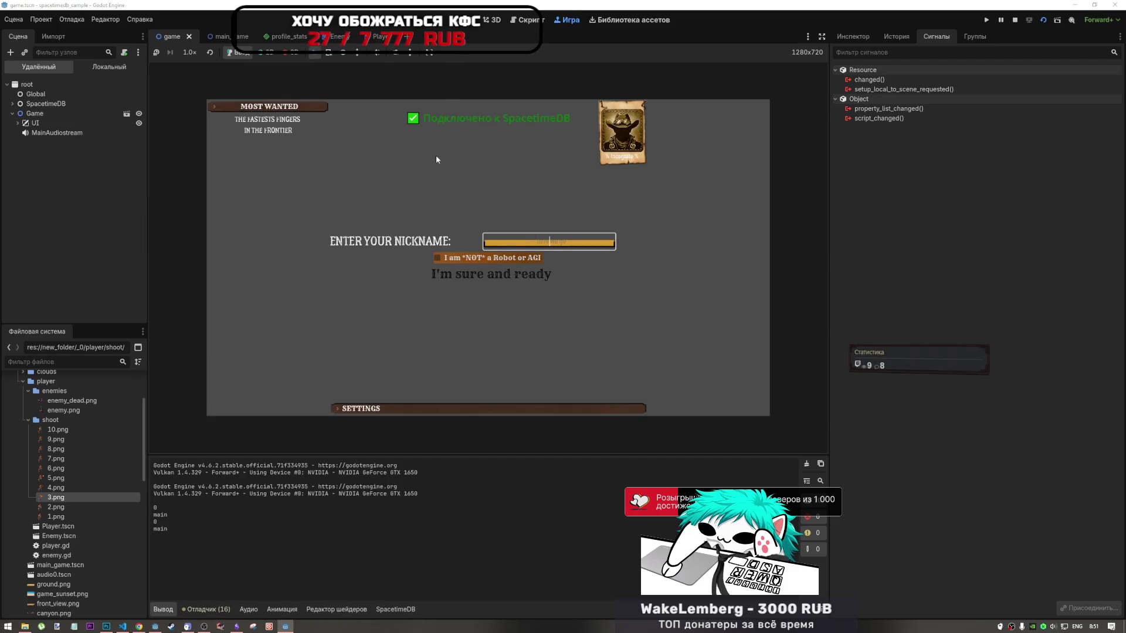
{"action": "type", "text": "qwerqwer"}
{"action": "left_click", "coordinate": [476, 258]}
{"action": "left_click", "coordinate": [491, 274]}
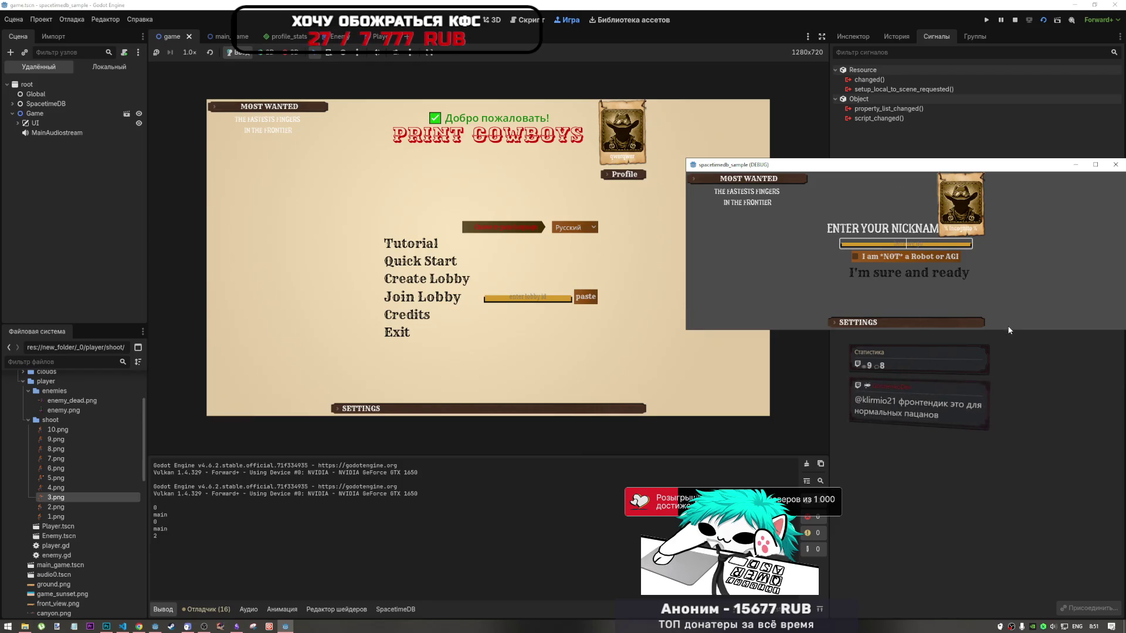
Log into the enlarged second window, replacing taken nickname 'qwerqwer' with 'eeewwww'
{"action": "left_click_drag", "start_coordinate": [1010, 330], "coordinate": [1010, 531]}
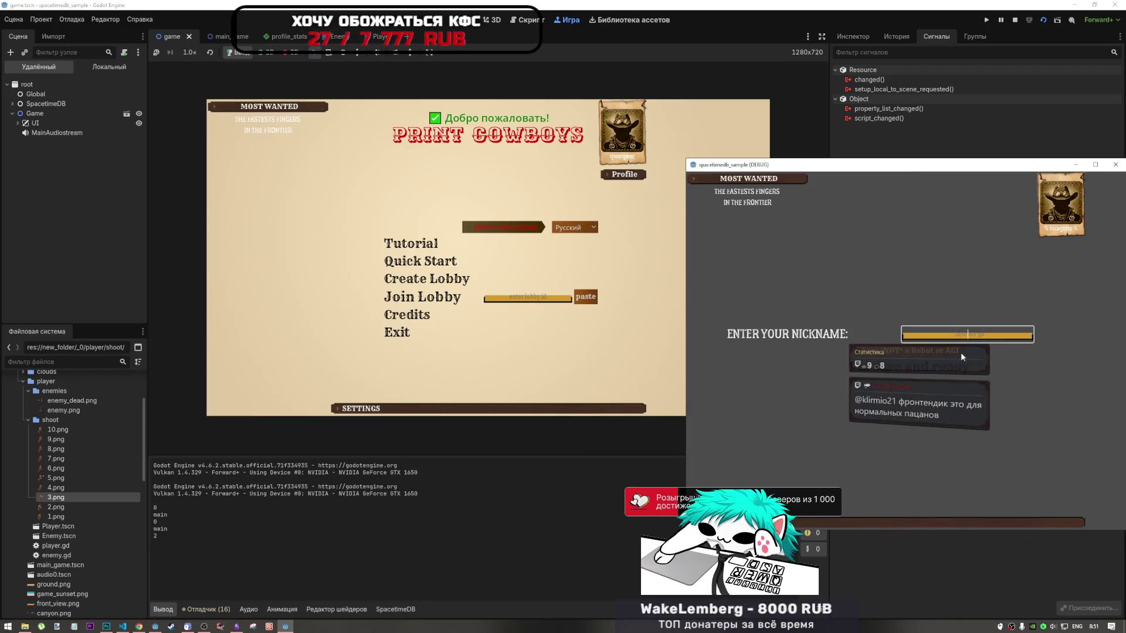
{"action": "type", "text": "qwerqwer"}
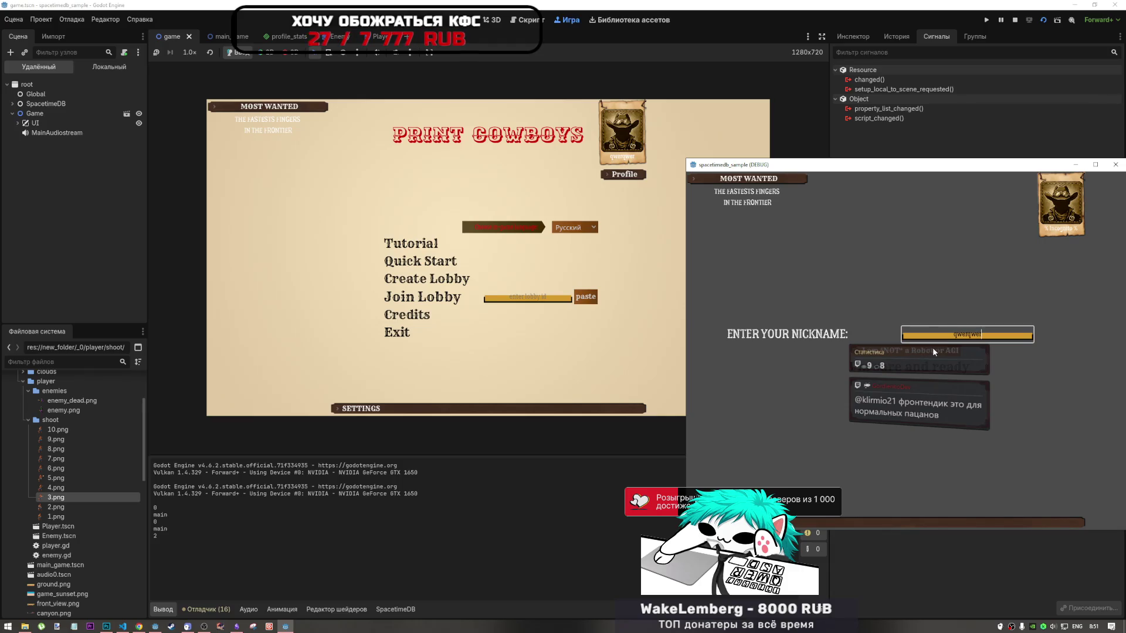
{"action": "left_click", "coordinate": [920, 350]}
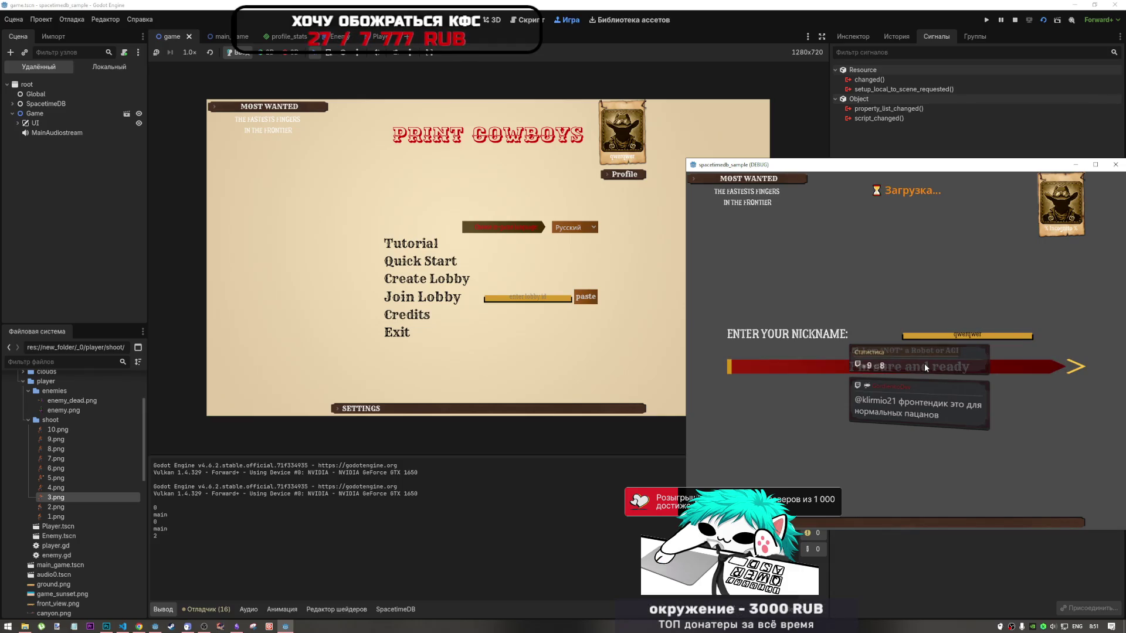
{"action": "left_click", "coordinate": [921, 339]}
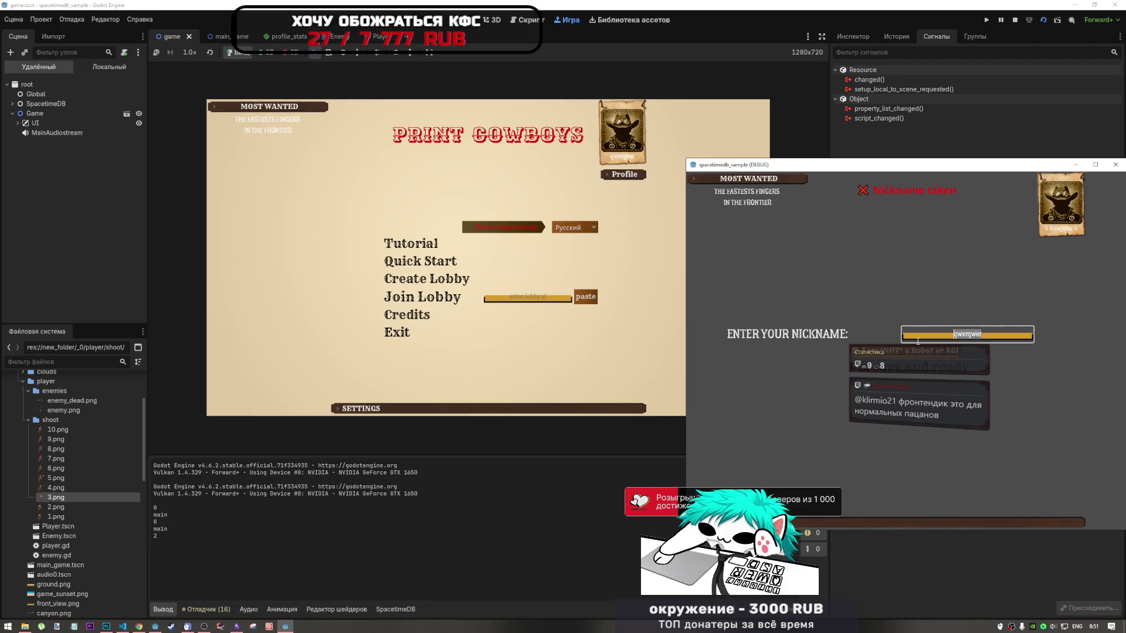
{"action": "type", "text": "eeewwww"}
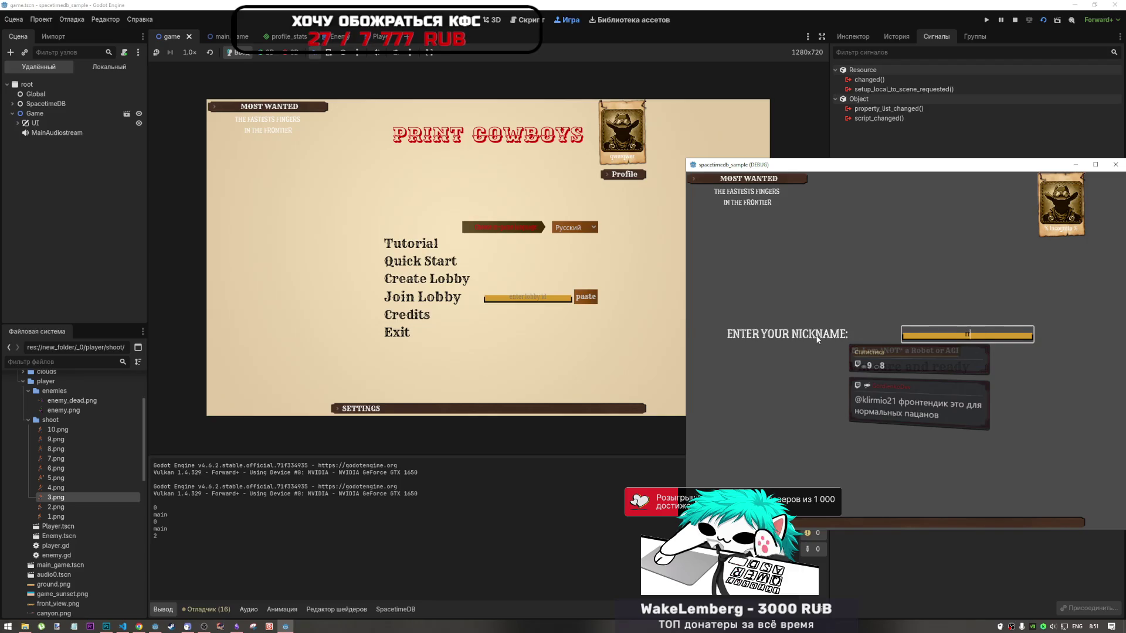
{"action": "left_click", "coordinate": [933, 364]}
{"action": "left_click", "coordinate": [933, 365]}
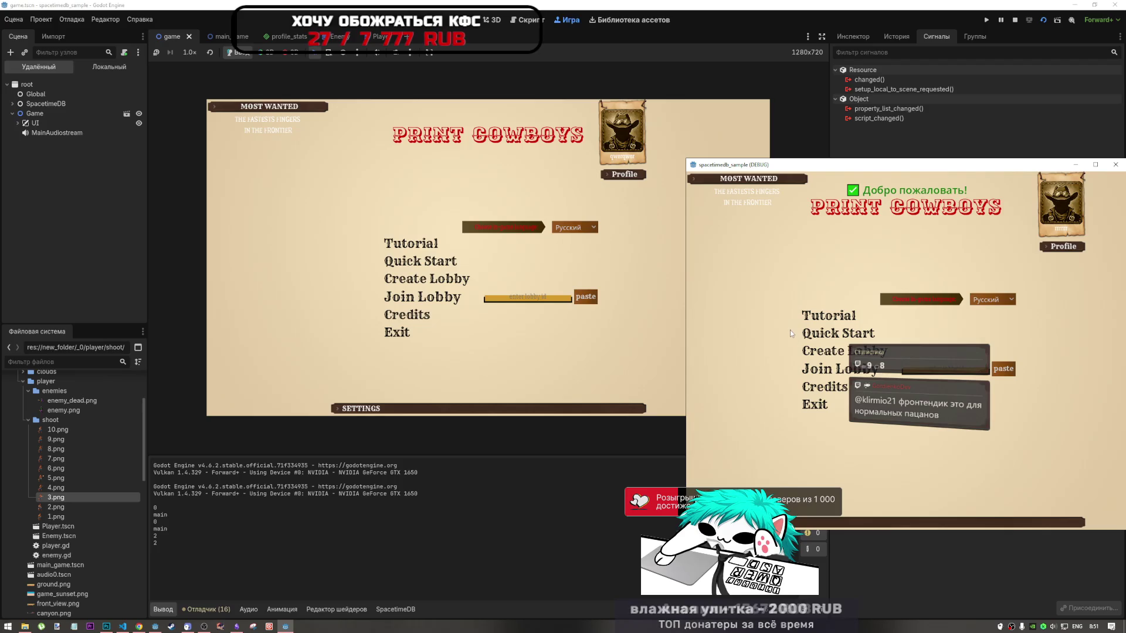
Create a lobby in the second window and join it from the first game
{"action": "left_click", "coordinate": [883, 350]}
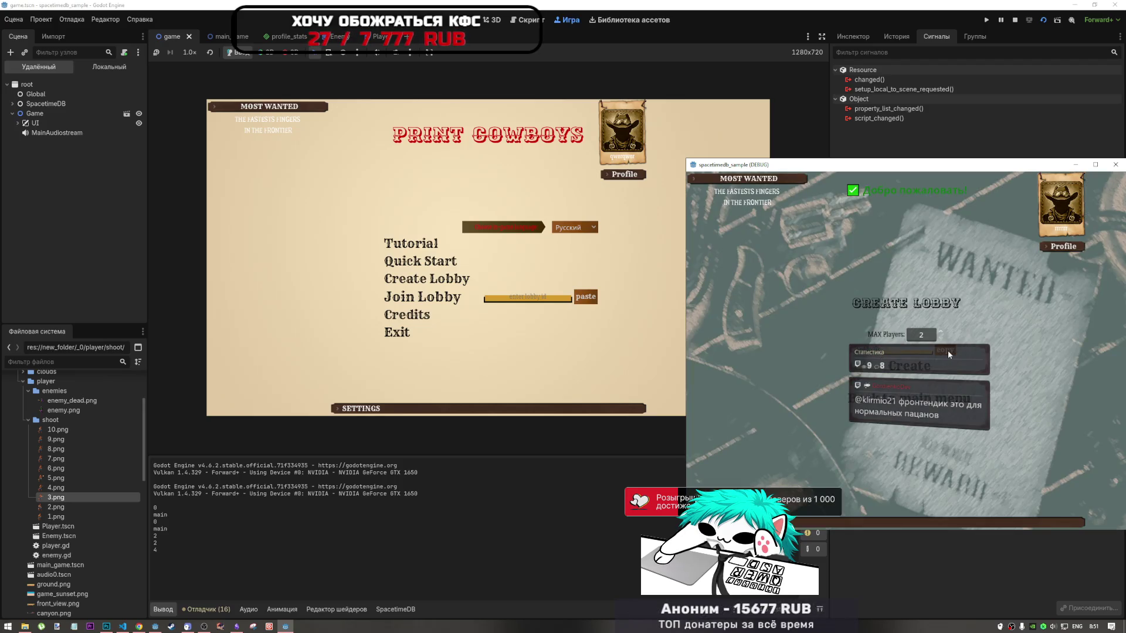
{"action": "left_click", "coordinate": [924, 361]}
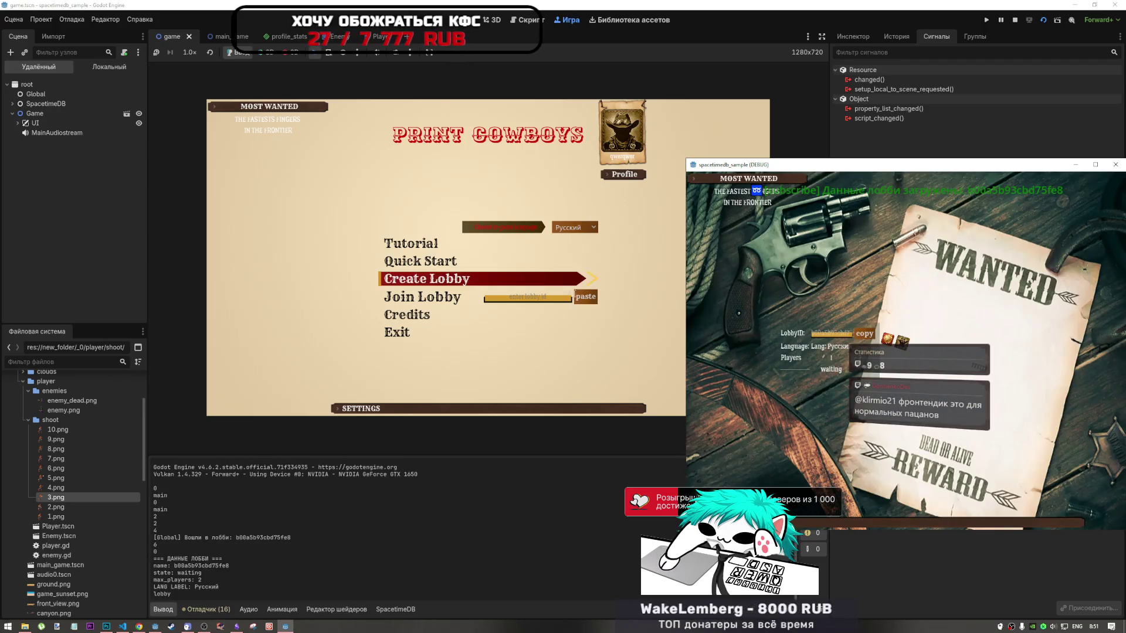
{"action": "left_click", "coordinate": [535, 305]}
{"action": "left_click", "coordinate": [446, 299]}
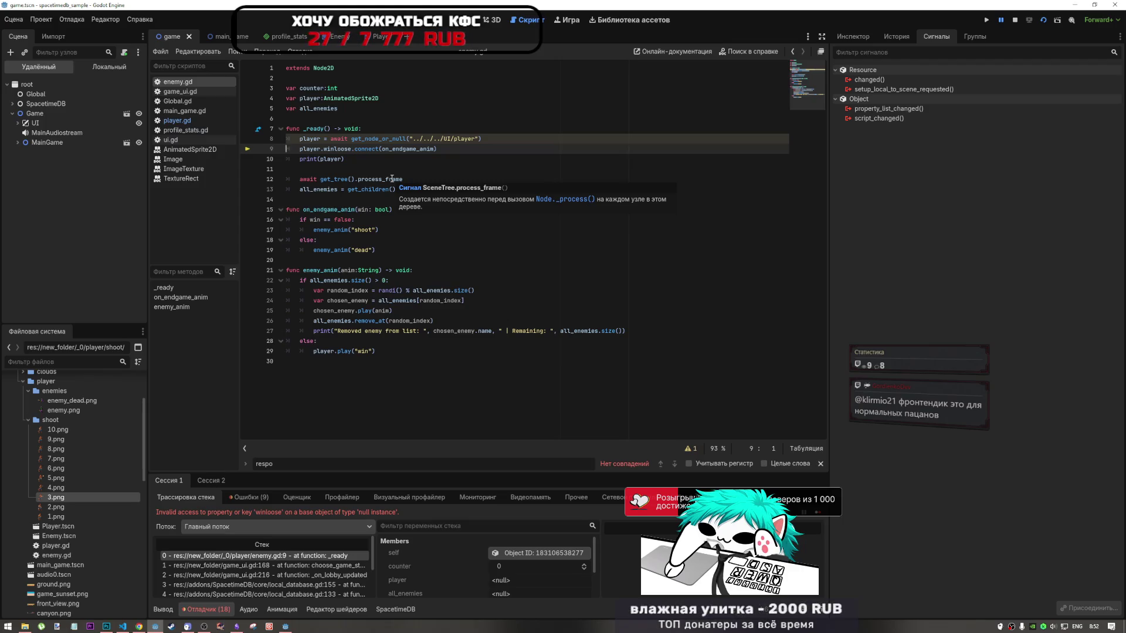
Expand MainGame and GameField remotely and change line 8 to plain get_node
{"action": "left_click", "coordinate": [17, 142]}
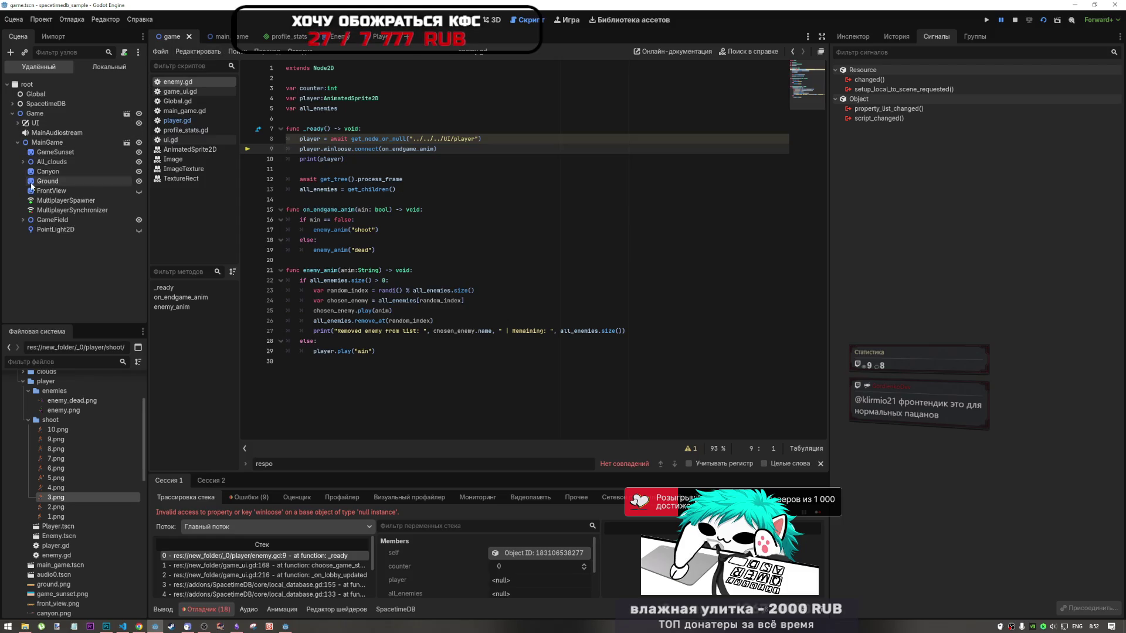
{"action": "left_click", "coordinate": [22, 218]}
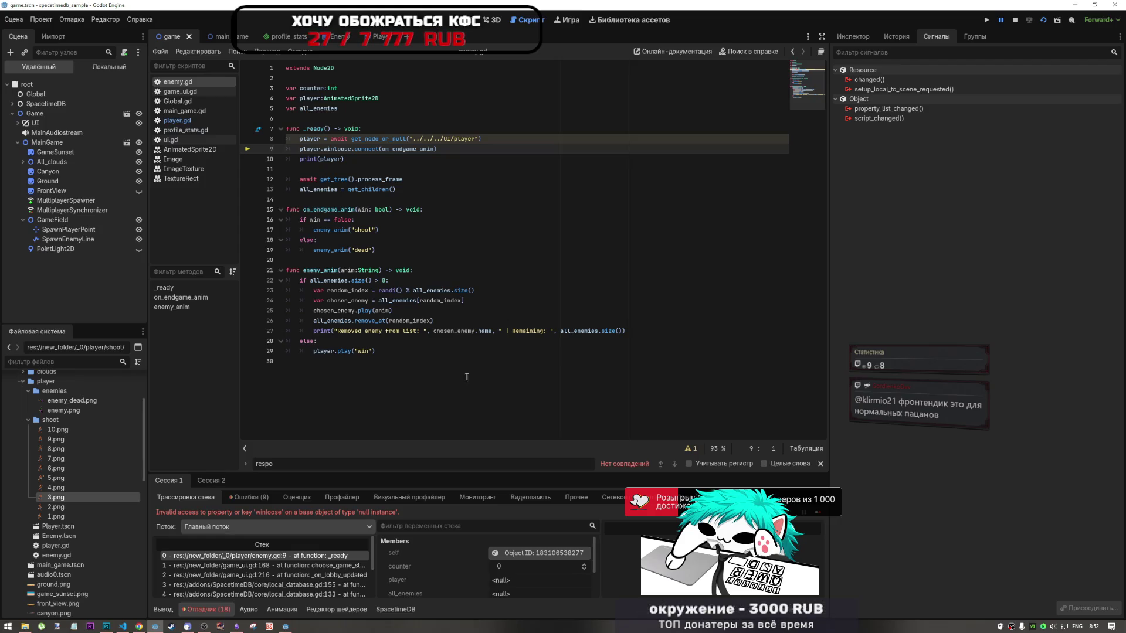
{"action": "left_click", "coordinate": [380, 138]}
{"action": "key", "text": "Delete"}
{"action": "key", "text": "Delete"}
{"action": "key", "text": "Delete"}
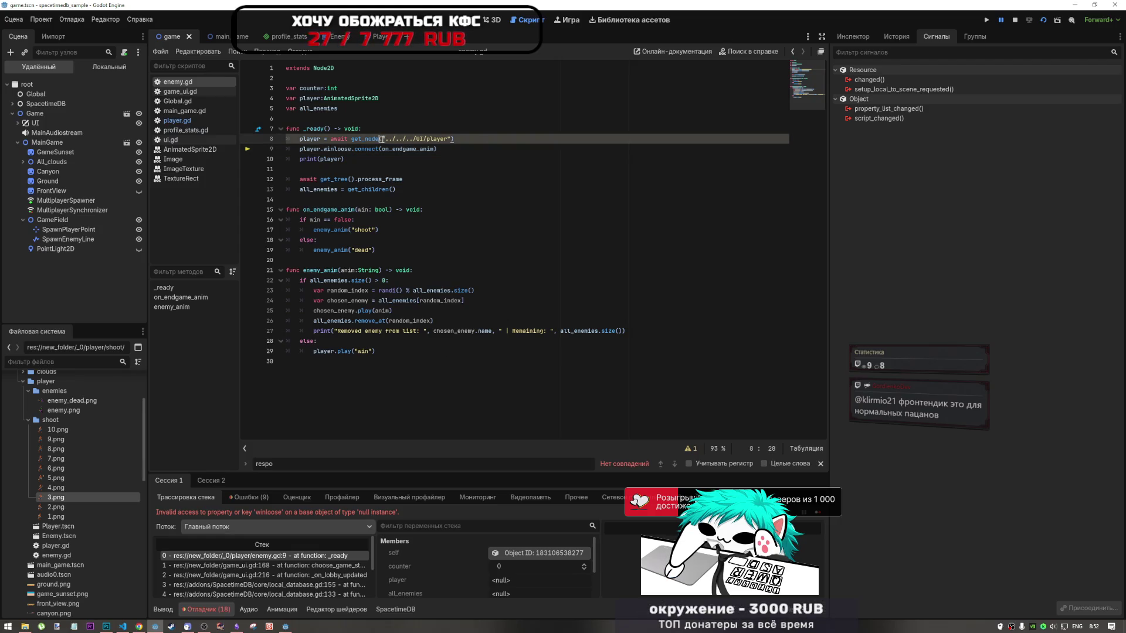
Stop the running game and show the redundant-await script warning details
{"action": "left_click", "coordinate": [1014, 19]}
{"action": "left_click", "coordinate": [410, 138]}
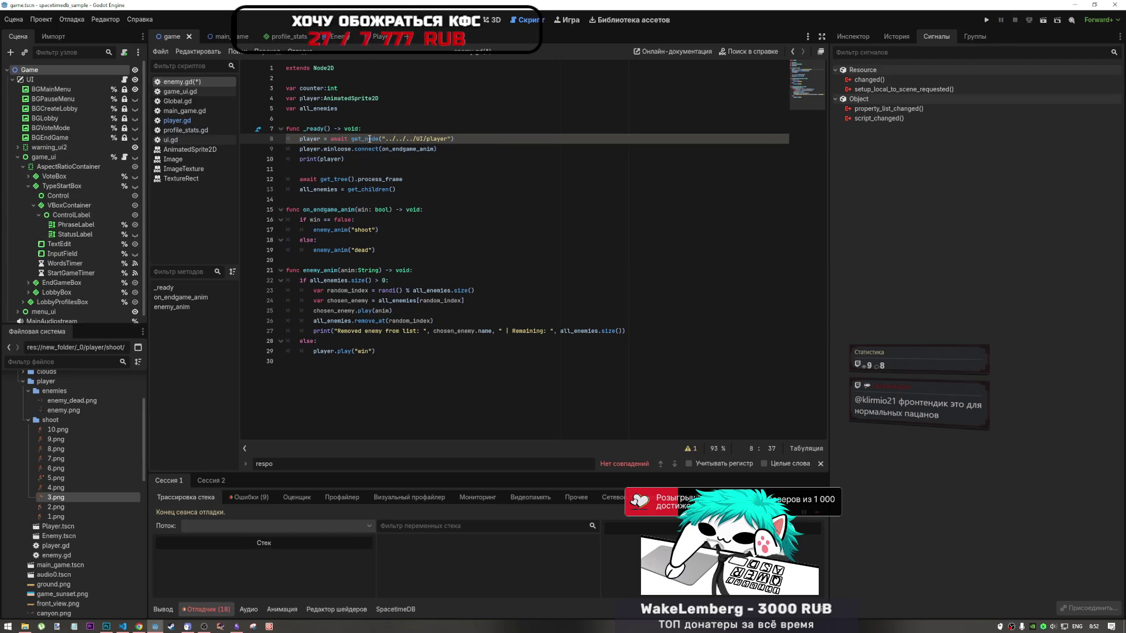
{"action": "mouse_move", "coordinate": [358, 138]}
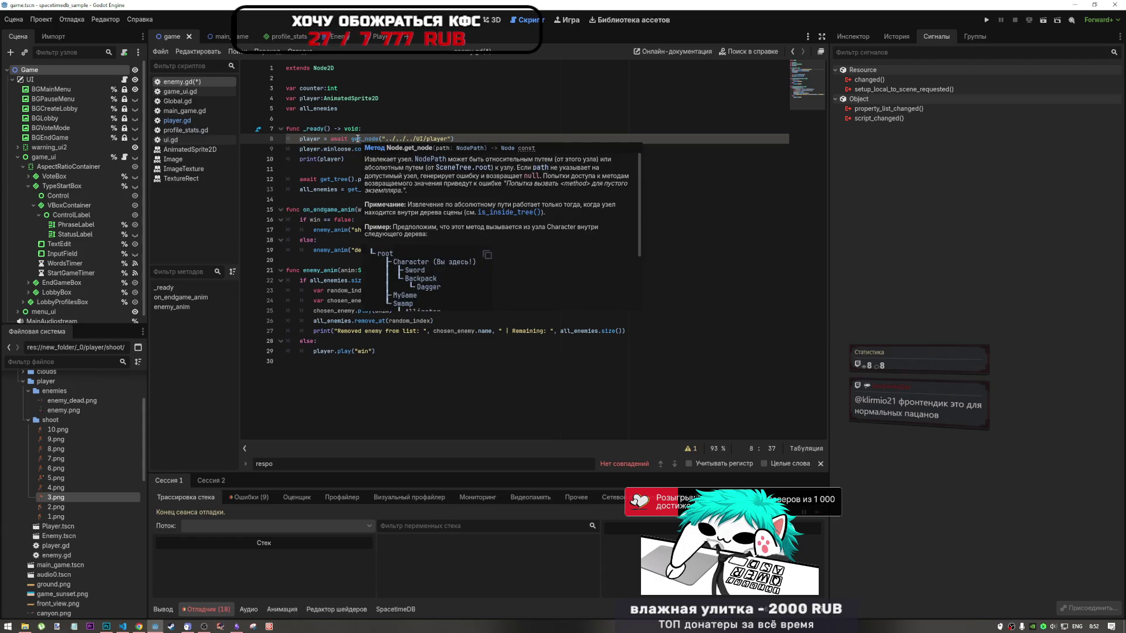
{"action": "left_click", "coordinate": [689, 448]}
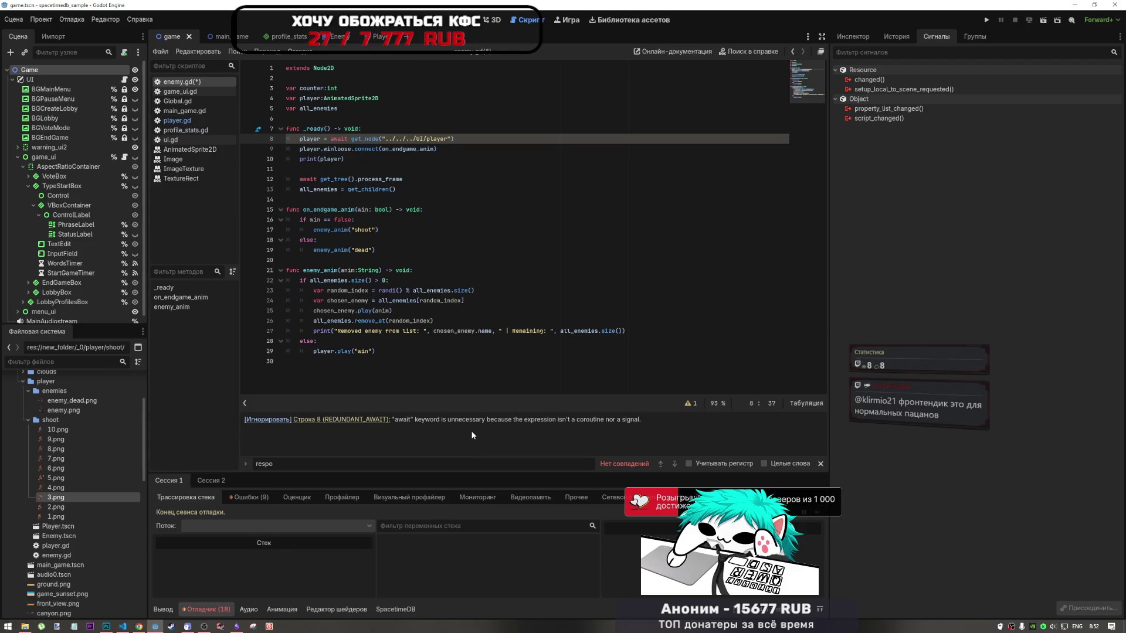
Open the main_game scene's main_game.gd and highlight the player instantiate line
{"action": "left_click", "coordinate": [474, 239]}
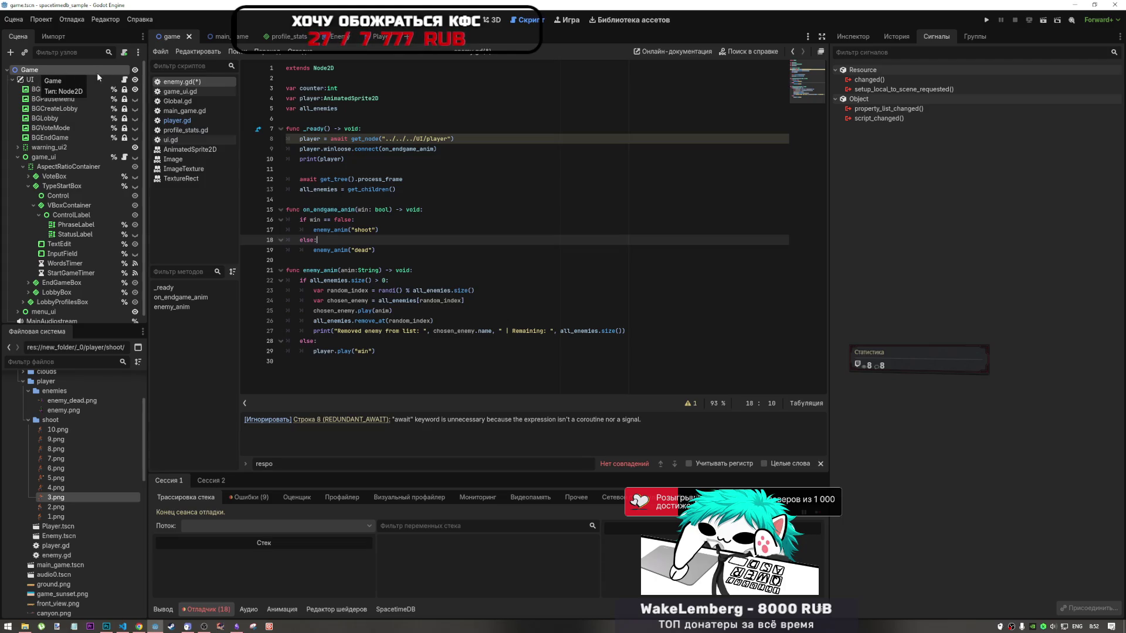
{"action": "left_click", "coordinate": [230, 39]}
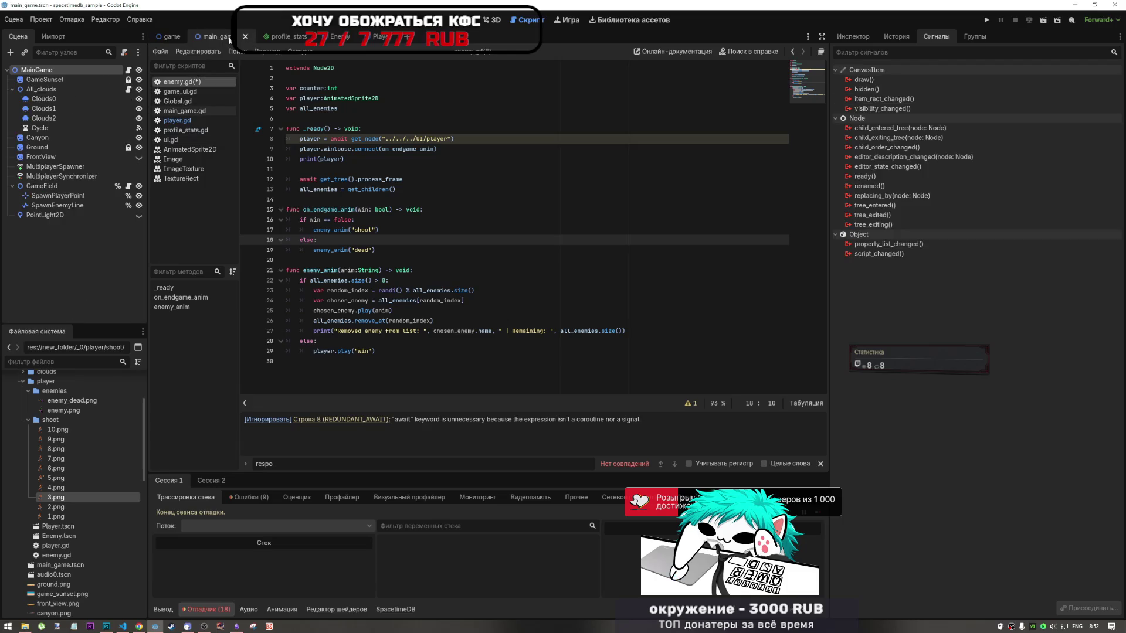
{"action": "left_click", "coordinate": [128, 69]}
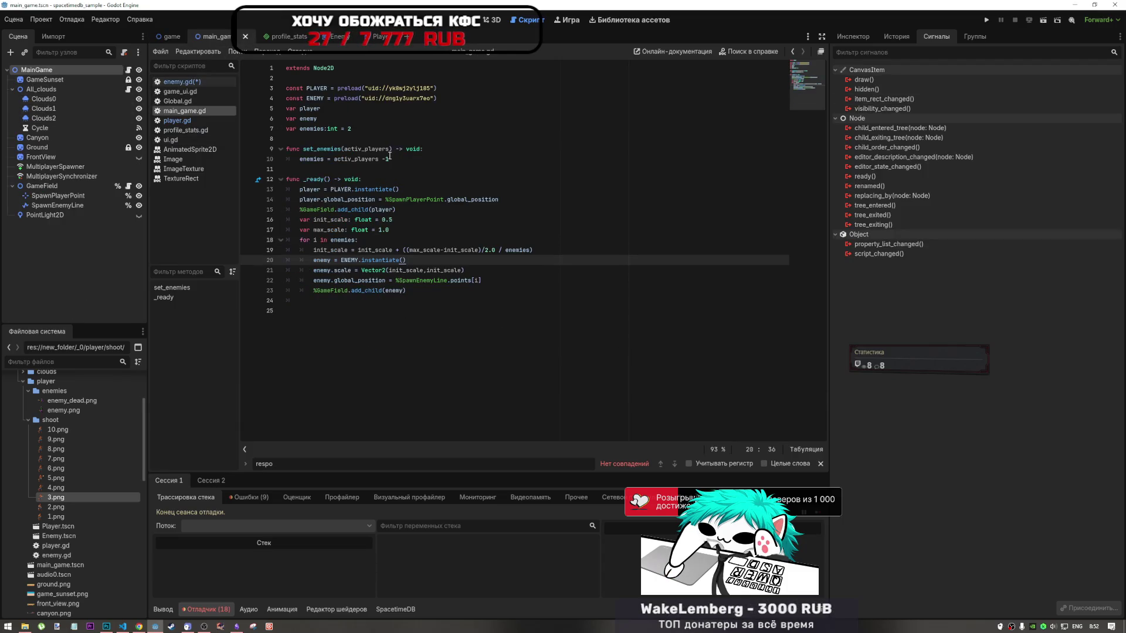
{"action": "mouse_move", "coordinate": [299, 189]}
{"action": "left_mouse_down"}
{"action": "mouse_move", "coordinate": [428, 183]}
{"action": "mouse_move", "coordinate": [400, 189]}
{"action": "left_mouse_up"}
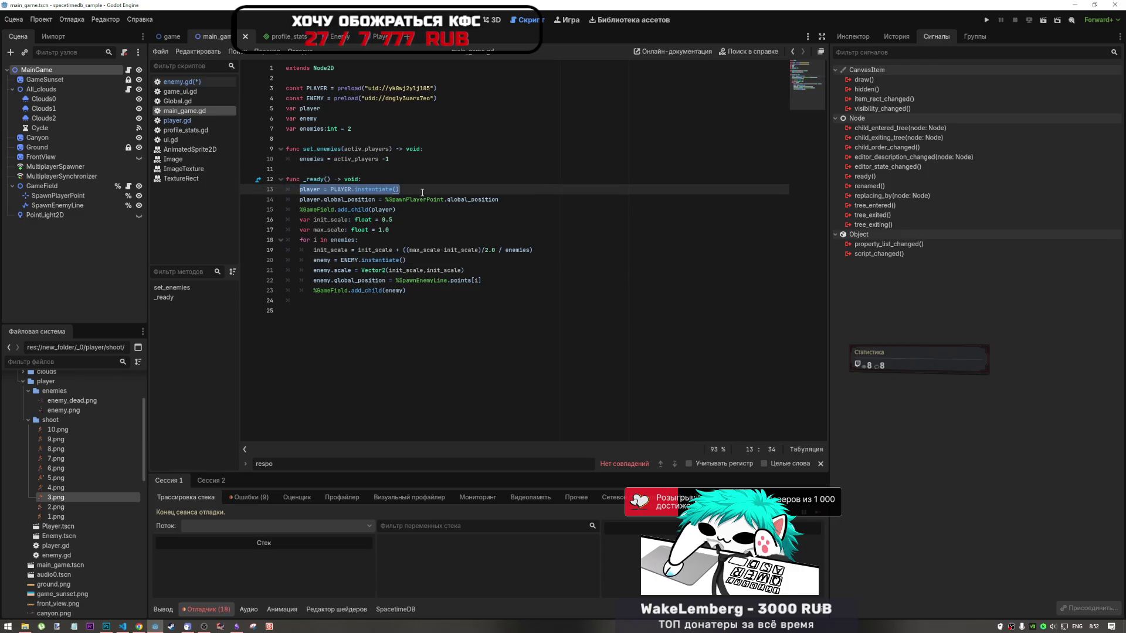
Remove the redundant 'await' before get_node on line 8 of enemy.gd
{"action": "left_click", "coordinate": [185, 82]}
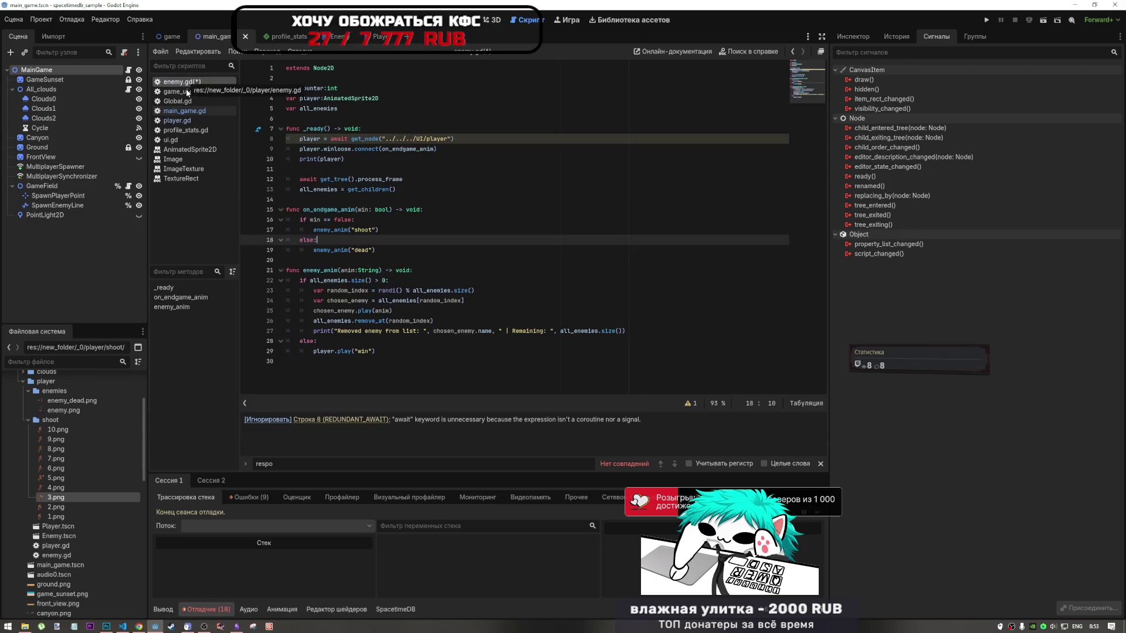
{"action": "left_click", "coordinate": [349, 139]}
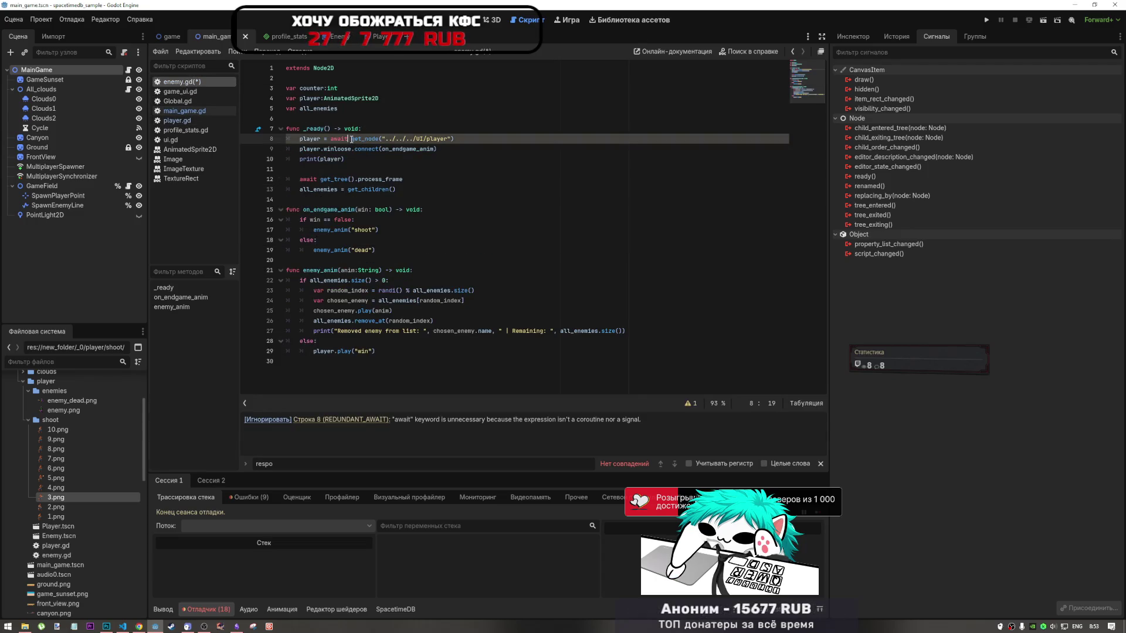
{"action": "double_click", "coordinate": [340, 139]}
{"action": "key", "text": "BackSpace"}
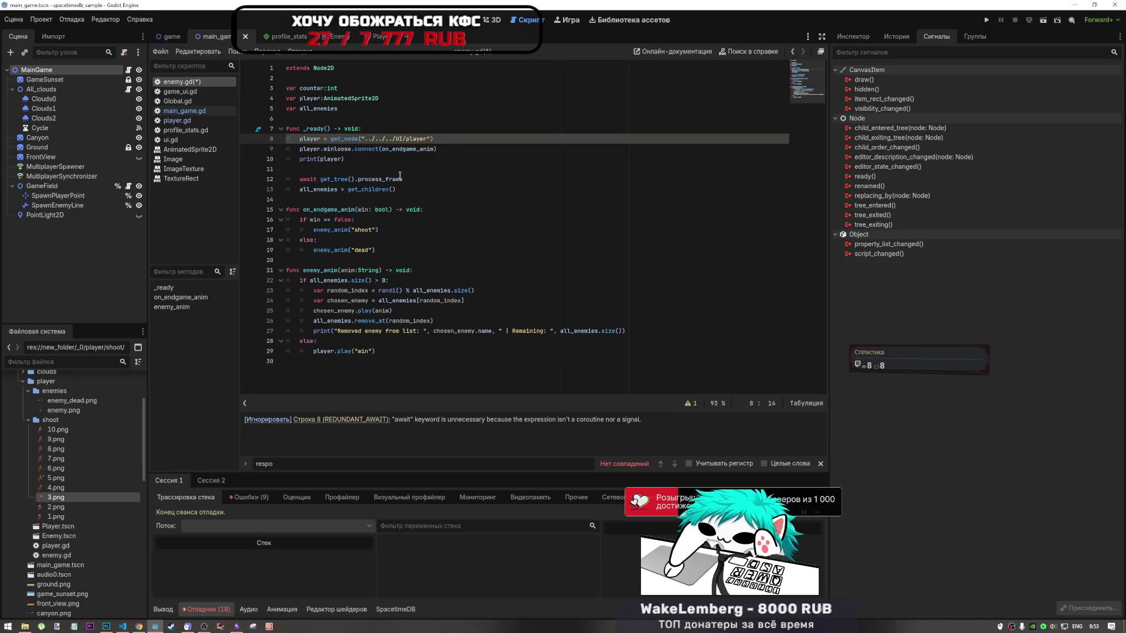
Add 'await get_tree().process_frame' under func _ready(), save, and select all code
{"action": "left_click", "coordinate": [398, 179]}
{"action": "left_click", "coordinate": [400, 129]}
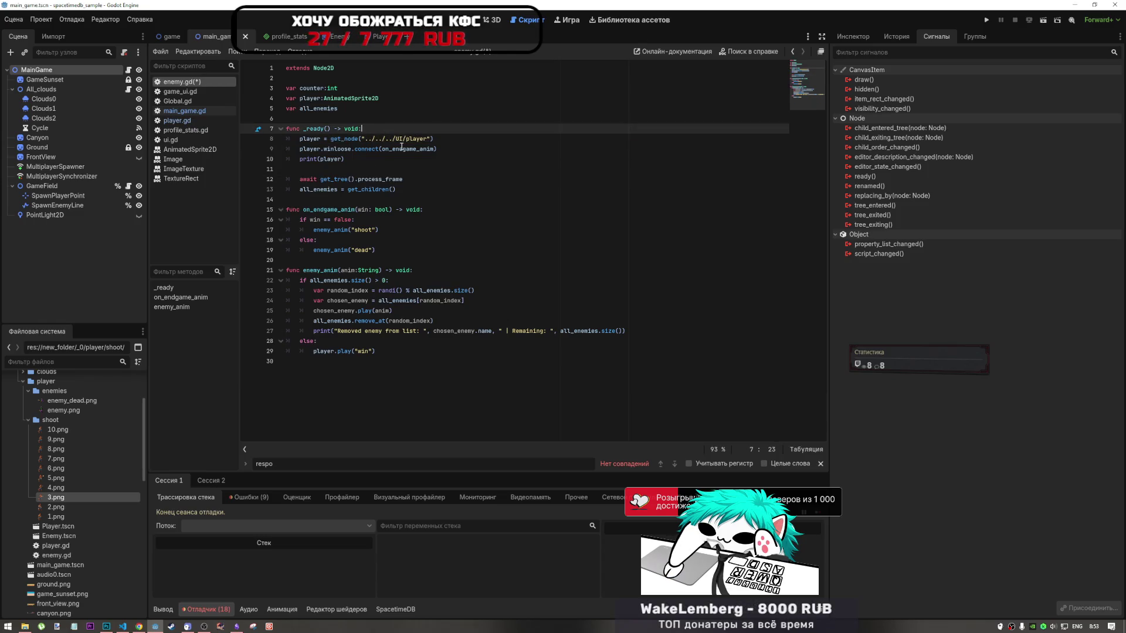
{"action": "key", "text": "Return"}
{"action": "type", "text": "await get_tree().process_frame"}
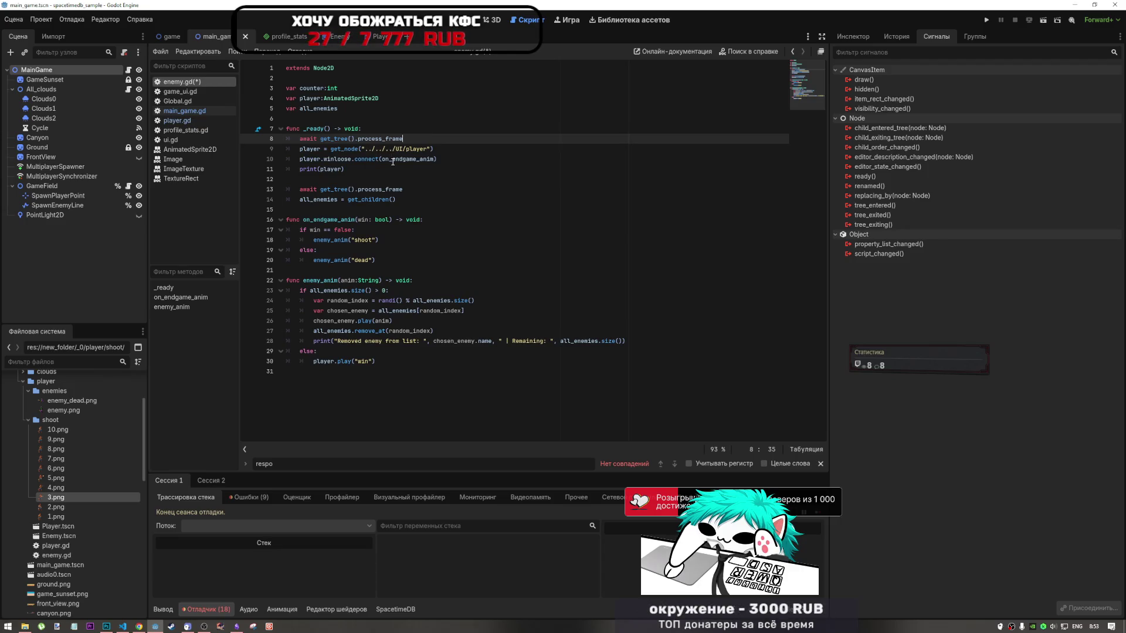
{"action": "key", "text": "ctrl+s"}
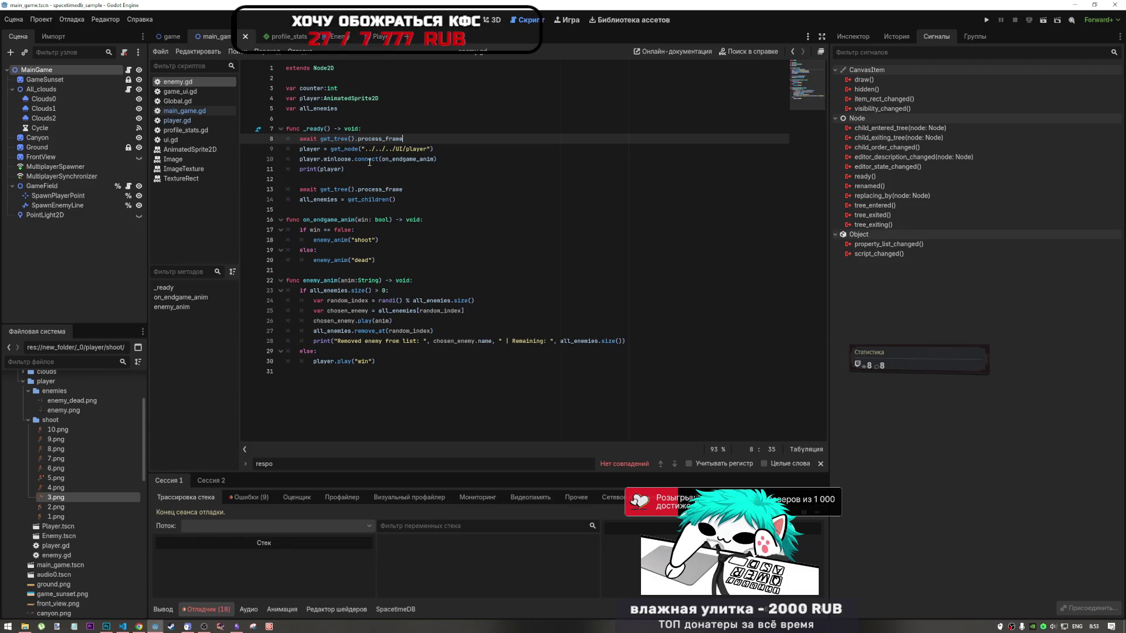
{"action": "mouse_move", "coordinate": [378, 361]}
{"action": "left_mouse_down"}
{"action": "mouse_move", "coordinate": [300, 290]}
{"action": "mouse_move", "coordinate": [285, 68]}
{"action": "left_mouse_up"}
{"action": "key", "text": "ctrl+c"}
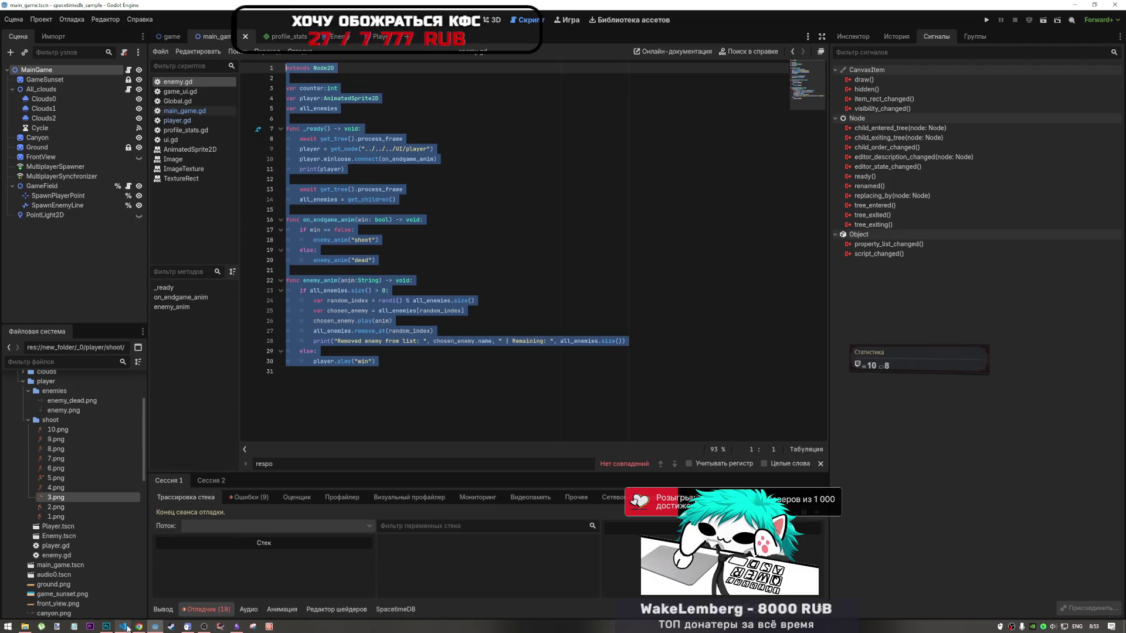
Bring Visual Studio Code to the front and right-click the GODOT folder
{"action": "mouse_move", "coordinate": [122, 627]}
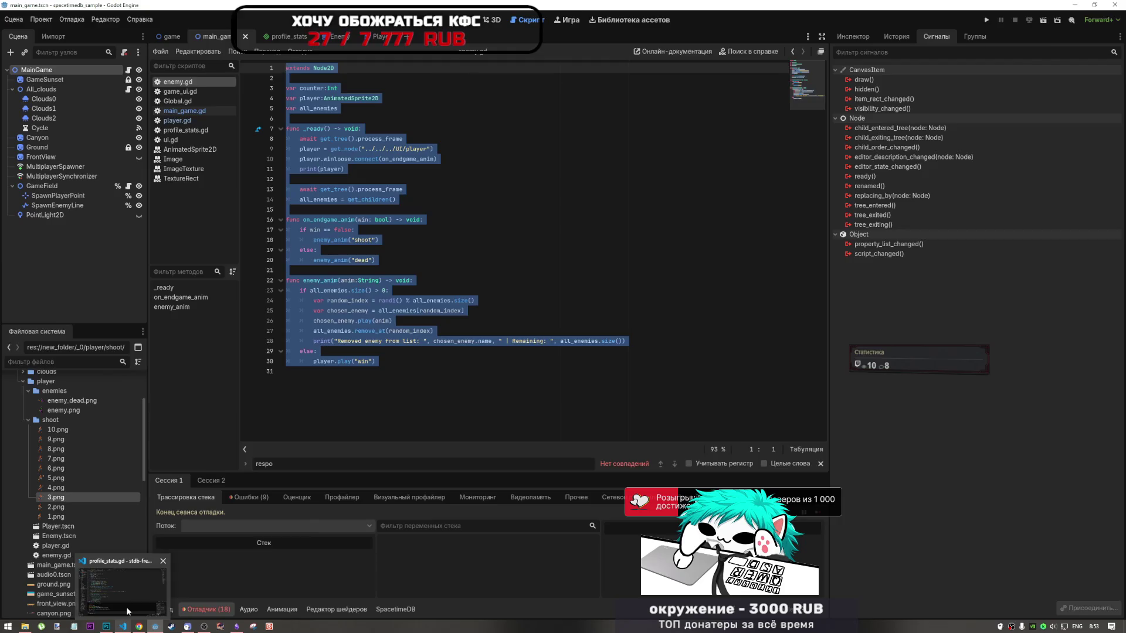
{"action": "left_click", "coordinate": [125, 606]}
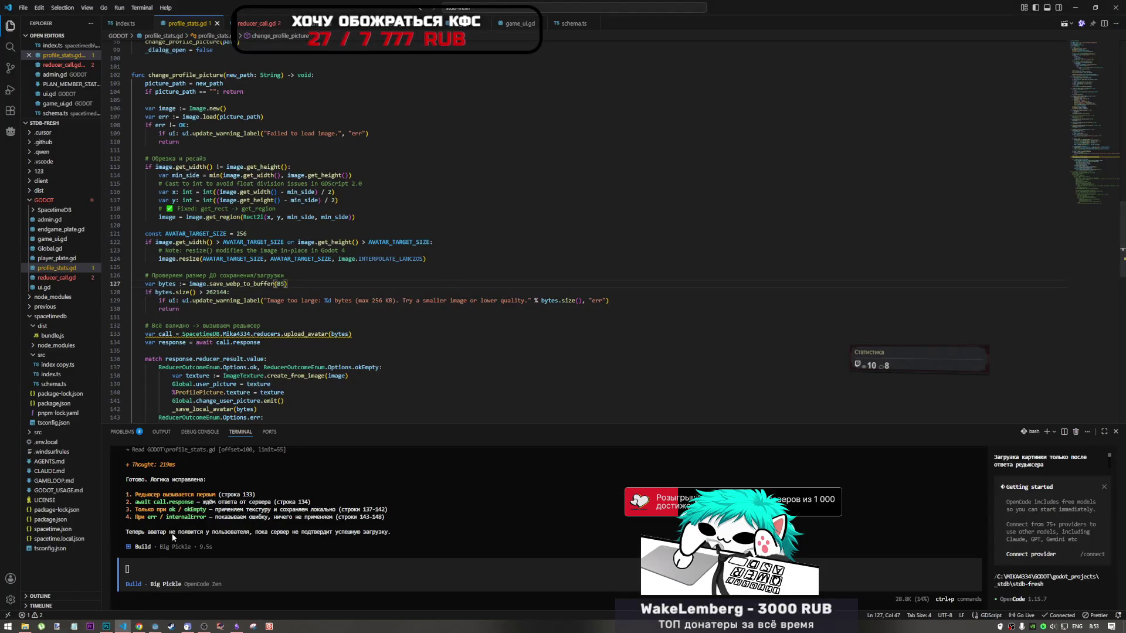
{"action": "left_click", "coordinate": [154, 627]}
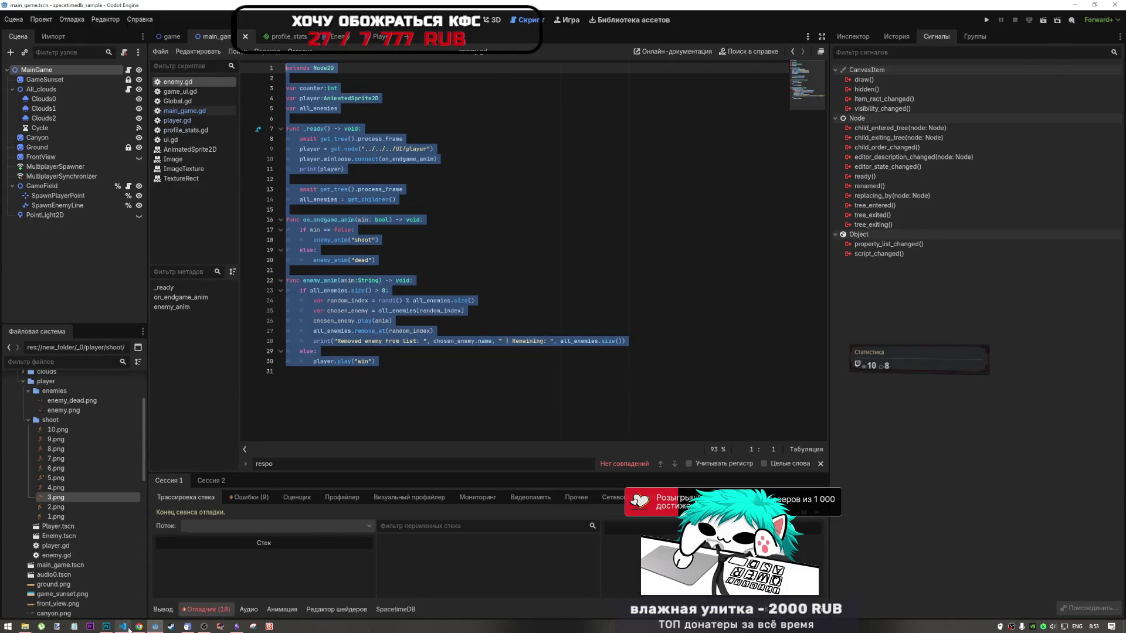
{"action": "left_click", "coordinate": [122, 626]}
{"action": "right_click", "coordinate": [55, 201]}
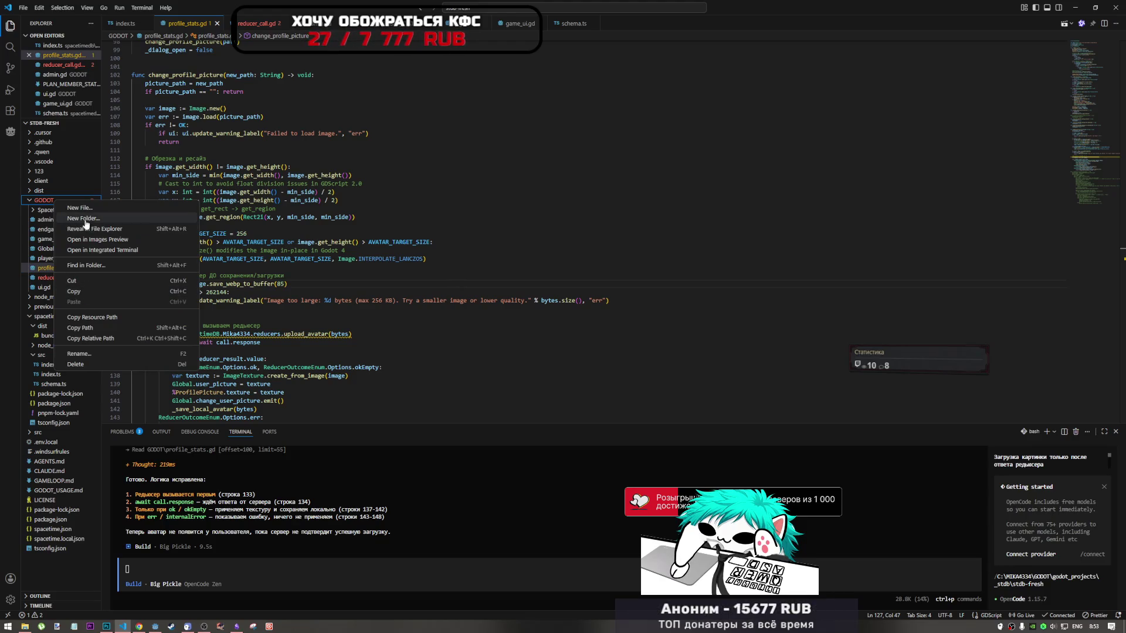
Create enemy.gd in the GODOT folder, paste the enemy script, and save it
{"action": "left_click", "coordinate": [80, 208]}
{"action": "type", "text": "cnemy."}
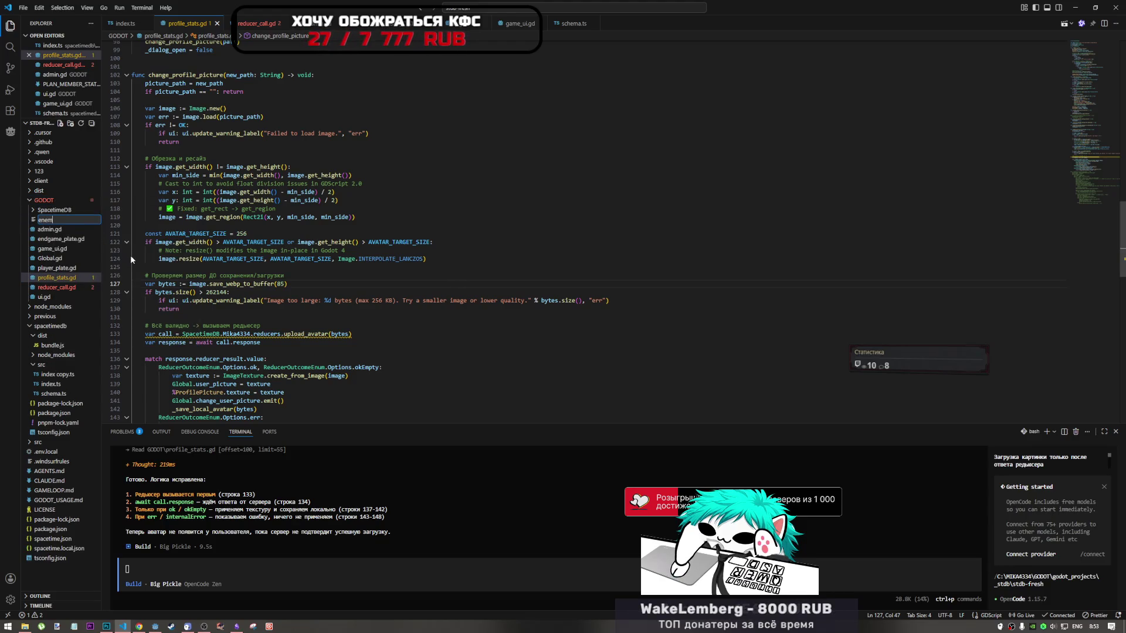
{"action": "type", "text": "gd"}
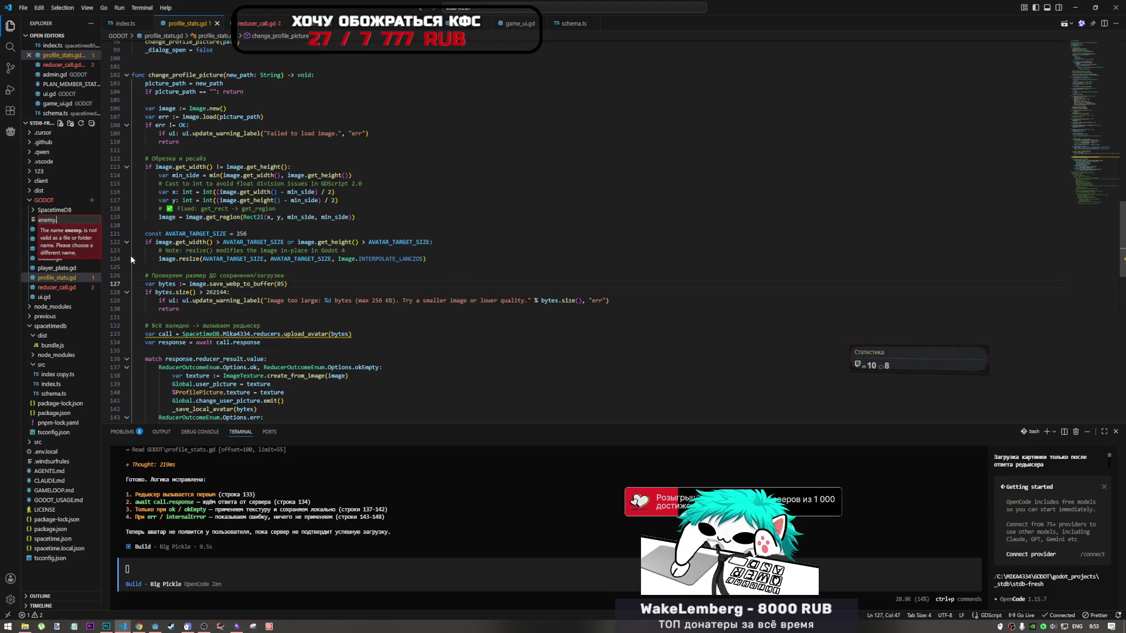
{"action": "key", "text": "Return"}
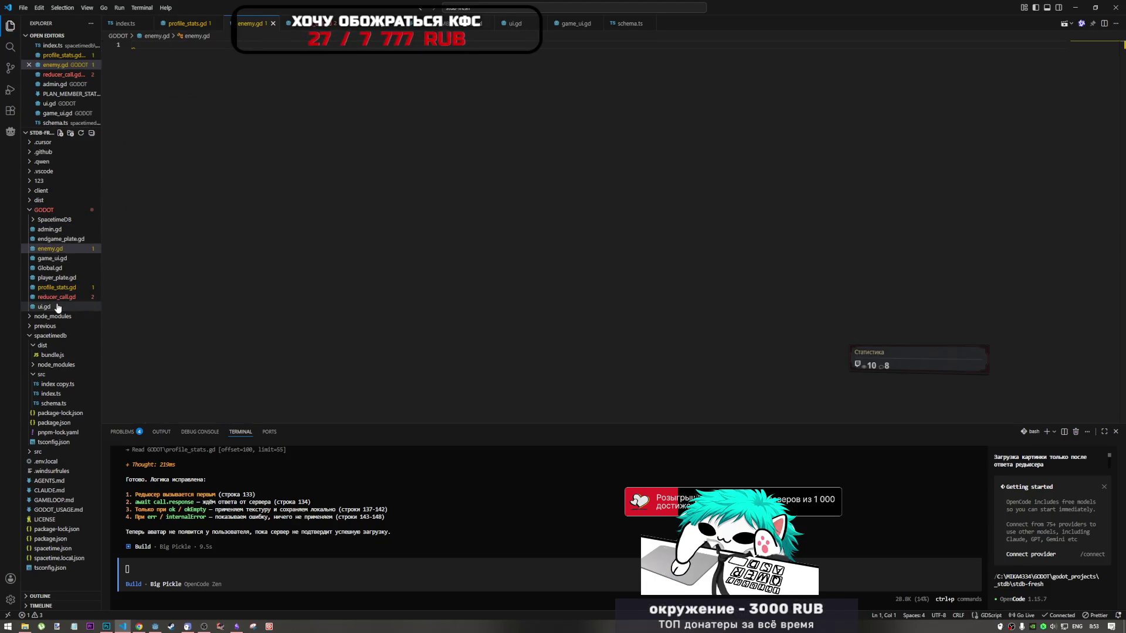
{"action": "key", "text": "ctrl+v"}
{"action": "key", "text": "ctrl+s"}
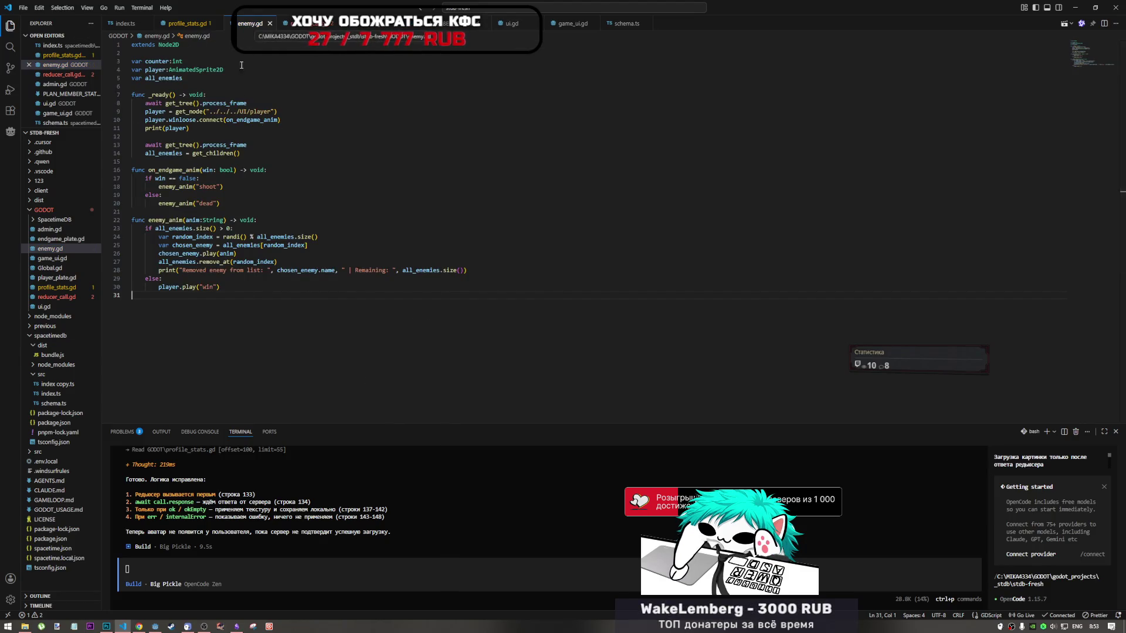
Switch the assistant to planning mode and attach the enemy.gd path to the prompt
{"action": "left_click", "coordinate": [235, 568]}
{"action": "key", "text": "Tab"}
{"action": "mouse_move", "coordinate": [254, 37]}
{"action": "left_mouse_down"}
{"action": "mouse_move", "coordinate": [308, 570]}
{"action": "mouse_move", "coordinate": [287, 572]}
{"action": "left_mouse_up"}
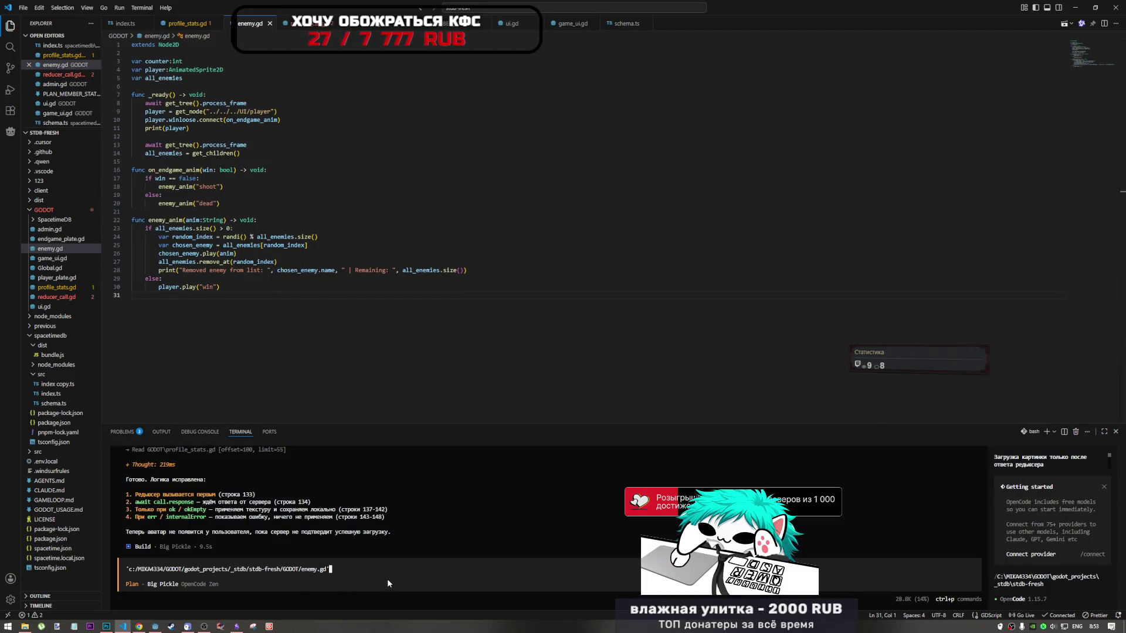
Type the Russian question about reliably getting a node that appears in ready
{"action": "type", "text": "rfr"}
{"action": "key", "text": "BackSpace"}
{"action": "key", "text": "BackSpace"}
{"action": "key", "text": "BackSpace"}
{"action": "key", "text": "BackSpace"}
{"action": "key", "text": "alt+shift"}
{"action": "type", "text": "как нам точ"}
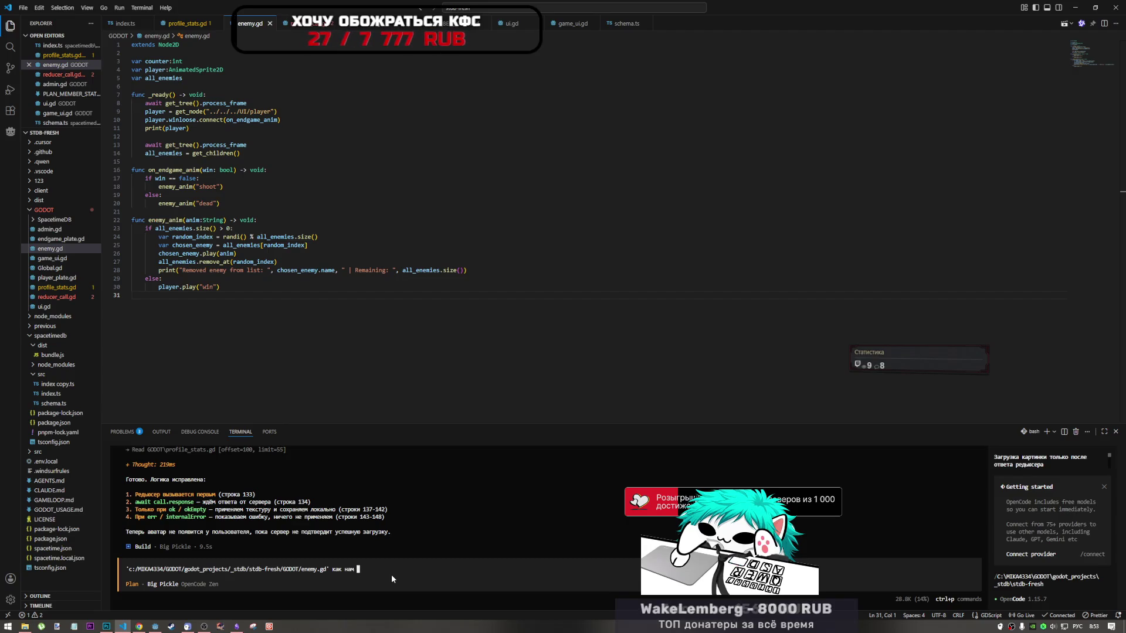
{"action": "type", "text": "но получить "}
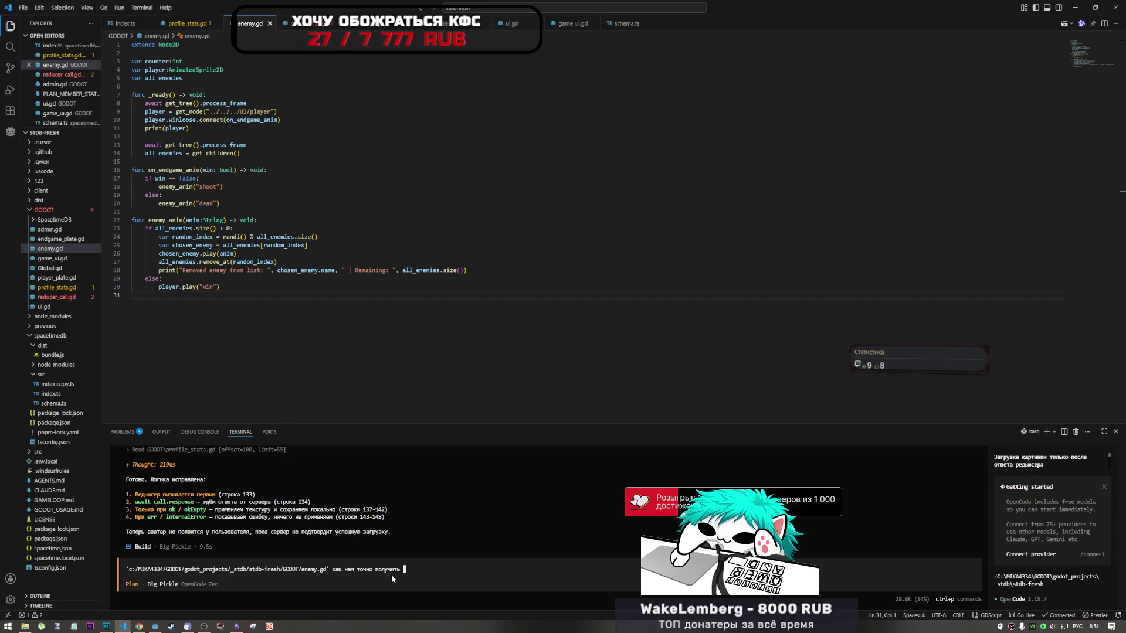
{"action": "type", "text": "ноду, он"}
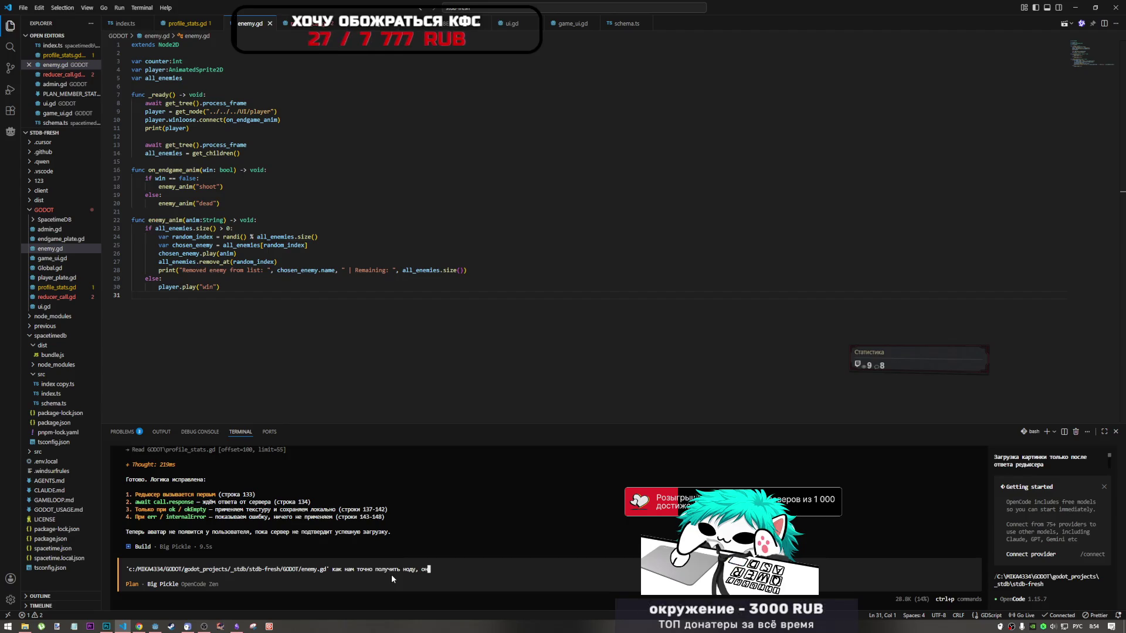
{"action": "type", "text": "а полвляется в read"}
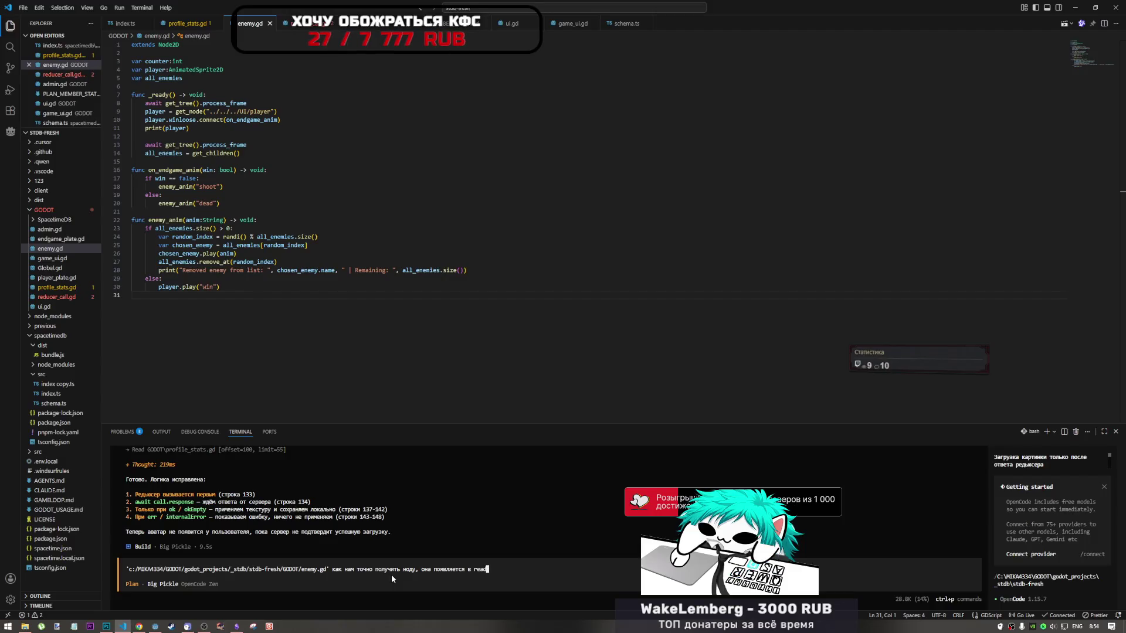
{"action": "type", "text": "y при добавлении"}
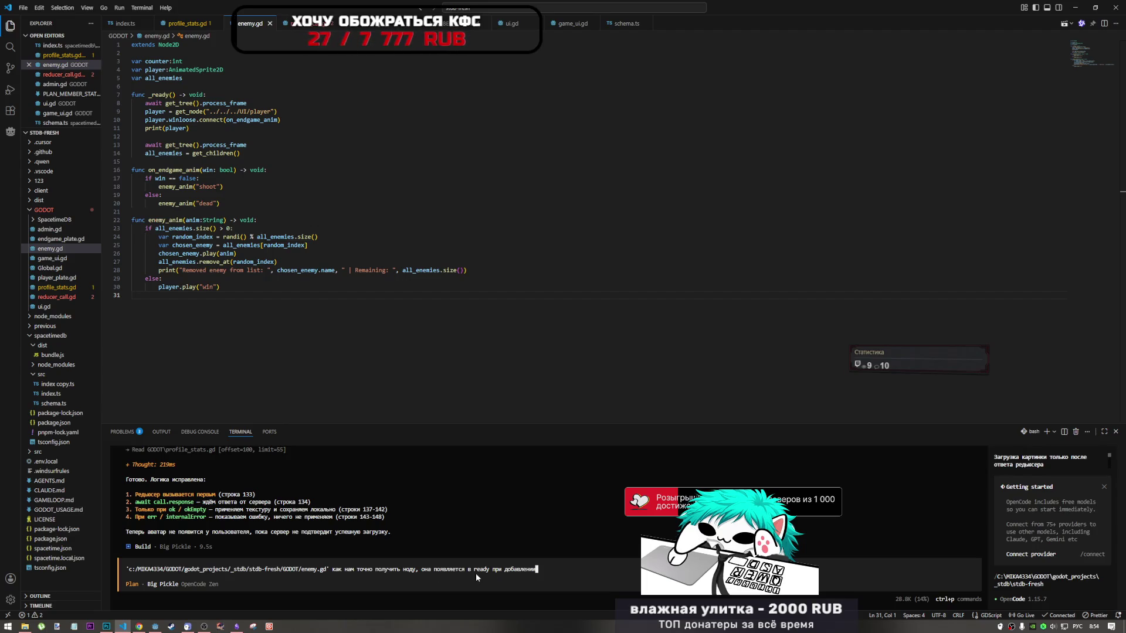
{"action": "type", "text": "другой ноды на сцену"}
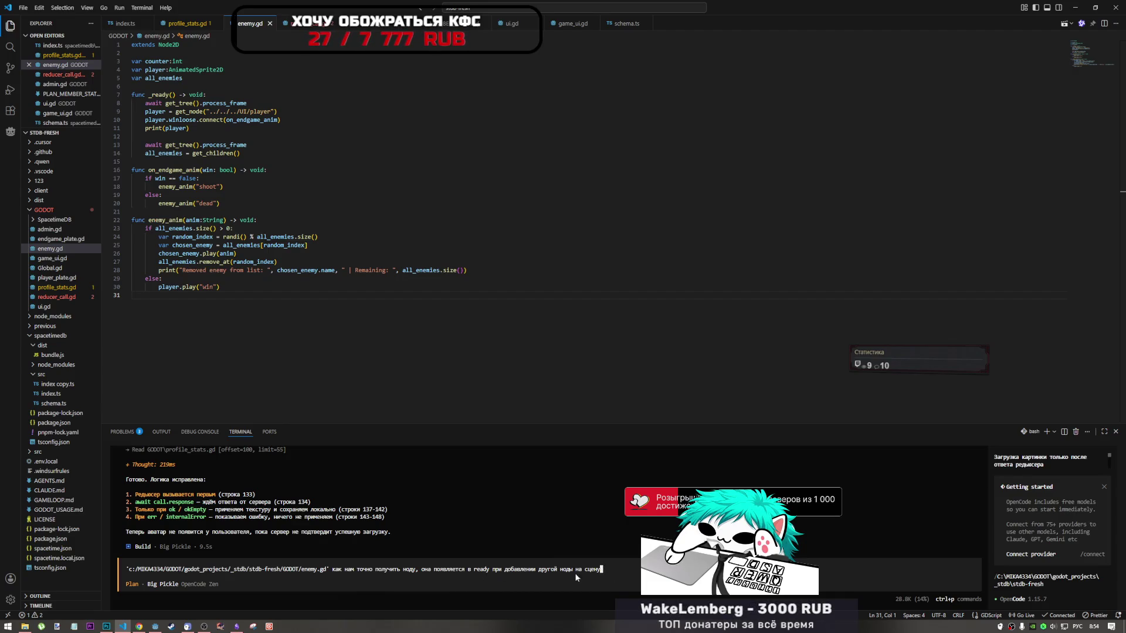
Correct the mistyped word to 'она' and send the question to the assistant
{"action": "left_click", "coordinate": [465, 569]}
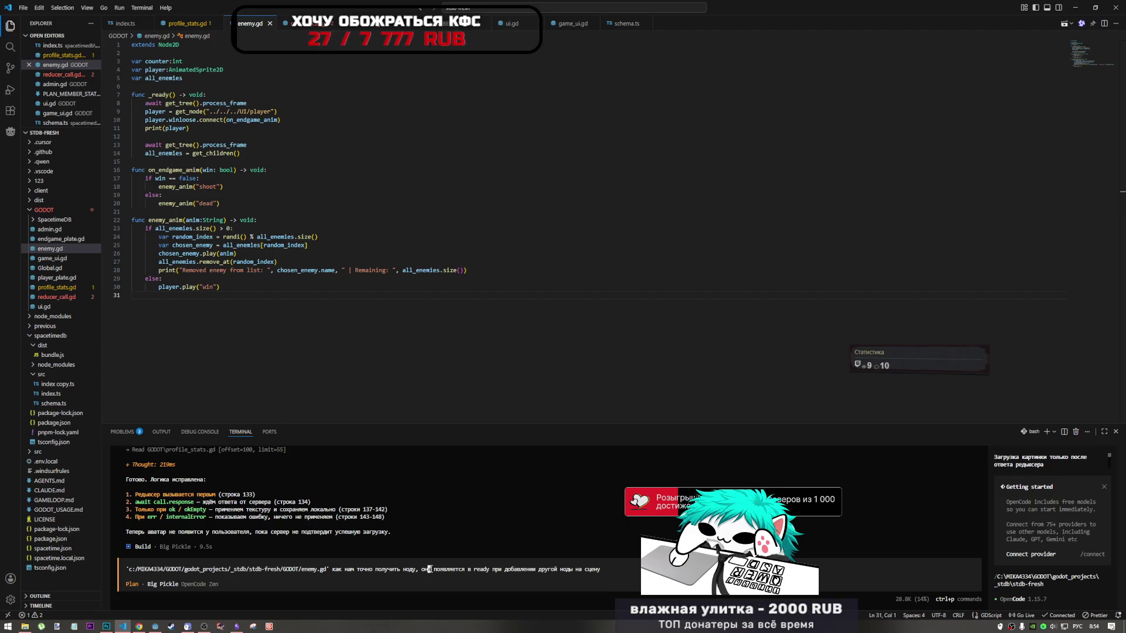
{"action": "key", "text": "BackSpace"}
{"action": "key", "text": "BackSpace"}
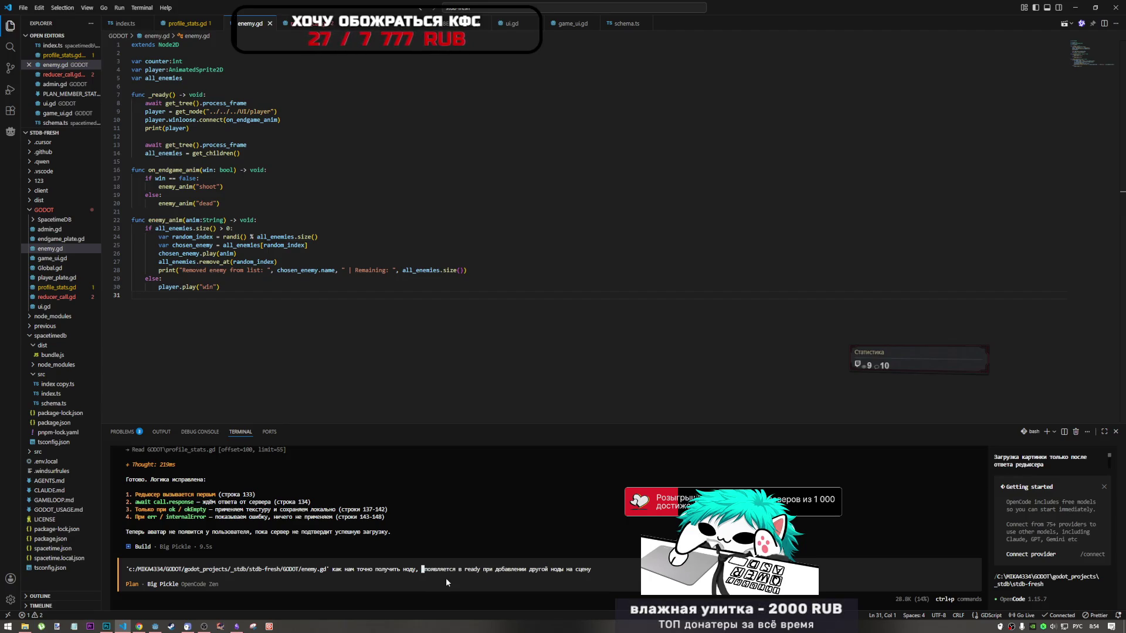
{"action": "type", "text": "ща"}
{"action": "key", "text": "BackSpace"}
{"action": "key", "text": "BackSpace"}
{"action": "key", "text": "alt+shift"}
{"action": "type", "text": "oyf"}
{"action": "key", "text": "BackSpace"}
{"action": "key", "text": "BackSpace"}
{"action": "key", "text": "BackSpace"}
{"action": "key", "text": "alt+shift"}
{"action": "type", "text": "щна"}
{"action": "key", "text": "BackSpace"}
{"action": "key", "text": "BackSpace"}
{"action": "key", "text": "BackSpace"}
{"action": "type", "text": "она"}
{"action": "key", "text": "End"}
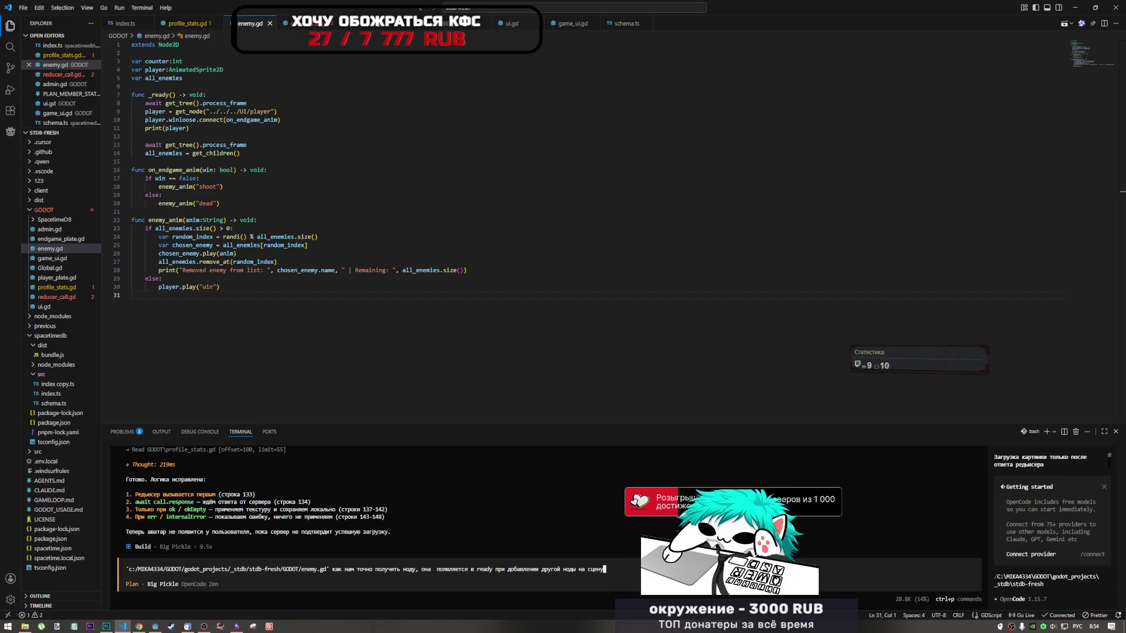
{"action": "key", "text": "Return"}
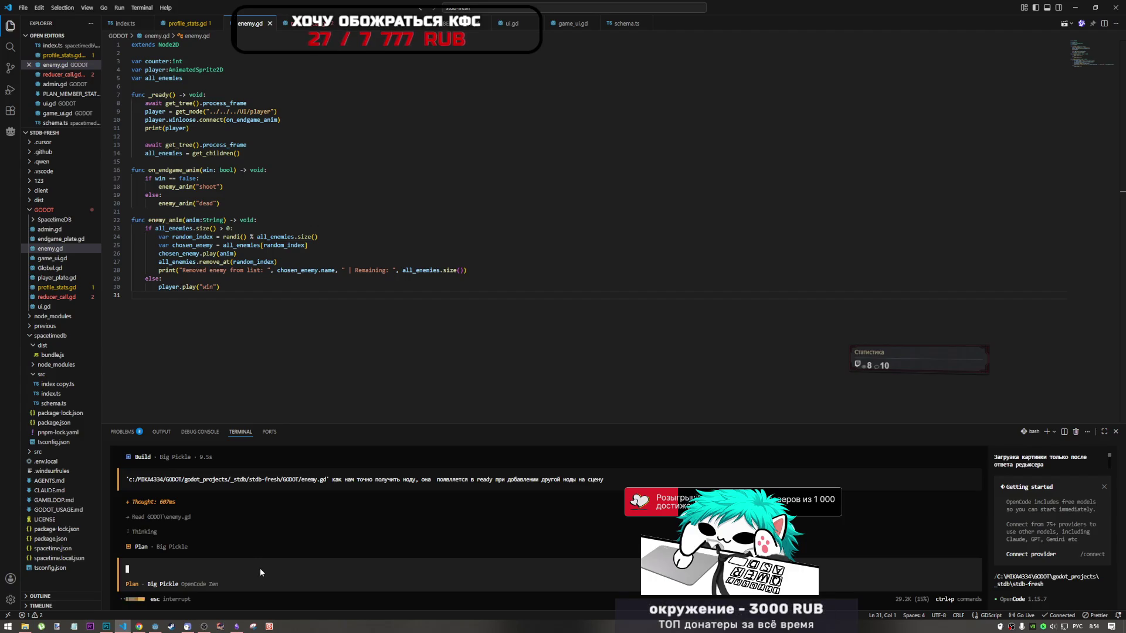
Interrupt the assistant's run and copy the previous question, clearing the wrong paste
{"action": "key", "text": "Escape"}
{"action": "key", "text": "Escape"}
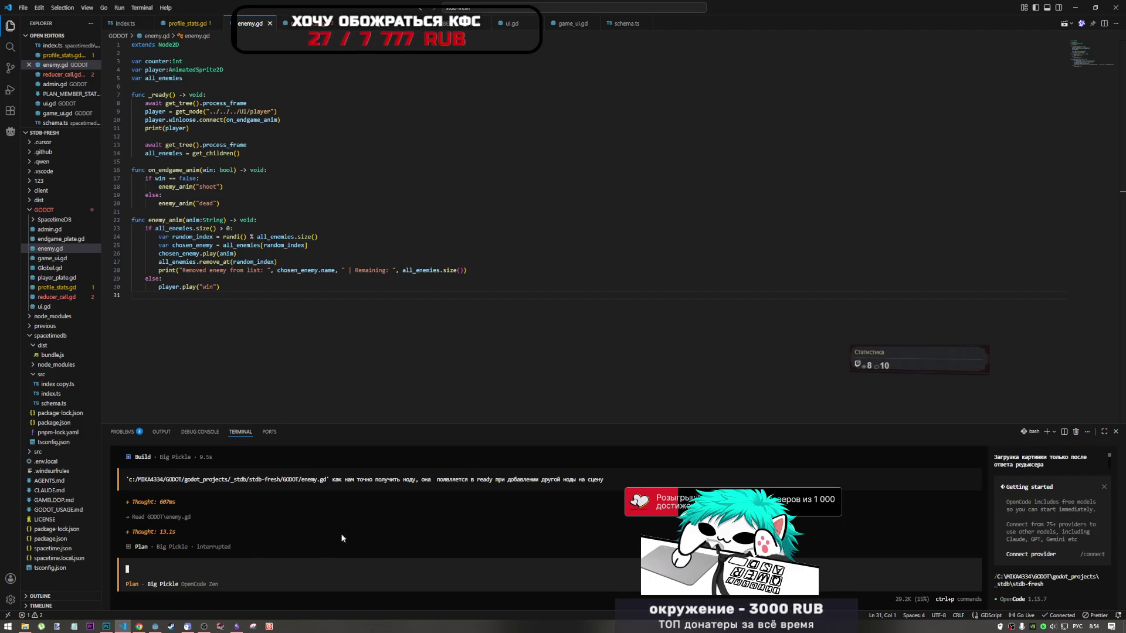
{"action": "left_click_drag", "start_coordinate": [604, 479], "coordinate": [136, 483]}
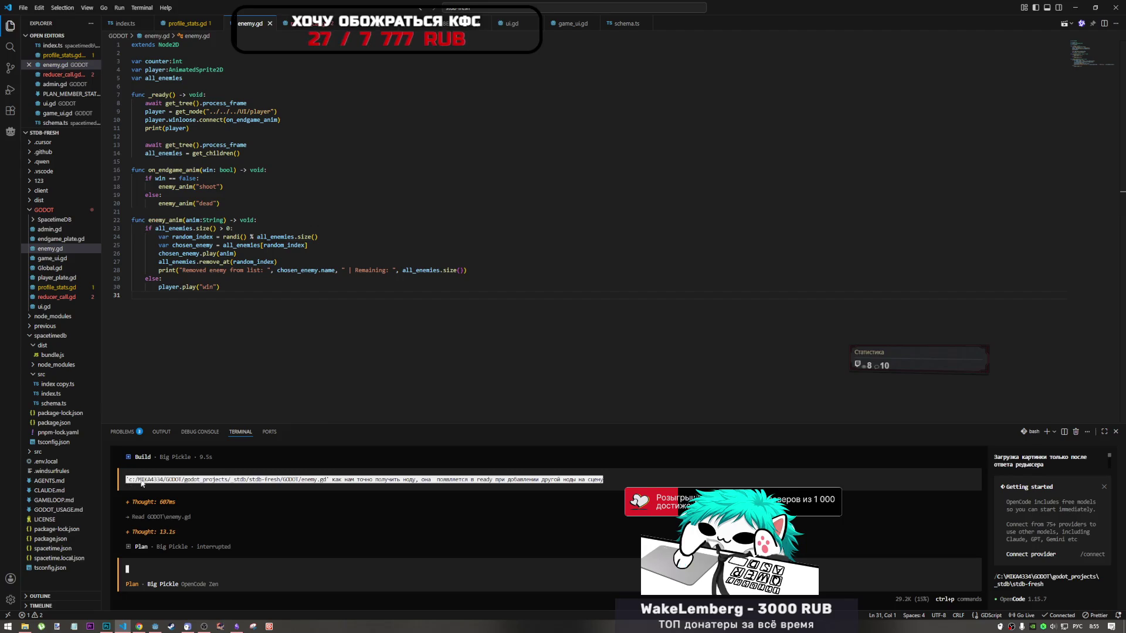
{"action": "key", "text": "ctrl+v"}
{"action": "left_click", "coordinate": [388, 479]}
{"action": "key", "text": "Down"}
{"action": "key", "text": "Return"}
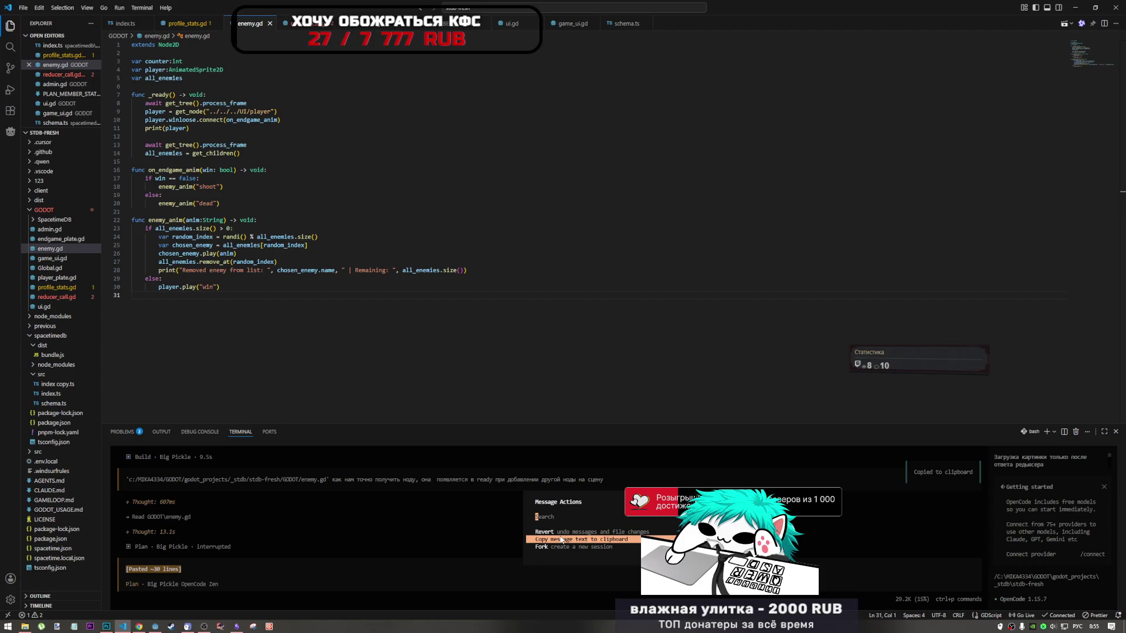
{"action": "left_click", "coordinate": [397, 521]}
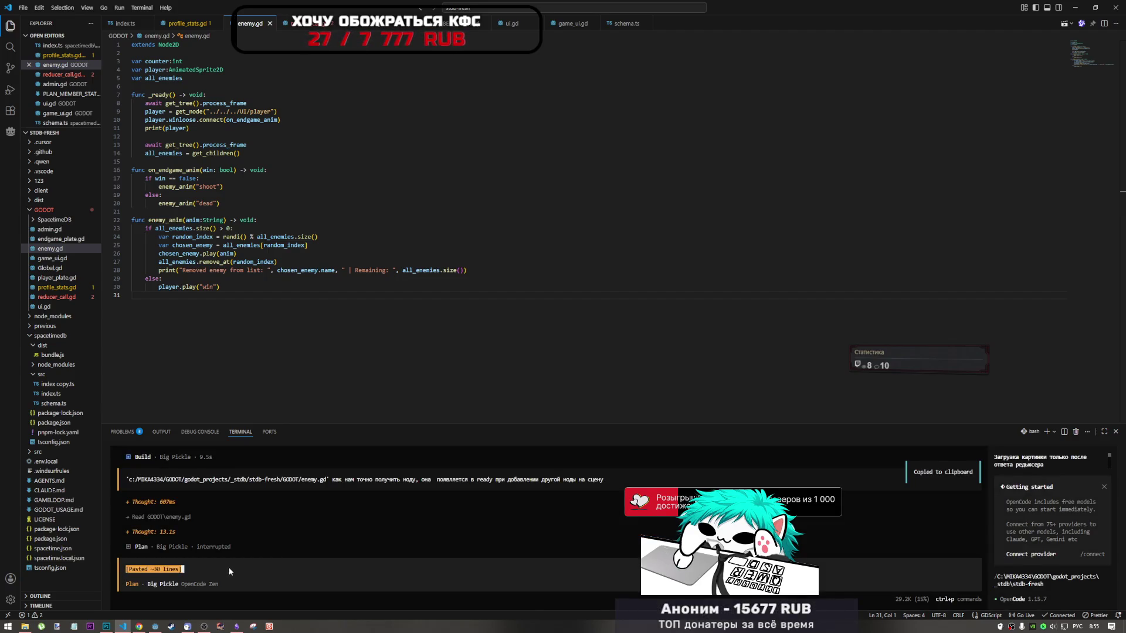
{"action": "key", "text": "BackSpace"}
Paste the earlier question back, append 'ноду player', and resend it
{"action": "left_click_drag", "start_coordinate": [604, 480], "coordinate": [124, 479]}
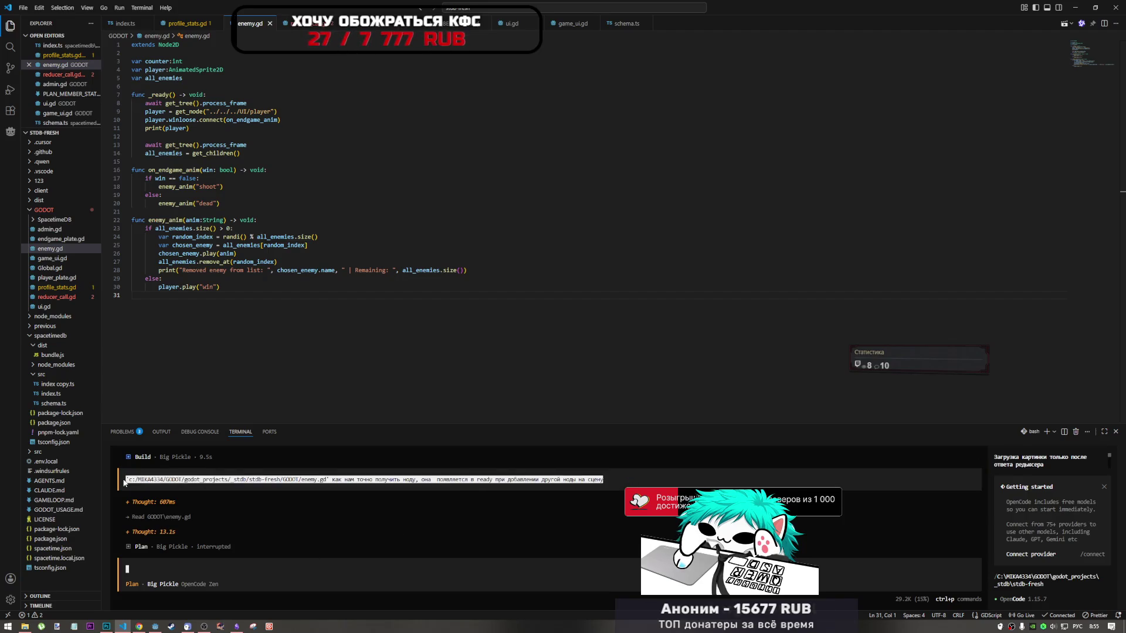
{"action": "left_click", "coordinate": [340, 479]}
{"action": "key", "text": "Escape"}
{"action": "key", "text": "ctrl+v"}
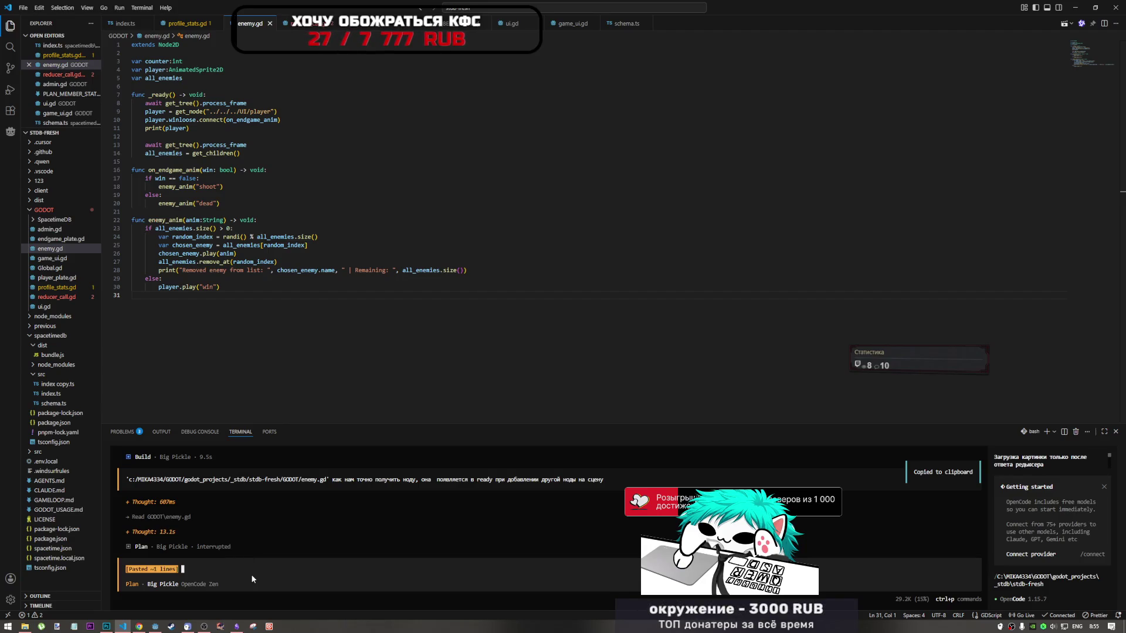
{"action": "key", "text": "alt+shift"}
{"action": "type", "text": "ноду"}
{"action": "key", "text": "alt+shift"}
{"action": "type", "text": "player"}
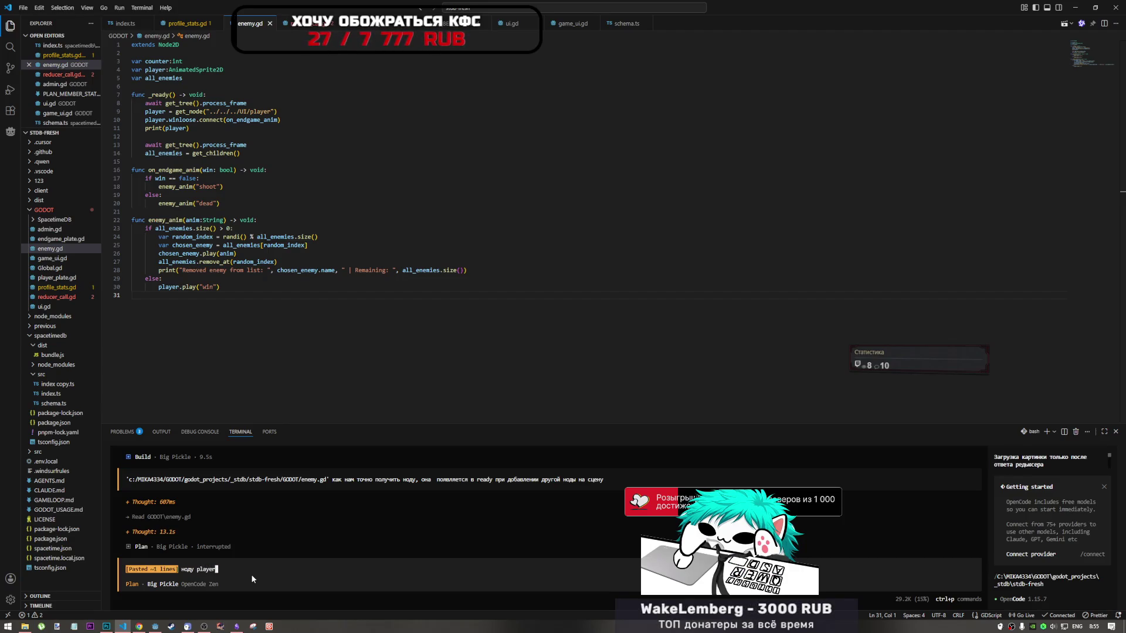
{"action": "key", "text": "Return"}
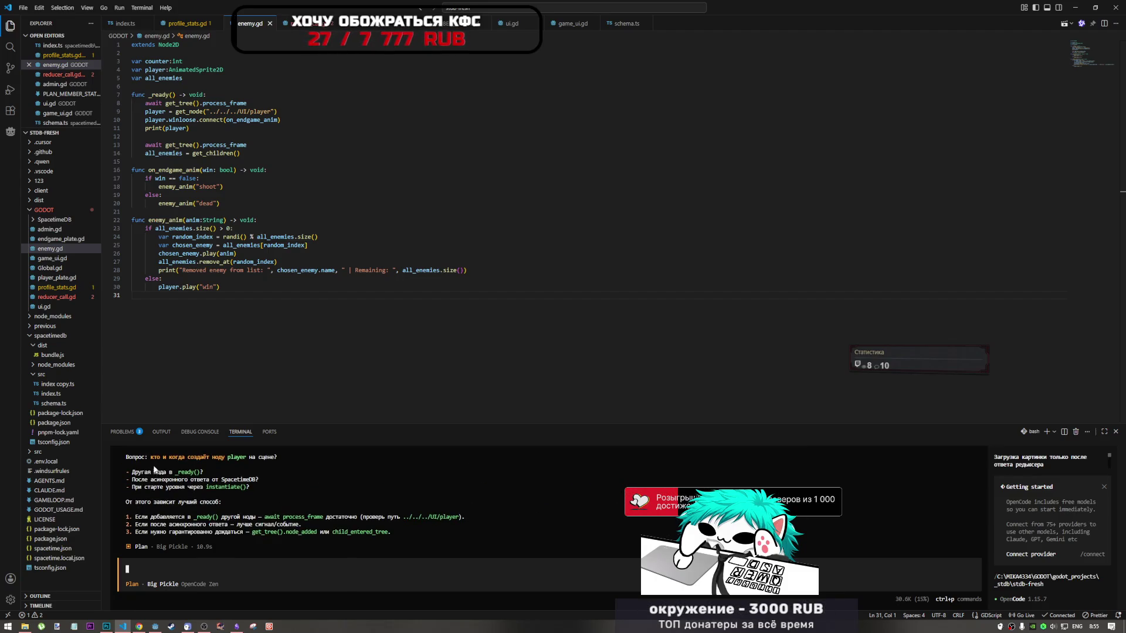
{"action": "scroll", "coordinate": [158, 478], "scroll_direction": "up", "scroll_amount": 3}
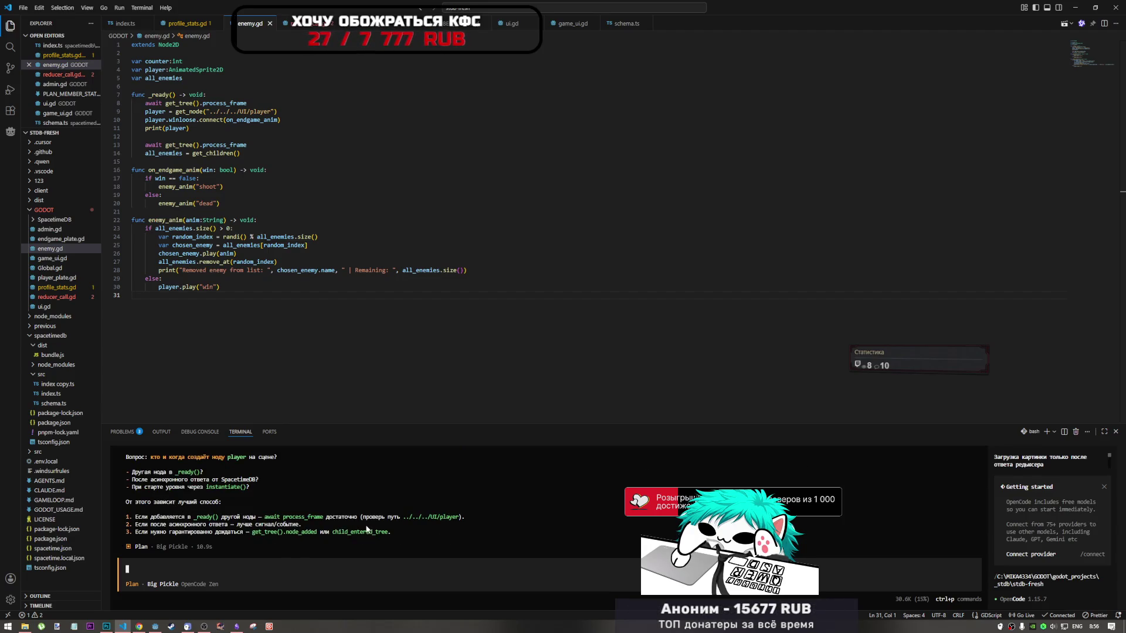
{"action": "left_click_drag", "start_coordinate": [183, 517], "coordinate": [215, 517]}
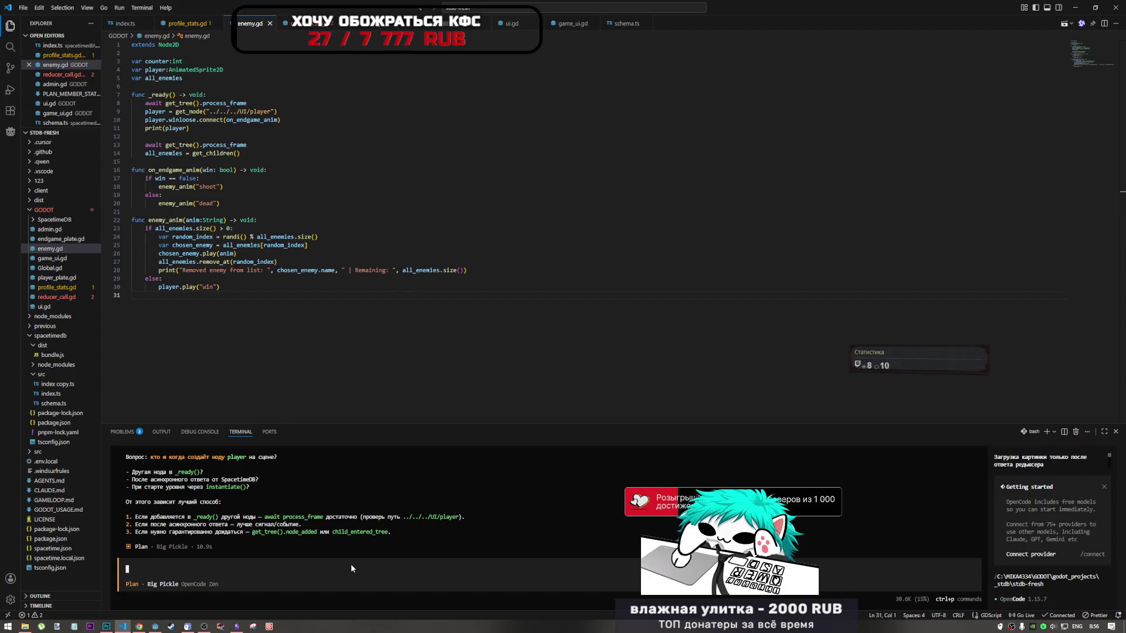
{"action": "key", "text": "alt+shift"}
{"action": "type", "text": "покажи вариан"}
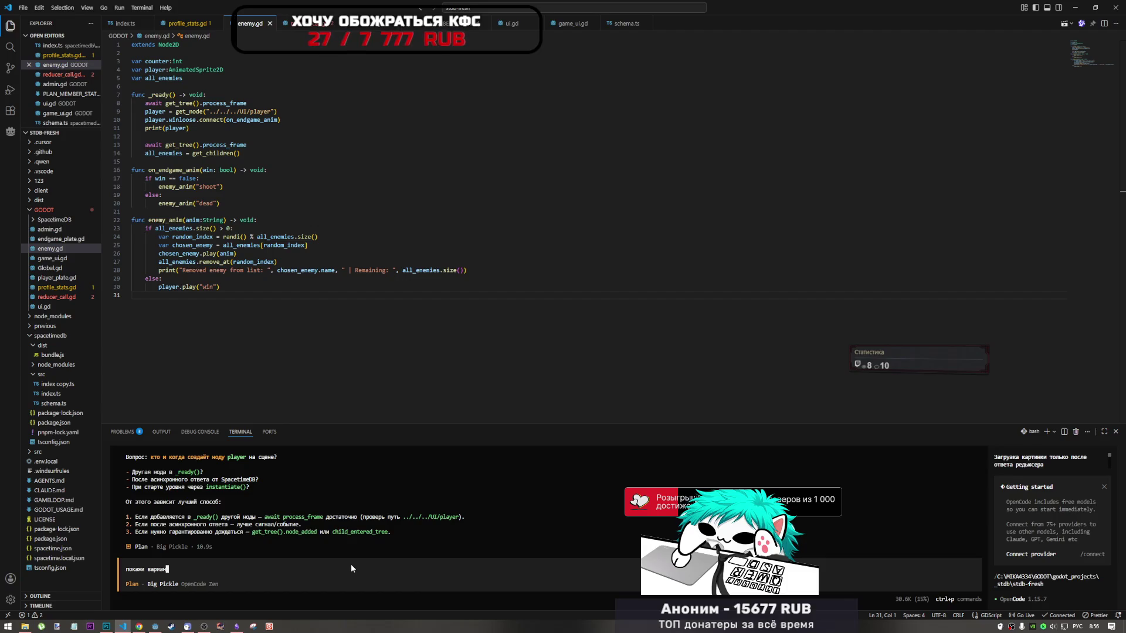
{"action": "type", "text": "ты 2 и 3"}
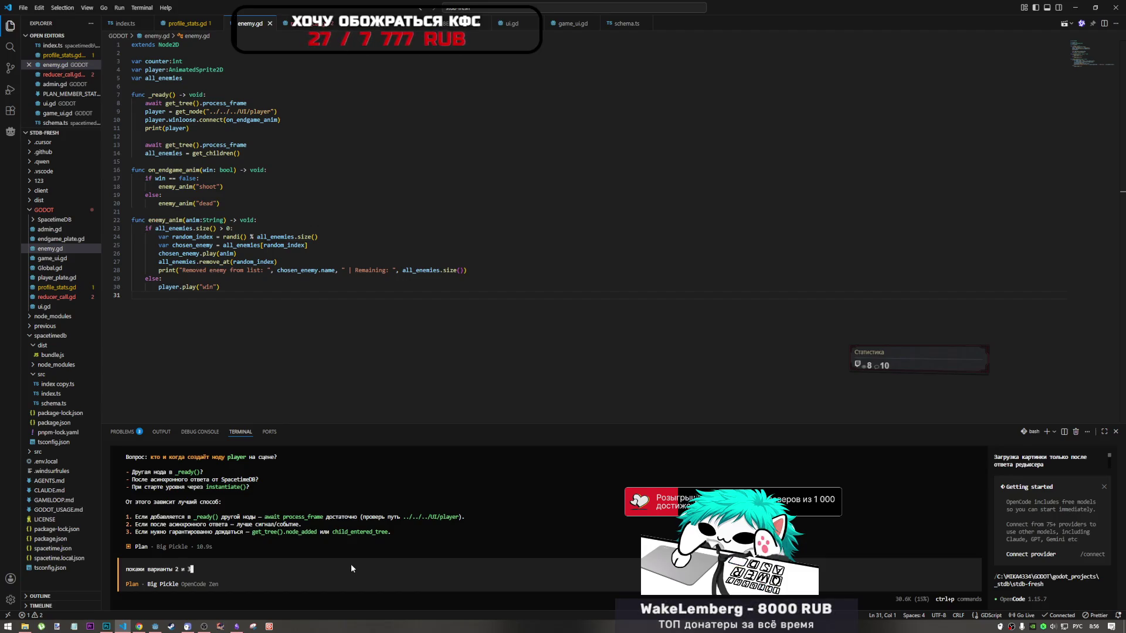
{"action": "type", "text": " реализацию в стдельно"}
Send OpenCode the prompt 'покажи варианты 2 и 3 реализацию' and enlarge the terminal panel for the reply
{"action": "key", "text": "BackSpace"}
{"action": "key", "text": "BackSpace"}
{"action": "key", "text": "BackSpace"}
{"action": "key", "text": "Return"}
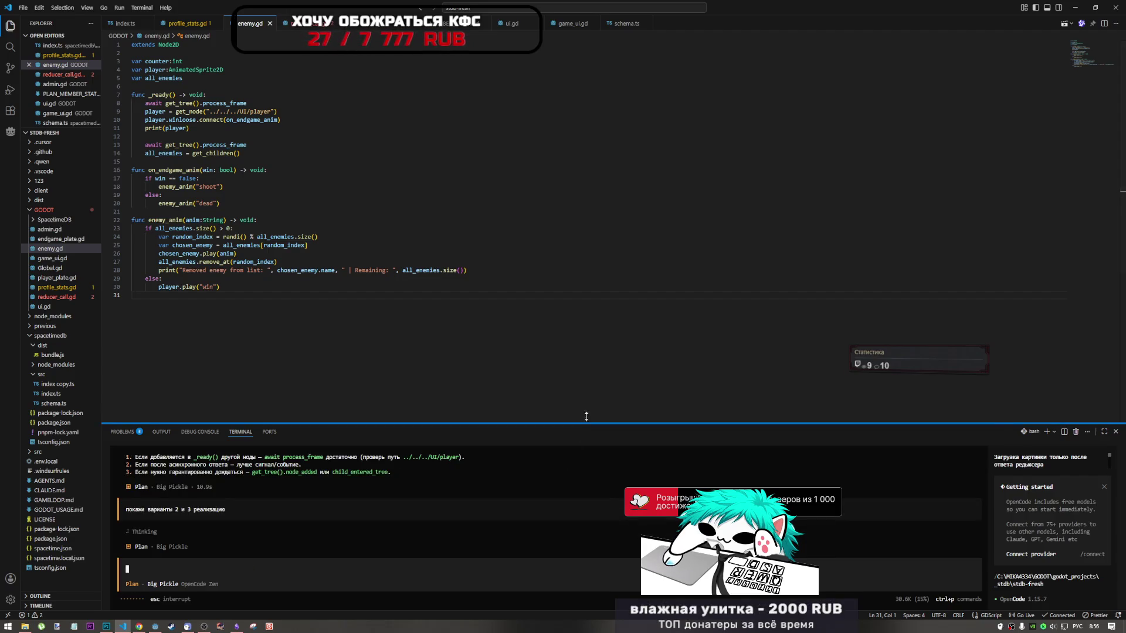
{"action": "left_click_drag", "start_coordinate": [586, 420], "coordinate": [585, 259]}
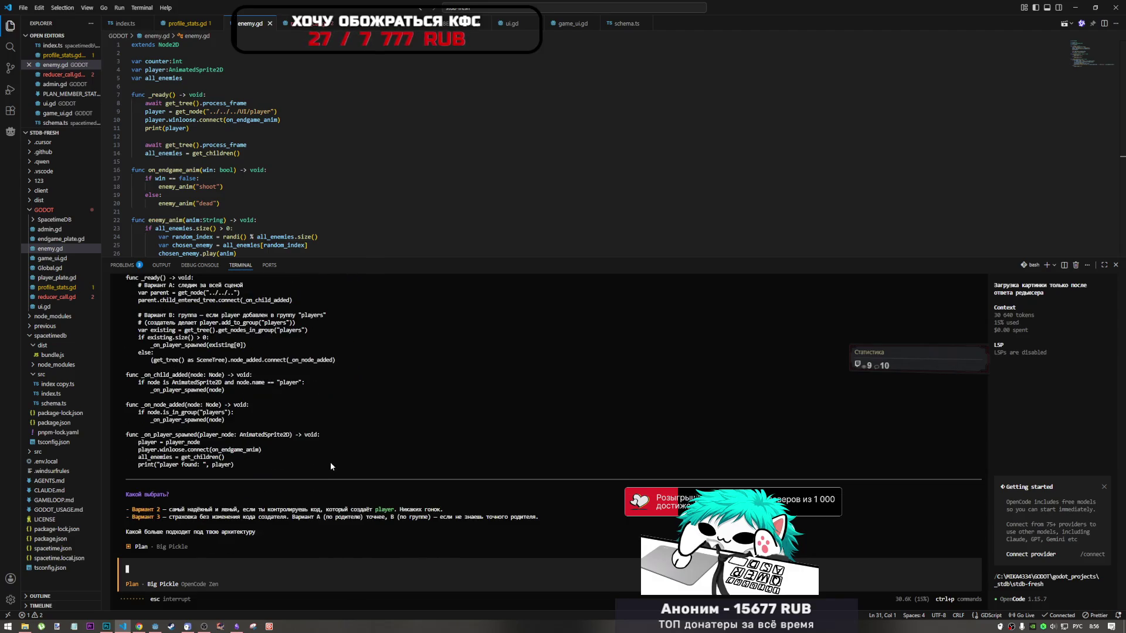
{"action": "scroll", "coordinate": [328, 462], "scroll_direction": "up", "scroll_amount": 8}
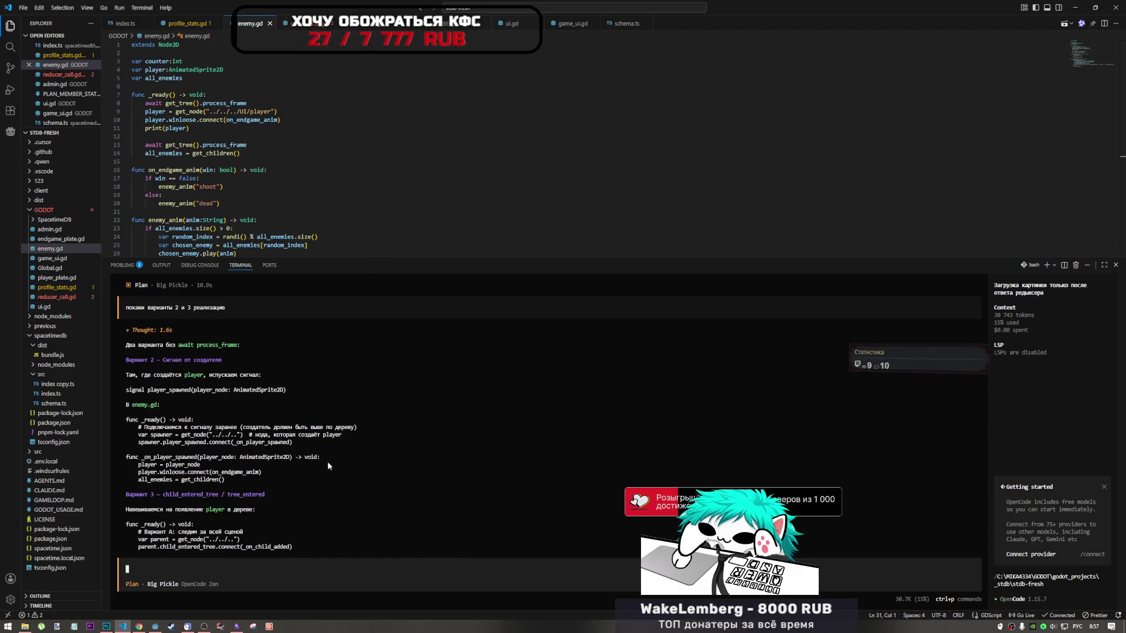
{"action": "scroll", "coordinate": [328, 464], "scroll_direction": "up", "scroll_amount": 2}
{"action": "left_click_drag", "start_coordinate": [219, 428], "coordinate": [319, 436]}
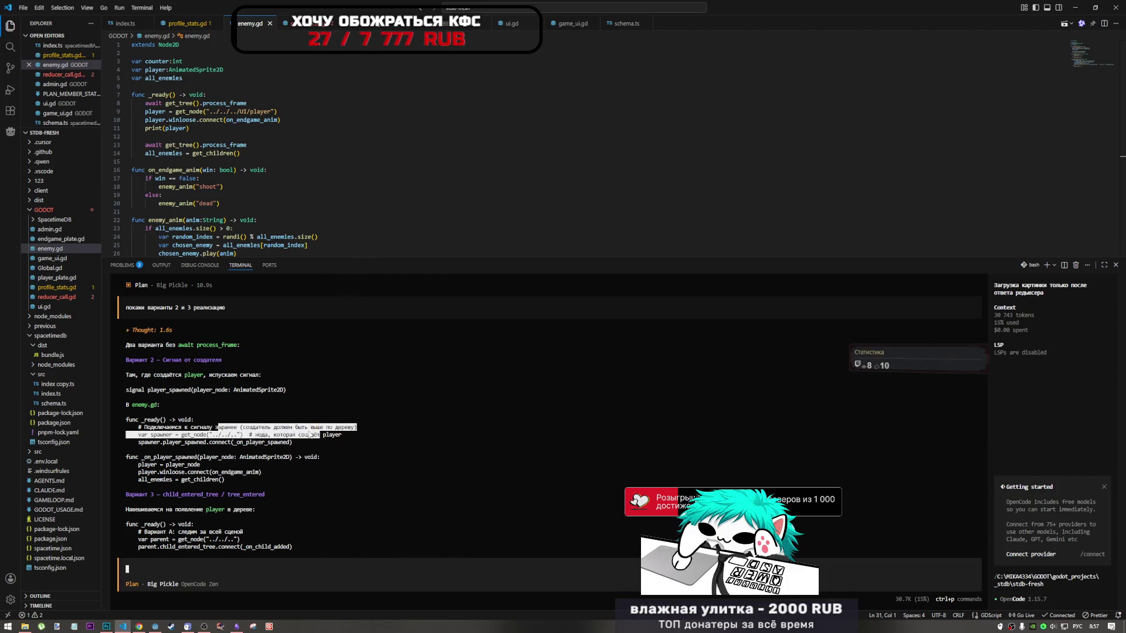
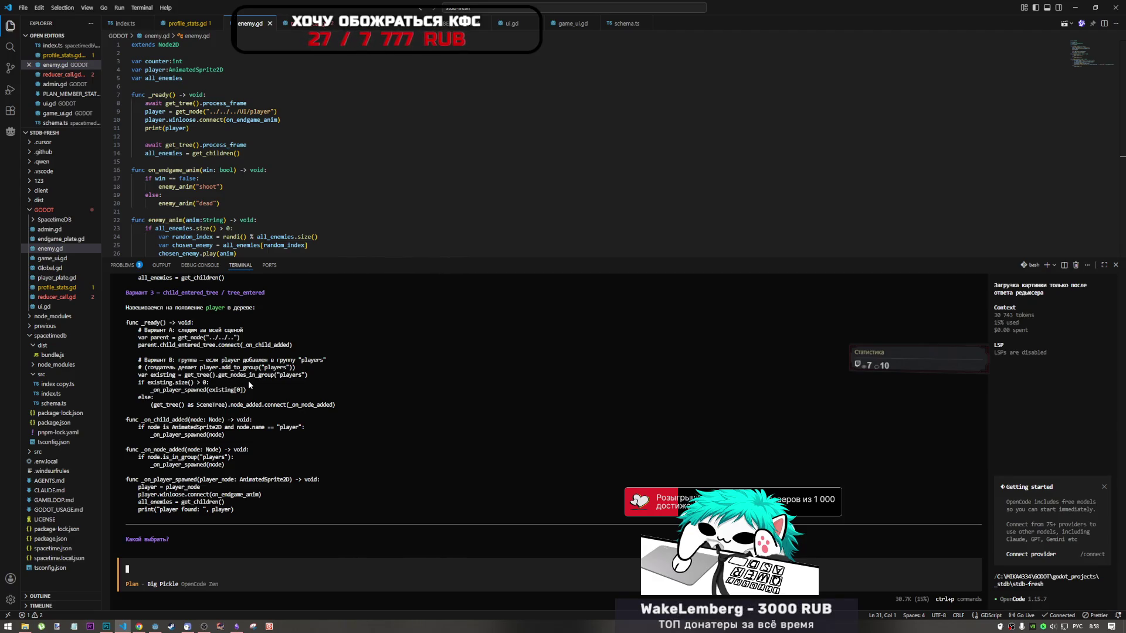
Highlight the in_group("players") lookup line in the assistant's answer, then return to Godot
{"action": "left_click_drag", "start_coordinate": [252, 375], "coordinate": [293, 378]}
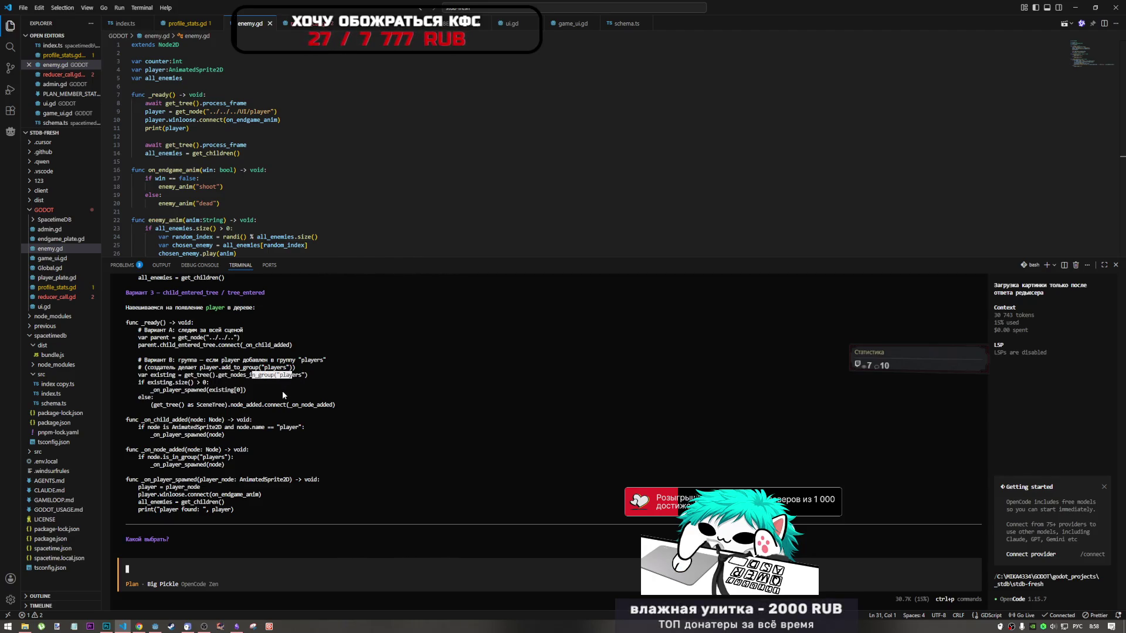
{"action": "left_click", "coordinate": [154, 626]}
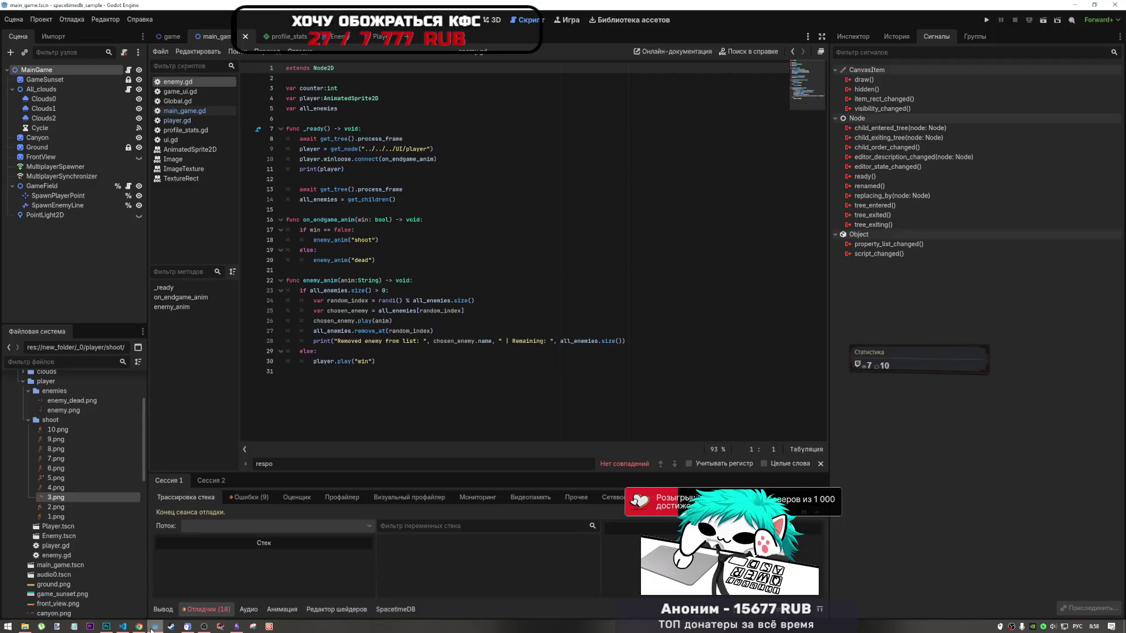
{"action": "left_click", "coordinate": [366, 149]}
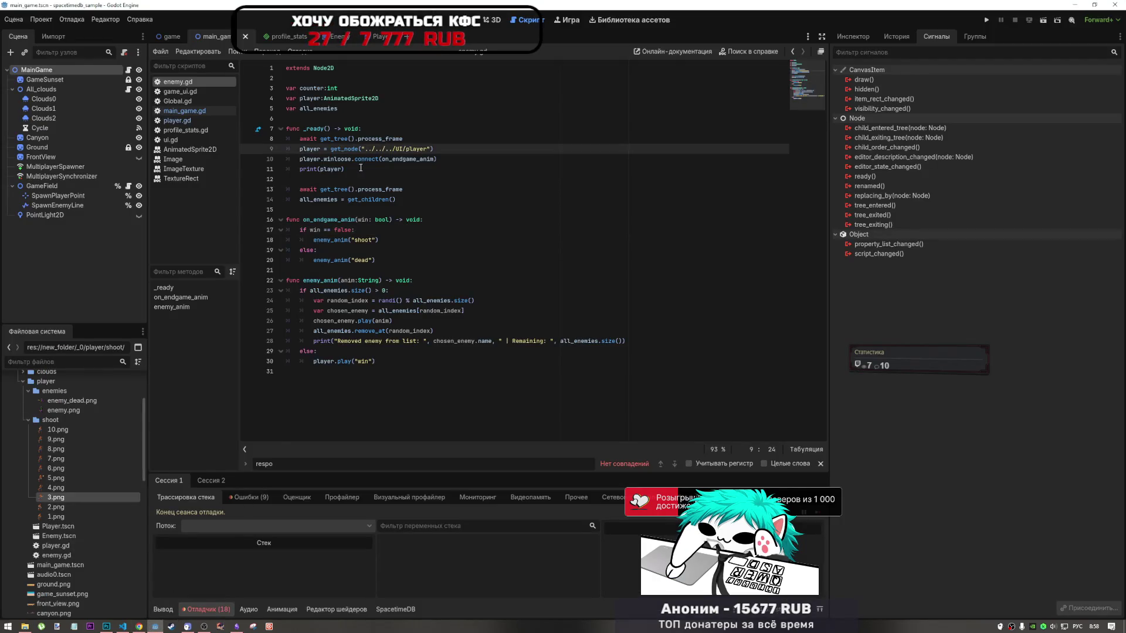
{"action": "left_click", "coordinate": [361, 169]}
{"action": "left_click", "coordinate": [457, 149]}
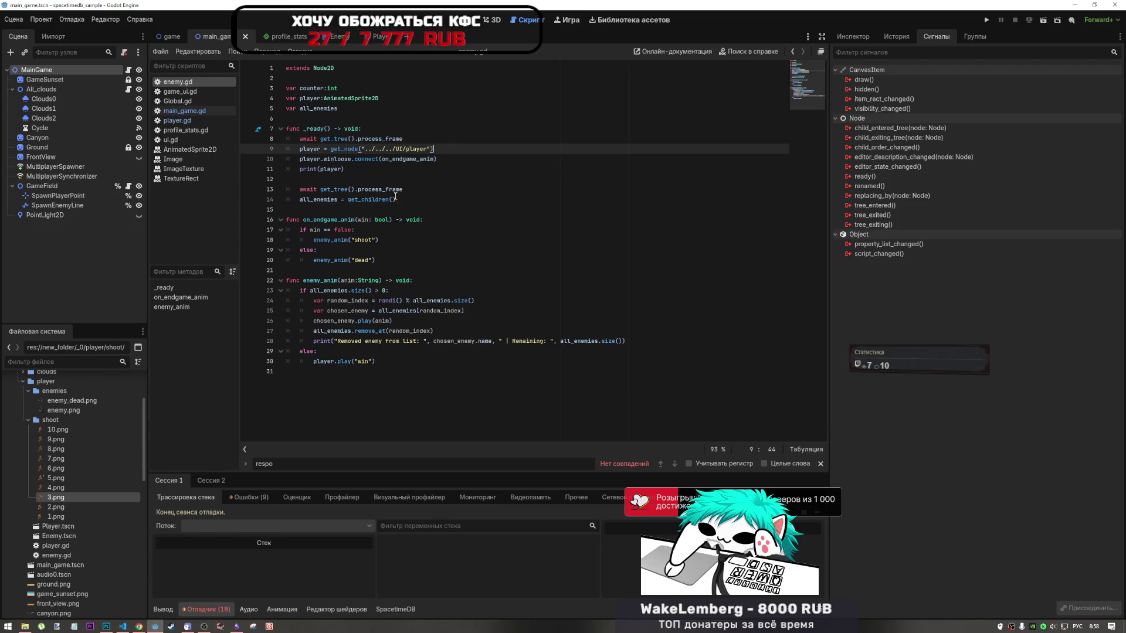
{"action": "left_click", "coordinate": [350, 159]}
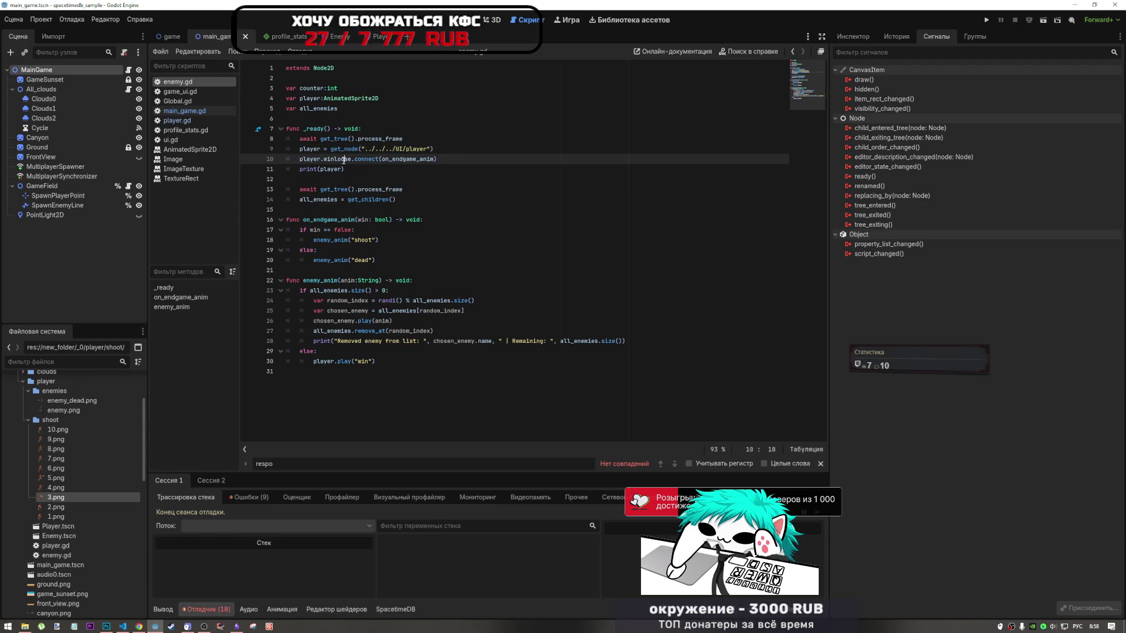
{"action": "left_click", "coordinate": [1044, 21]}
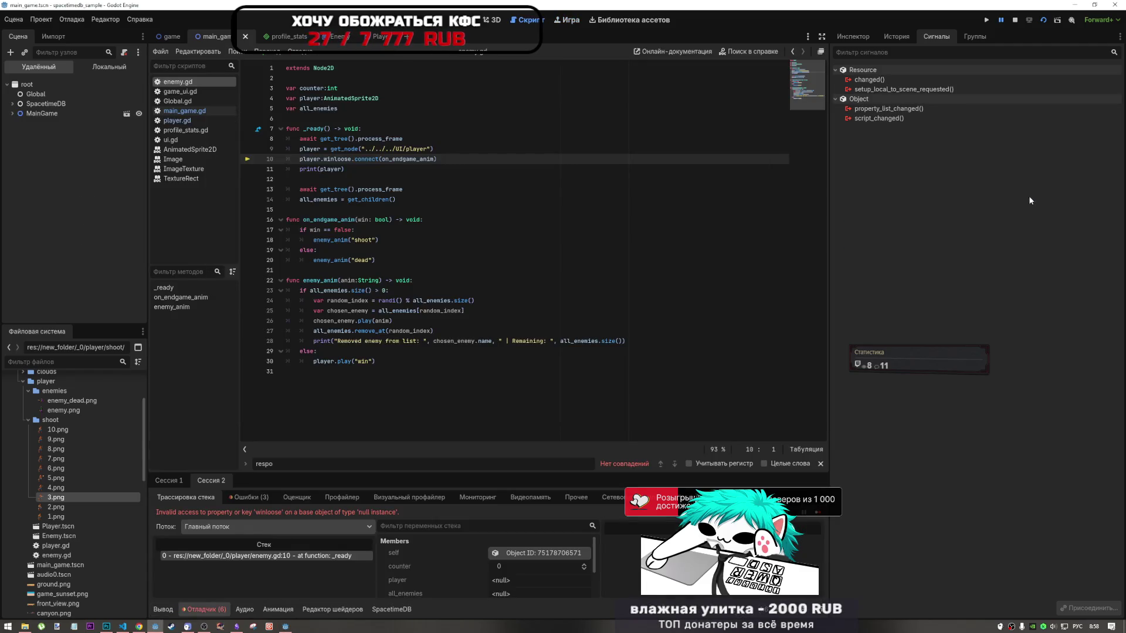
Stop and relaunch the current scene twice to reproduce the null winloose error
{"action": "left_click", "coordinate": [1015, 21]}
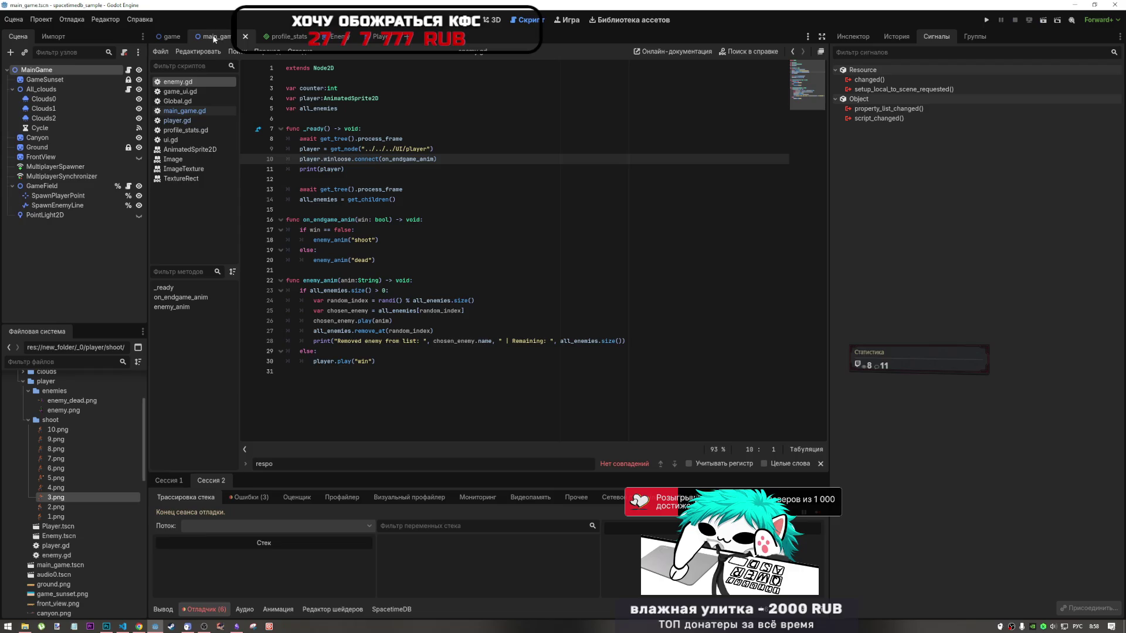
{"action": "left_click", "coordinate": [1043, 20]}
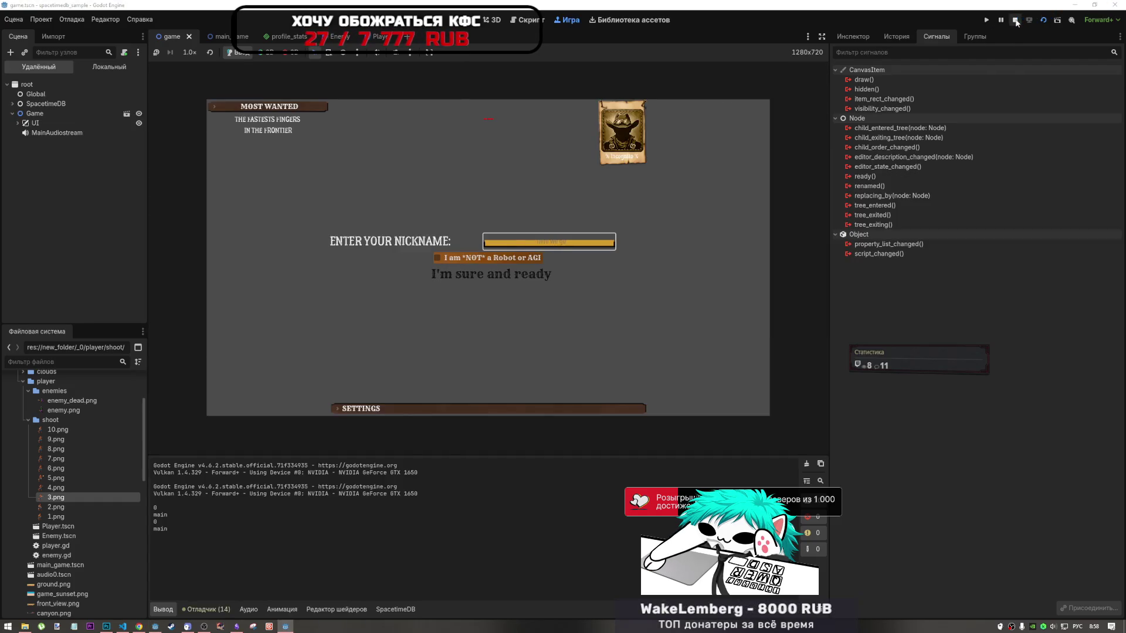
{"action": "left_click", "coordinate": [1015, 20]}
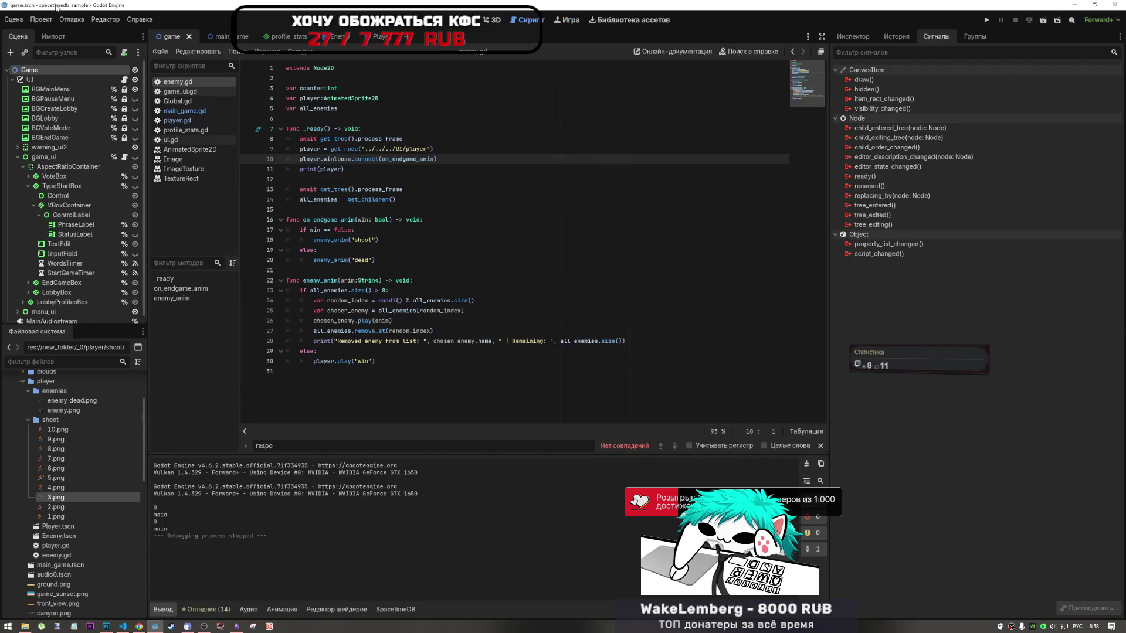
{"action": "left_click", "coordinate": [1048, 21]}
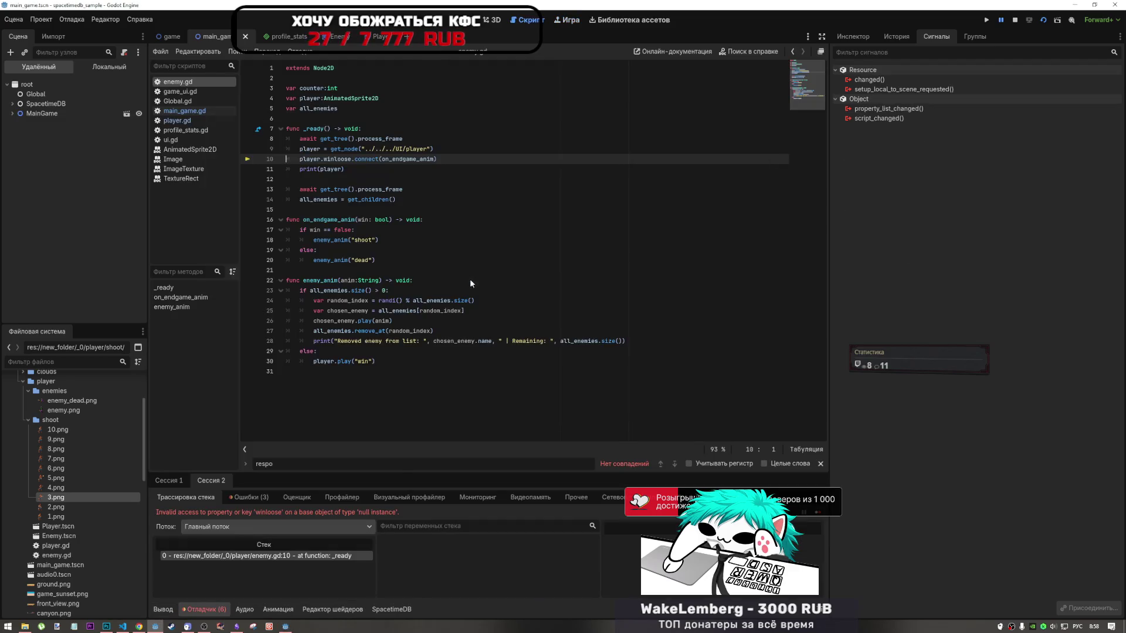
Expand MainGame in the Remote scene tree to locate Player under GameField
{"action": "left_click", "coordinate": [12, 113]}
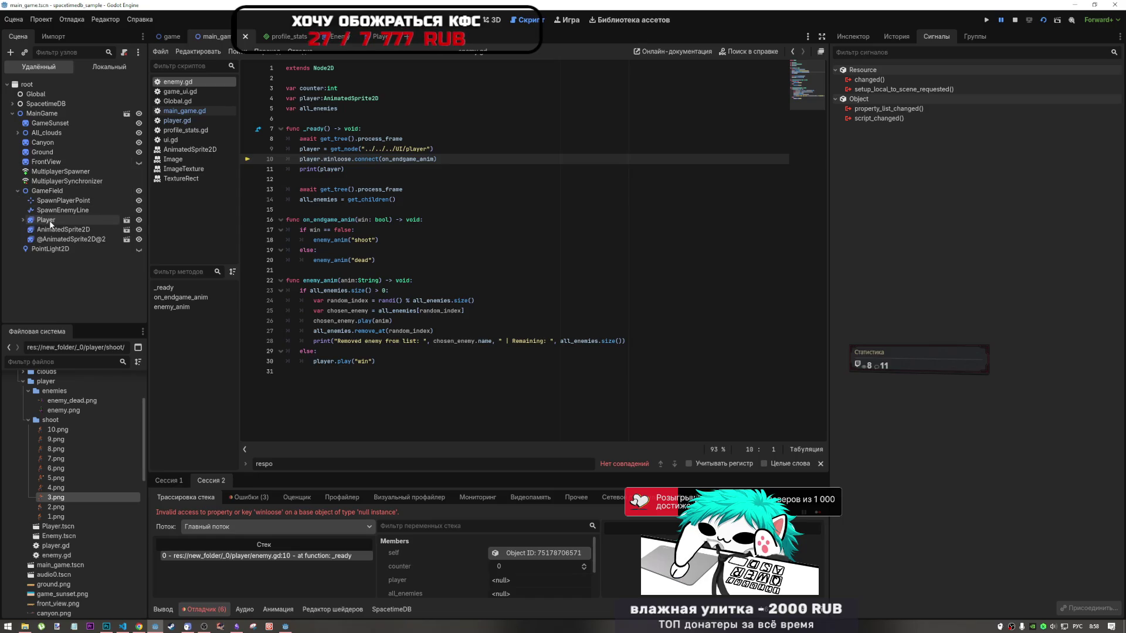
{"action": "left_click", "coordinate": [51, 222]}
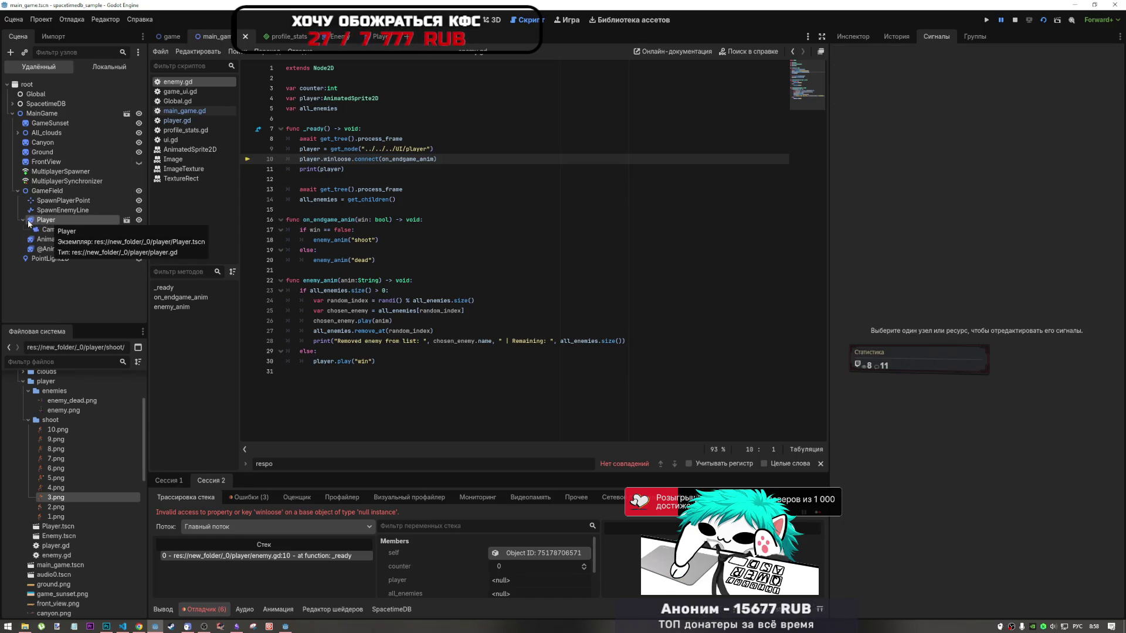
{"action": "left_click", "coordinate": [24, 220]}
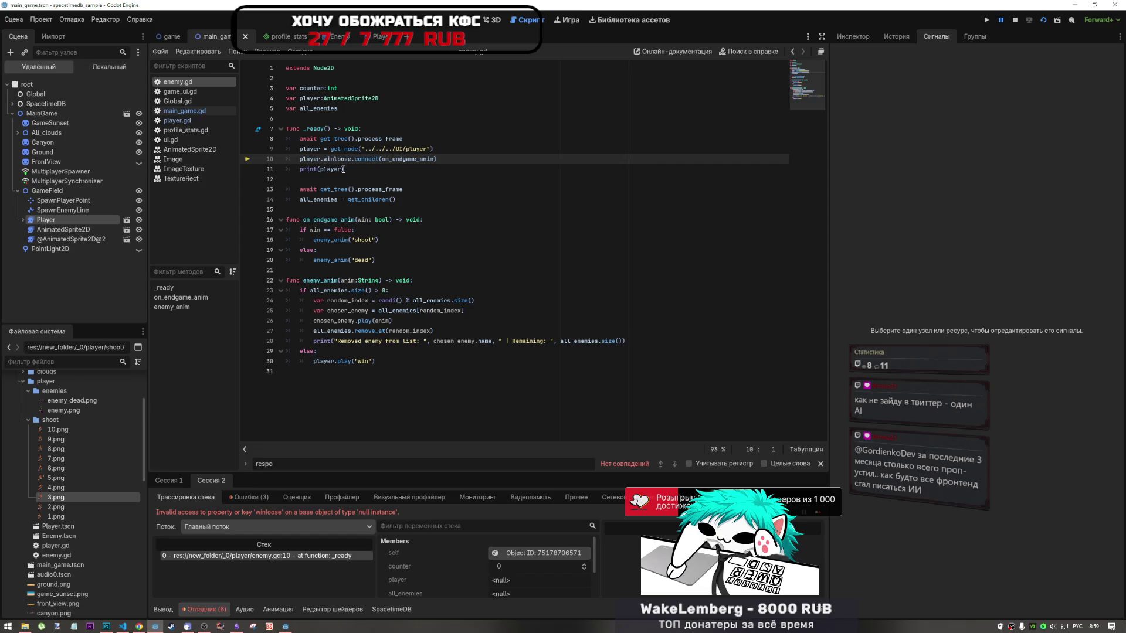
{"action": "mouse_move", "coordinate": [342, 172]}
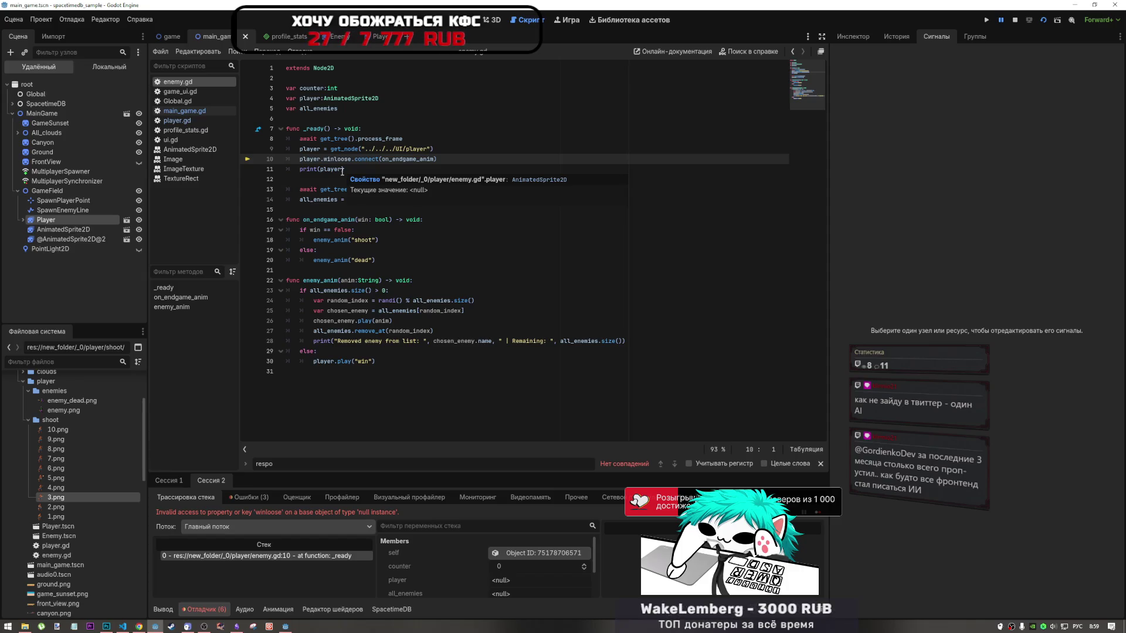
{"action": "left_click", "coordinate": [308, 190]}
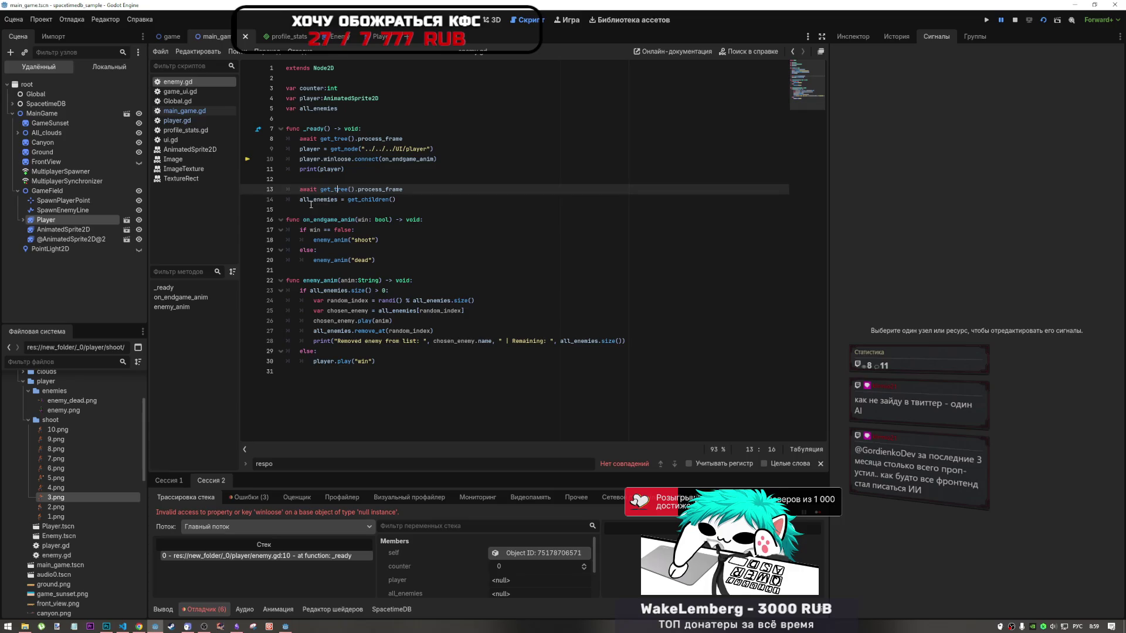
{"action": "double_click", "coordinate": [308, 189]}
{"action": "left_click_drag", "start_coordinate": [319, 189], "coordinate": [354, 190]}
{"action": "key", "text": "End"}
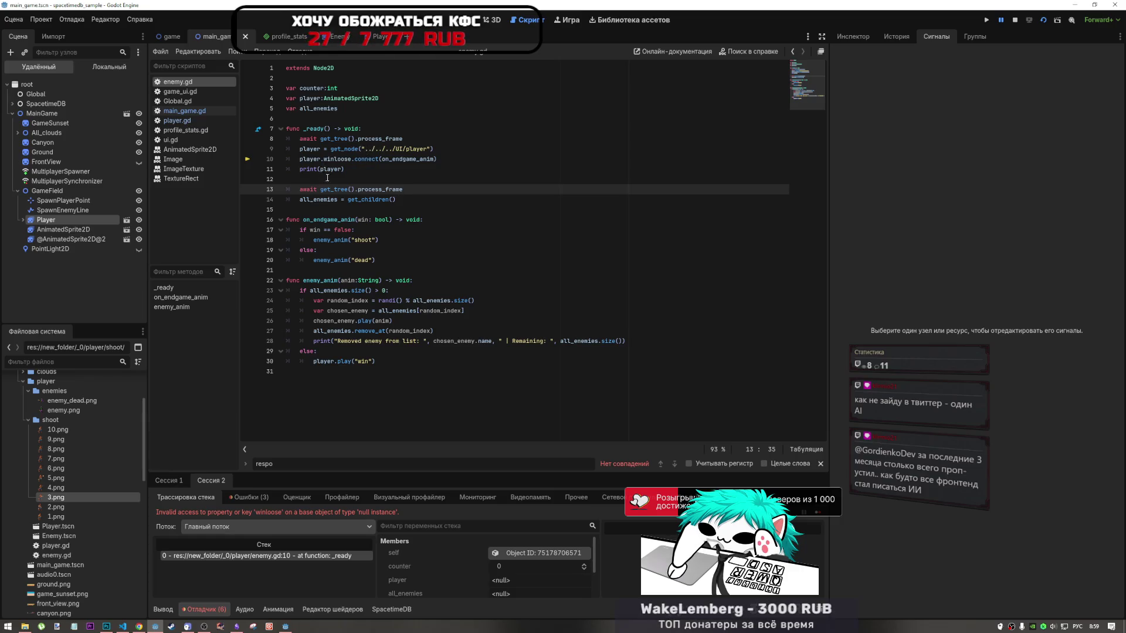
{"action": "double_click", "coordinate": [325, 160]}
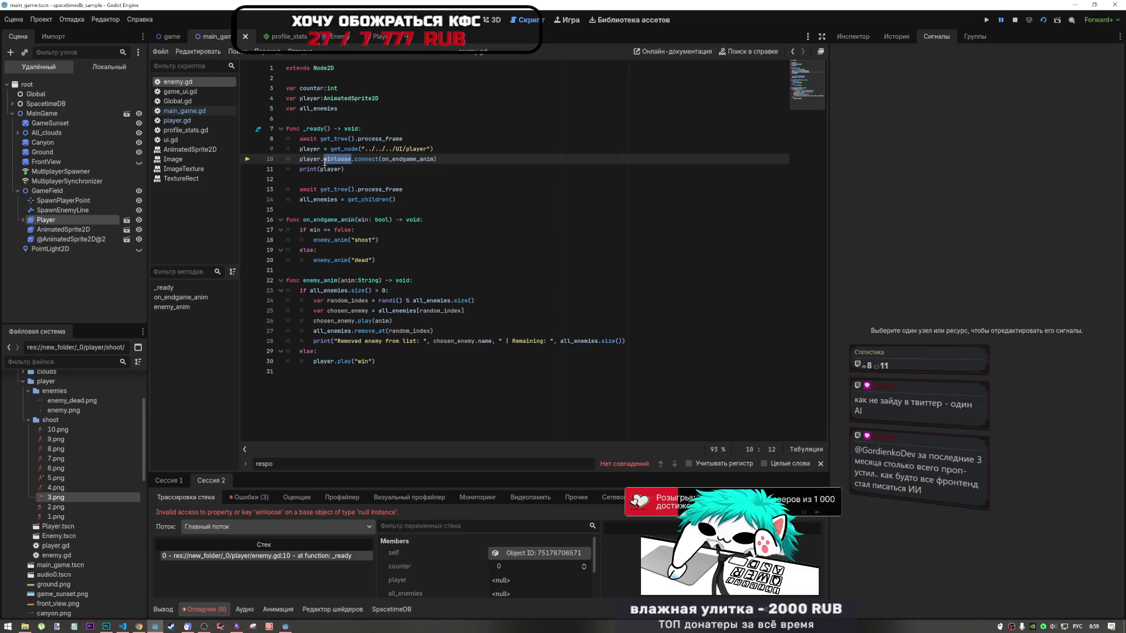
{"action": "left_click", "coordinate": [331, 159]}
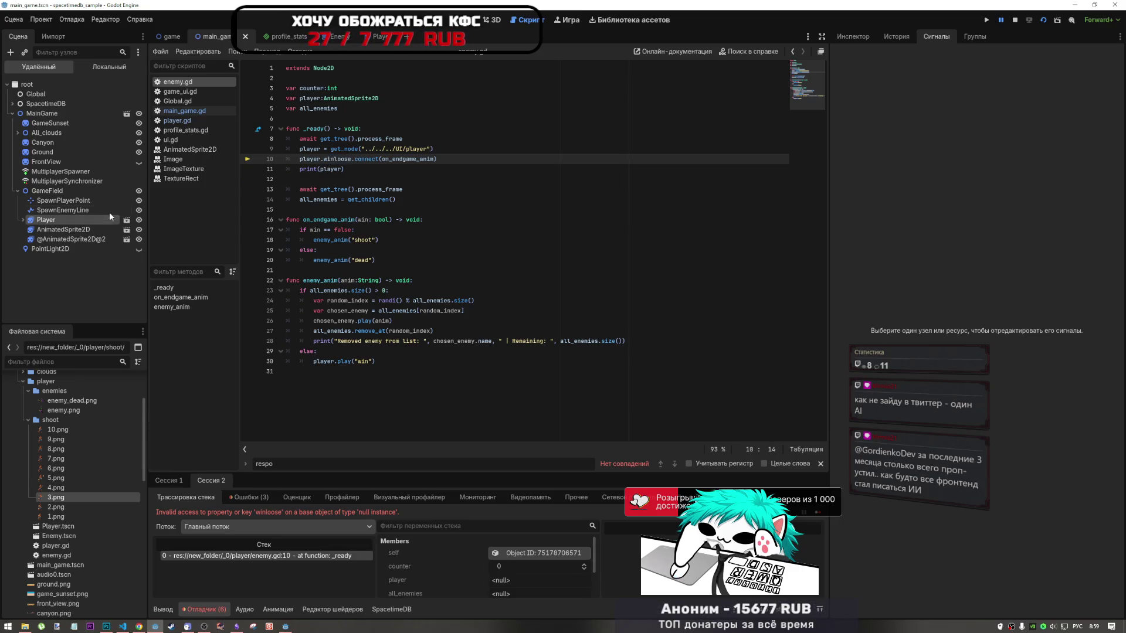
{"action": "left_click", "coordinate": [185, 121]}
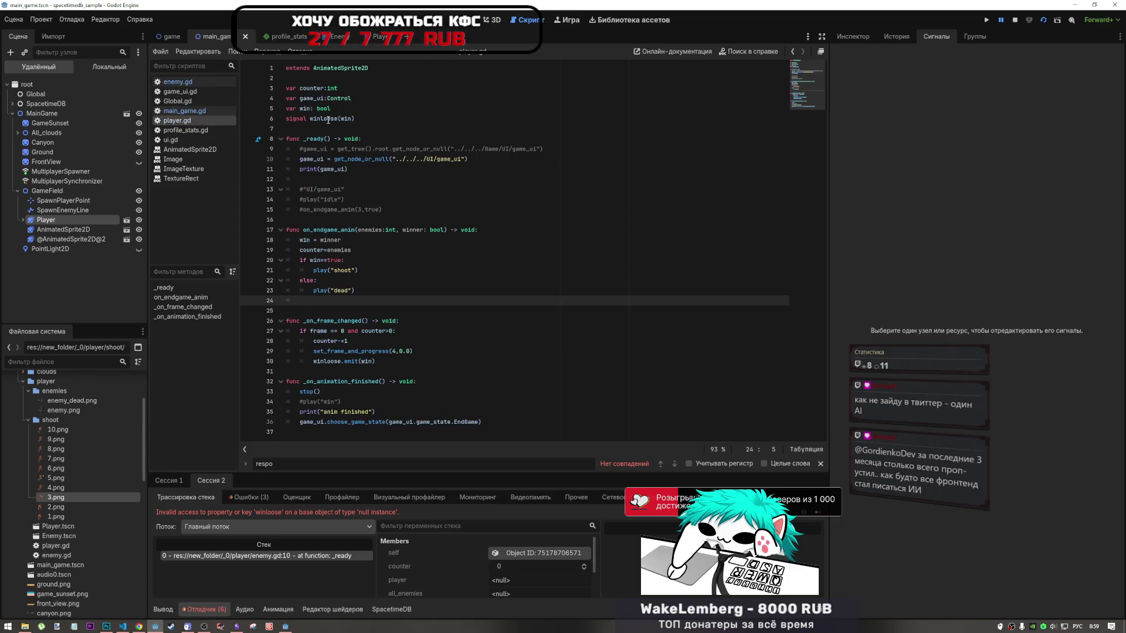
Search ui.gd for 'connect' and step through the matches
{"action": "left_click", "coordinate": [184, 83]}
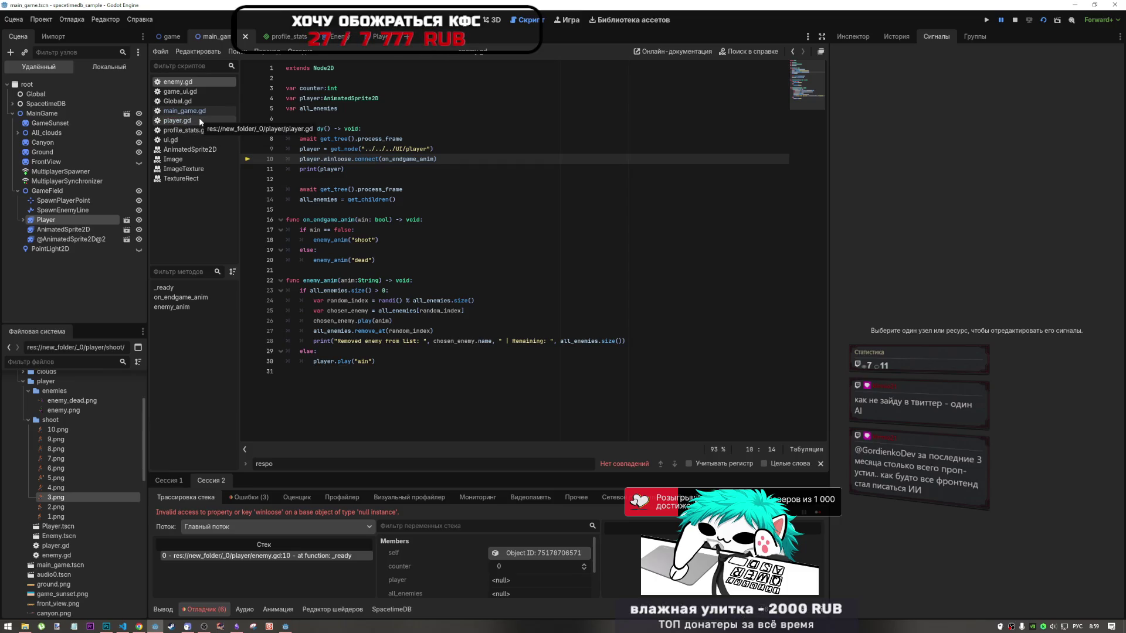
{"action": "left_click", "coordinate": [171, 139]}
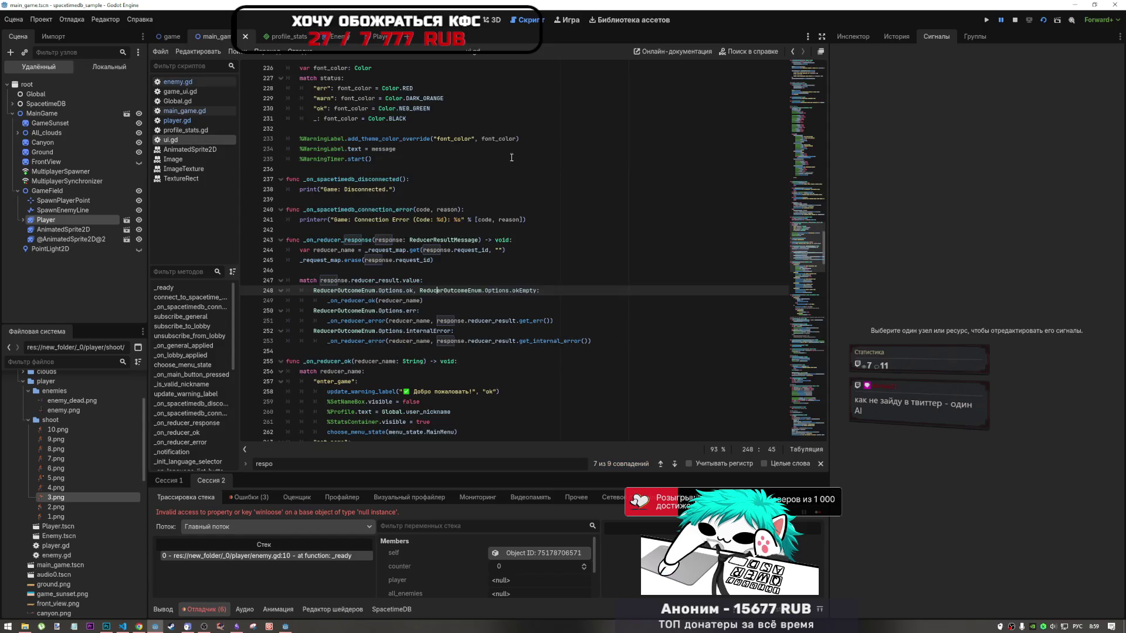
{"action": "left_click", "coordinate": [519, 181]}
{"action": "key", "text": "ctrl+f"}
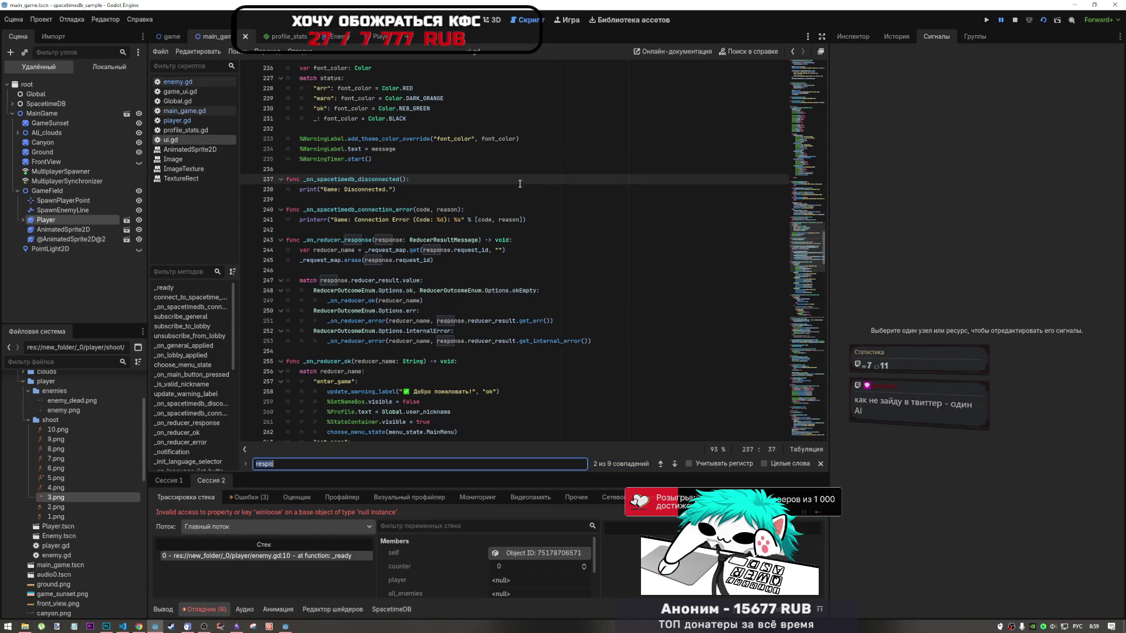
{"action": "type", "text": "сщттсу"}
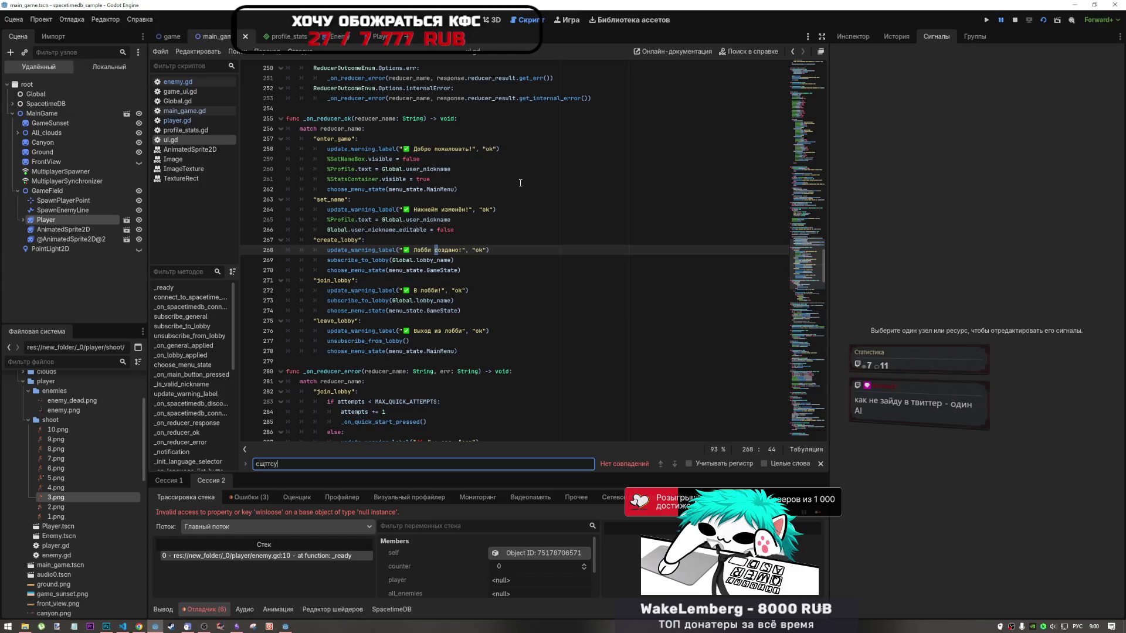
{"action": "key", "text": "BackSpace"}
{"action": "key", "text": "BackSpace"}
{"action": "key", "text": "alt+shift"}
{"action": "type", "text": "connect"}
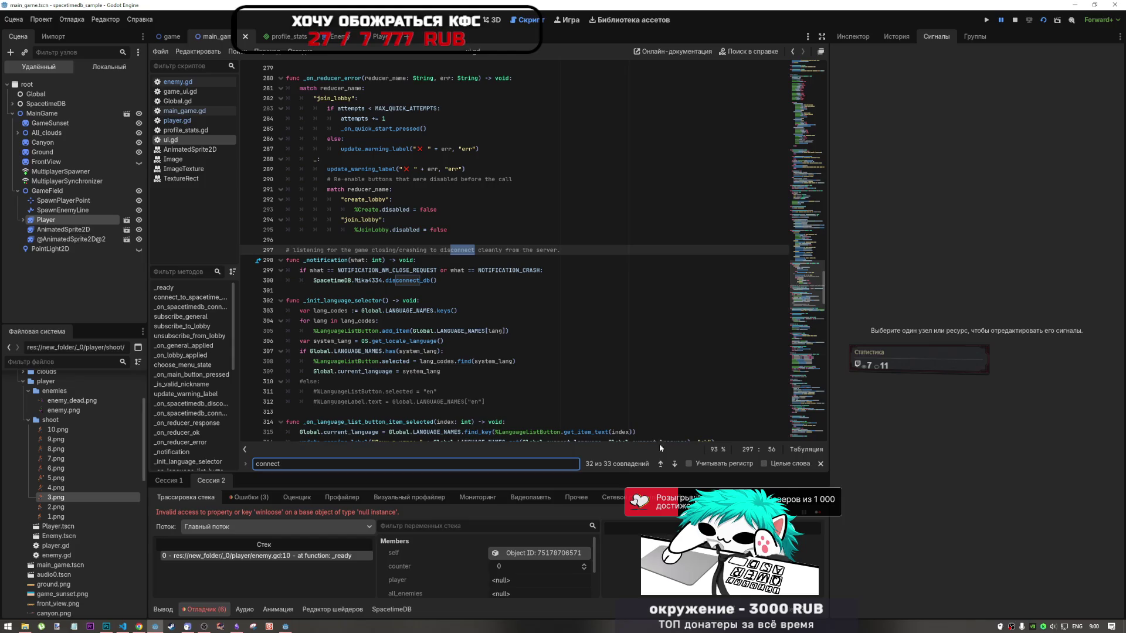
{"action": "left_click", "coordinate": [673, 464]}
{"action": "left_click", "coordinate": [671, 464]}
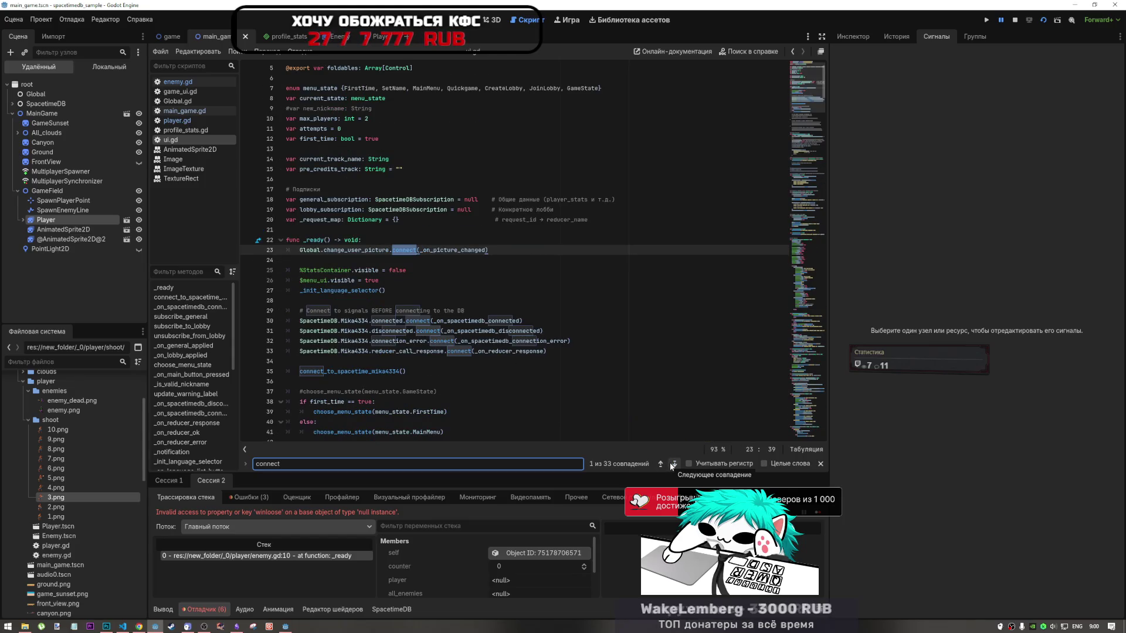
Select change_user_picture on line 23, then go to player.gd's winloose signal parameters
{"action": "left_click_drag", "start_coordinate": [323, 250], "coordinate": [386, 250]}
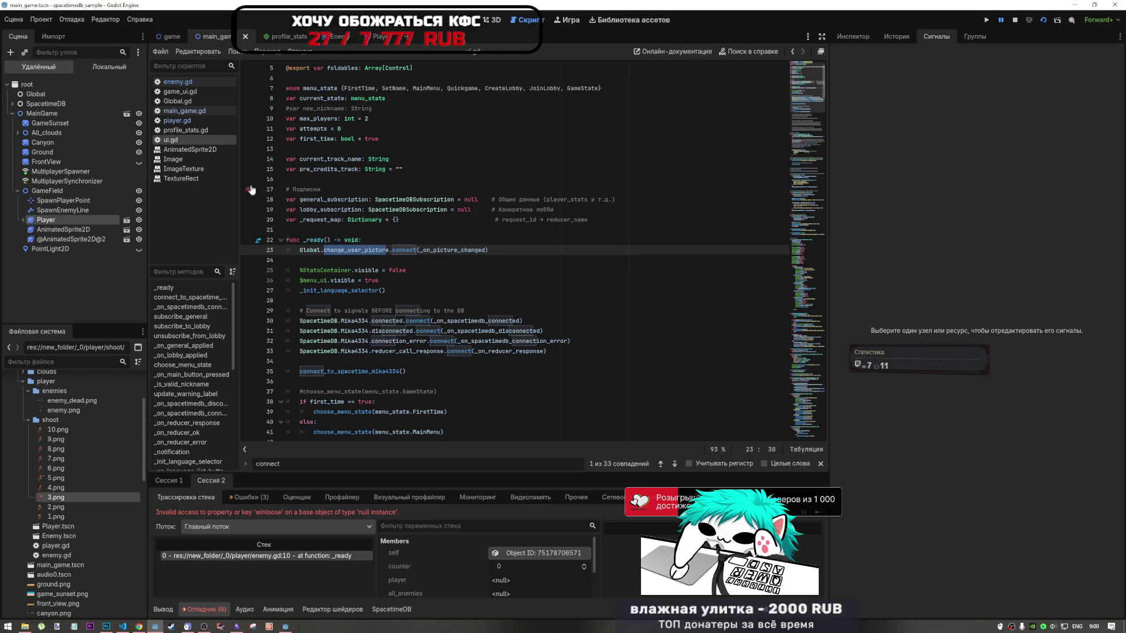
{"action": "left_click", "coordinate": [202, 120]}
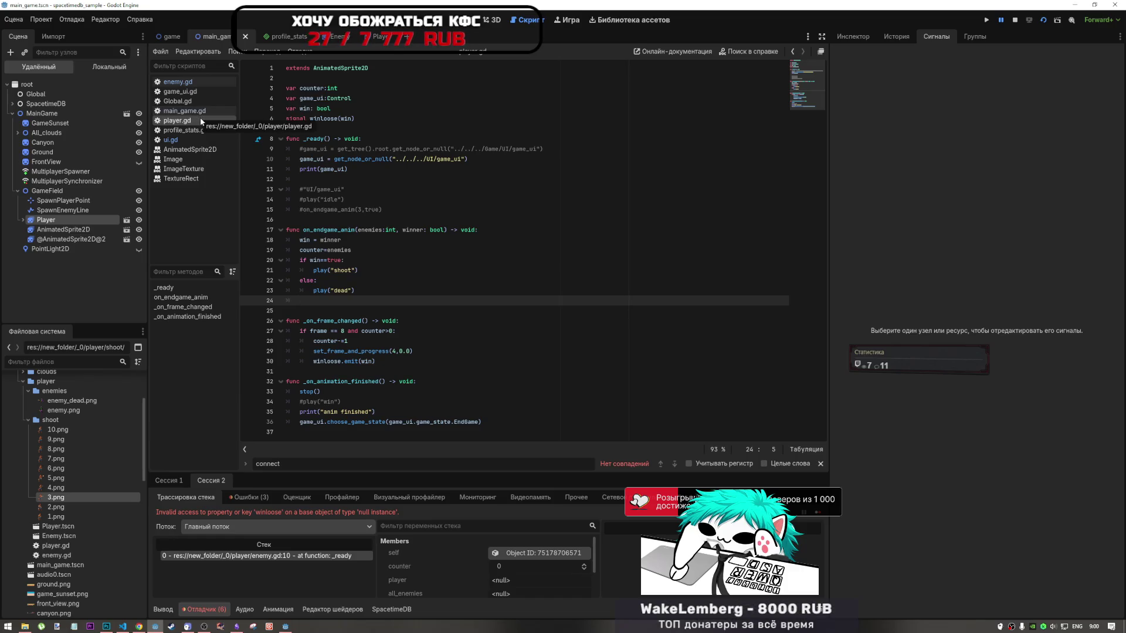
{"action": "left_click", "coordinate": [342, 119]}
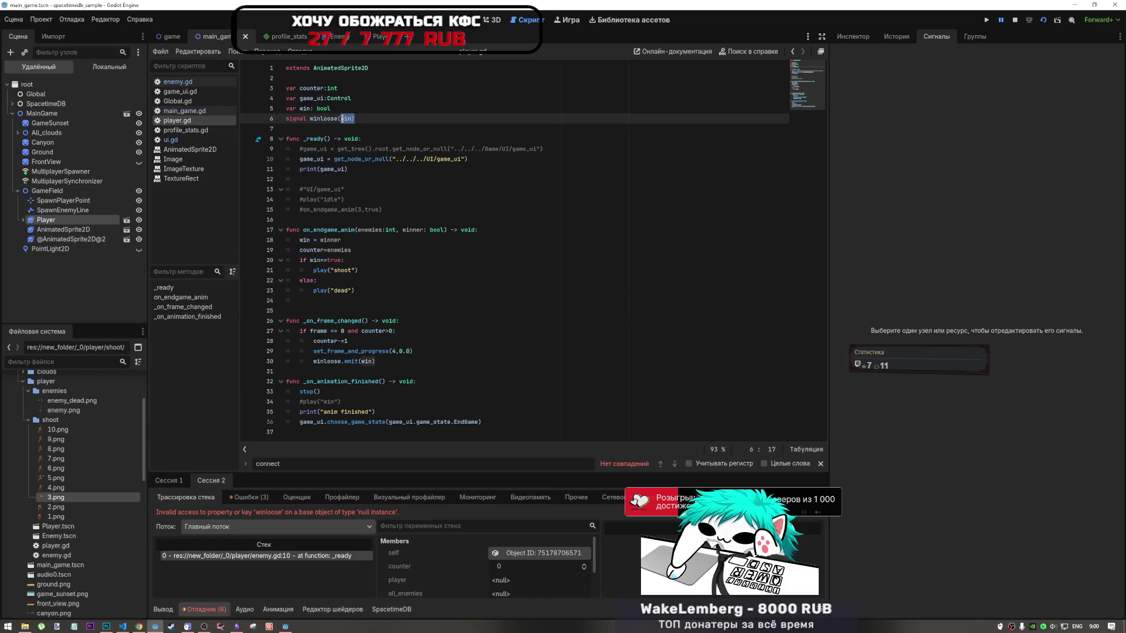
Add a bool type to winloose's win parameter, save, then delete the :bool again
{"action": "left_click", "coordinate": [352, 118]}
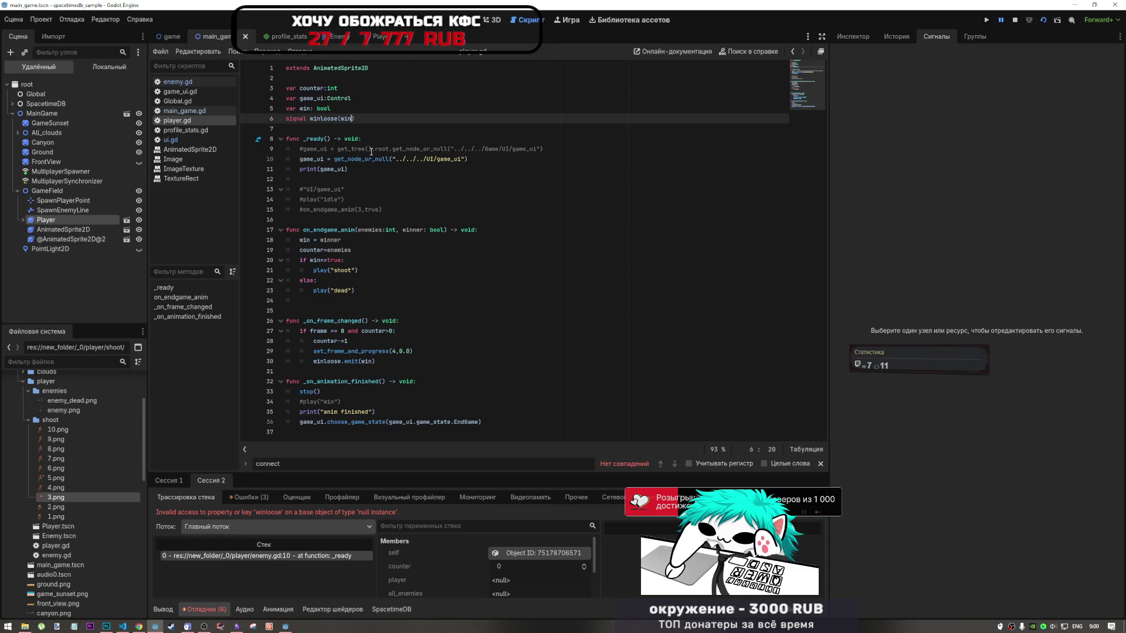
{"action": "type", "text": ":bool"}
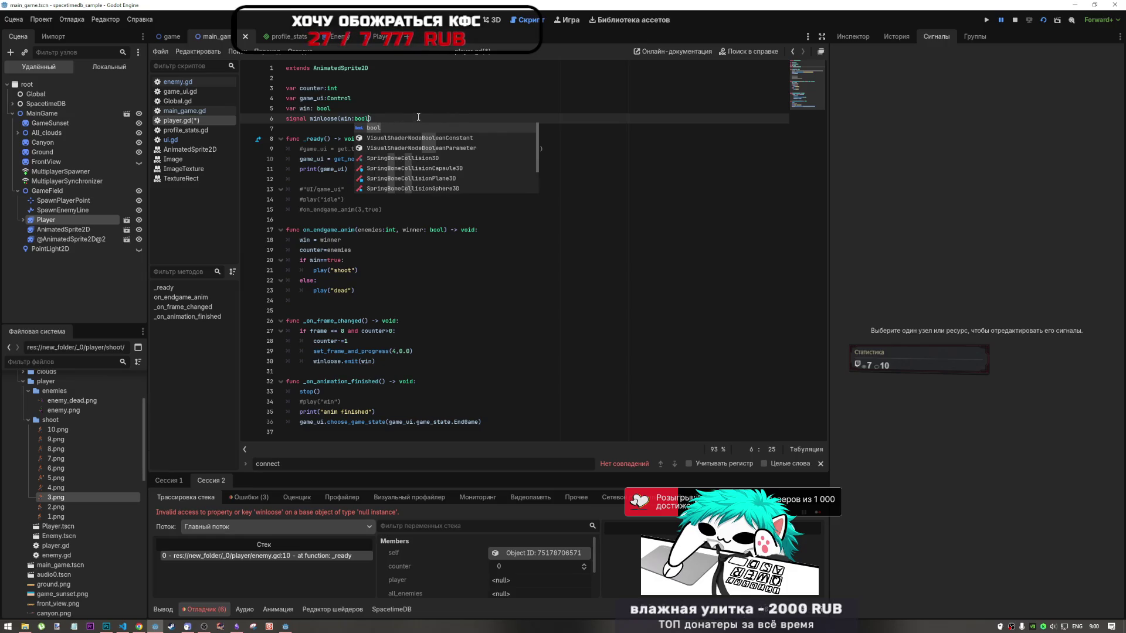
{"action": "key", "text": "Right"}
{"action": "key", "text": "ctrl+s"}
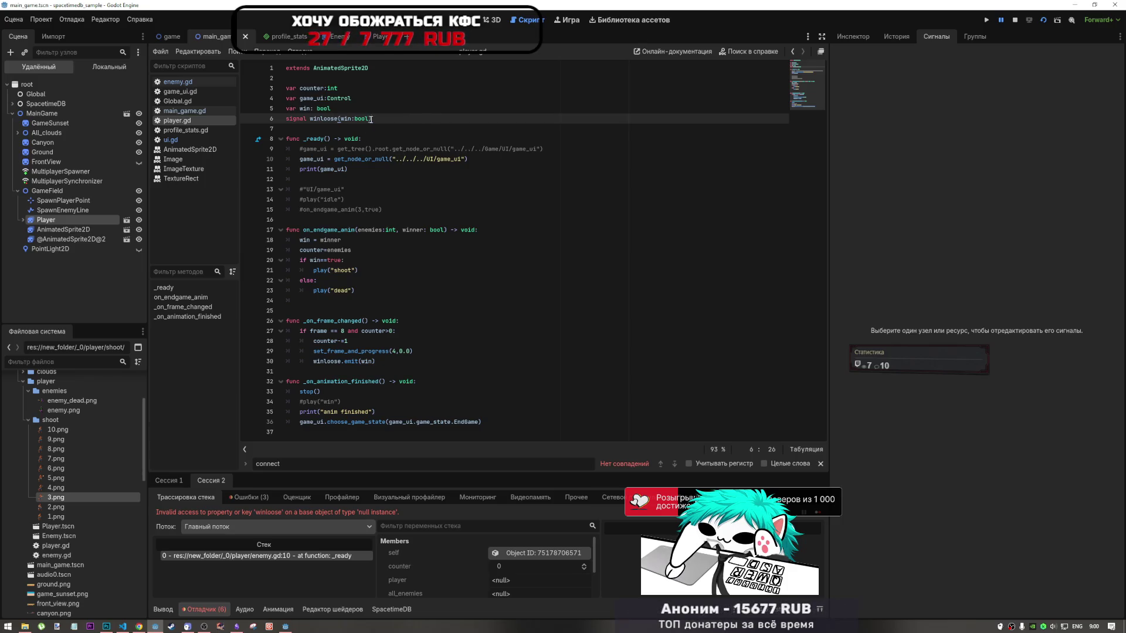
{"action": "mouse_move", "coordinate": [368, 119]}
{"action": "left_mouse_down"}
{"action": "mouse_move", "coordinate": [331, 109]}
{"action": "mouse_move", "coordinate": [353, 120]}
{"action": "left_mouse_up"}
{"action": "key", "text": "BackSpace"}
{"action": "key", "text": "BackSpace"}
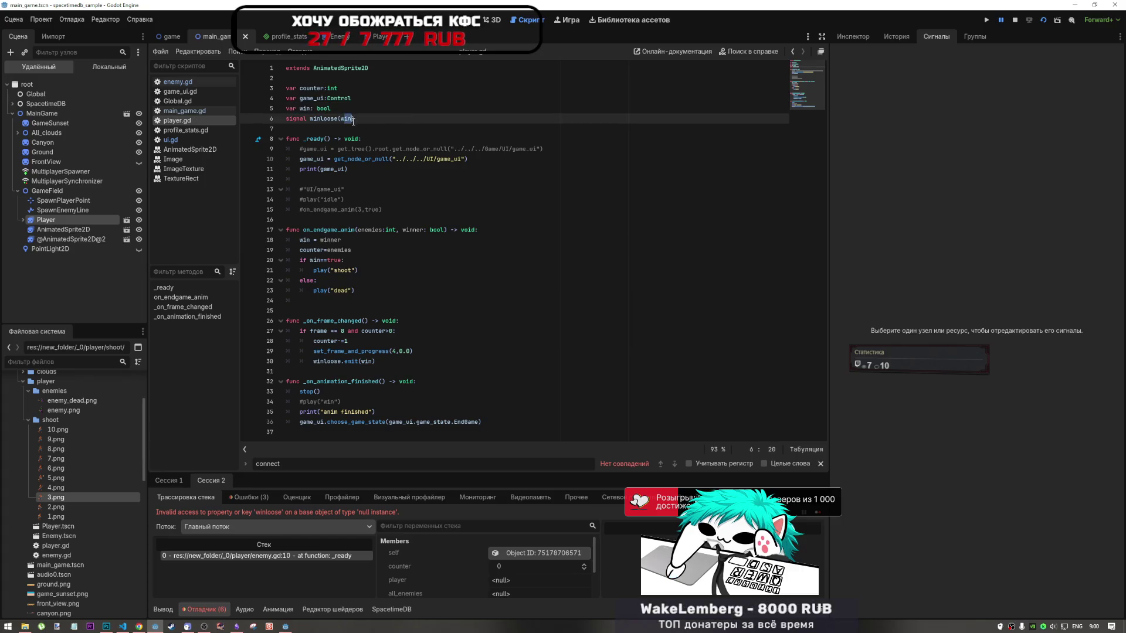
{"action": "left_click", "coordinate": [354, 124]}
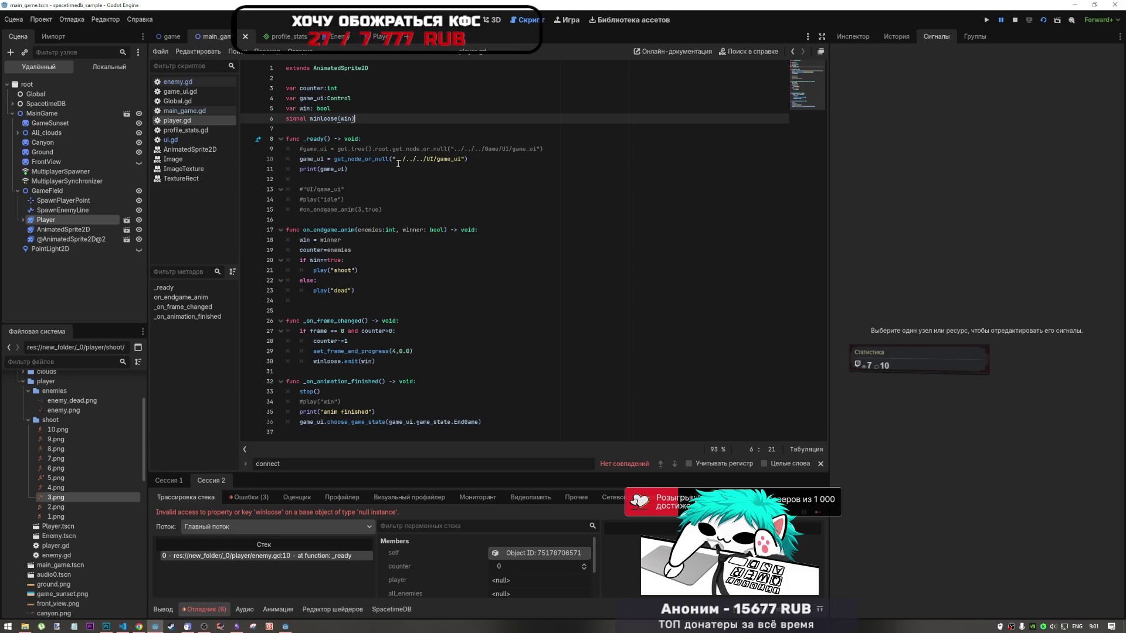
{"action": "left_click", "coordinate": [337, 37]}
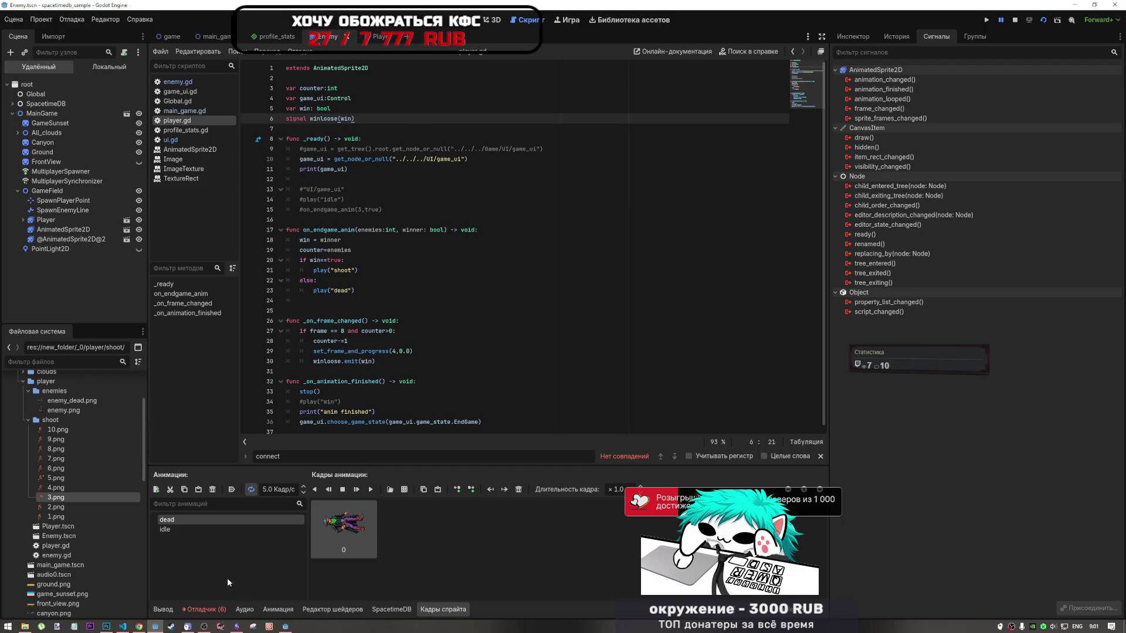
Show the Debugger panel with the winloose error
{"action": "left_click", "coordinate": [205, 608]}
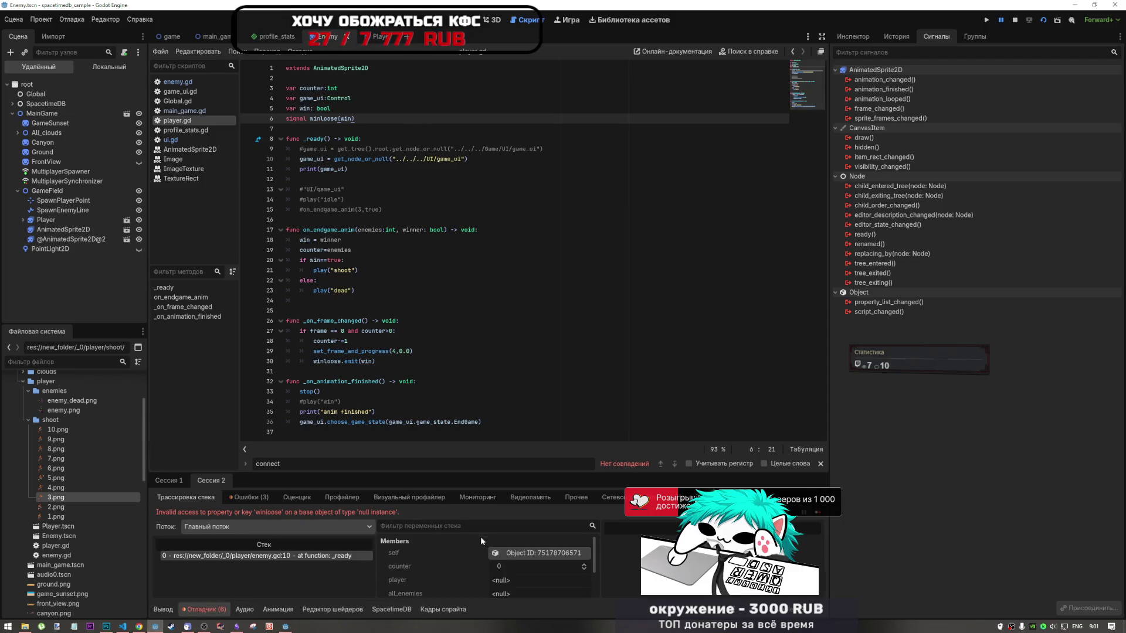
{"action": "scroll", "coordinate": [456, 558], "scroll_direction": "down", "scroll_amount": 1}
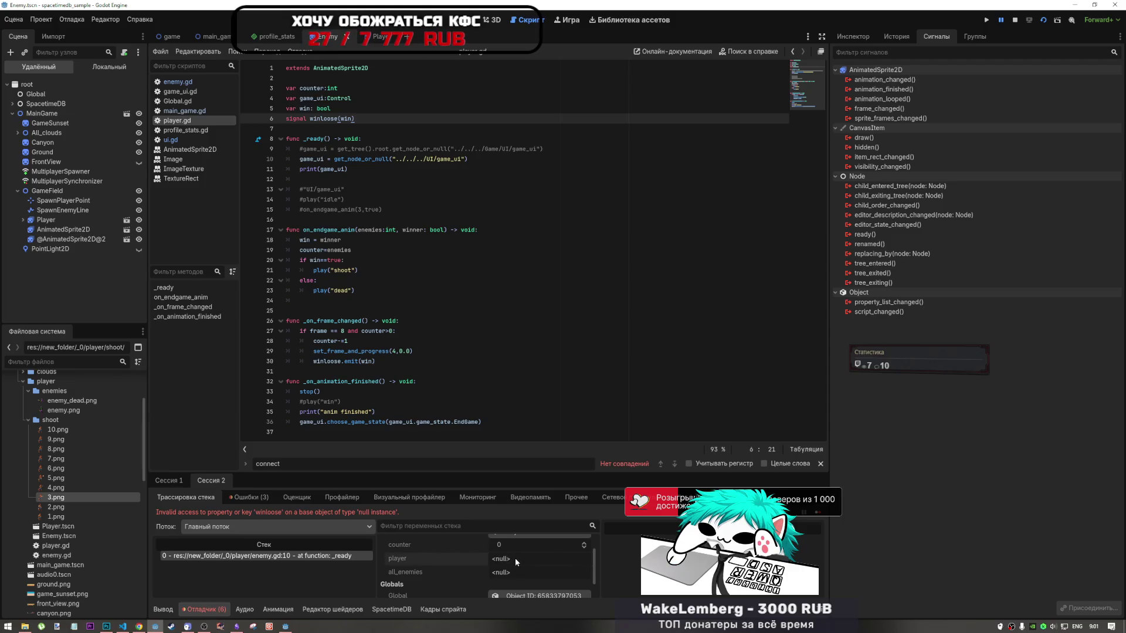
{"action": "scroll", "coordinate": [489, 561], "scroll_direction": "down", "scroll_amount": 1}
{"action": "scroll", "coordinate": [458, 558], "scroll_direction": "up", "scroll_amount": 1}
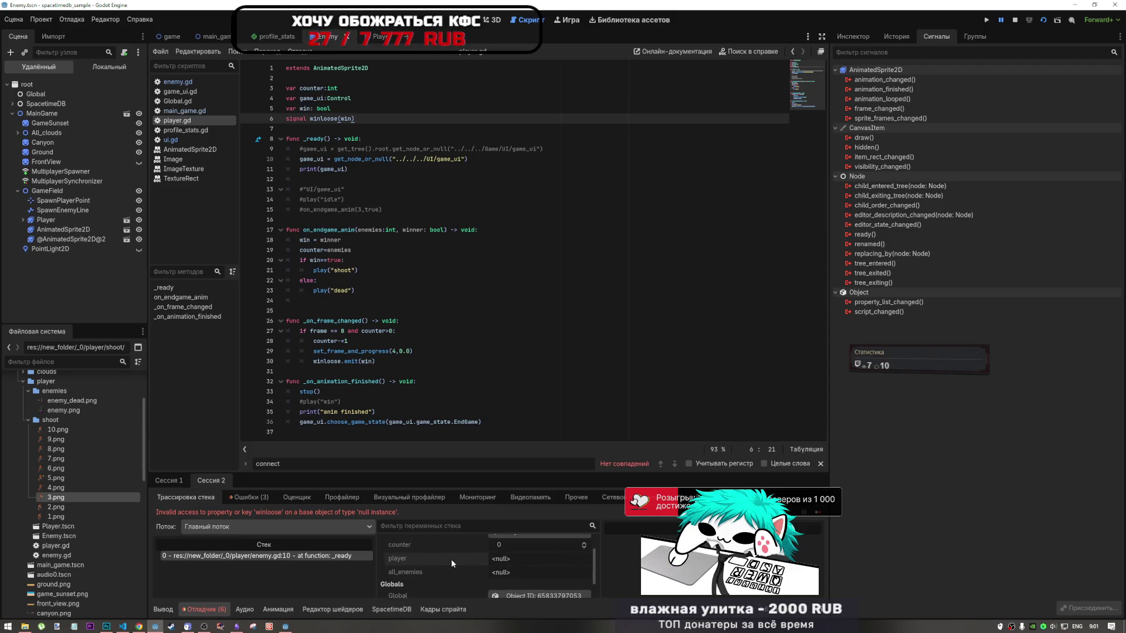
Inspect the remote Player, CameraDebug and GameField nodes' properties in the Inspector
{"action": "left_click", "coordinate": [22, 220]}
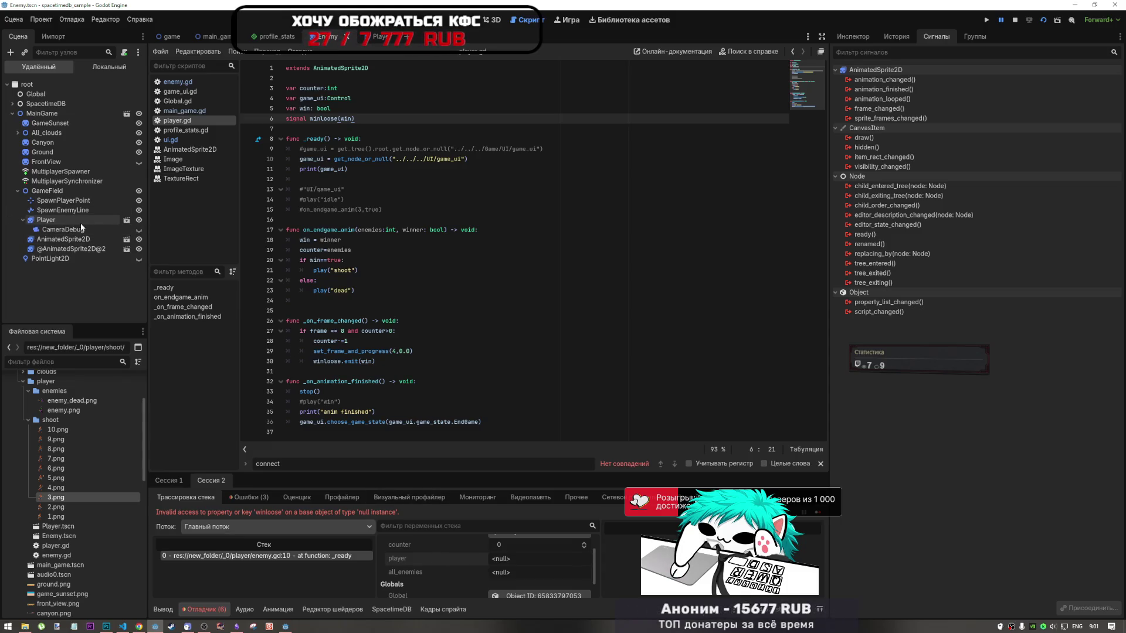
{"action": "left_click", "coordinate": [65, 220]}
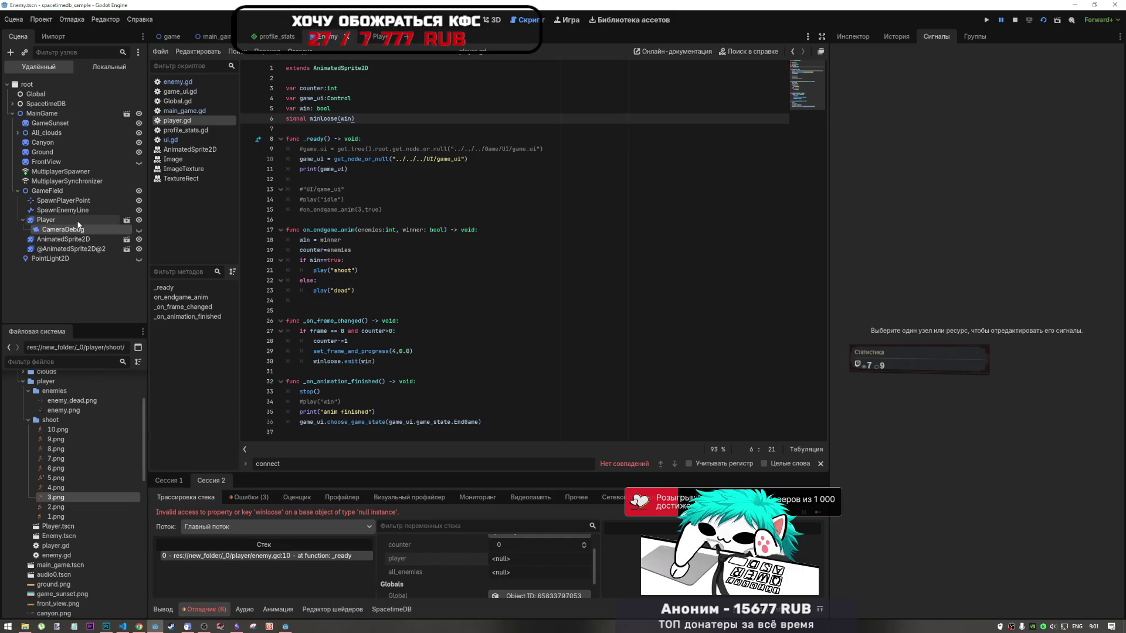
{"action": "left_click", "coordinate": [854, 41]}
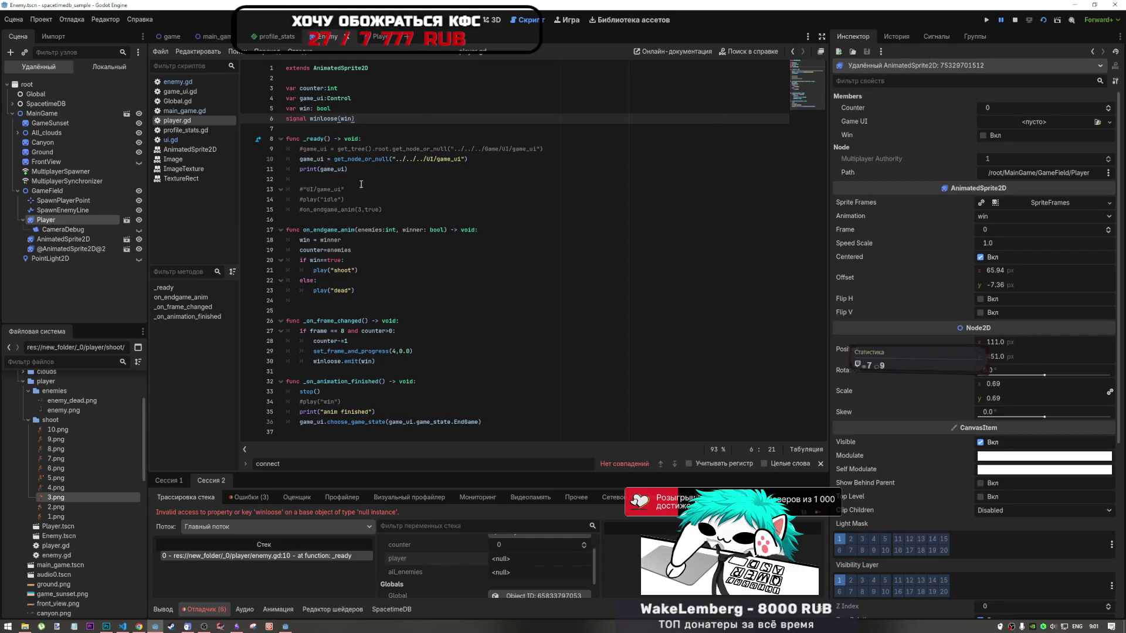
{"action": "left_click", "coordinate": [59, 229]}
{"action": "left_click", "coordinate": [45, 220]}
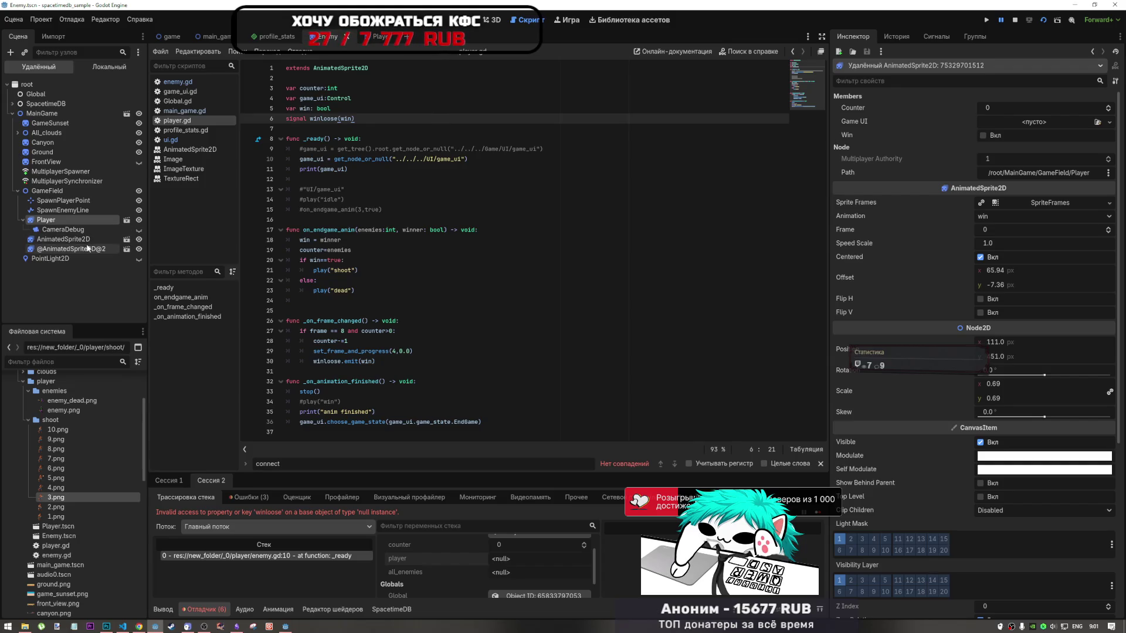
{"action": "left_click", "coordinate": [62, 192]}
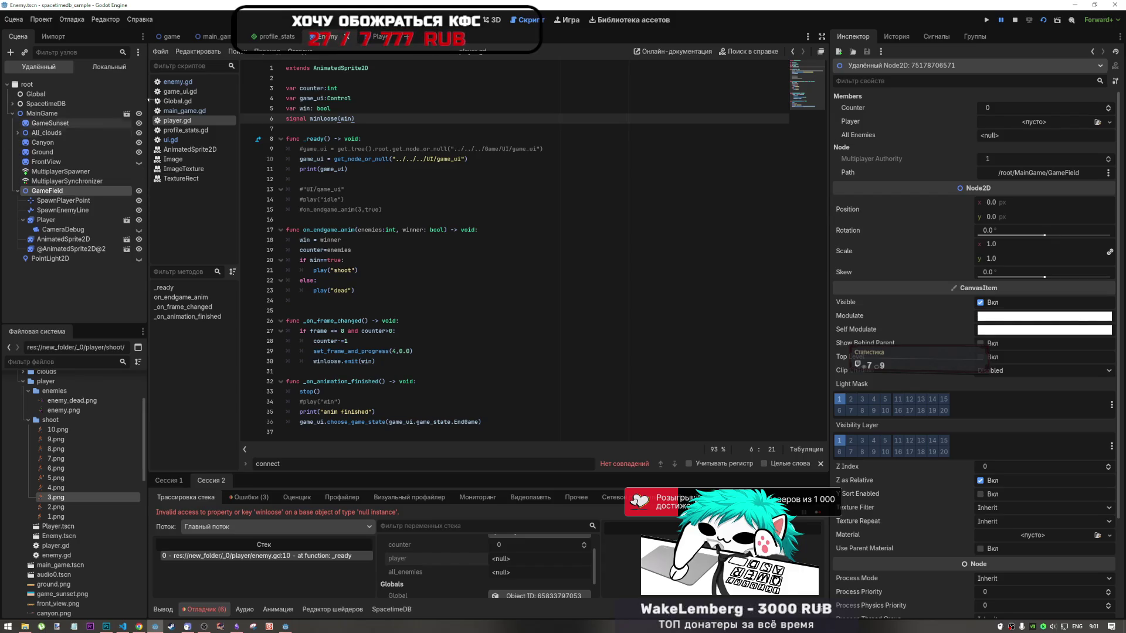
Read through main_game.gd and player.gd, then return to enemy.gd's get_node lookup
{"action": "left_click", "coordinate": [182, 111]}
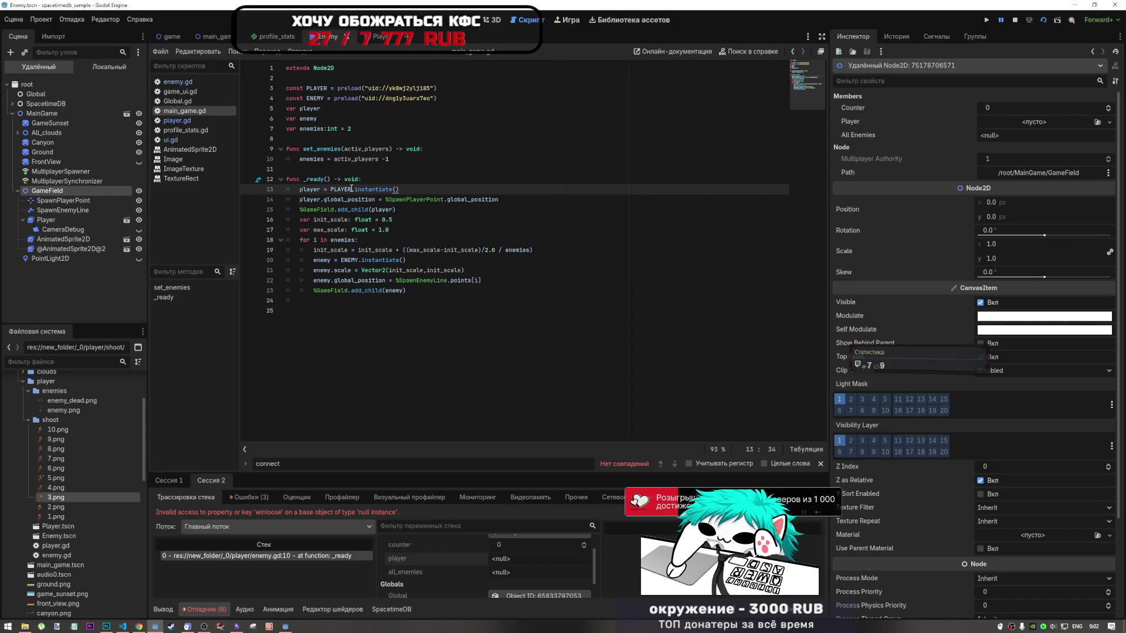
{"action": "mouse_move", "coordinate": [372, 187]}
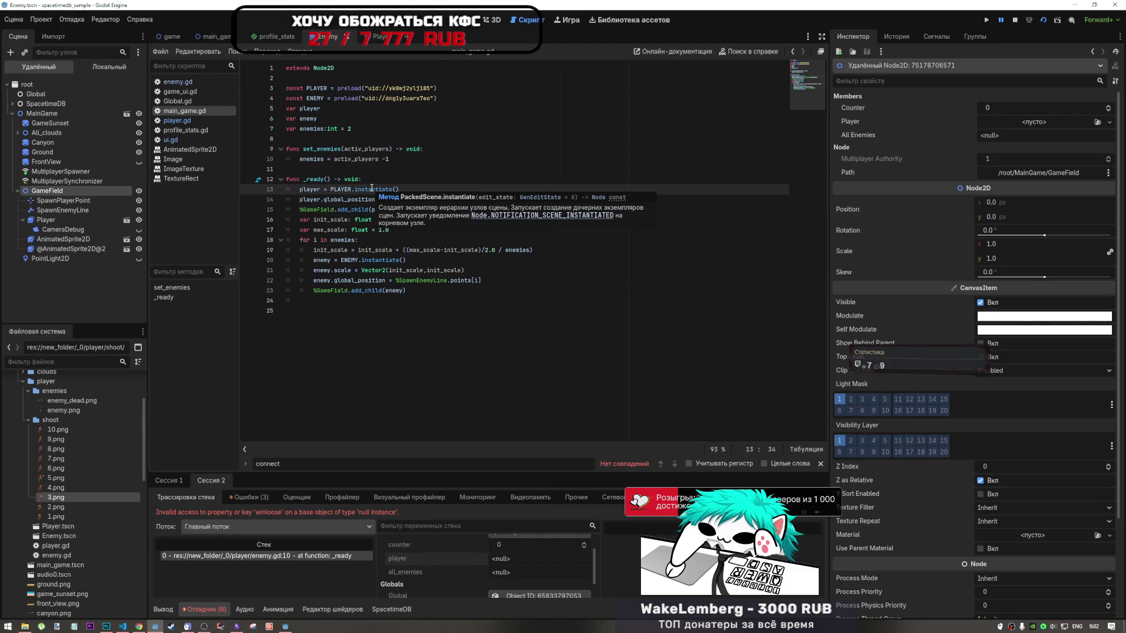
{"action": "left_click", "coordinate": [195, 120]}
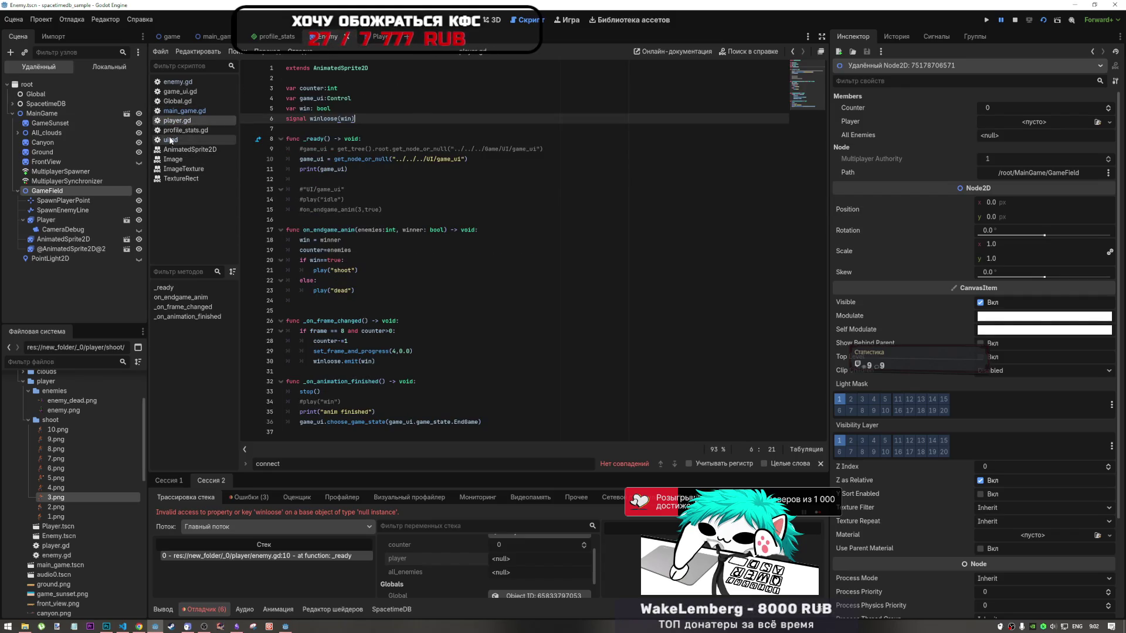
{"action": "left_click", "coordinate": [184, 81]}
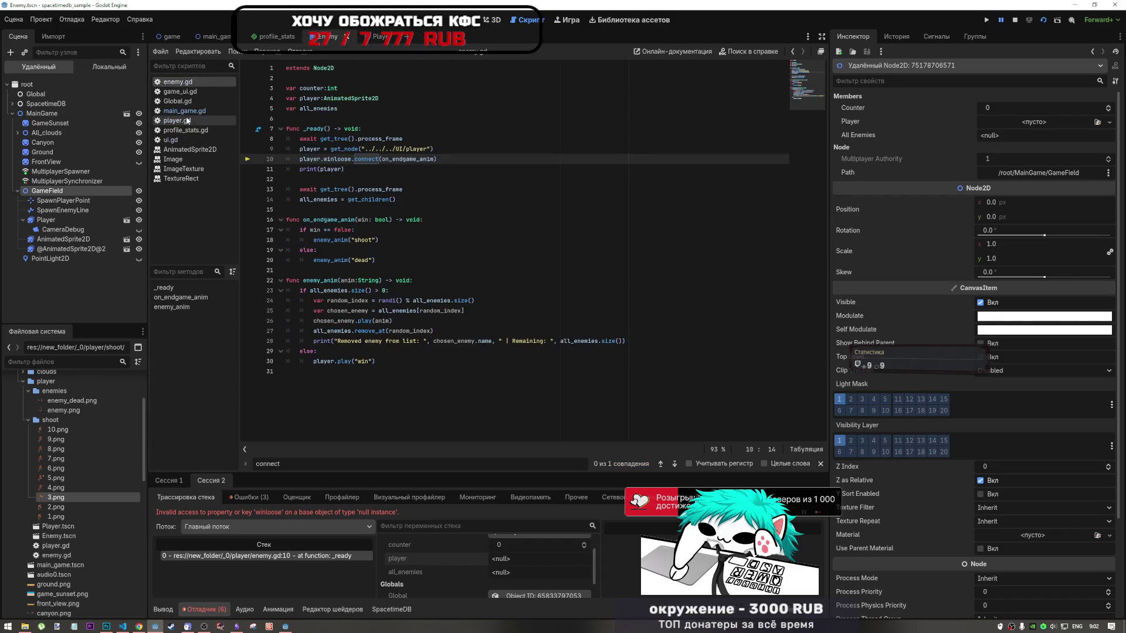
Insert blank lines after the variable declarations in main_game.gd
{"action": "left_click", "coordinate": [188, 101]}
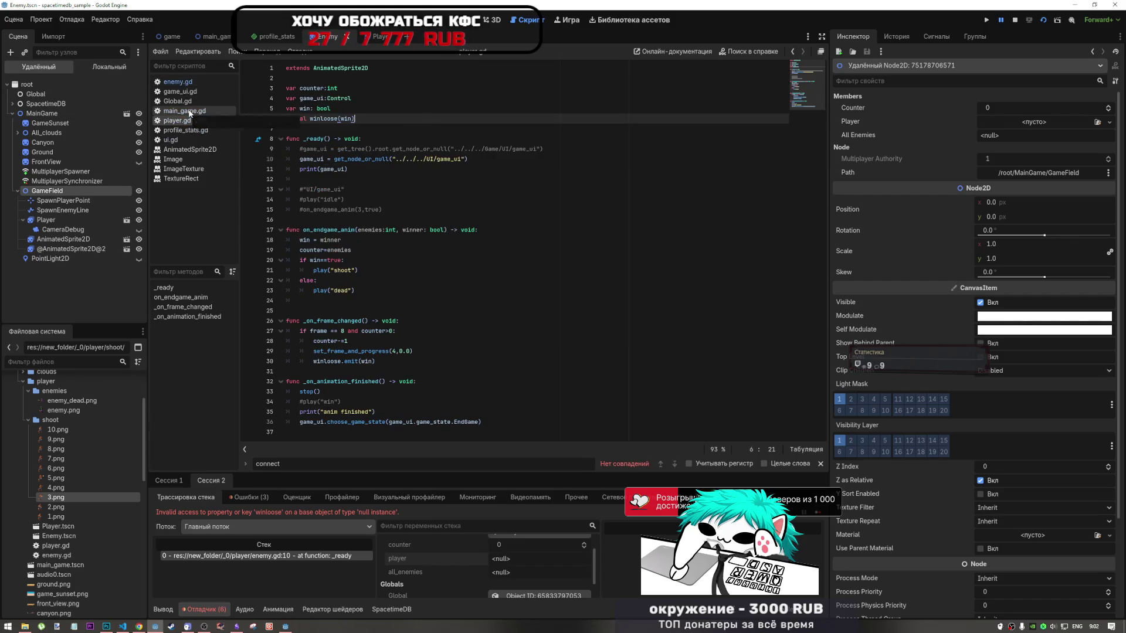
{"action": "left_click", "coordinate": [189, 111]}
{"action": "mouse_move", "coordinate": [357, 156]}
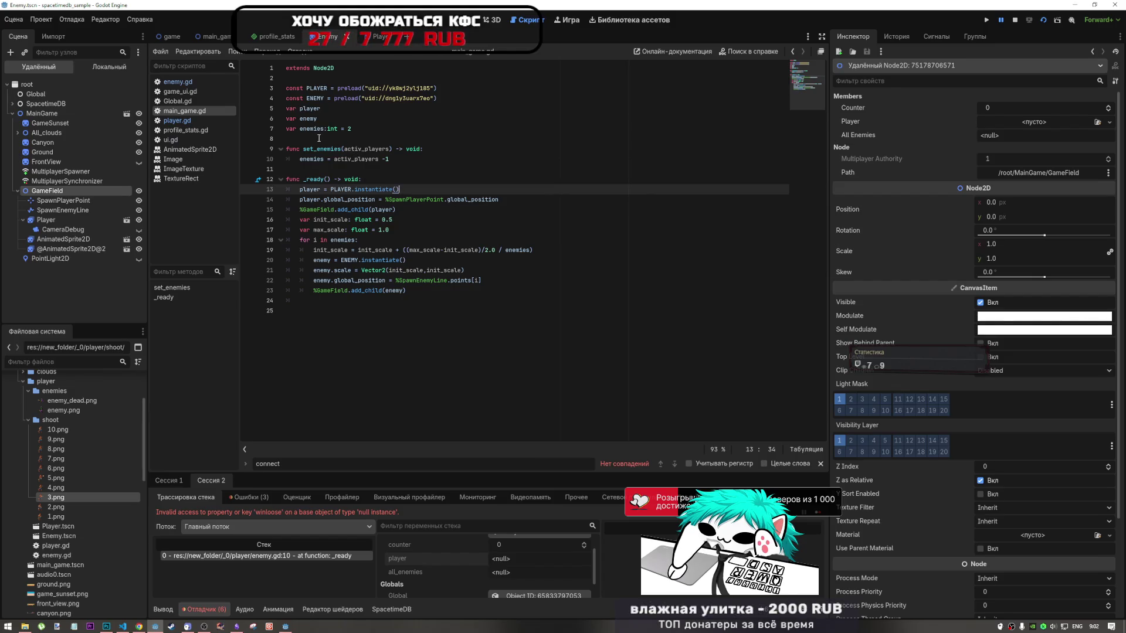
{"action": "left_click", "coordinate": [314, 138]}
{"action": "key", "text": "Return"}
{"action": "key", "text": "Return"}
{"action": "left_click", "coordinate": [344, 151]}
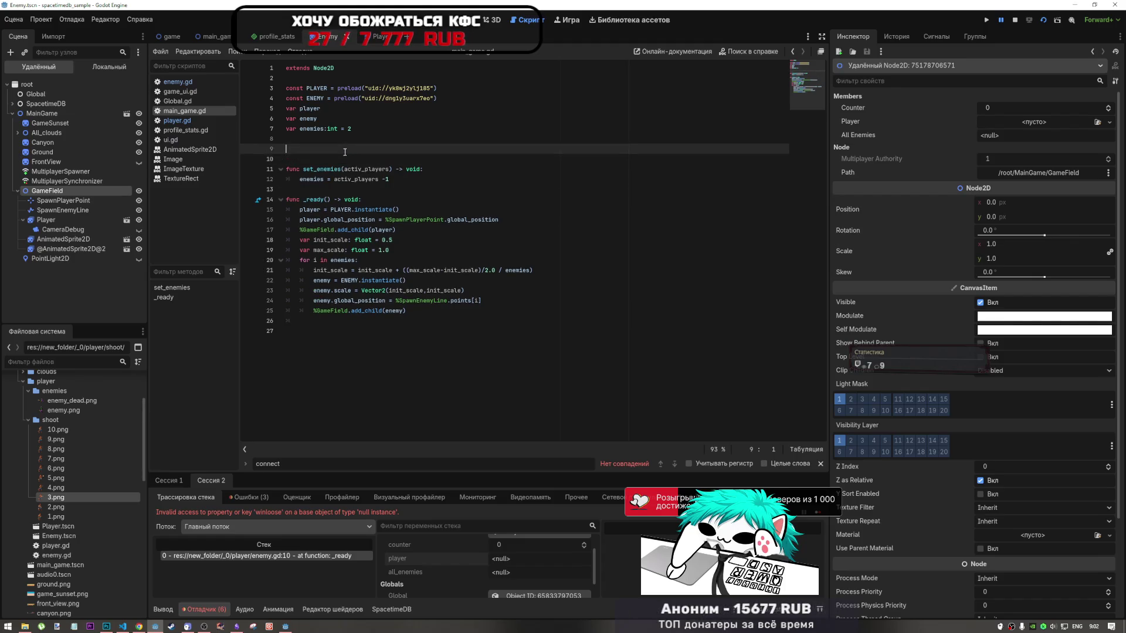
Select and delete the signal winloose(win) line in player.gd
{"action": "left_click", "coordinate": [188, 121]}
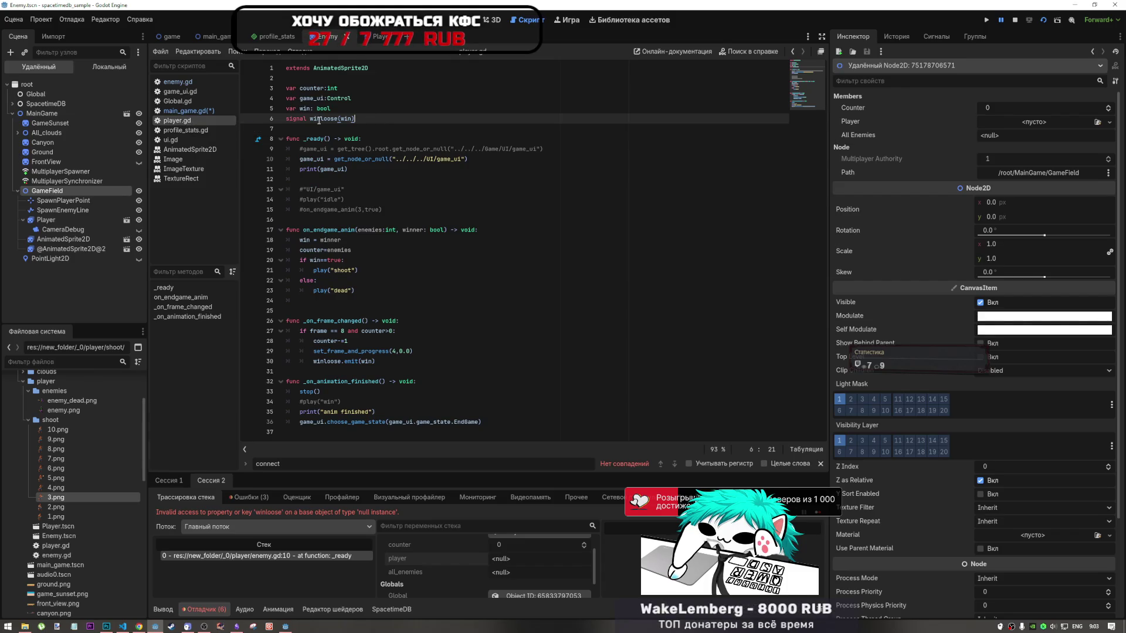
{"action": "left_click_drag", "start_coordinate": [355, 119], "coordinate": [275, 121]}
{"action": "key", "text": "ctrl+c"}
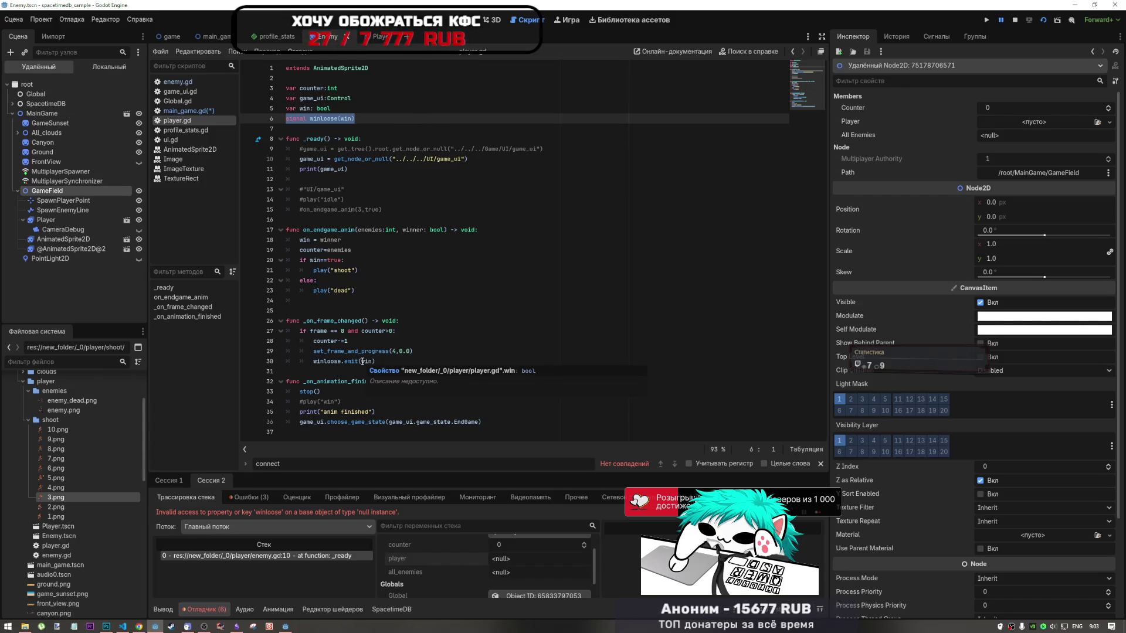
{"action": "key", "text": "ctrl"}
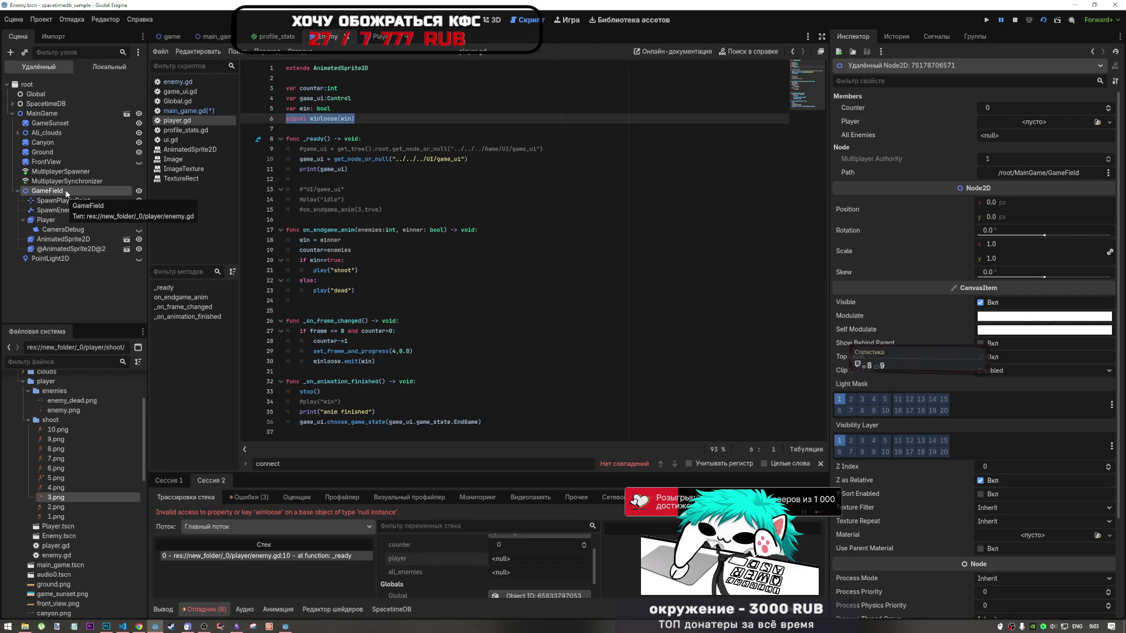
{"action": "key", "text": "BackSpace"}
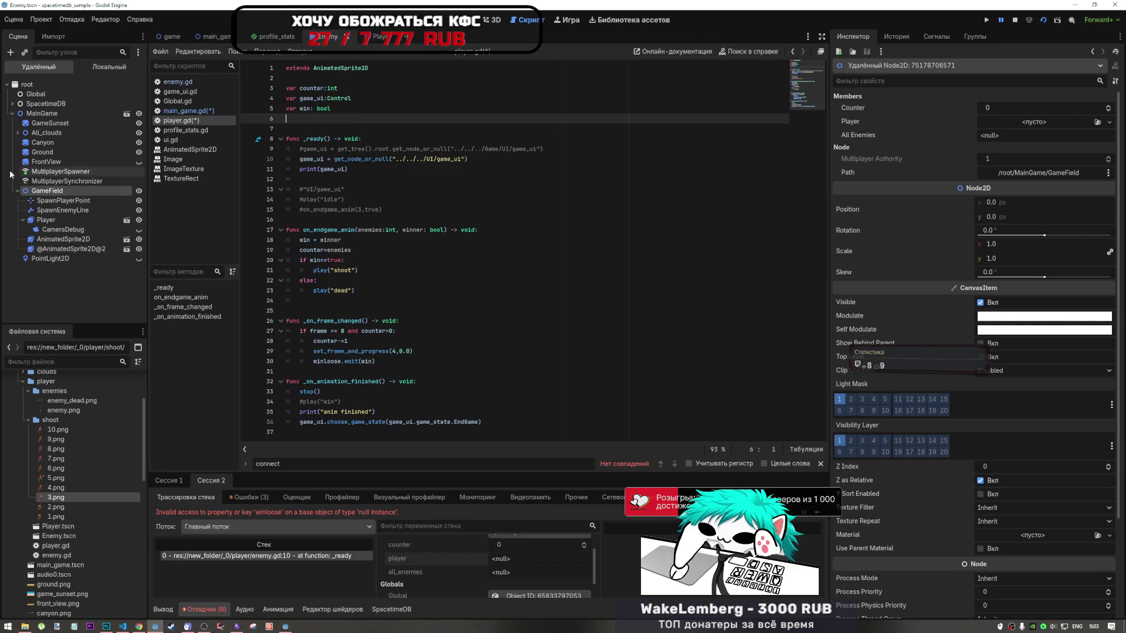
Paste the winloose signal into main_game.gd, delete it again, and save
{"action": "left_click", "coordinate": [179, 112]}
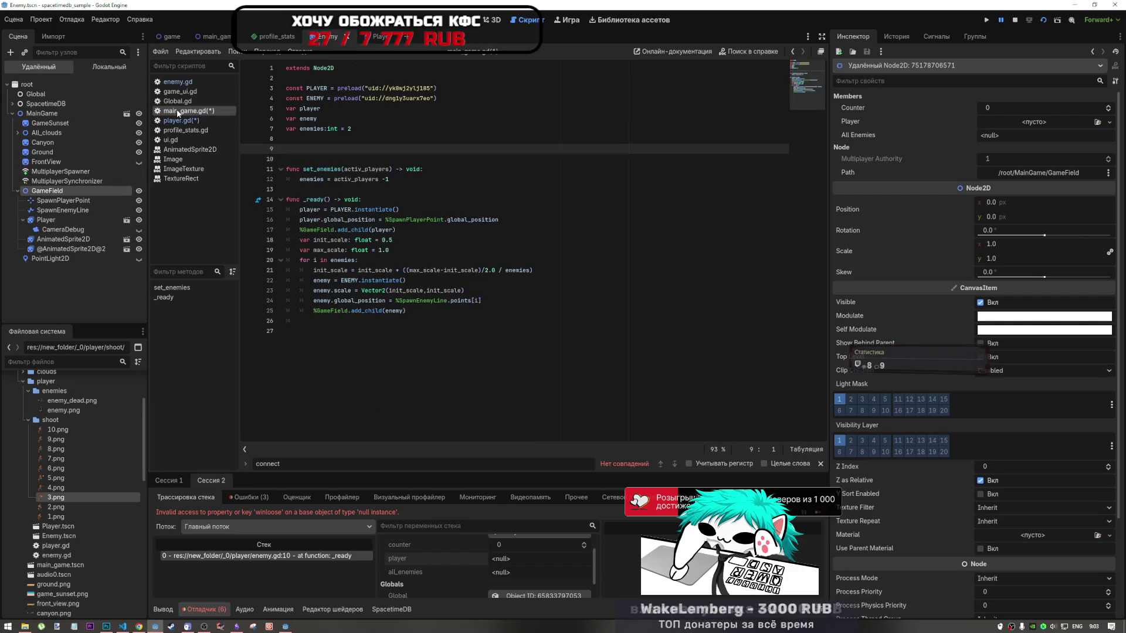
{"action": "key", "text": "ctrl+v"}
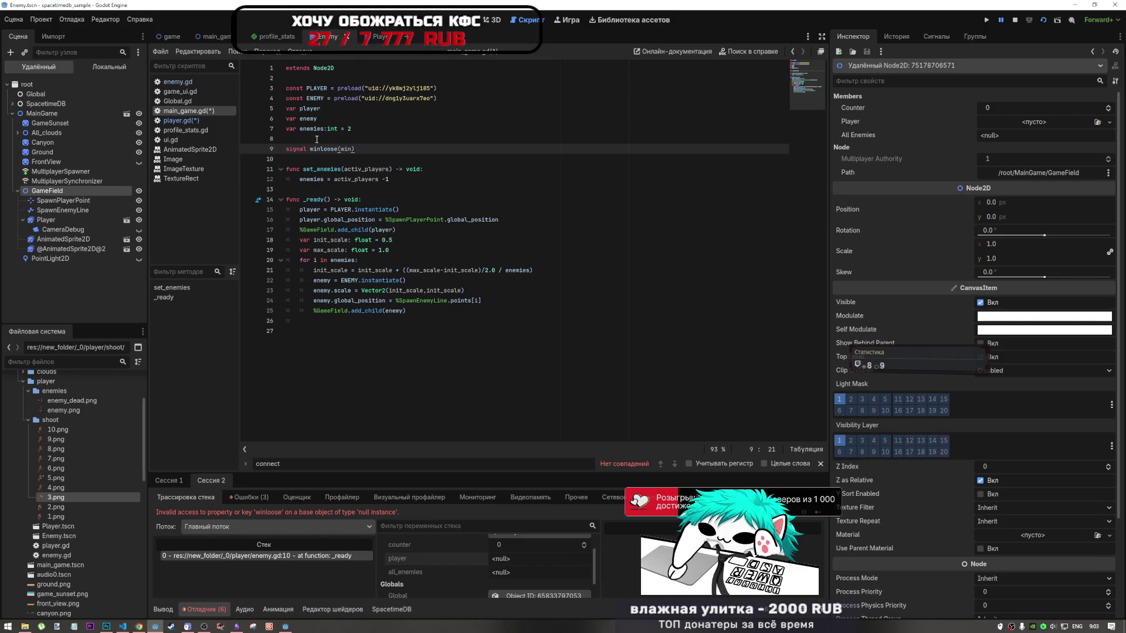
{"action": "triple_click", "coordinate": [339, 148]}
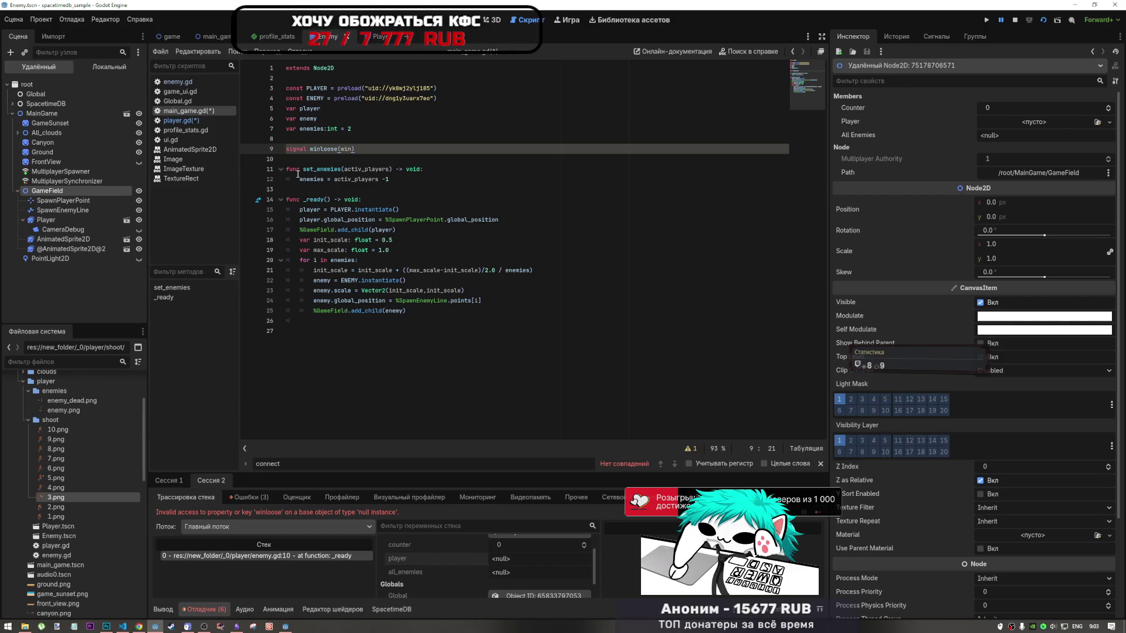
{"action": "key", "text": "BackSpace"}
{"action": "key", "text": "BackSpace"}
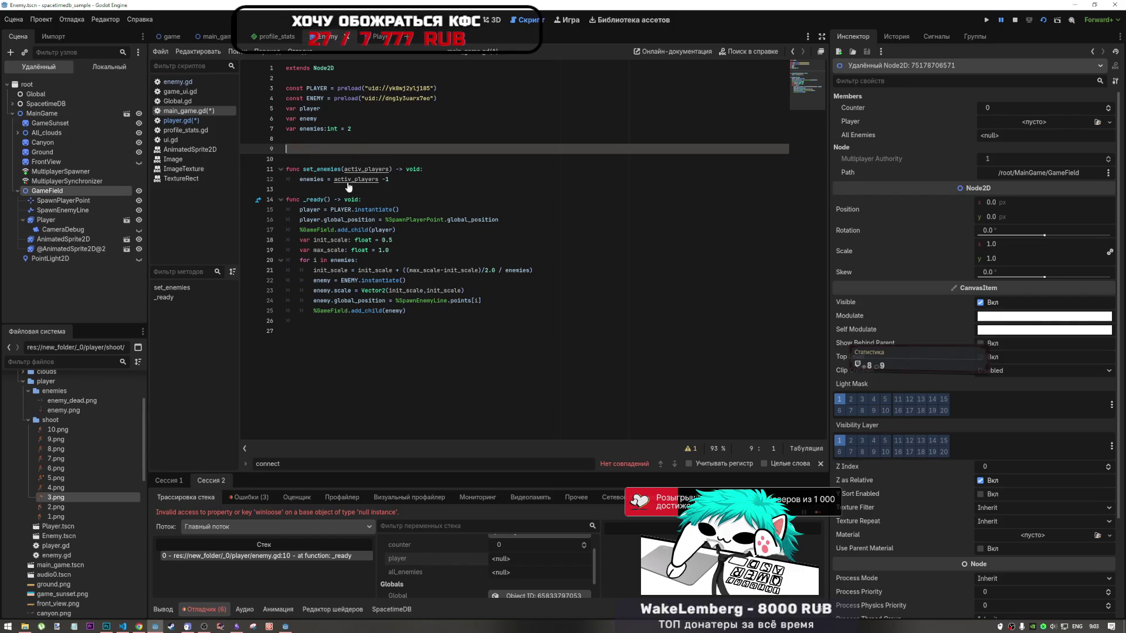
{"action": "key", "text": "ctrl+shift+Home"}
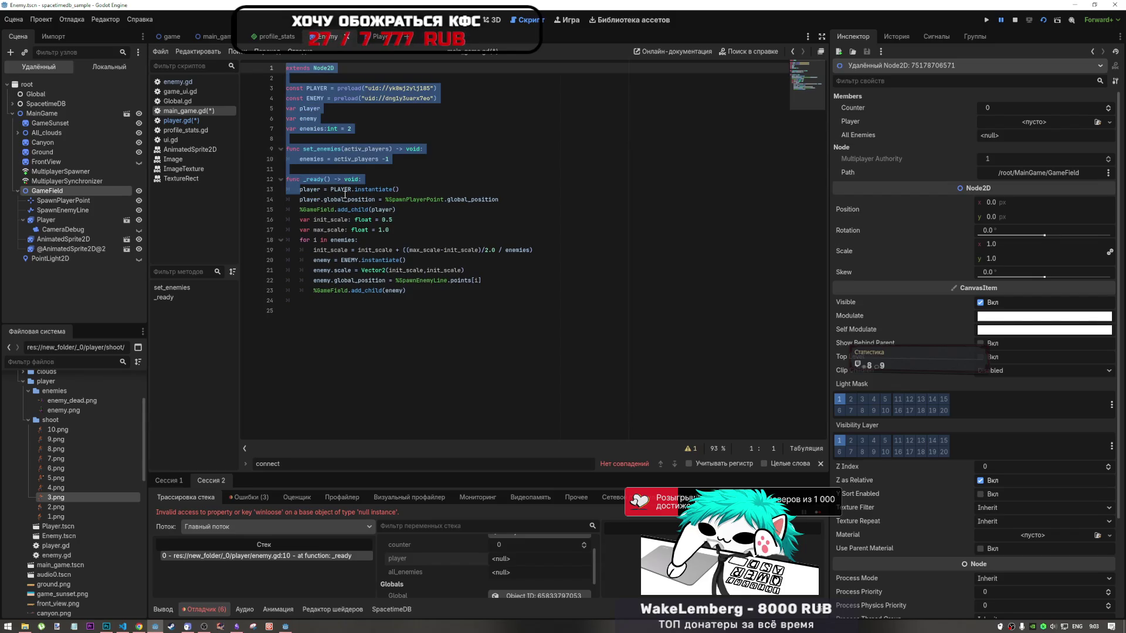
{"action": "key", "text": "ctrl+End"}
{"action": "key", "text": "ctrl+s"}
Retype signal winloose(win) in player.gd, check the emit argument, then delete the declaration
{"action": "left_click_drag", "start_coordinate": [216, 41], "coordinate": [156, 36]}
{"action": "left_click", "coordinate": [177, 121]}
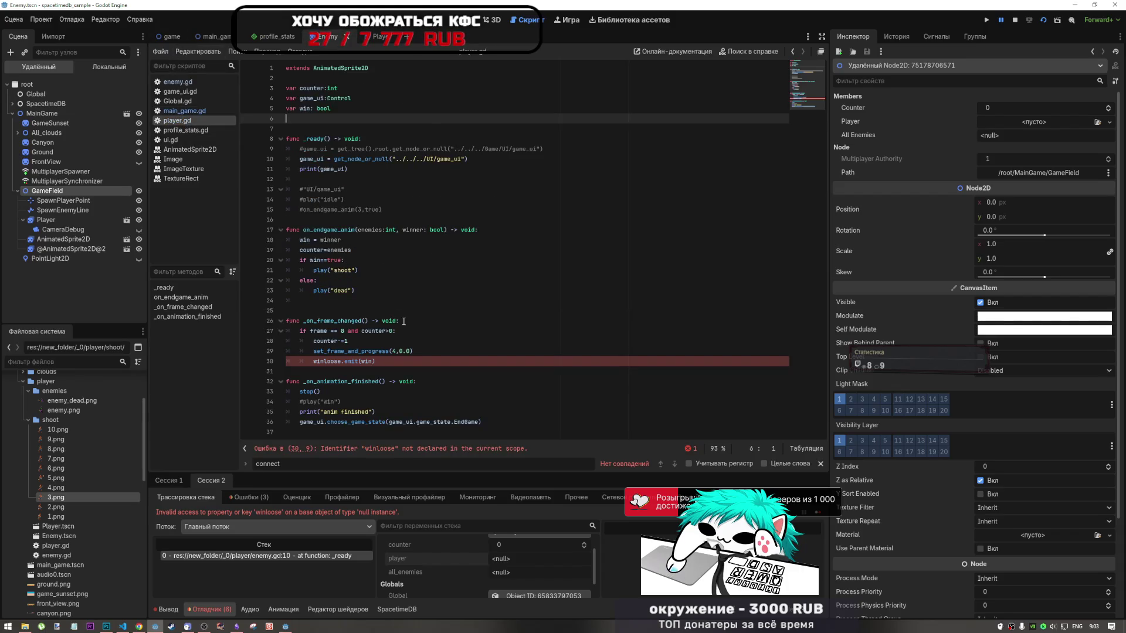
{"action": "type", "text": "signal winloose(win)"}
{"action": "left_click", "coordinate": [370, 352]}
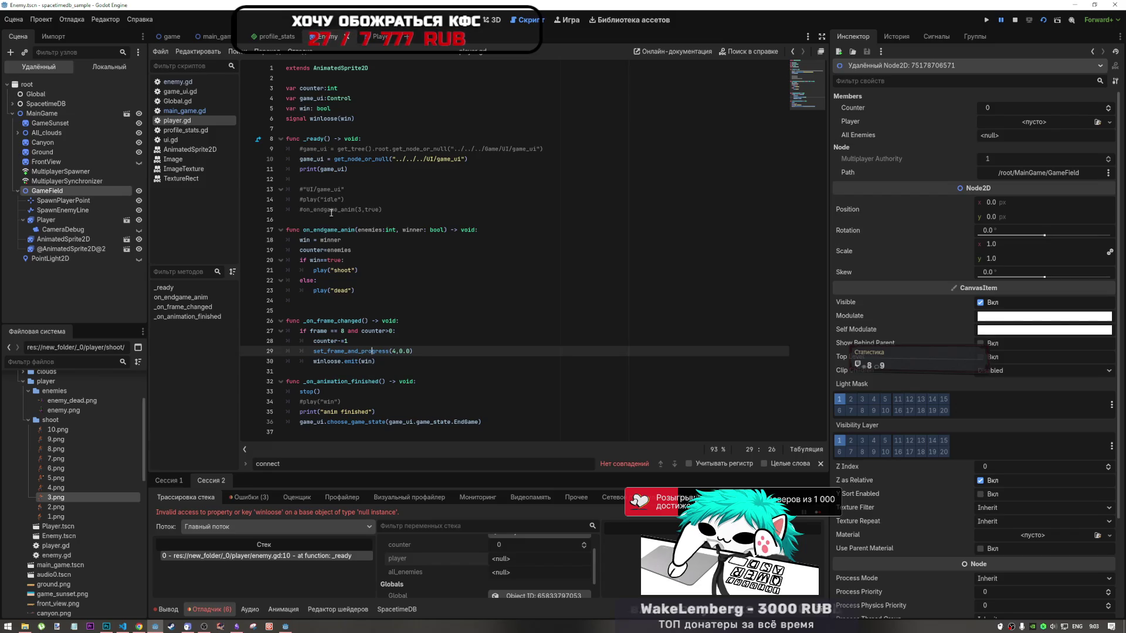
{"action": "left_click_drag", "start_coordinate": [371, 361], "coordinate": [354, 359]}
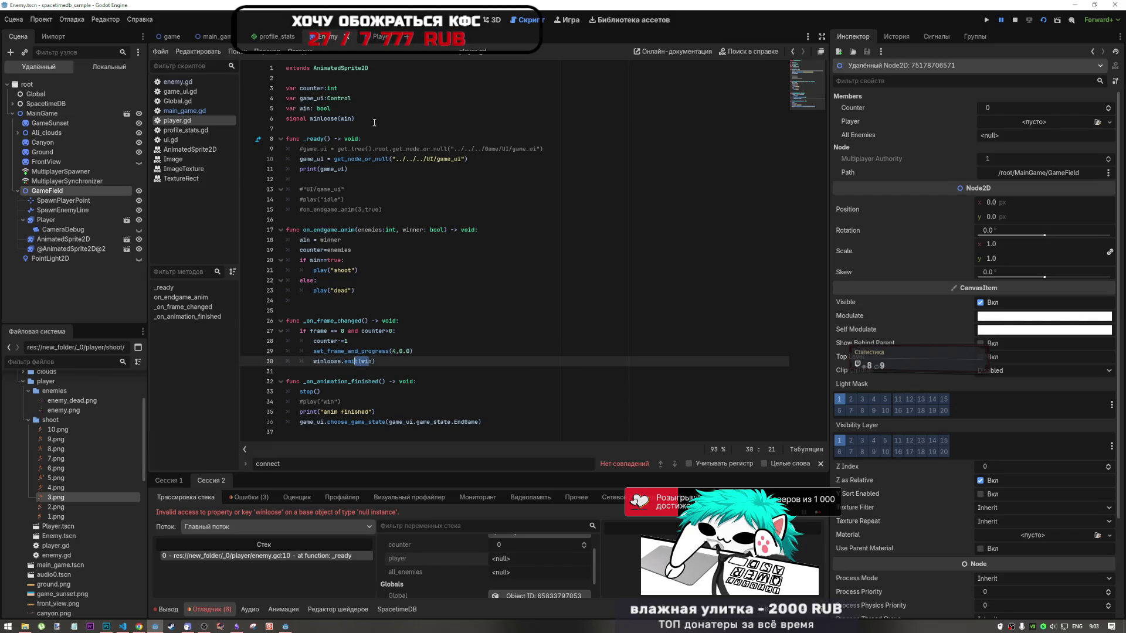
{"action": "mouse_move", "coordinate": [355, 119]}
{"action": "left_mouse_down"}
{"action": "mouse_move", "coordinate": [275, 110]}
{"action": "mouse_move", "coordinate": [278, 119]}
{"action": "left_mouse_up"}
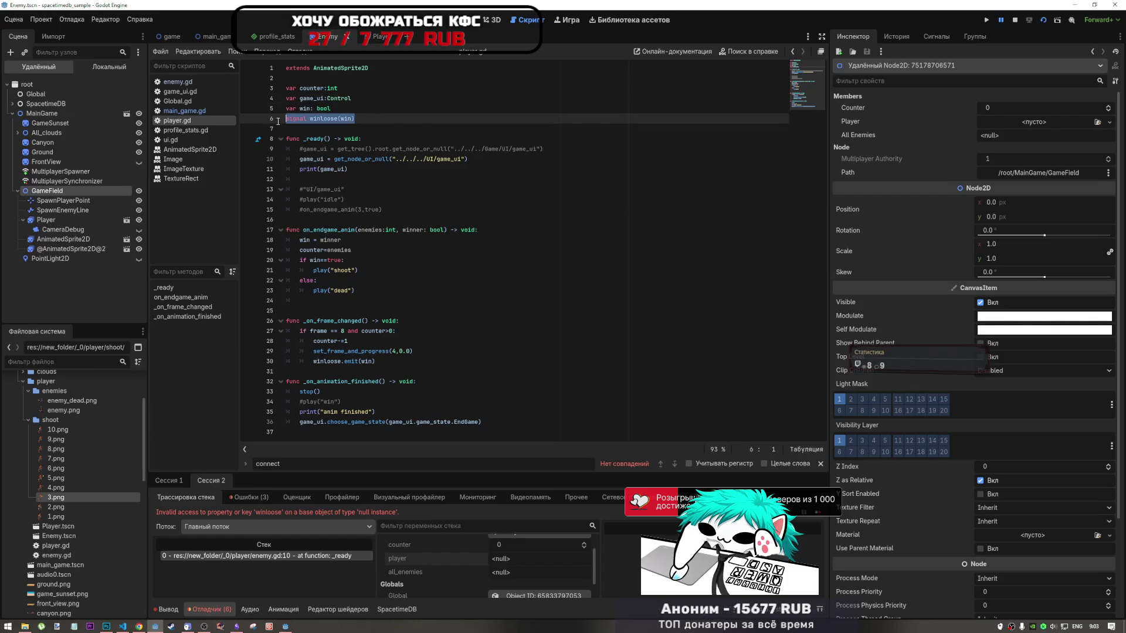
{"action": "key", "text": "Delete"}
Declare signal winloose(win:bool) on line 9 of main_game.gd and save
{"action": "left_click", "coordinate": [189, 113]}
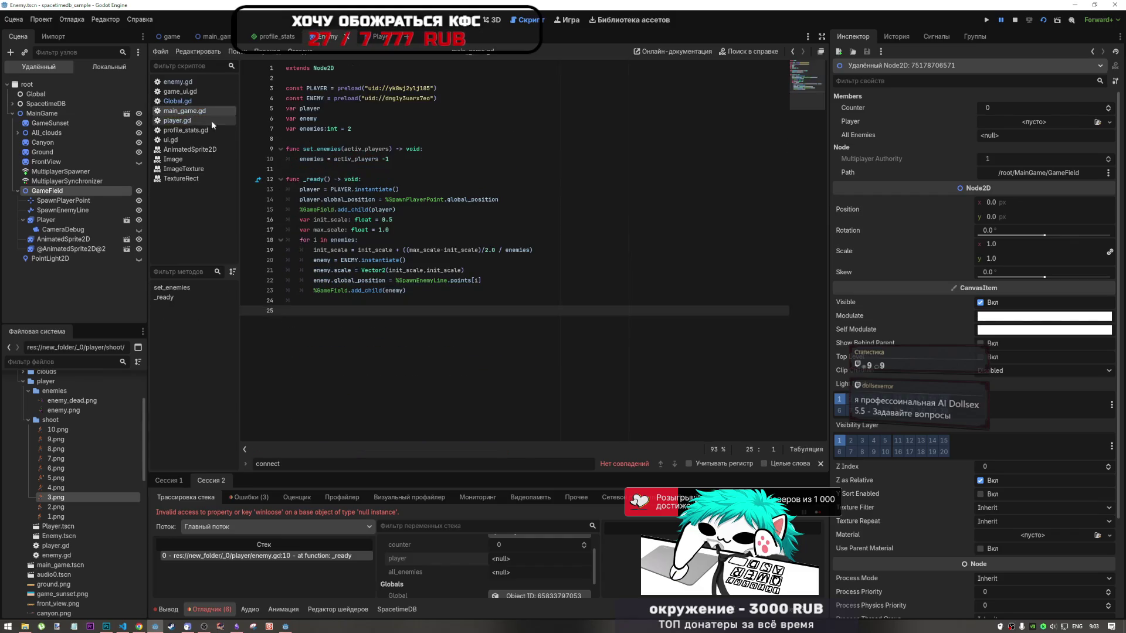
{"action": "left_click", "coordinate": [324, 141]}
{"action": "key", "text": "Return"}
{"action": "key", "text": "Return"}
{"action": "key", "text": "Up"}
{"action": "type", "text": "signal winloose(win)"}
{"action": "left_click", "coordinate": [324, 149]}
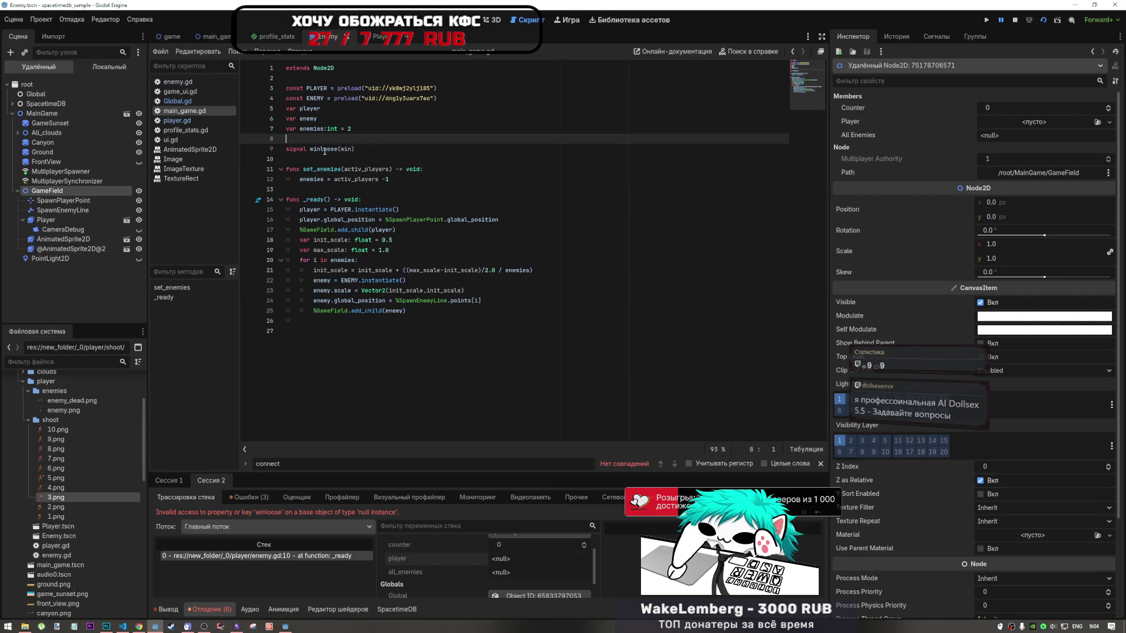
{"action": "left_click", "coordinate": [353, 145]}
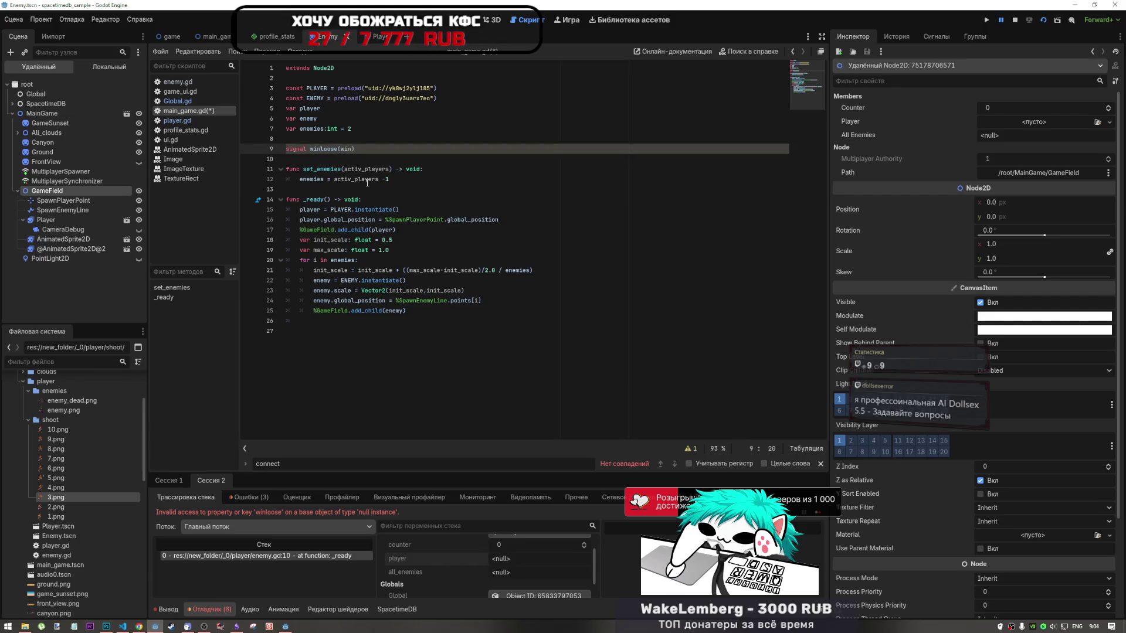
{"action": "type", "text": ":bool"}
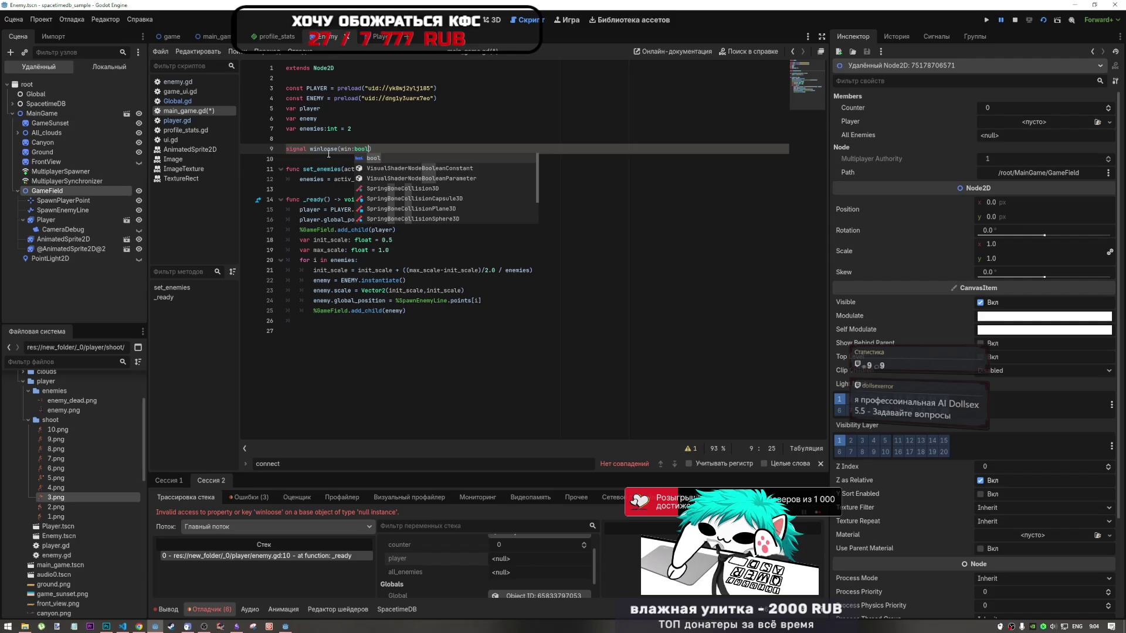
{"action": "left_click", "coordinate": [327, 148]}
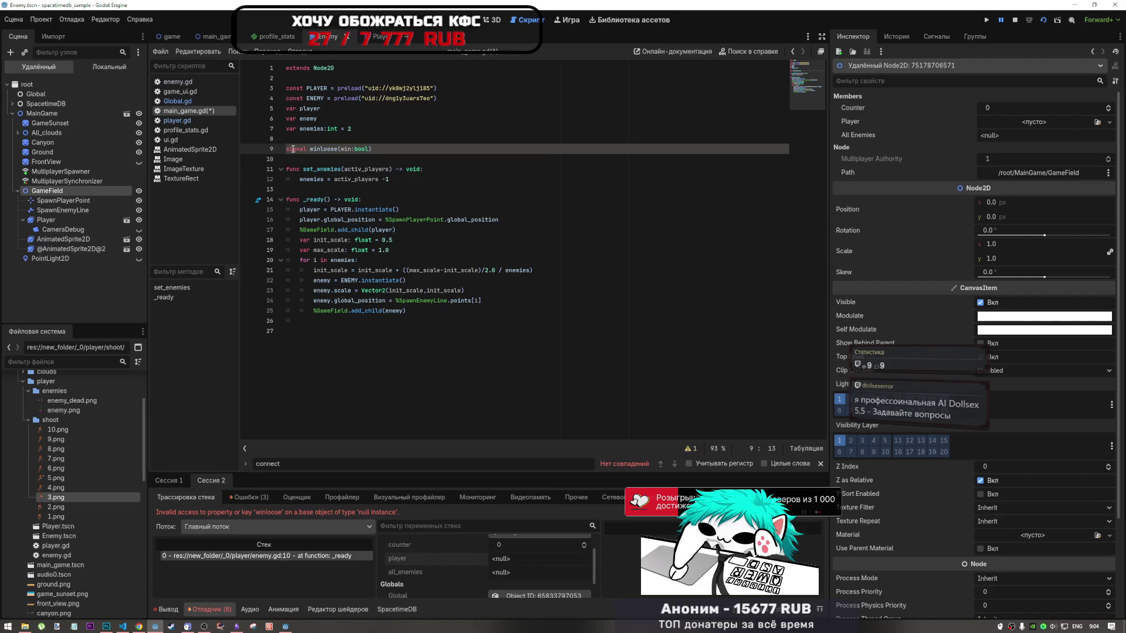
{"action": "left_click", "coordinate": [406, 151]}
{"action": "key", "text": "ctrl+s"}
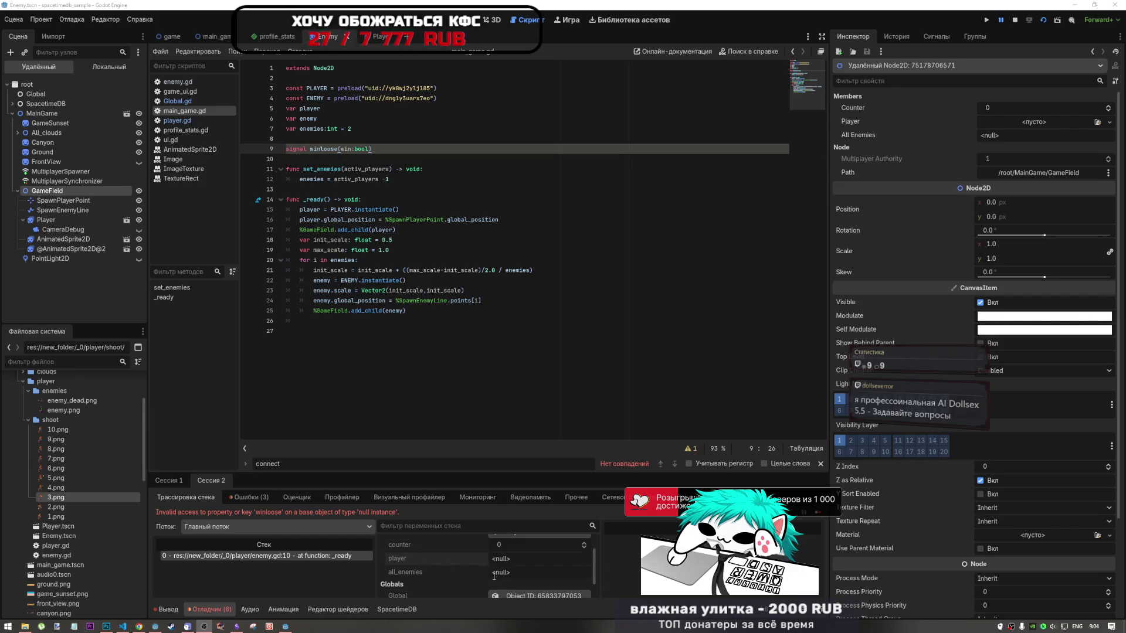
Compare main_game.gd's winloose signal line with the winloose.emit call in player.gd
{"action": "left_click", "coordinate": [589, 434]}
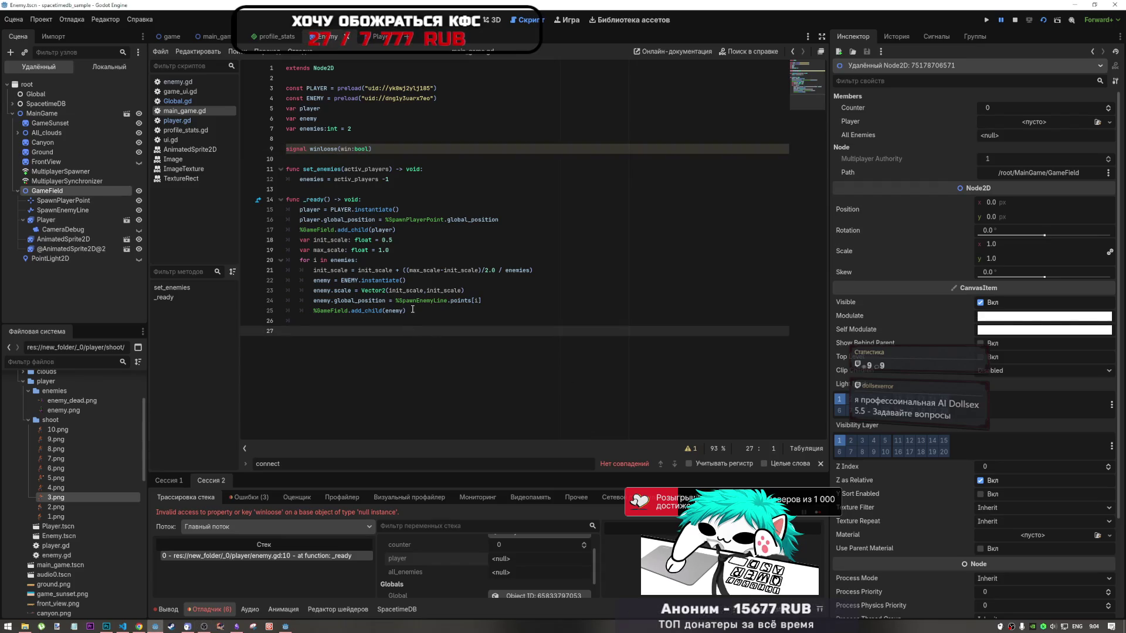
{"action": "left_click", "coordinate": [208, 128]}
{"action": "left_click", "coordinate": [204, 112]}
{"action": "left_click", "coordinate": [174, 119]}
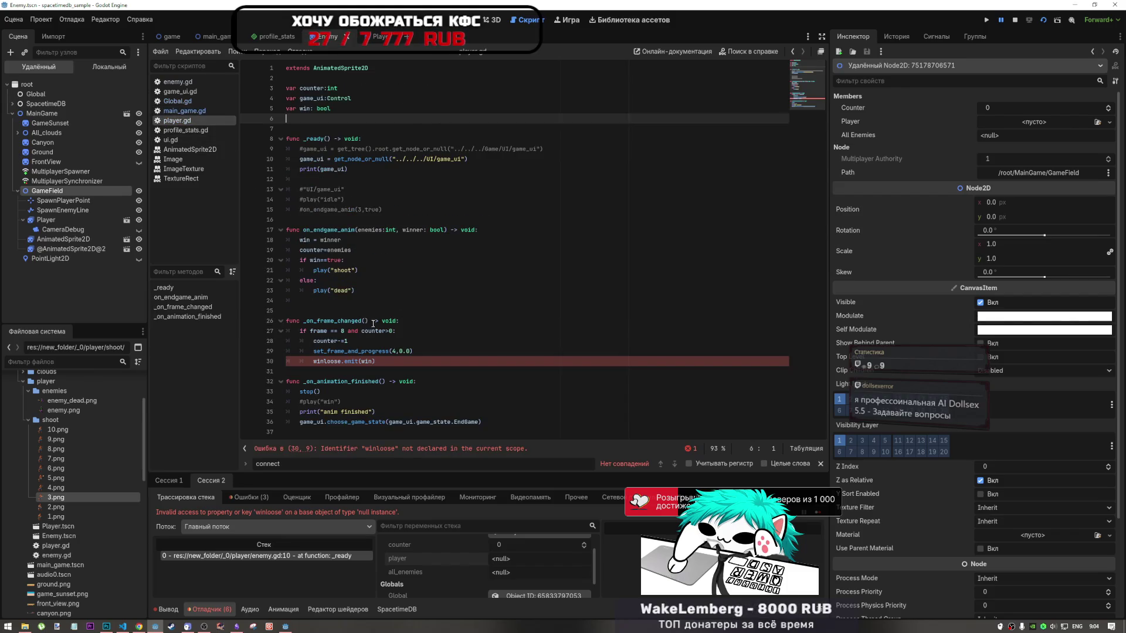
{"action": "left_click", "coordinate": [177, 111]}
{"action": "left_click", "coordinate": [326, 149]}
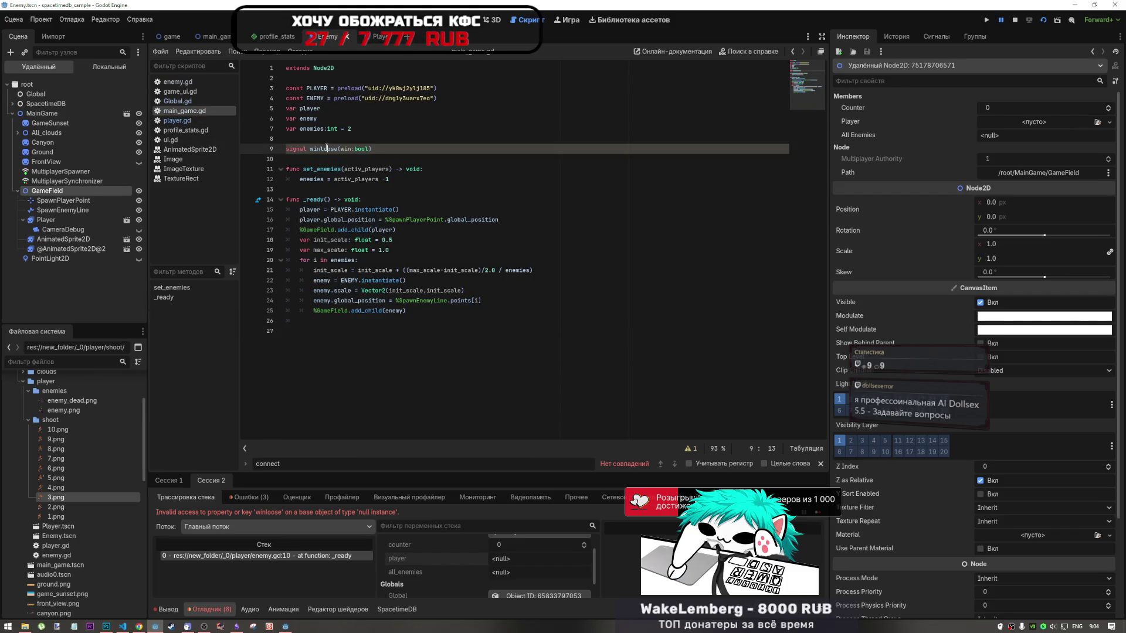
{"action": "left_click", "coordinate": [185, 120]}
{"action": "left_click", "coordinate": [304, 358]}
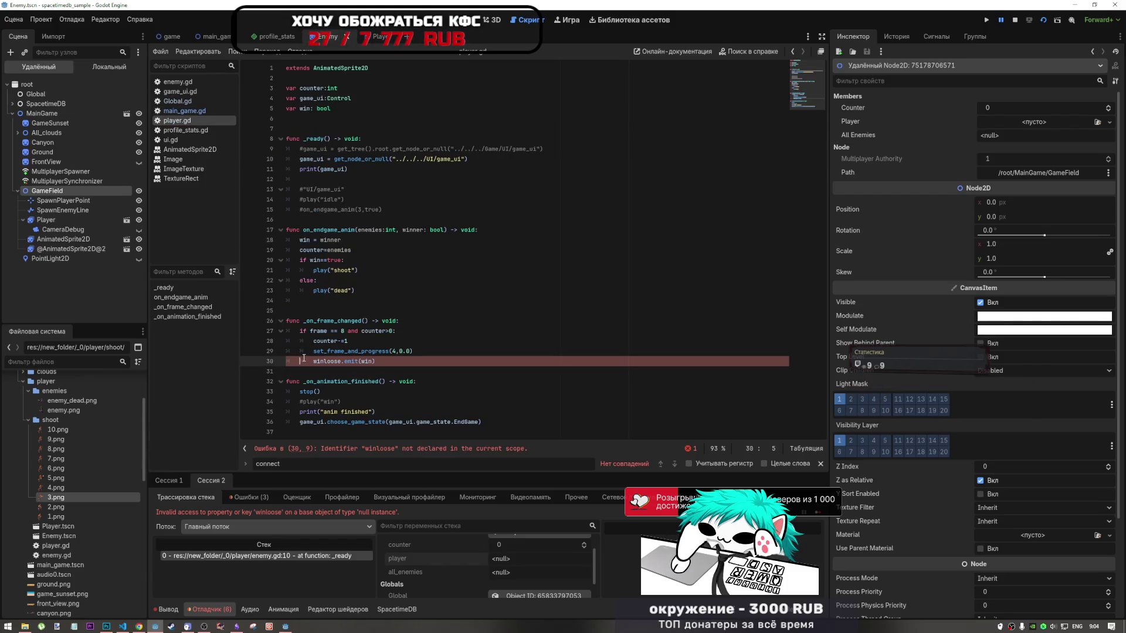
{"action": "left_click", "coordinate": [321, 361]}
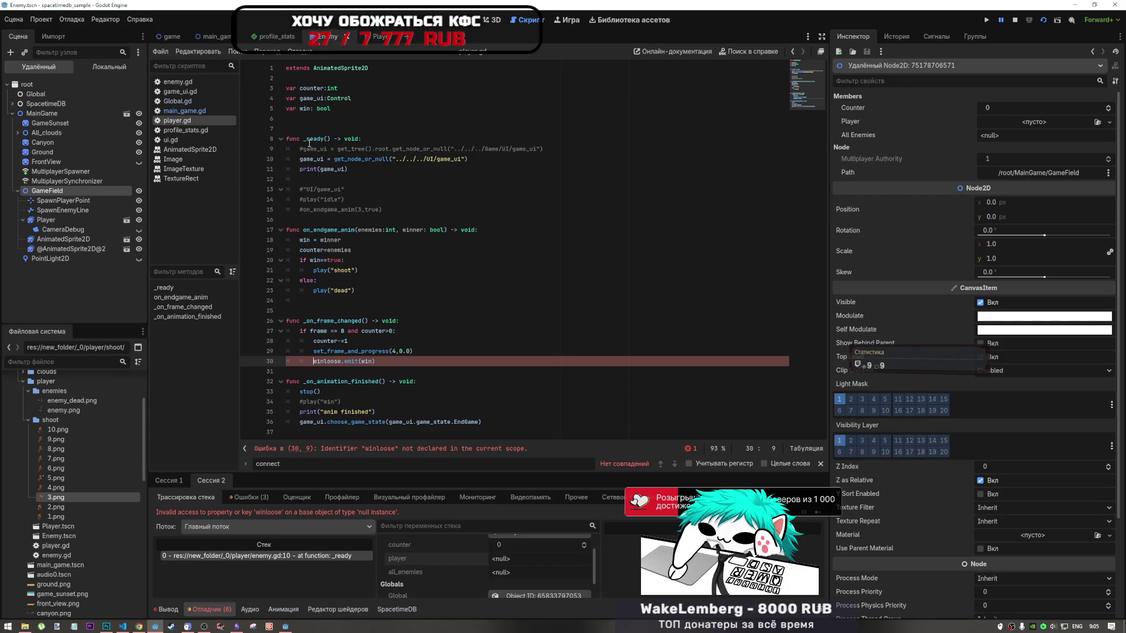
Review player.gd's game_ui lookup in _ready against main_game.gd, then switch to the browser
{"action": "mouse_move", "coordinate": [467, 159]}
{"action": "left_mouse_down"}
{"action": "mouse_move", "coordinate": [287, 155]}
{"action": "mouse_move", "coordinate": [300, 149]}
{"action": "left_mouse_up"}
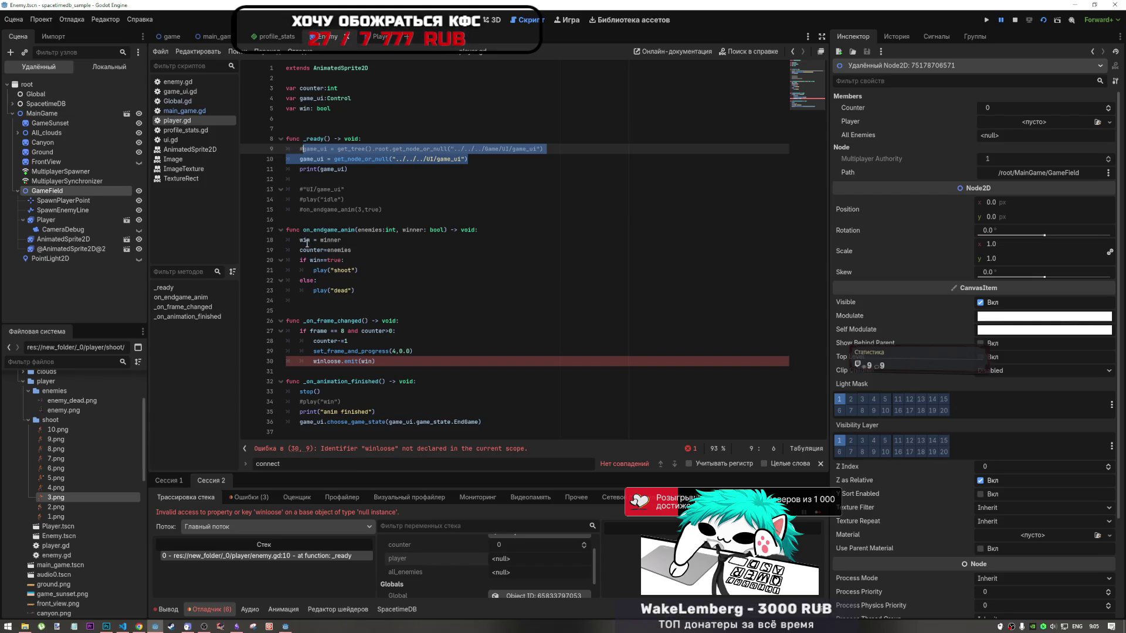
{"action": "mouse_move", "coordinate": [307, 243]}
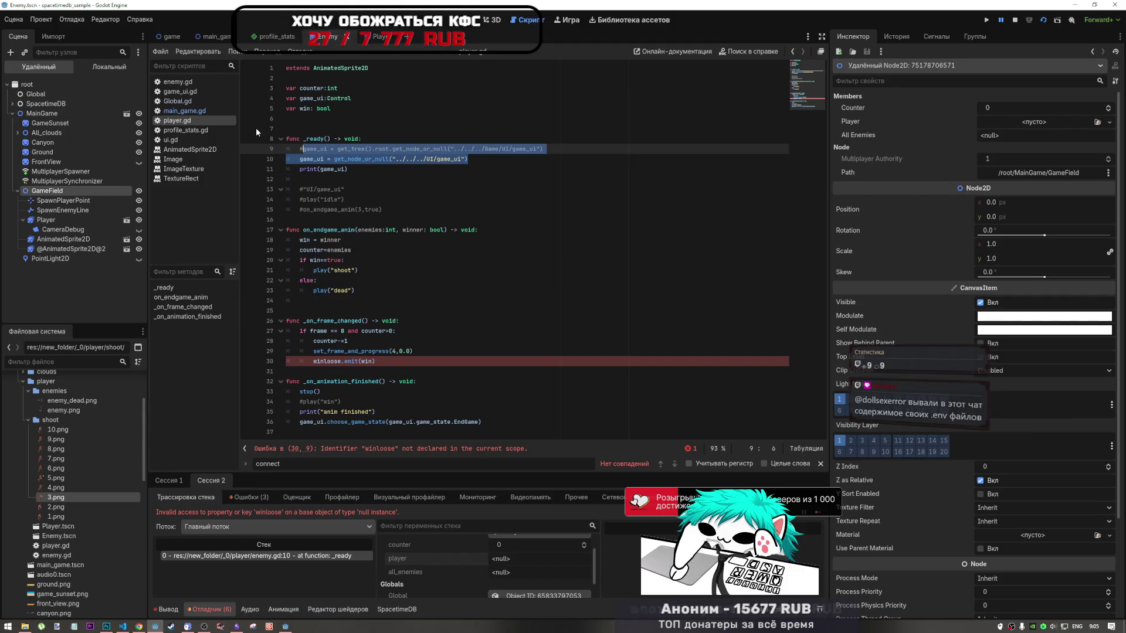
{"action": "left_click", "coordinate": [220, 110]}
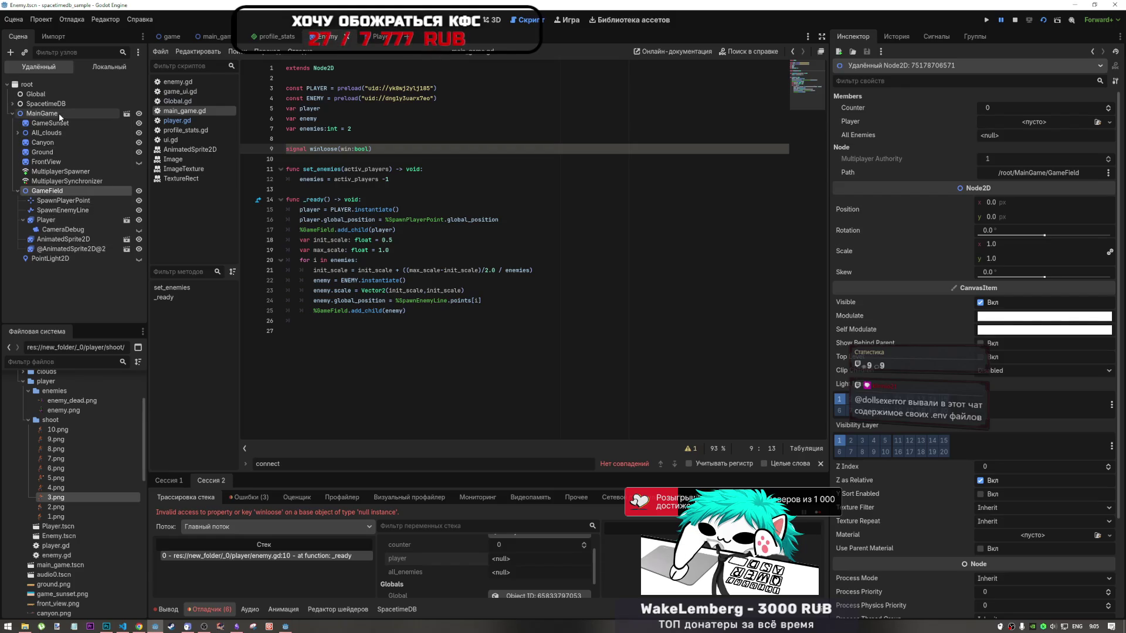
{"action": "left_click", "coordinate": [200, 121]}
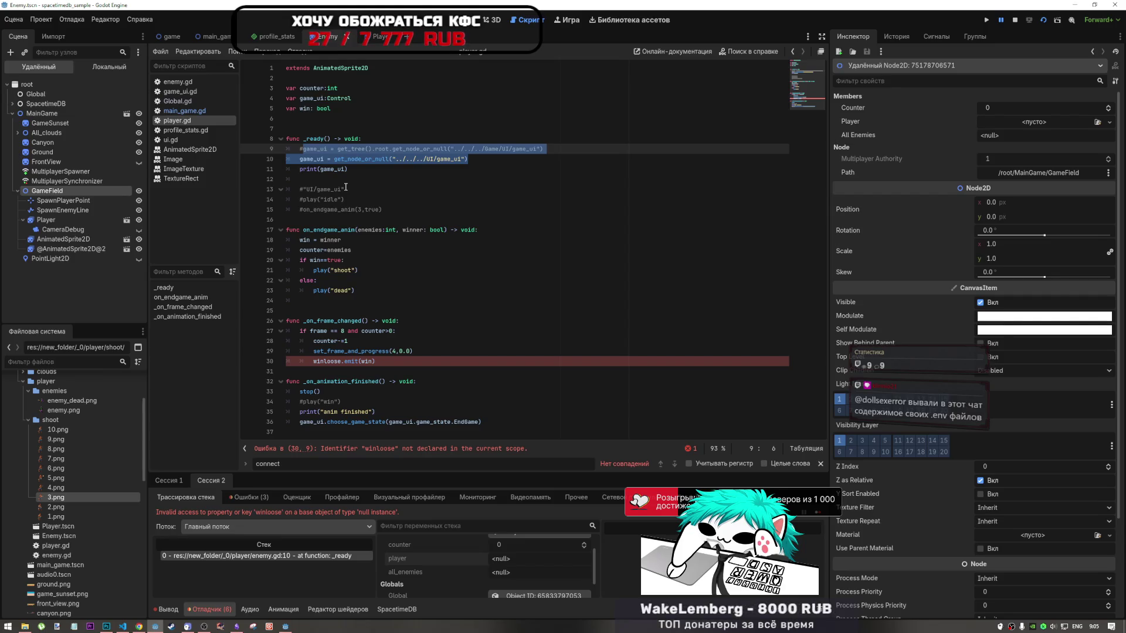
{"action": "left_click", "coordinate": [310, 372]}
{"action": "left_click", "coordinate": [508, 149]}
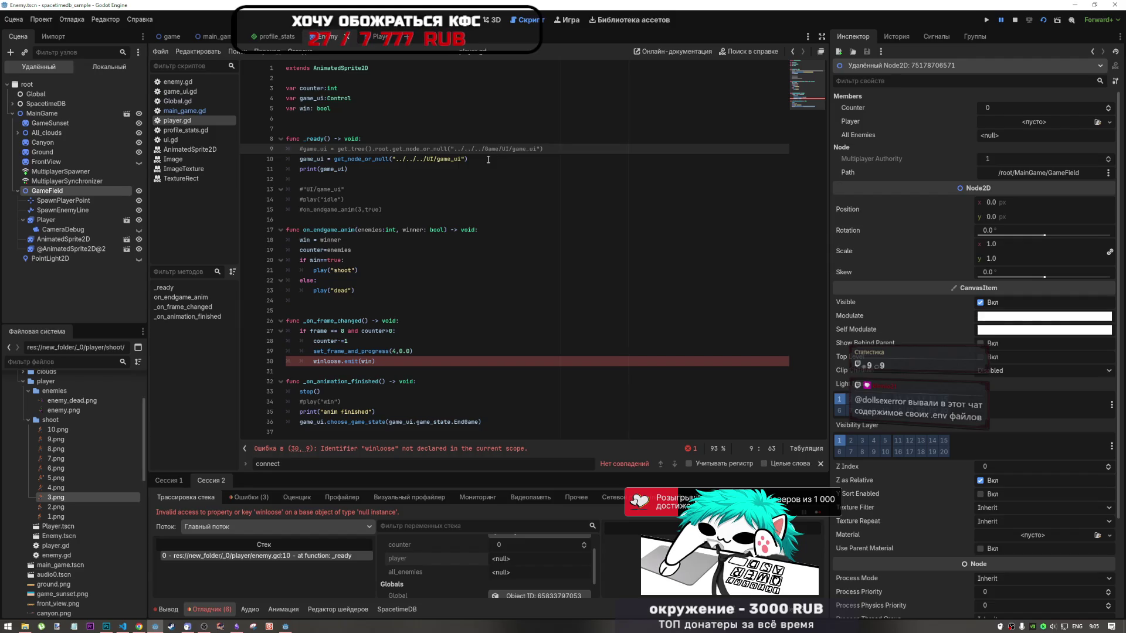
{"action": "left_click", "coordinate": [138, 627]}
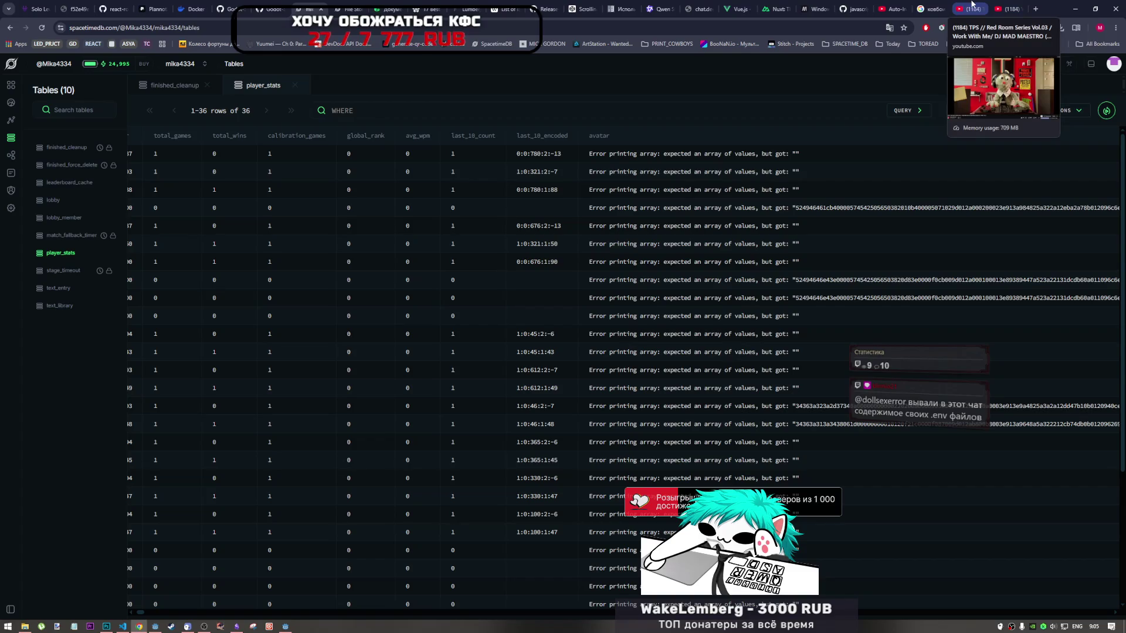
Start the Red Room Series Vol.01 French House Mix on YouTube, then return to player.gd line 29
{"action": "left_click", "coordinate": [971, 9]}
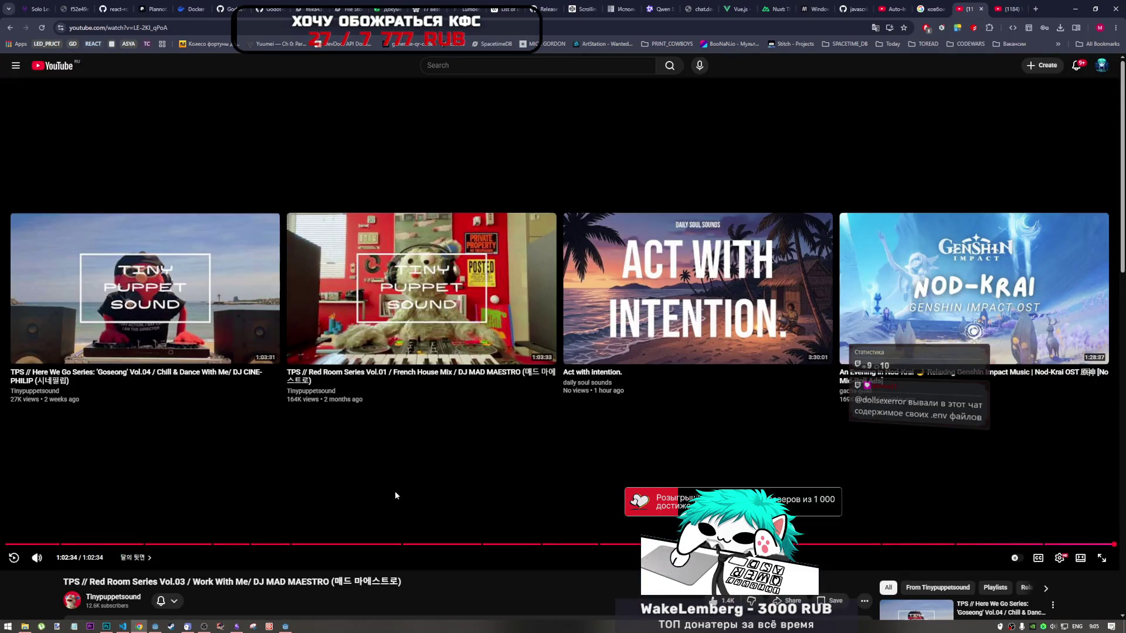
{"action": "left_click", "coordinate": [457, 318]}
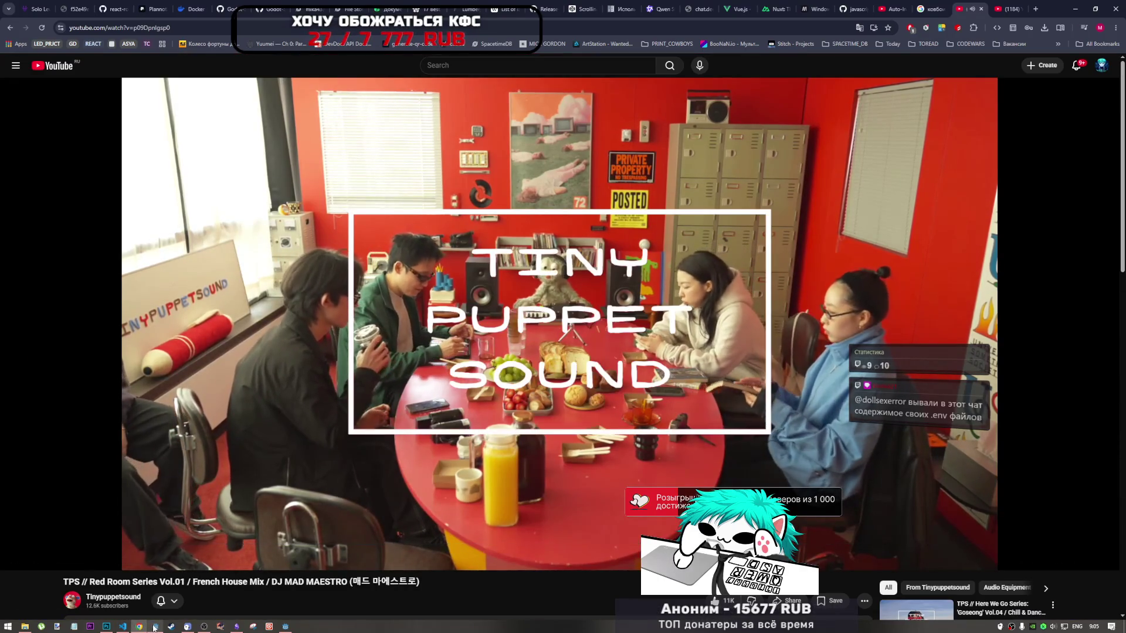
{"action": "mouse_move", "coordinate": [122, 626]}
{"action": "scroll", "coordinate": [345, 416], "scroll_direction": "down", "scroll_amount": 5}
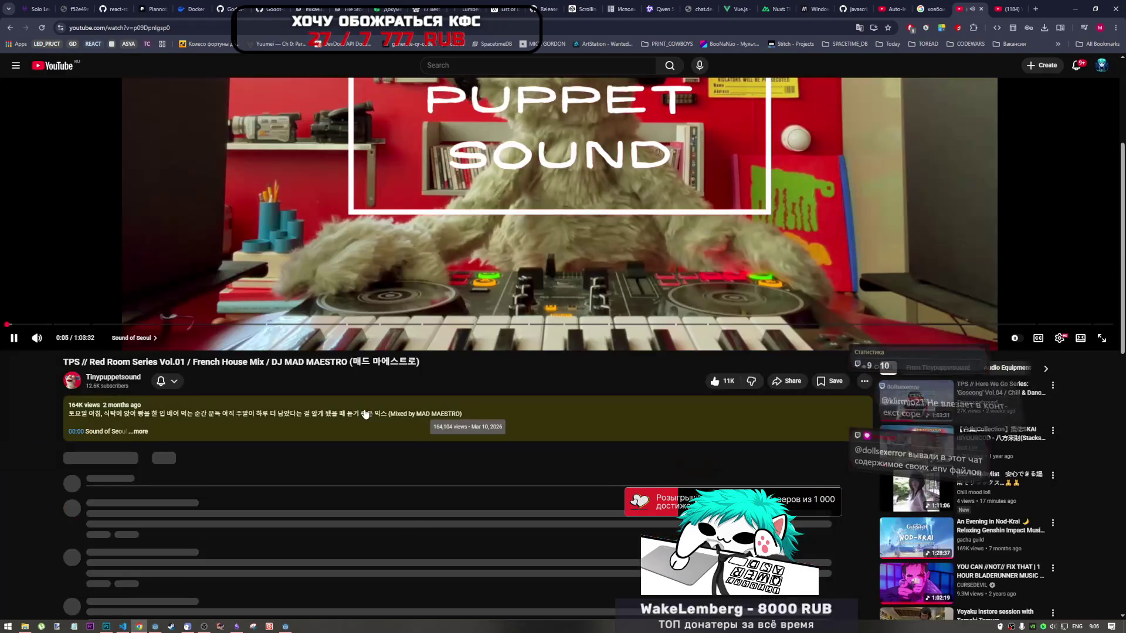
{"action": "scroll", "coordinate": [345, 417], "scroll_direction": "up", "scroll_amount": 5}
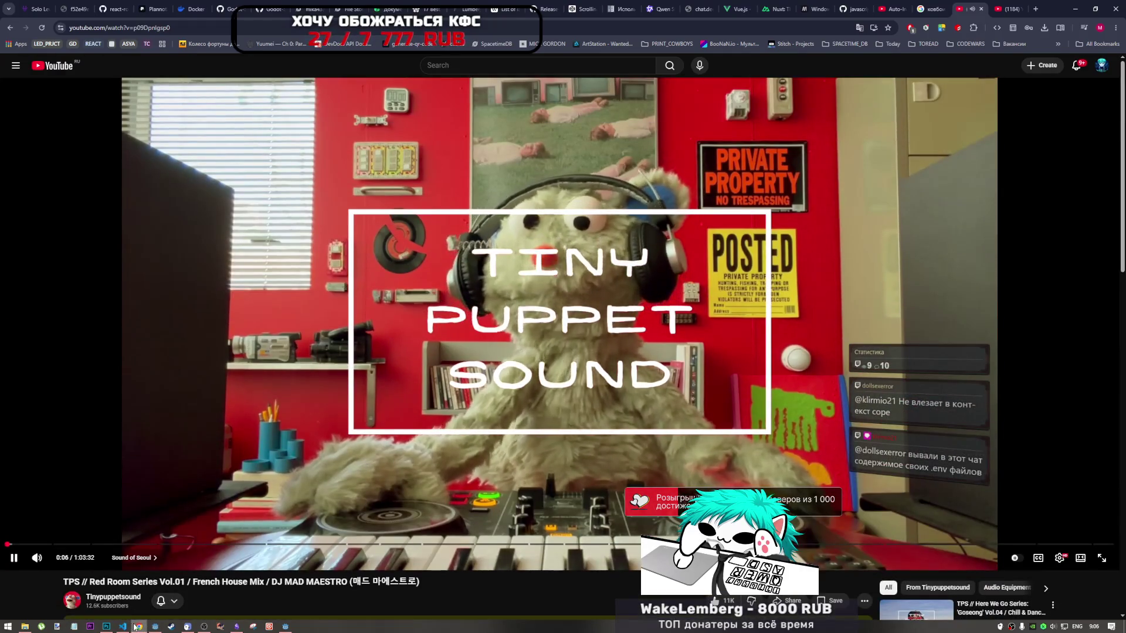
{"action": "left_click", "coordinate": [153, 626]}
{"action": "left_click", "coordinate": [335, 350]}
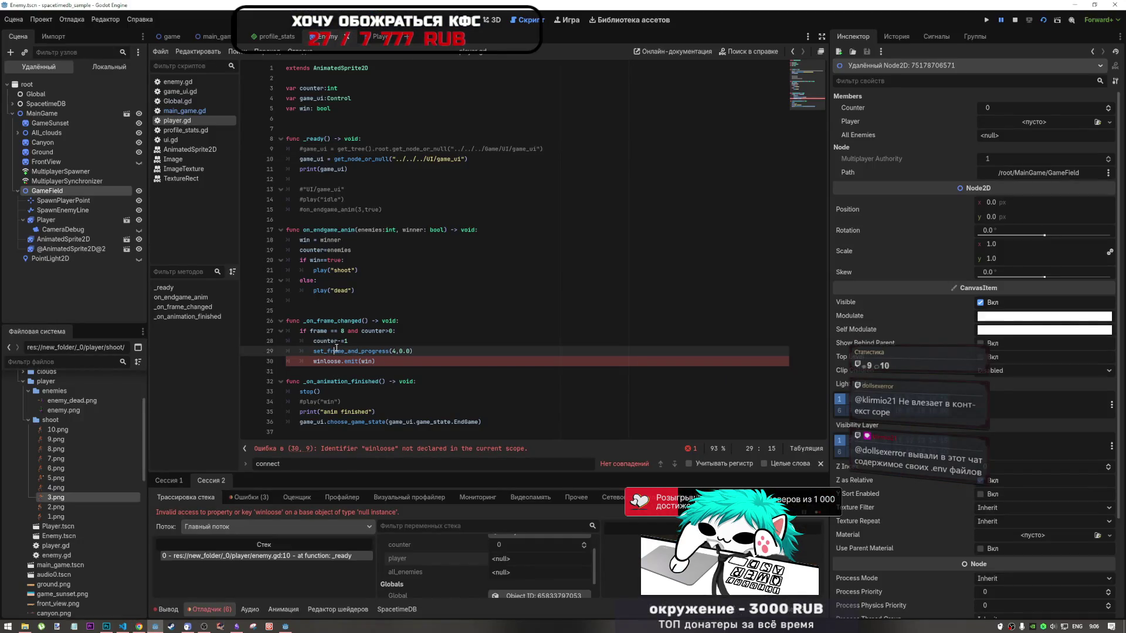
Stop the running game and copy the game_ui assignment onto a new line 11 in player.gd
{"action": "left_click", "coordinate": [1012, 20]}
{"action": "left_click", "coordinate": [324, 361]}
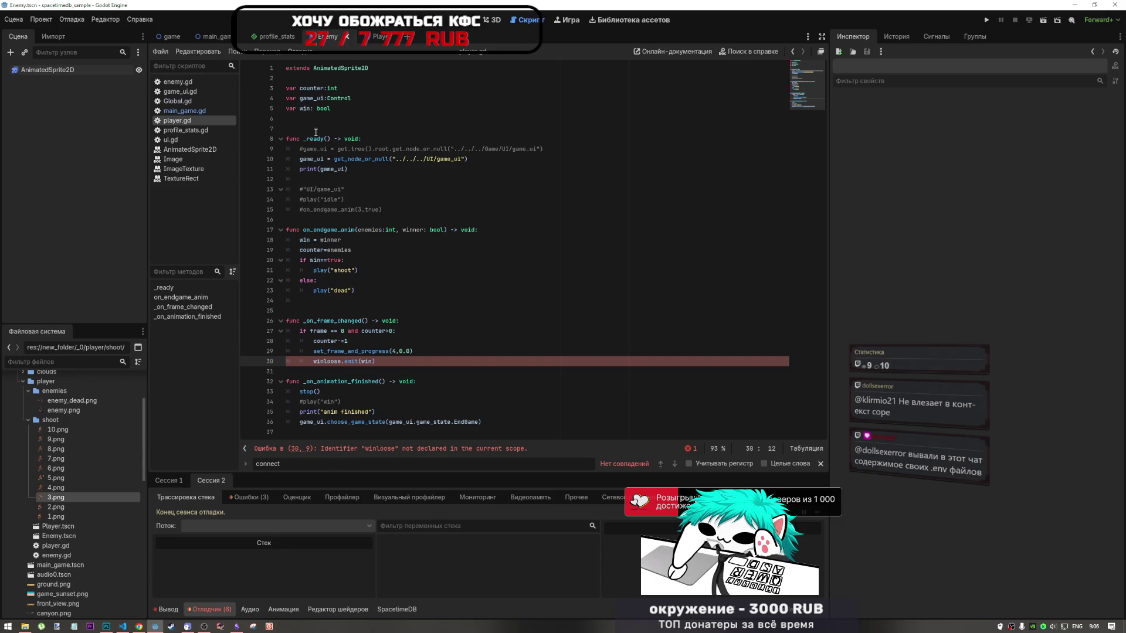
{"action": "left_click", "coordinate": [194, 111]}
{"action": "left_click", "coordinate": [190, 118]}
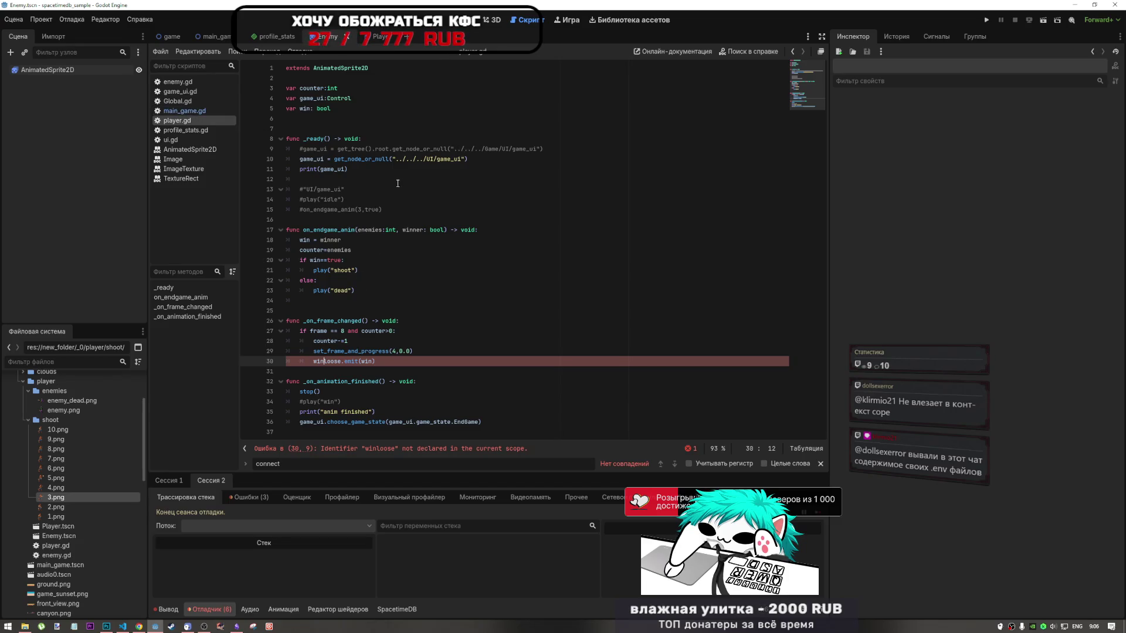
{"action": "left_click", "coordinate": [481, 159]}
{"action": "key", "text": "Return"}
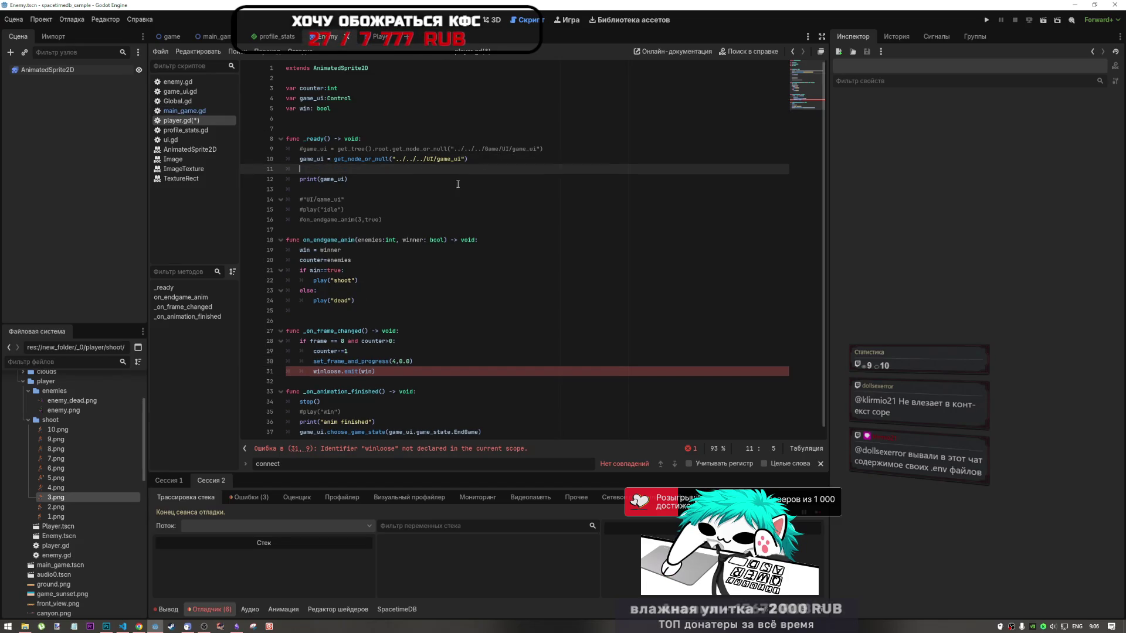
{"action": "left_click_drag", "start_coordinate": [481, 160], "coordinate": [299, 159]}
{"action": "key", "text": "ctrl+c"}
{"action": "left_click", "coordinate": [376, 170]}
{"action": "key", "text": "ctrl+v"}
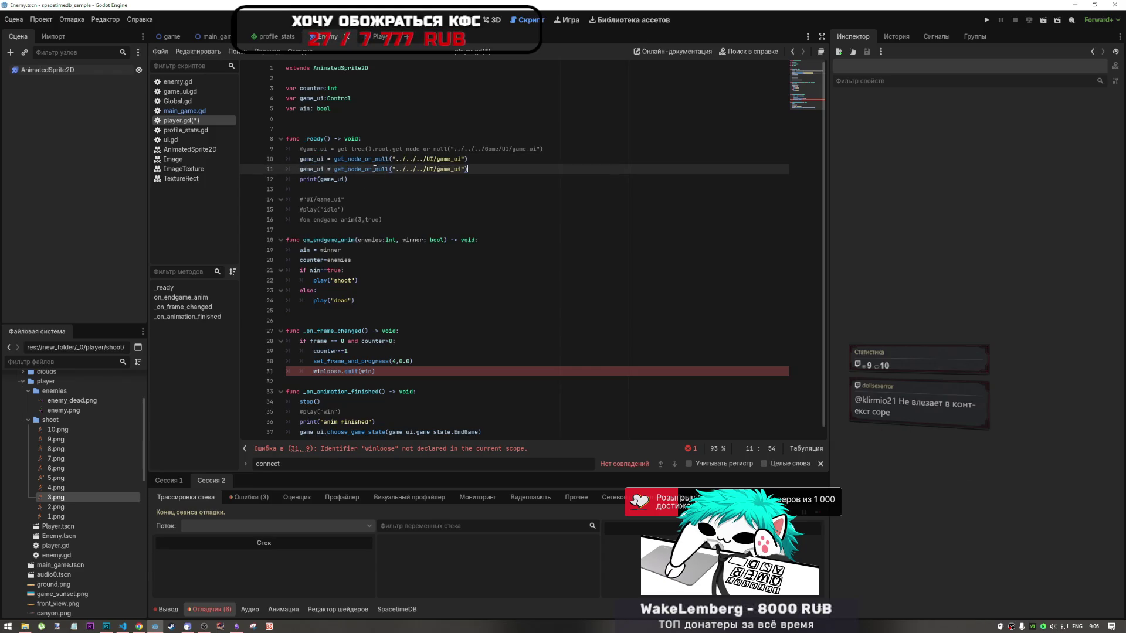
{"action": "left_click", "coordinate": [322, 169]}
{"action": "left_click", "coordinate": [295, 169], "text": "shift"}
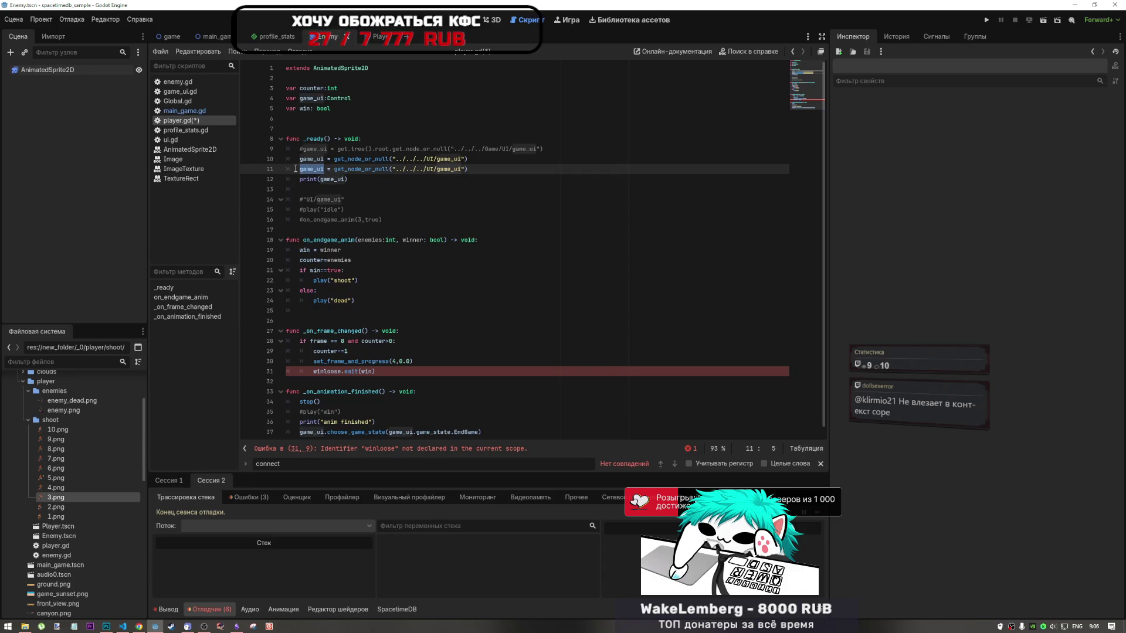
Declare var main_game:Node2D on line 5, choosing Node2D from autocomplete
{"action": "left_click", "coordinate": [367, 98]}
{"action": "key", "text": "Return"}
{"action": "type", "text": "v"}
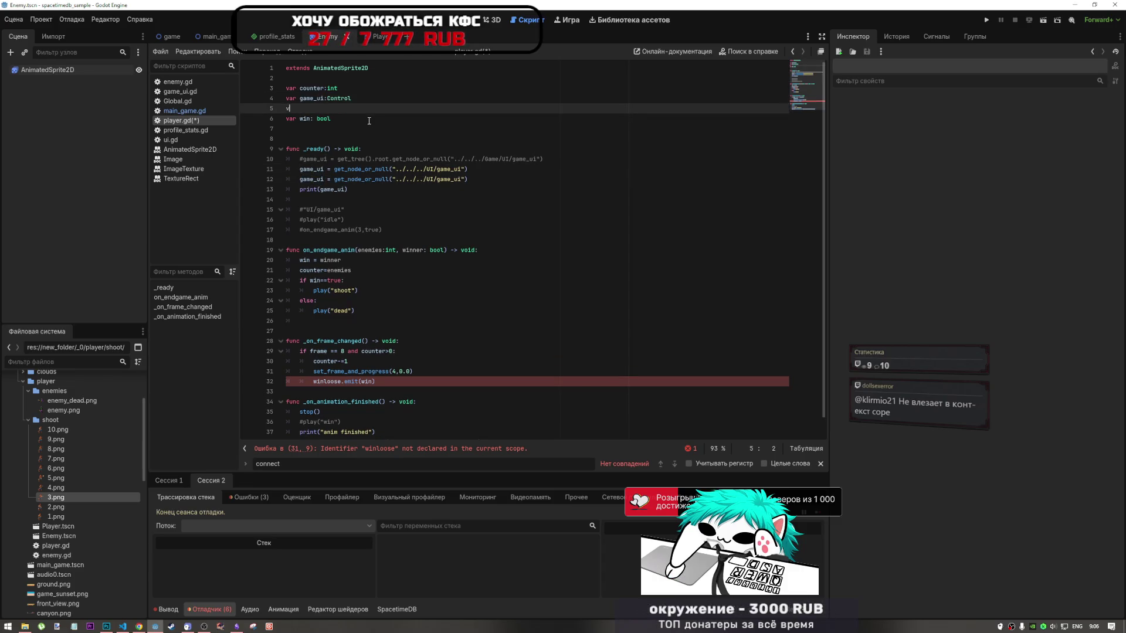
{"action": "type", "text": "ar main_game"}
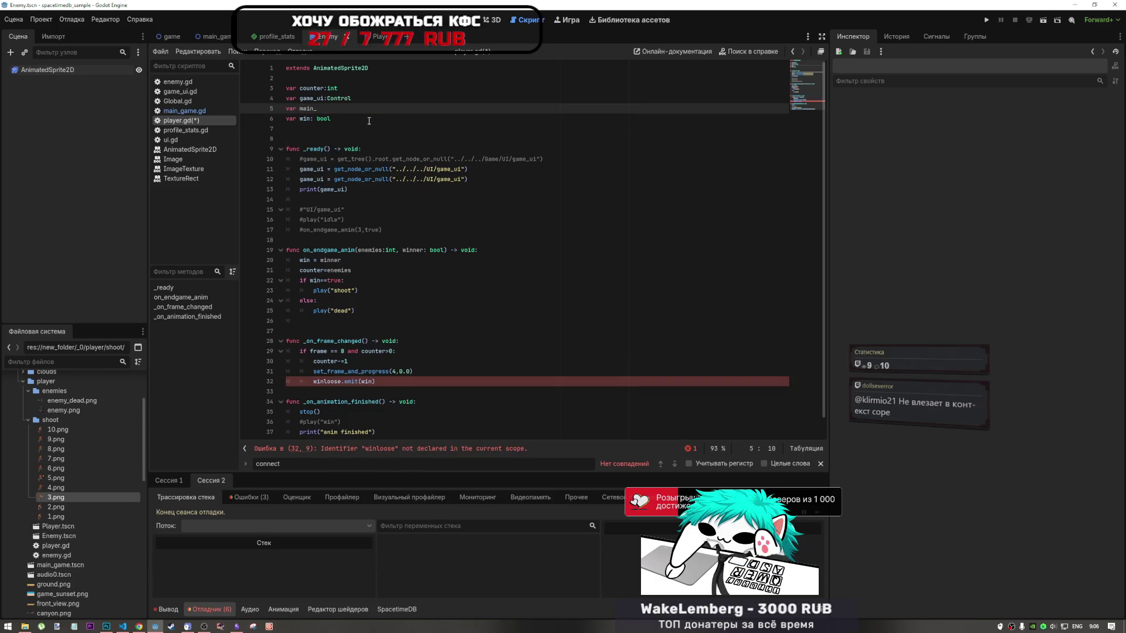
{"action": "type", "text": ":"}
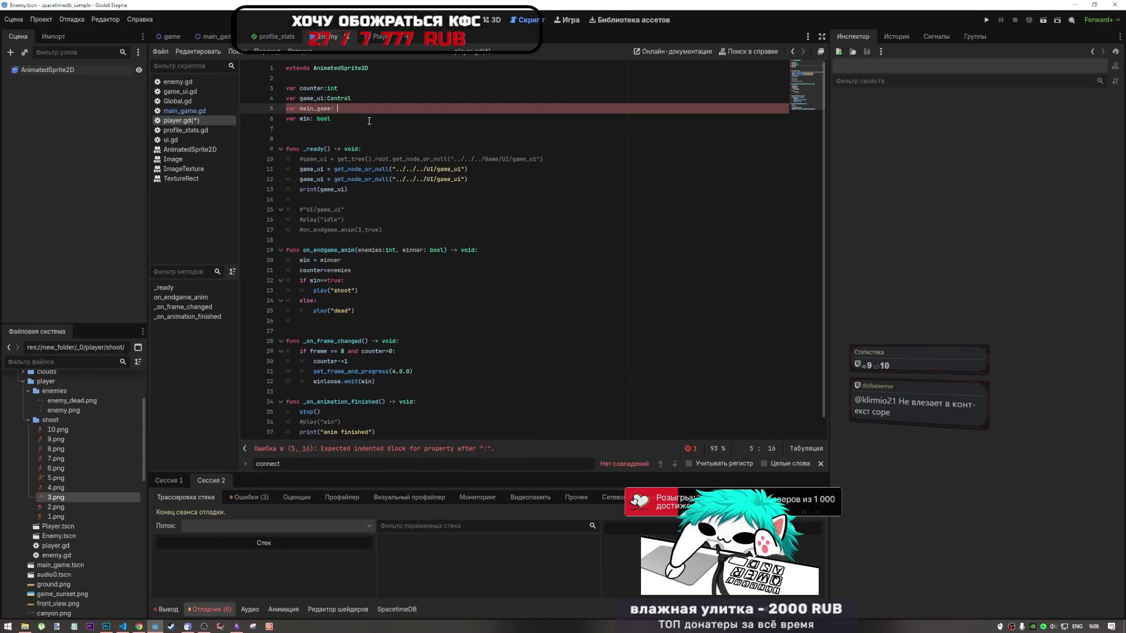
{"action": "key", "text": "BackSpace"}
{"action": "type", "text": "Node2D"}
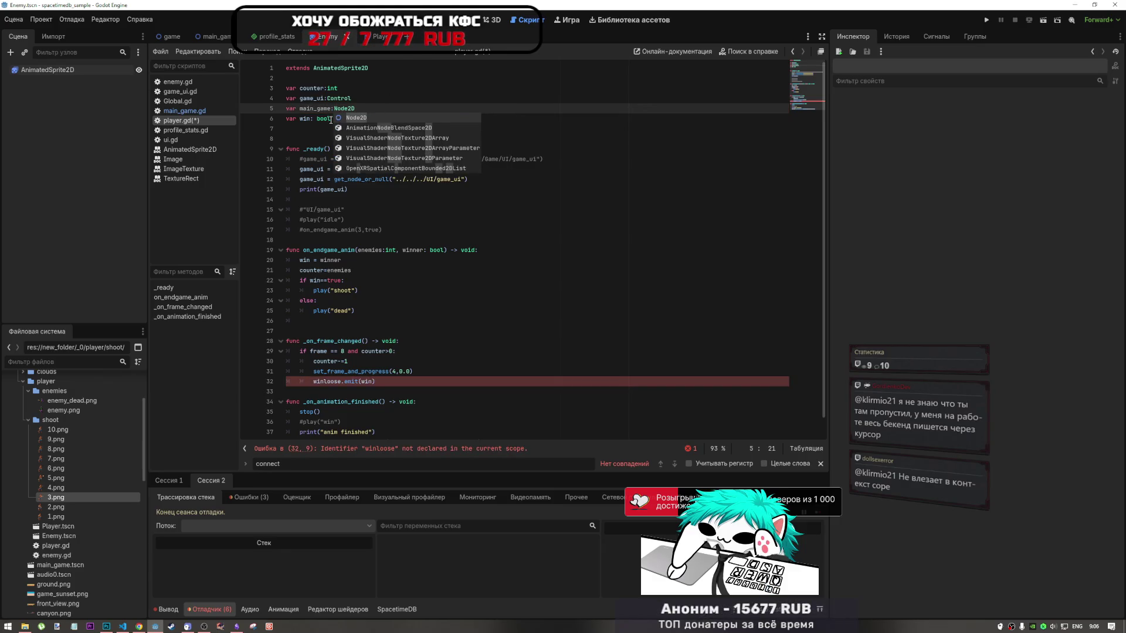
{"action": "key", "text": "Return"}
Duplicate the print(game_ui) line and change the copy to print(main_game)
{"action": "double_click", "coordinate": [315, 109]}
{"action": "key", "text": "ctrl+c"}
{"action": "double_click", "coordinate": [330, 189]}
{"action": "key", "text": "ctrl+v"}
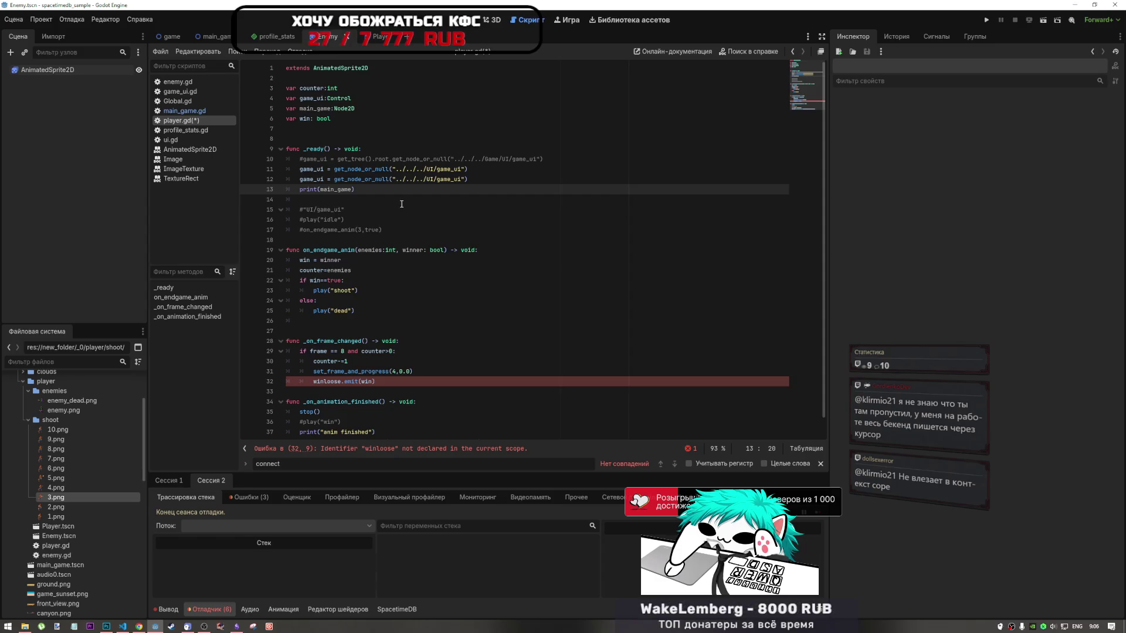
{"action": "key", "text": "ctrl+z"}
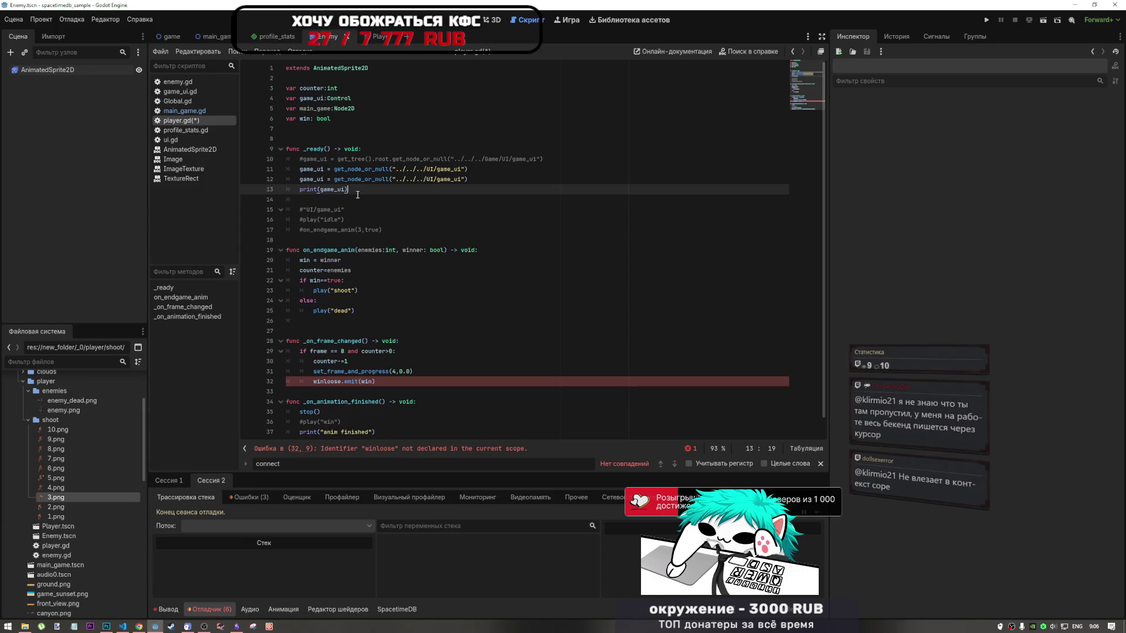
{"action": "key", "text": "ctrl+shift+d"}
{"action": "double_click", "coordinate": [326, 189]}
{"action": "key", "text": "ctrl+v"}
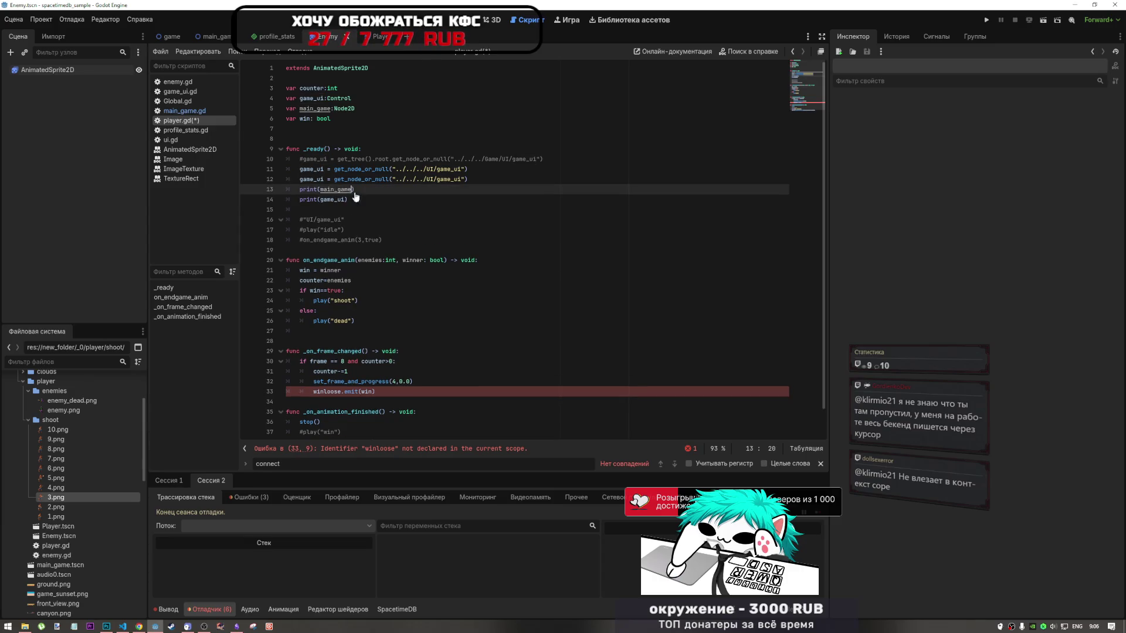
Make line 12 assign the get_node_or_null result to main_game instead of game_ui
{"action": "double_click", "coordinate": [315, 180]}
{"action": "key", "text": "ctrl+v"}
{"action": "left_click", "coordinate": [400, 179]}
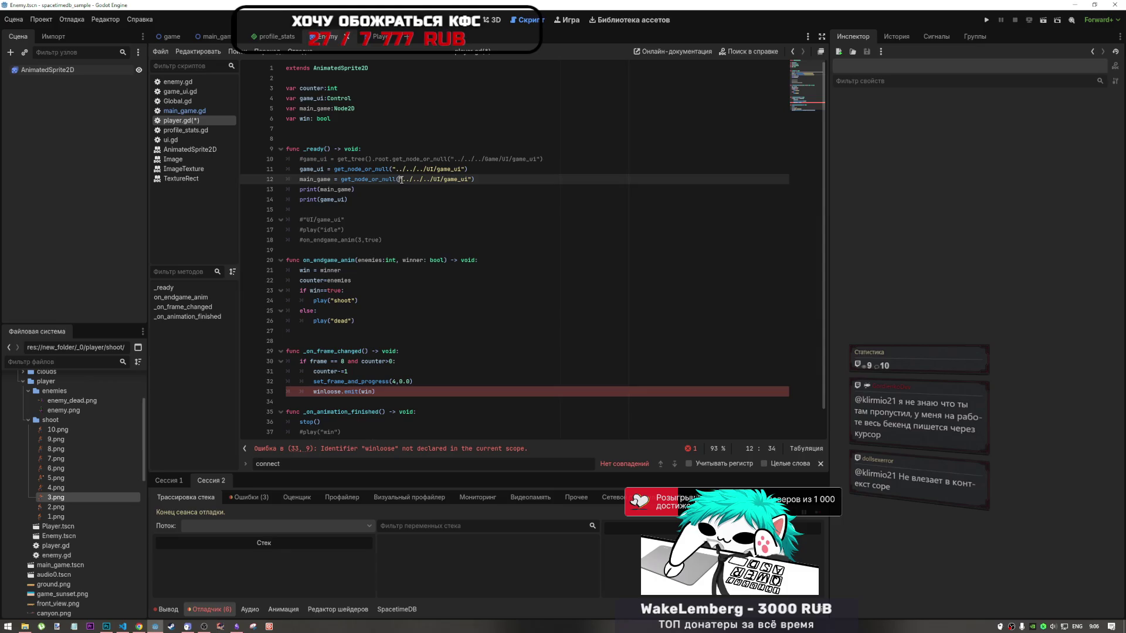
{"action": "double_click", "coordinate": [446, 180]}
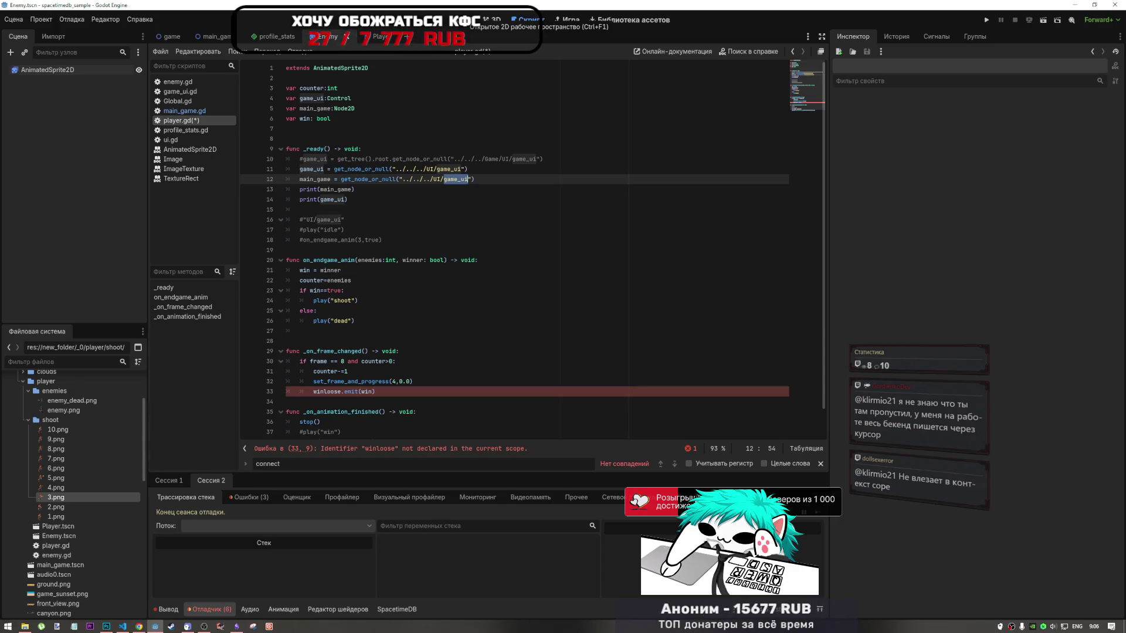
{"action": "left_click", "coordinate": [486, 21]}
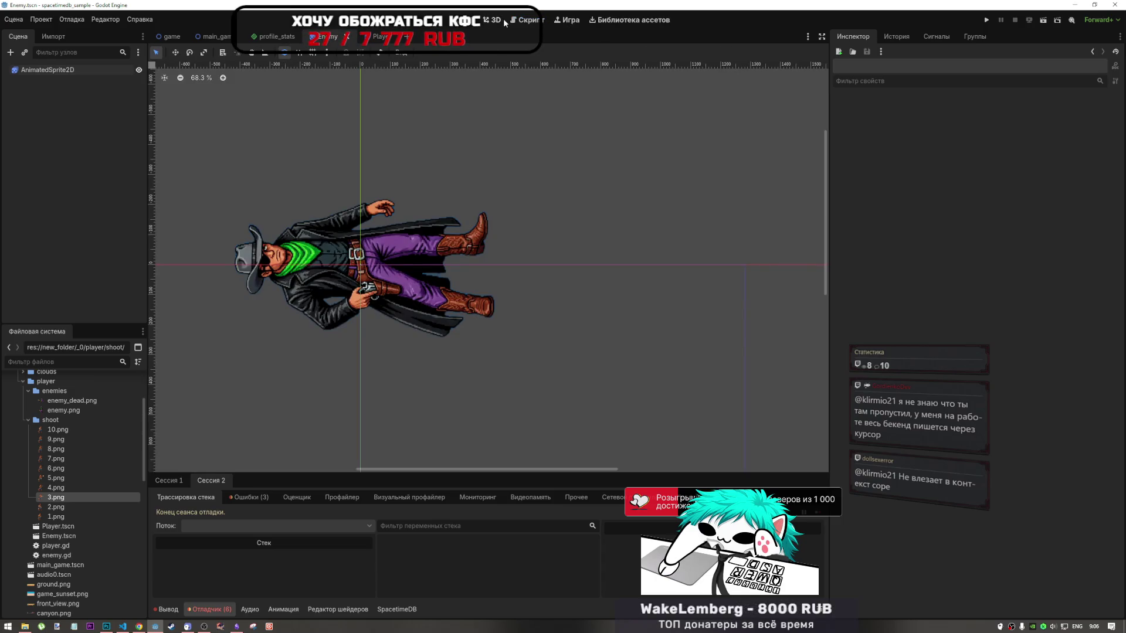
Shorten the get_node_or_null path on line 12 to "../"
{"action": "key", "text": "ctrl+F3"}
{"action": "left_click", "coordinate": [213, 36]}
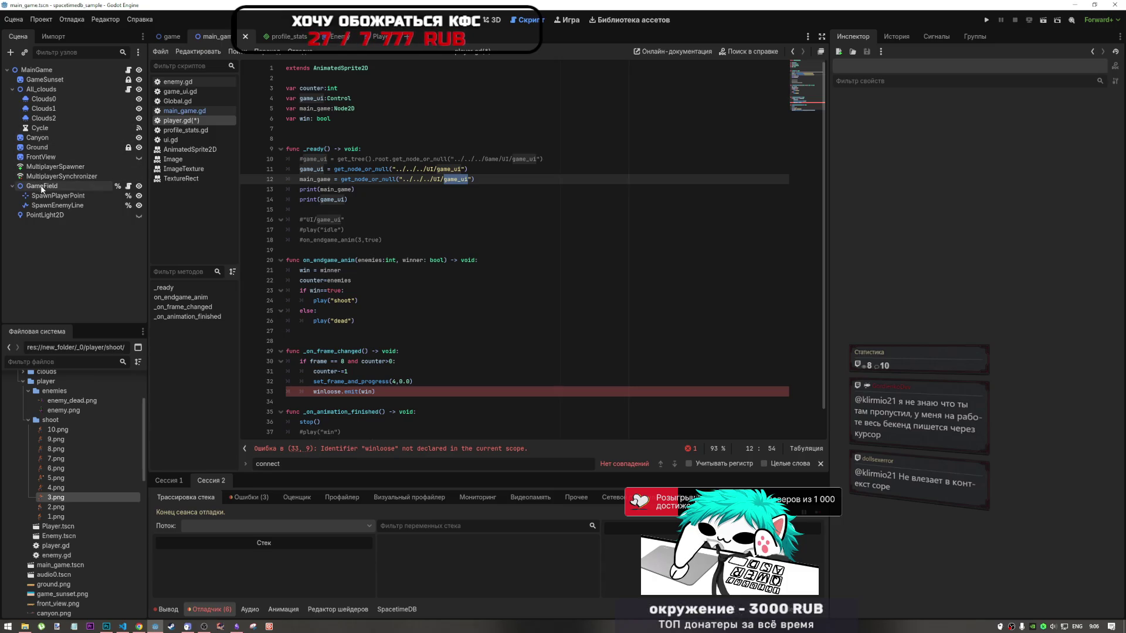
{"action": "left_click", "coordinate": [470, 179]}
{"action": "left_click_drag", "start_coordinate": [467, 179], "coordinate": [412, 178]}
{"action": "key", "text": "BackSpace"}
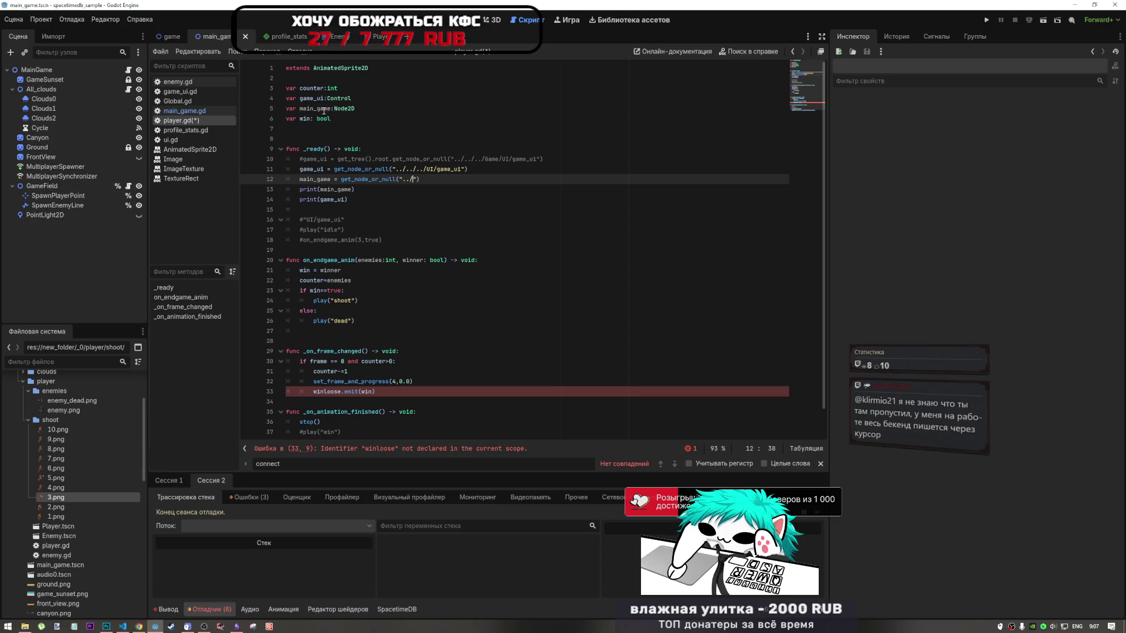
Rename every main_game occurrence to game_field
{"action": "left_click", "coordinate": [315, 179], "text": "ctrl"}
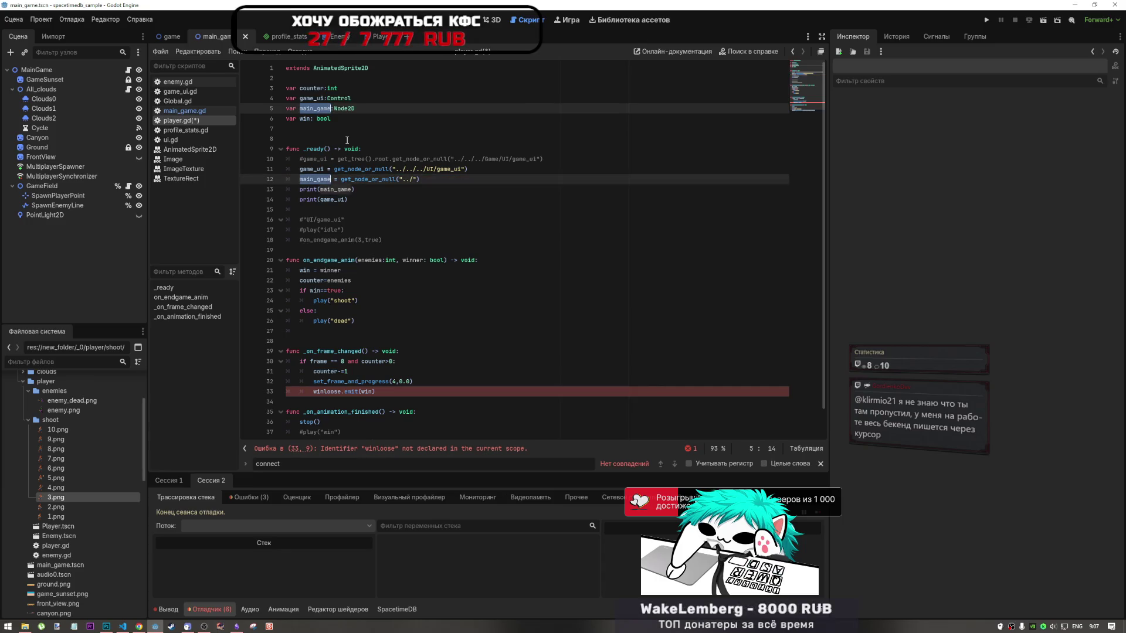
{"action": "type", "text": "game_f"}
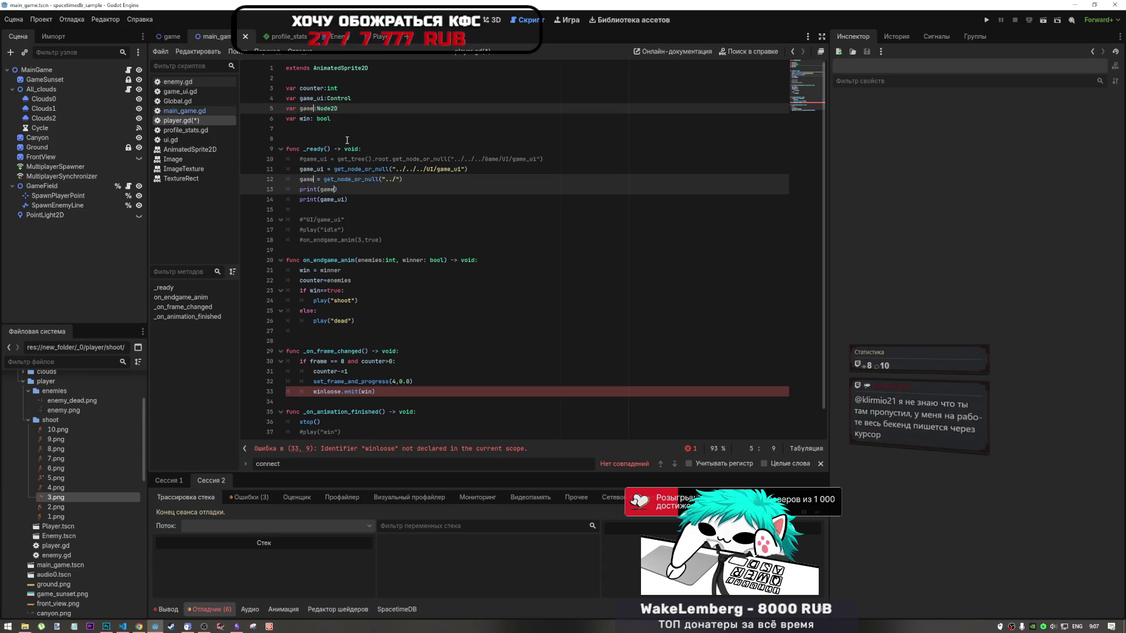
{"action": "type", "text": "ield"}
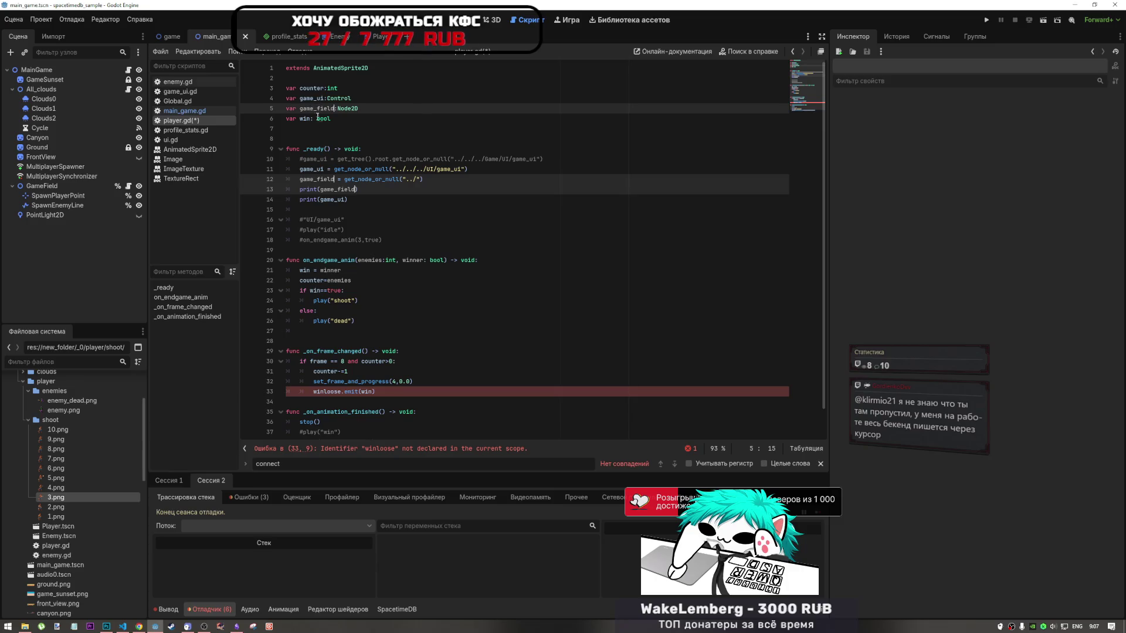
{"action": "left_click", "coordinate": [347, 189]}
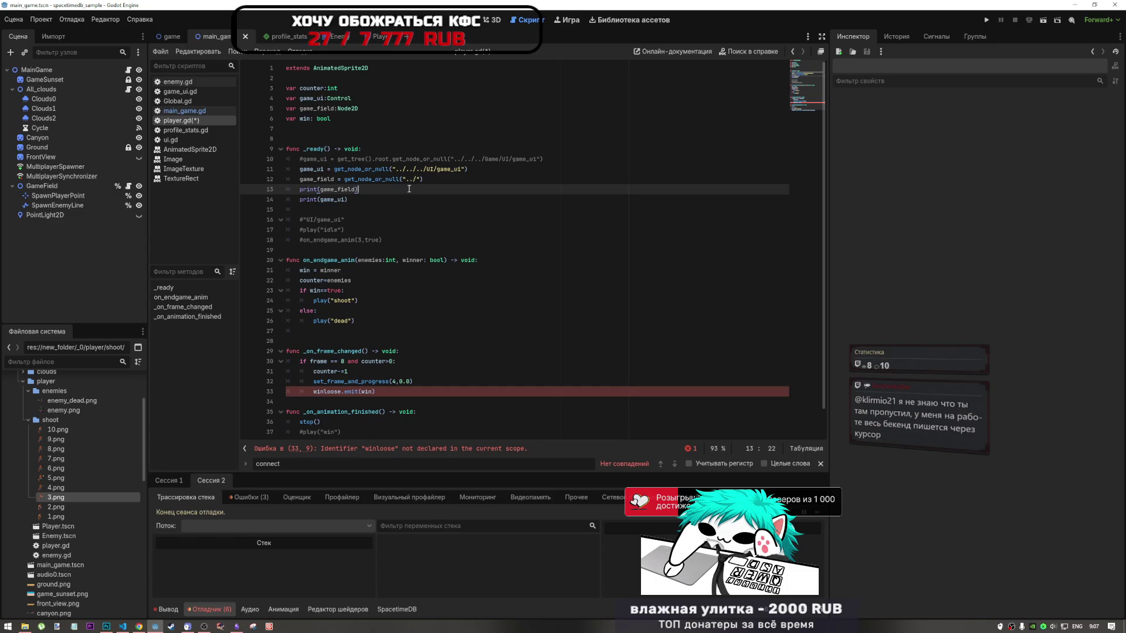
Change line 33 to game_field.winloose.emit(win) and save player.gd
{"action": "left_click", "coordinate": [370, 178]}
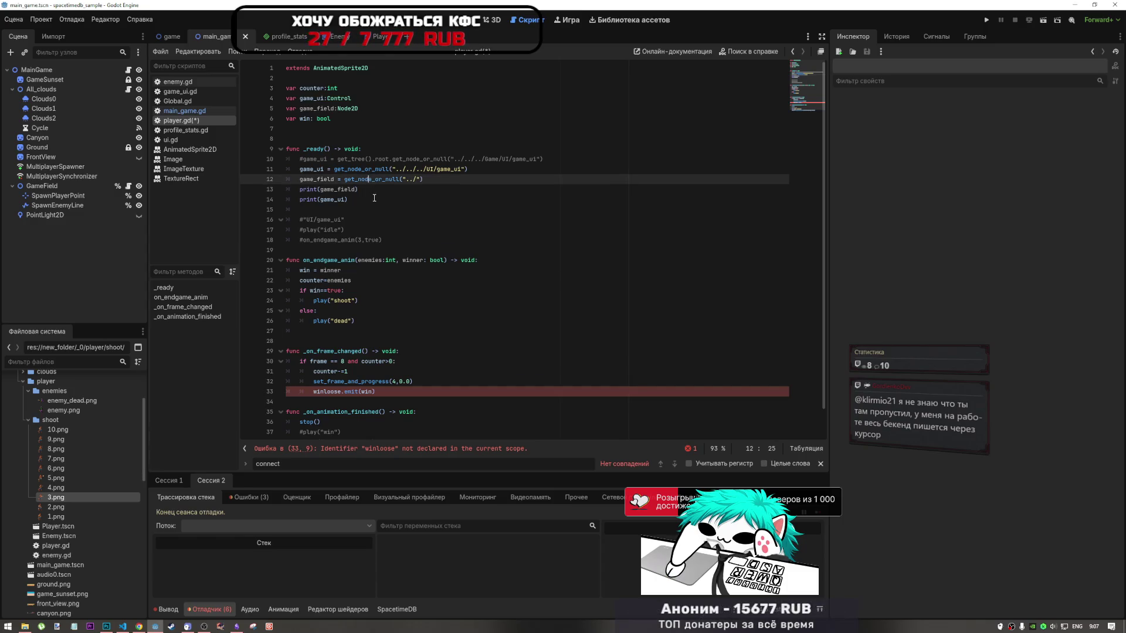
{"action": "double_click", "coordinate": [317, 179]}
{"action": "key", "text": "ctrl+c"}
{"action": "left_click", "coordinate": [316, 390]}
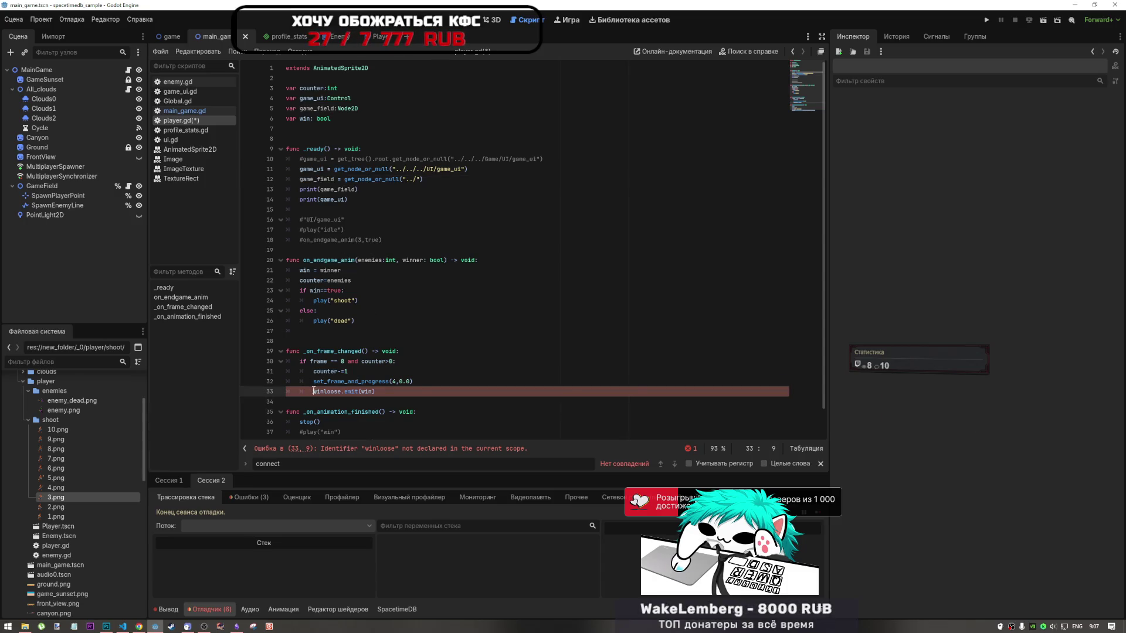
{"action": "key", "text": "ctrl+v"}
{"action": "type", "text": "."}
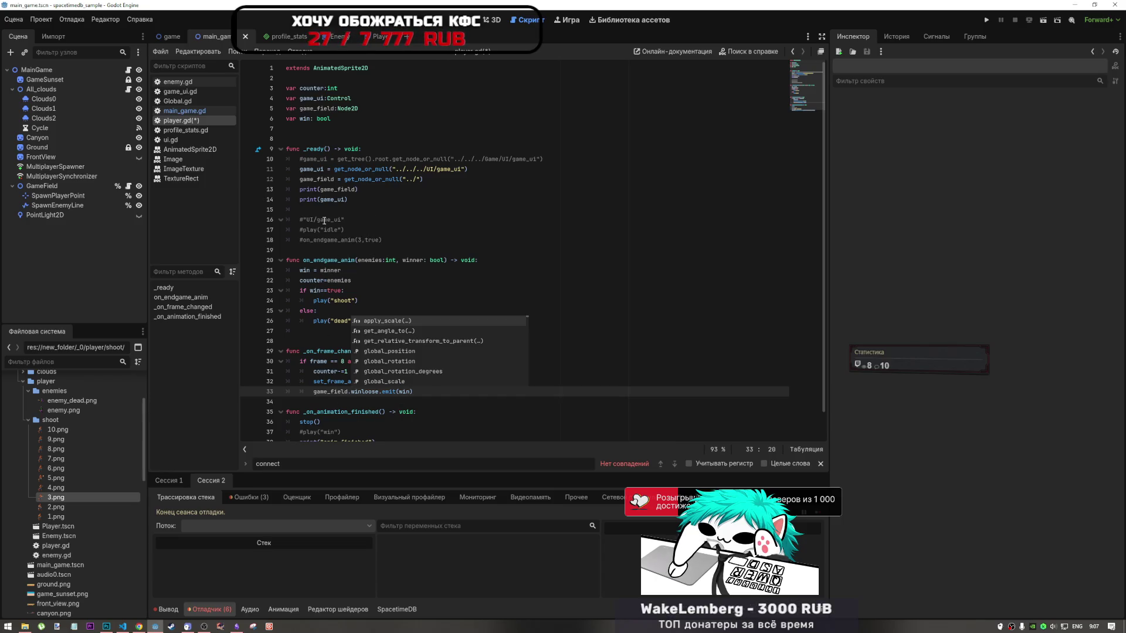
{"action": "key", "text": "ctrl+s"}
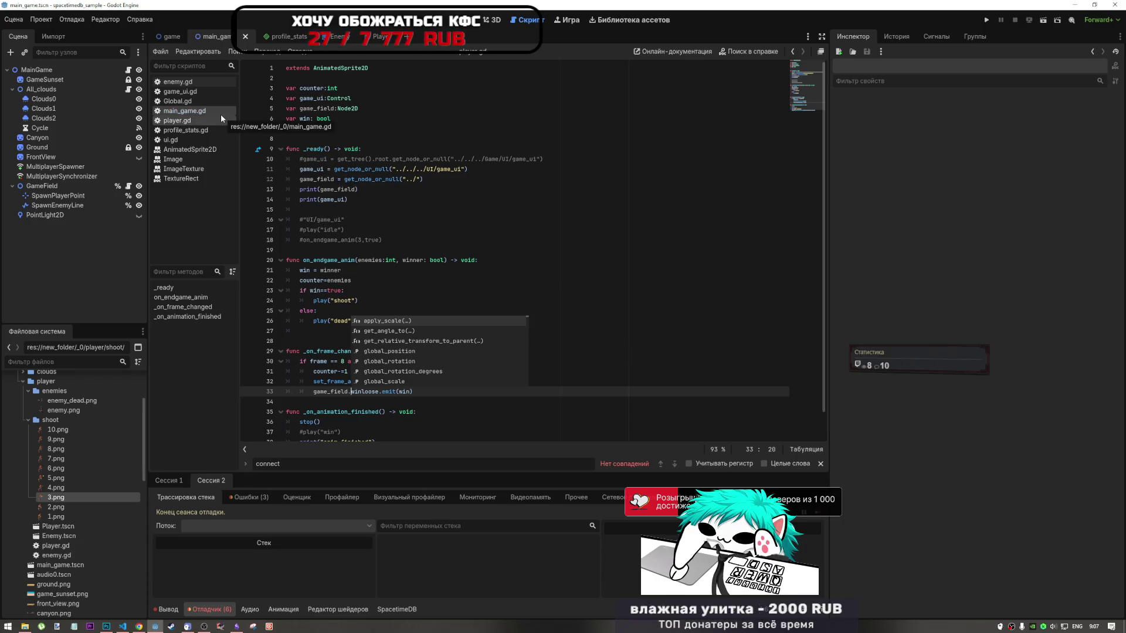
{"action": "left_click", "coordinate": [341, 37]}
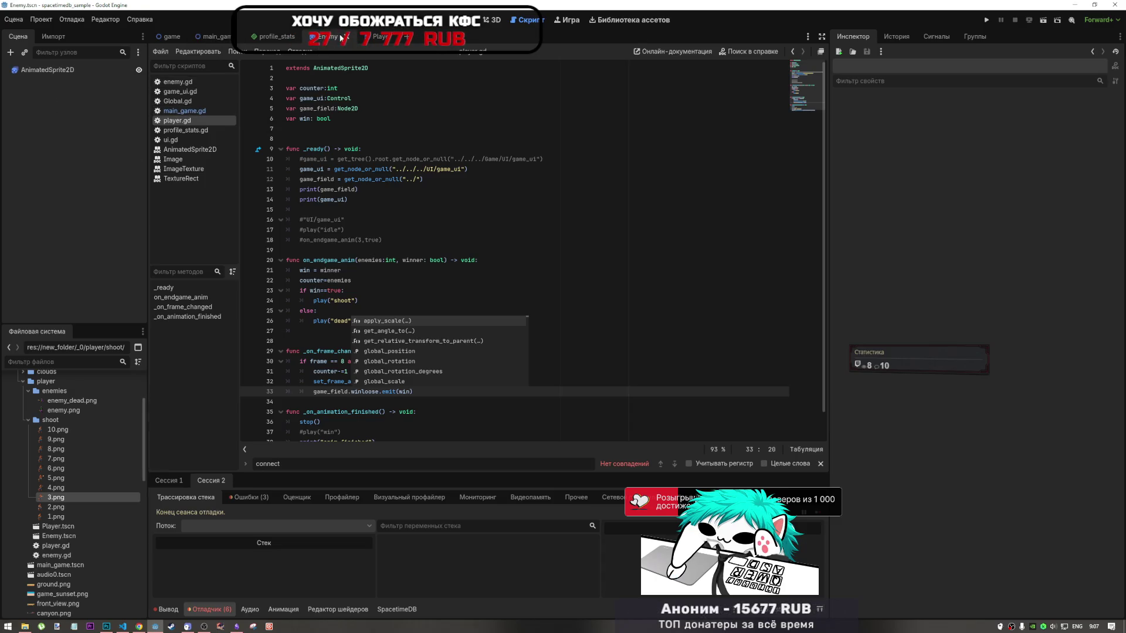
In enemy.gd, insert an empty line below line 9
{"action": "left_click", "coordinate": [203, 37]}
{"action": "left_click", "coordinate": [178, 82]}
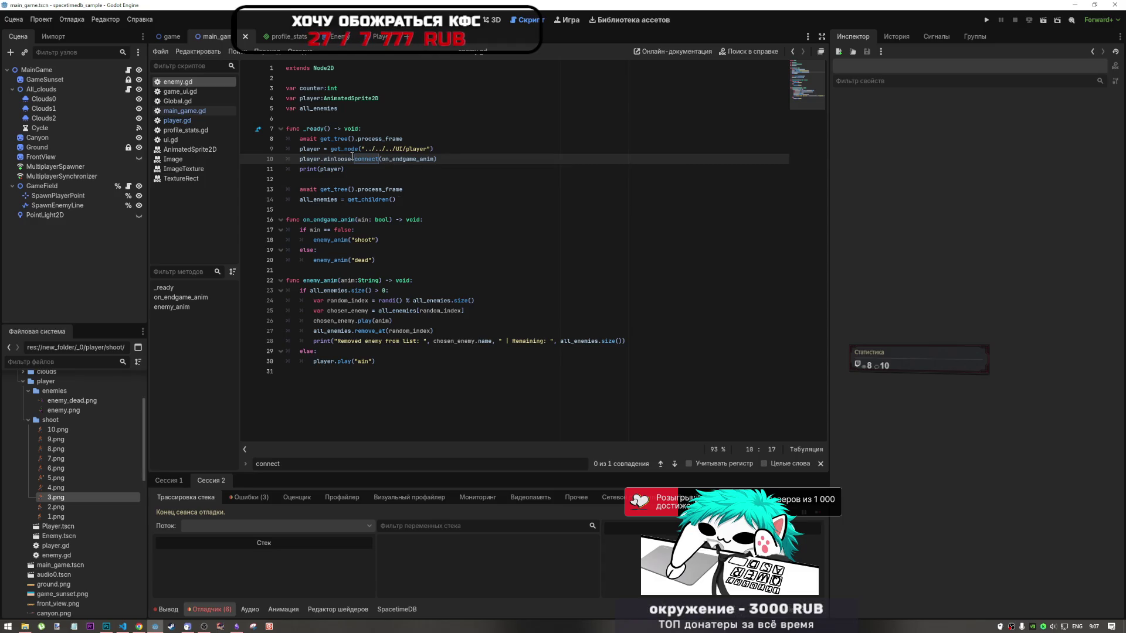
{"action": "left_click_drag", "start_coordinate": [350, 159], "coordinate": [301, 158]}
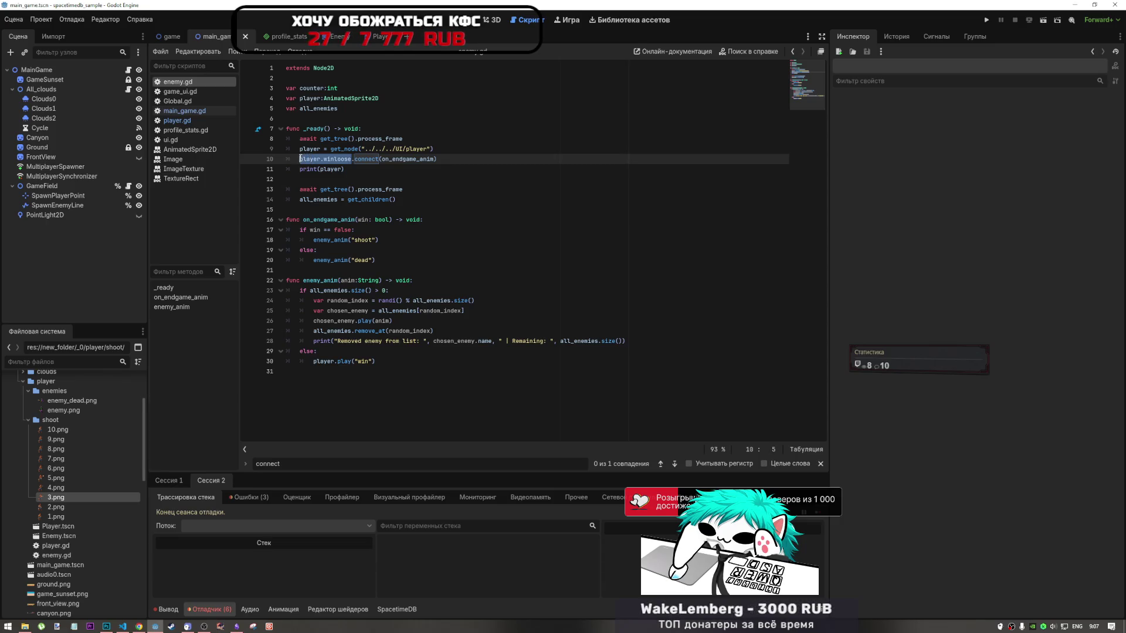
{"action": "left_click", "coordinate": [469, 152]}
{"action": "key", "text": "Return"}
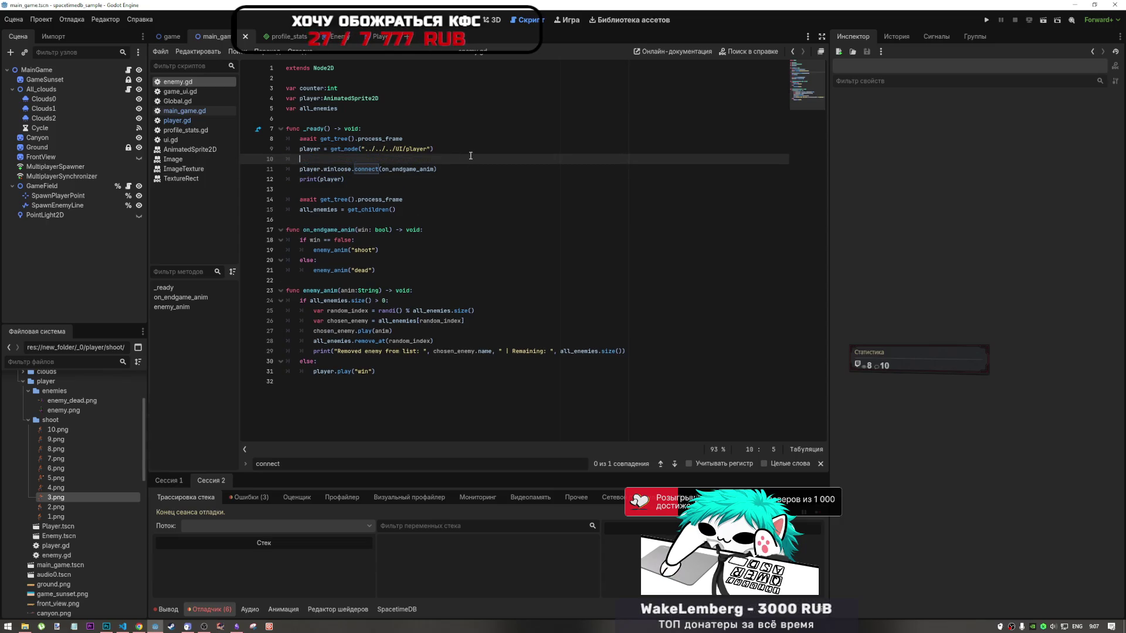
Select player.gd's var game_field:Node2D declaration on line 5 for reuse
{"action": "mouse_move", "coordinate": [271, 42]}
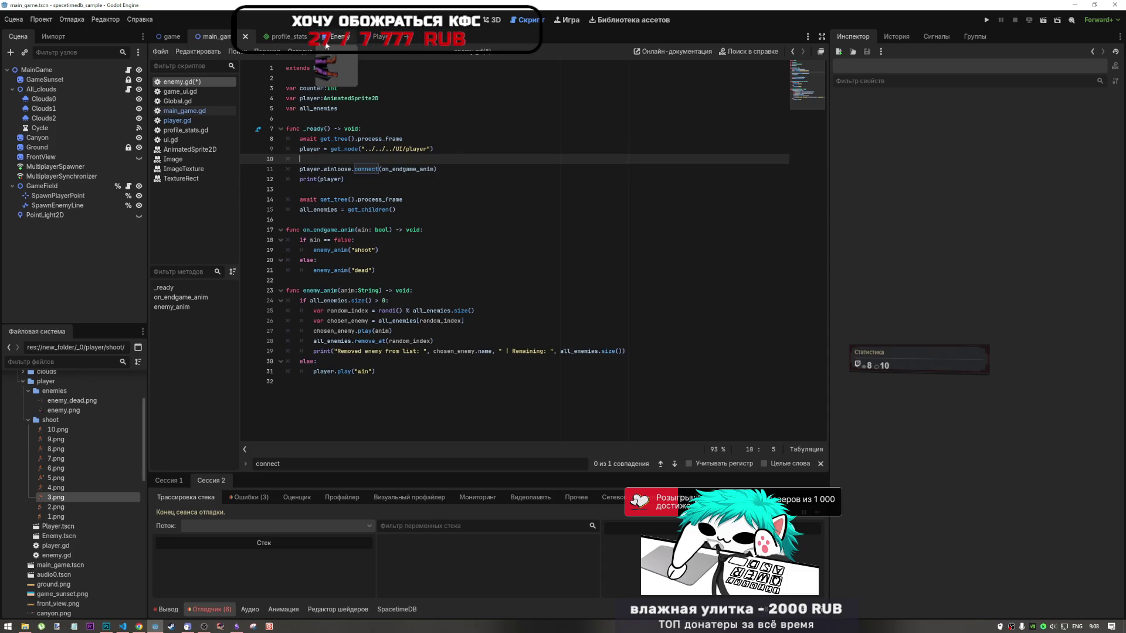
{"action": "mouse_move", "coordinate": [163, 38]}
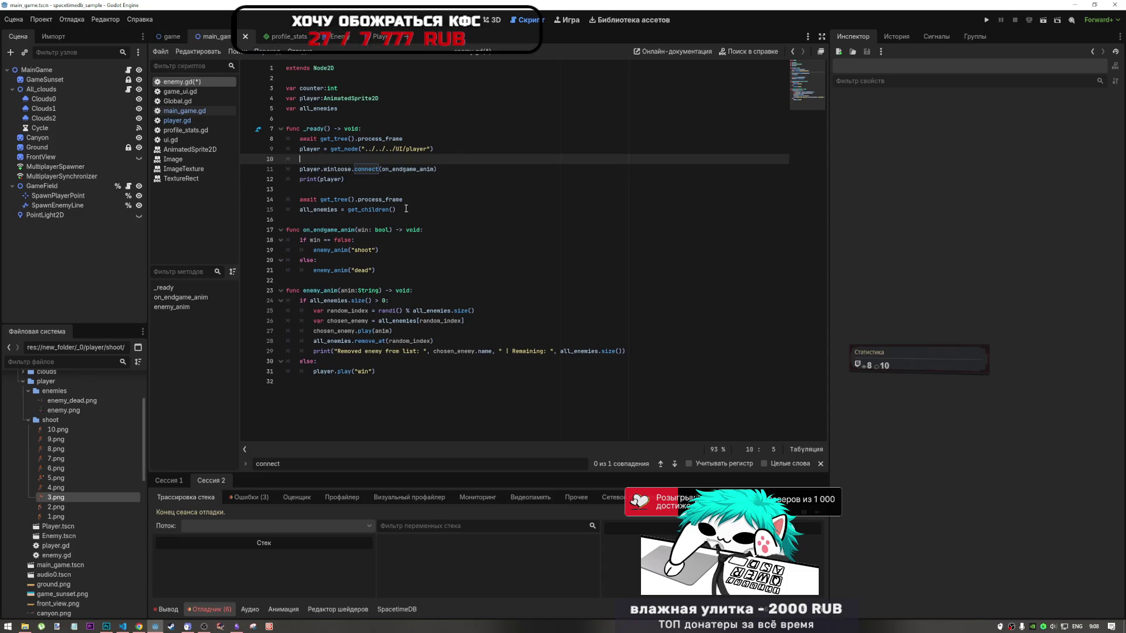
{"action": "left_click", "coordinate": [188, 112]}
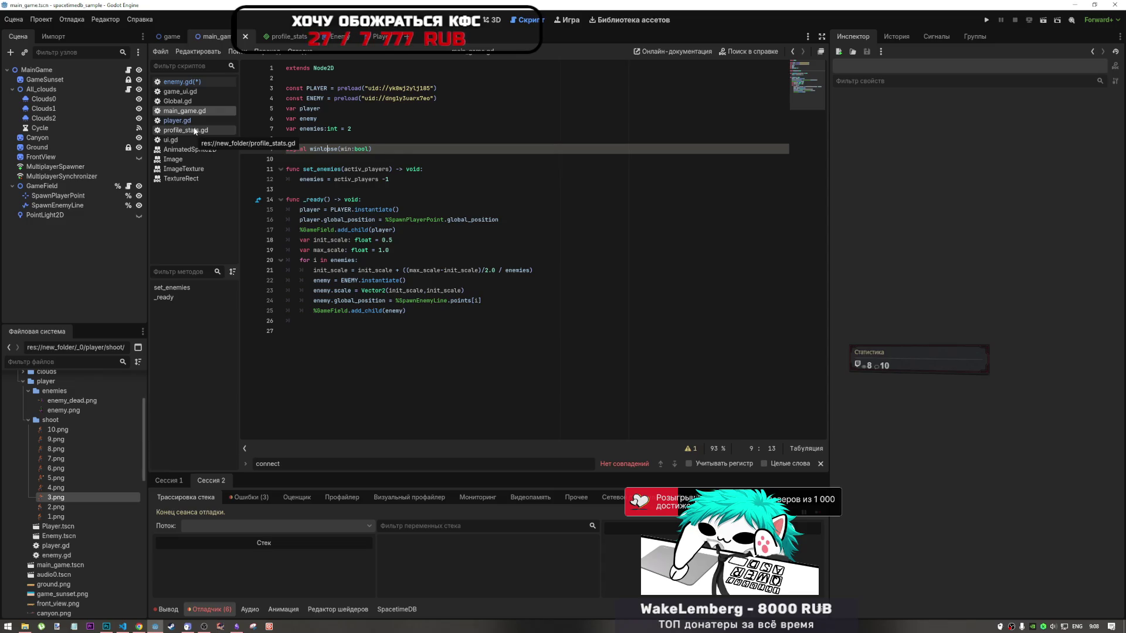
{"action": "left_click", "coordinate": [194, 131]}
{"action": "left_click", "coordinate": [194, 120]}
{"action": "left_click", "coordinate": [359, 109]}
{"action": "key", "text": "shift+Home"}
{"action": "left_click", "coordinate": [336, 41]}
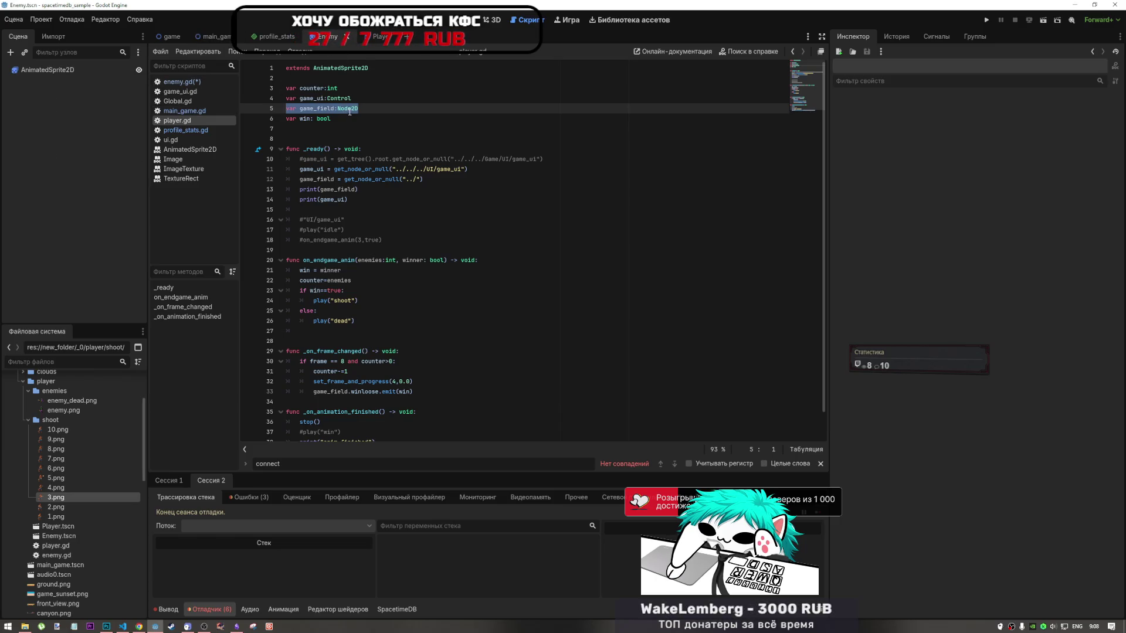
Declare var game_field:Node2D on line 5 of enemy.gd
{"action": "left_click", "coordinate": [195, 83]}
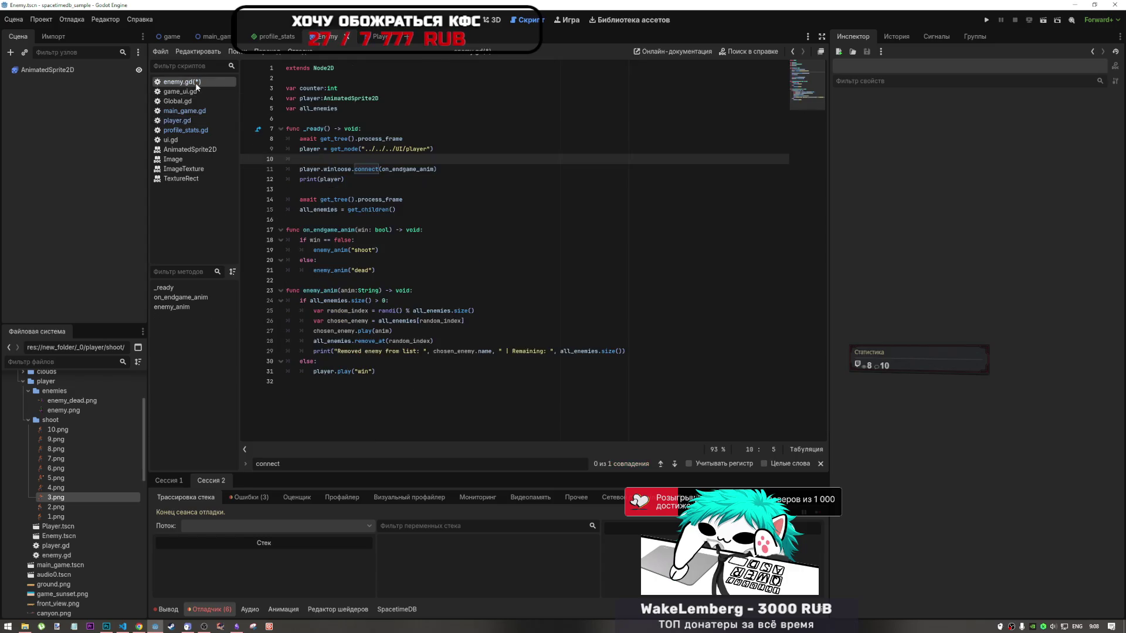
{"action": "left_click", "coordinate": [393, 103]}
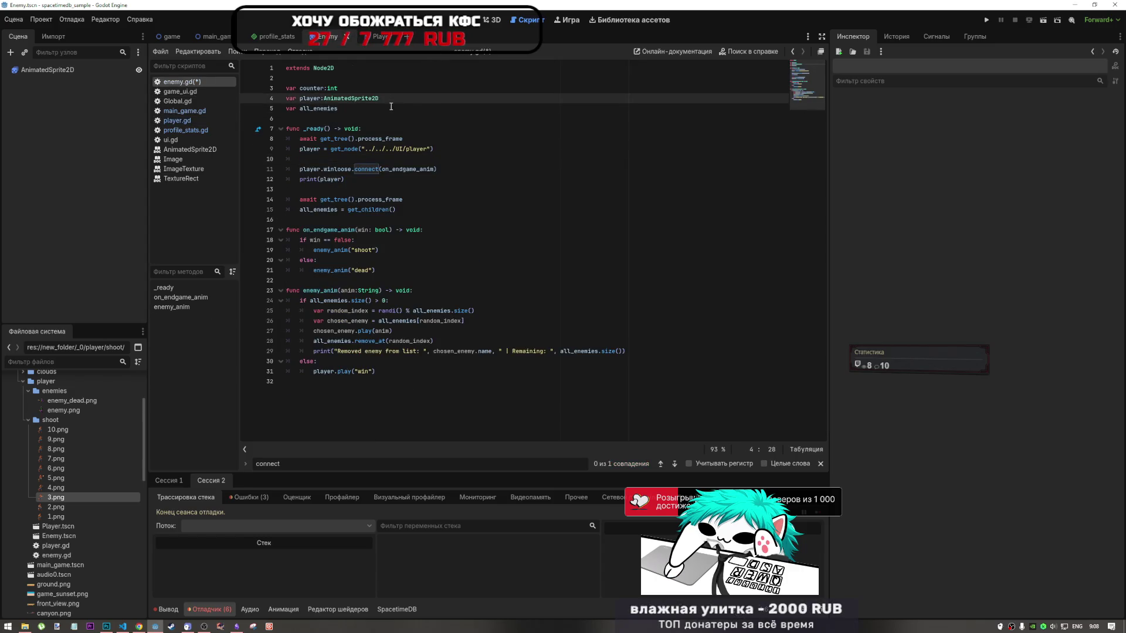
{"action": "key", "text": "Return"}
{"action": "type", "text": "var game_field:Node2D"}
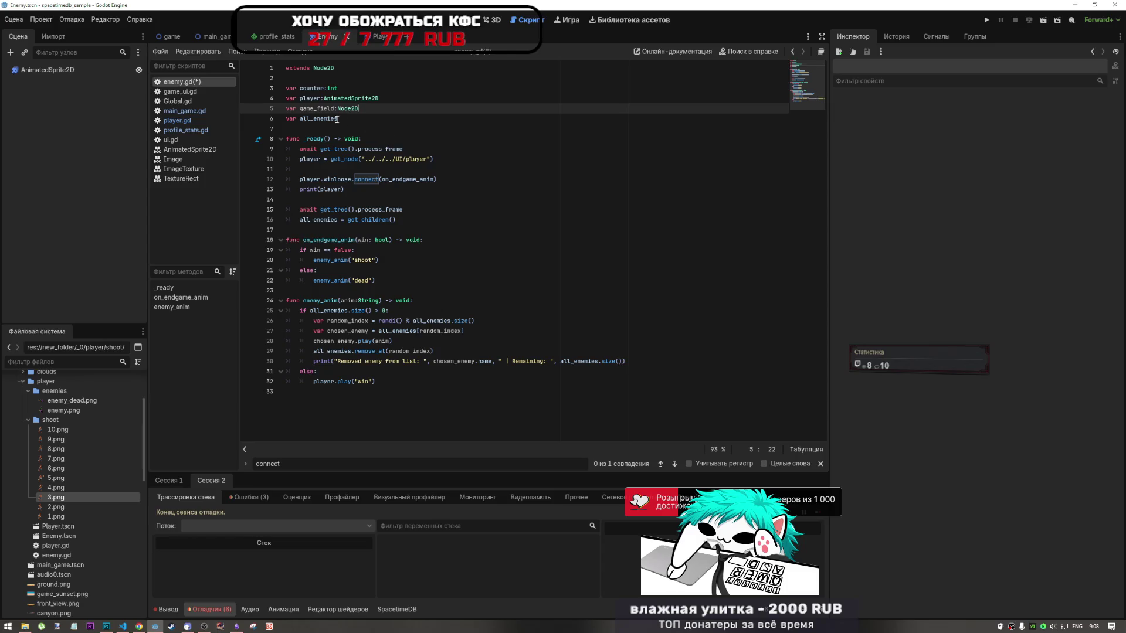
{"action": "double_click", "coordinate": [318, 108]}
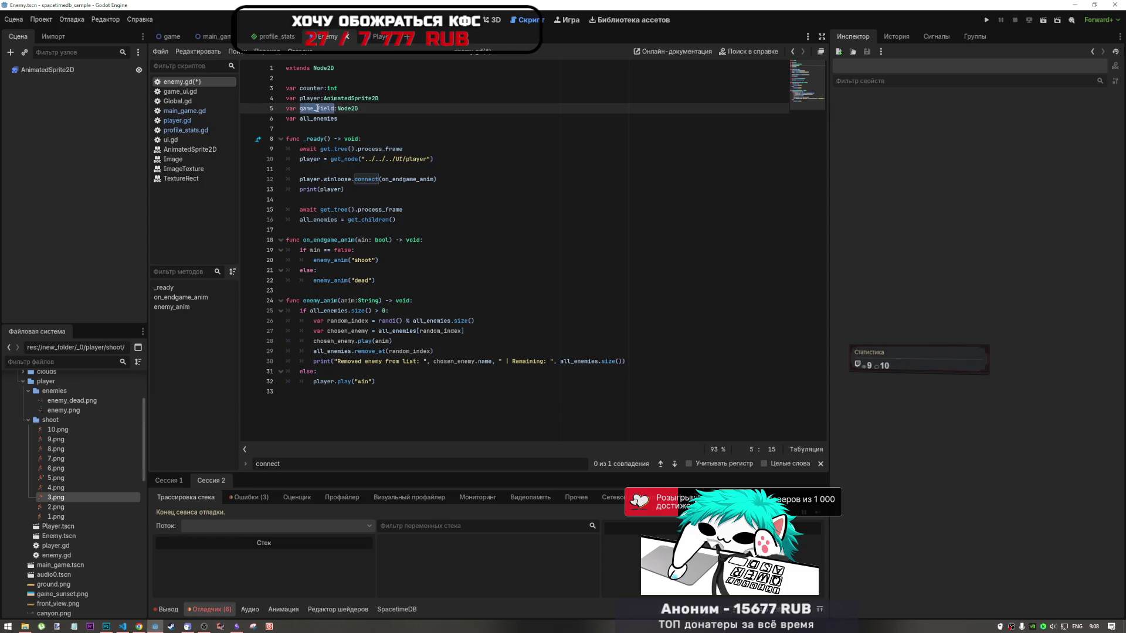
Copy player.gd's game_field get_node_or_null("../") assignment onto line 11 of enemy.gd
{"action": "left_click", "coordinate": [181, 120]}
{"action": "left_click_drag", "start_coordinate": [422, 178], "coordinate": [302, 179]}
{"action": "key", "text": "ctrl+c"}
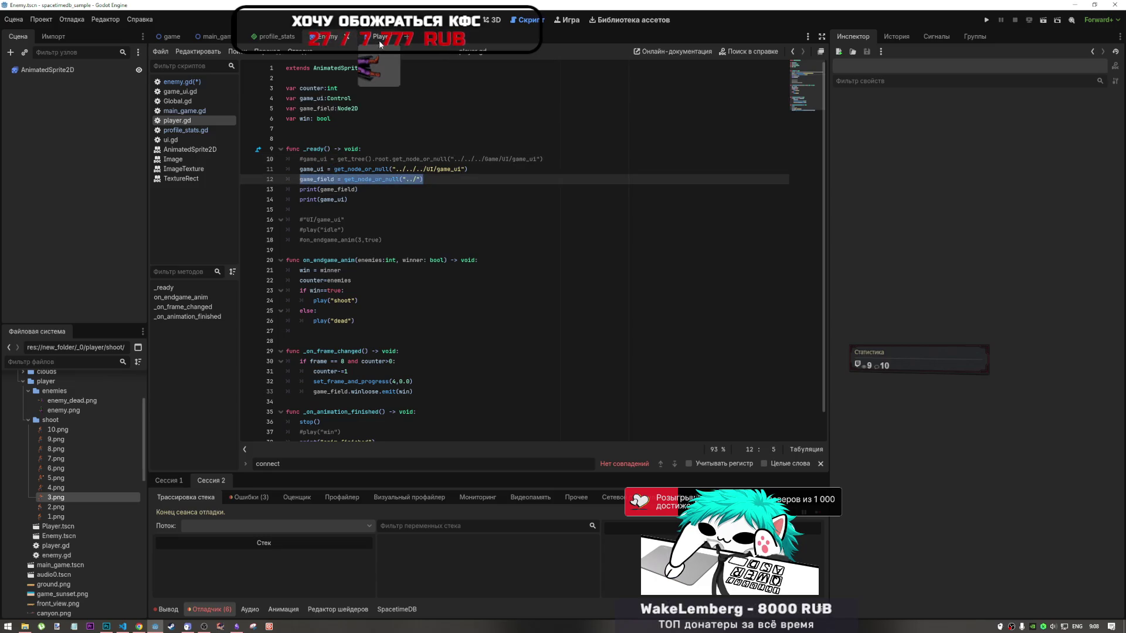
{"action": "left_click", "coordinate": [182, 82]}
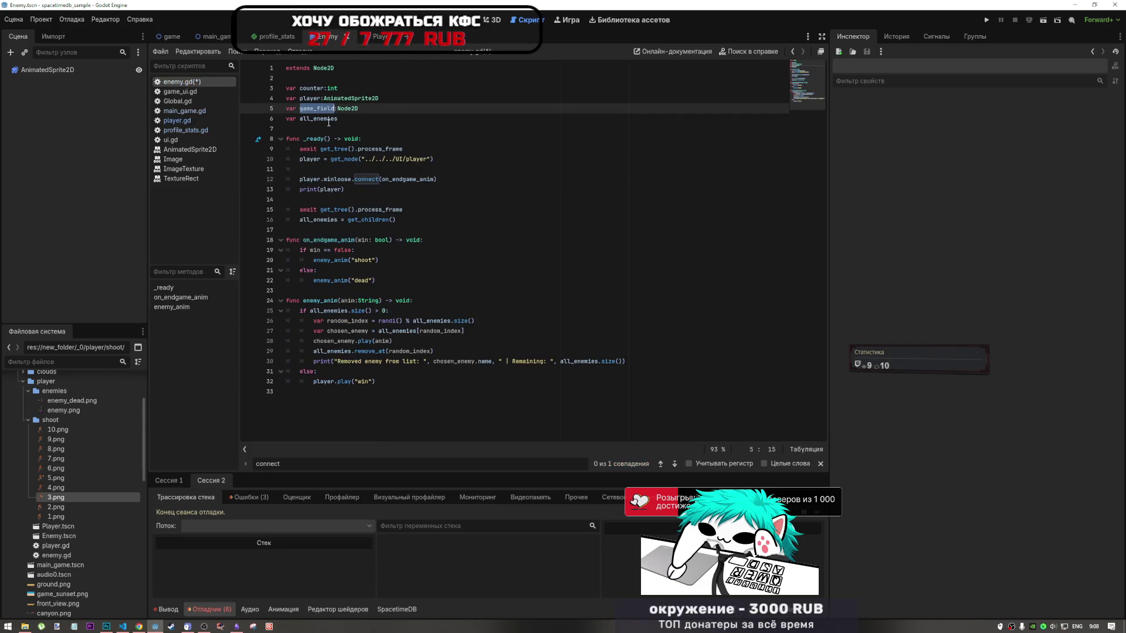
{"action": "left_click", "coordinate": [359, 168]}
{"action": "key", "text": "ctrl+v"}
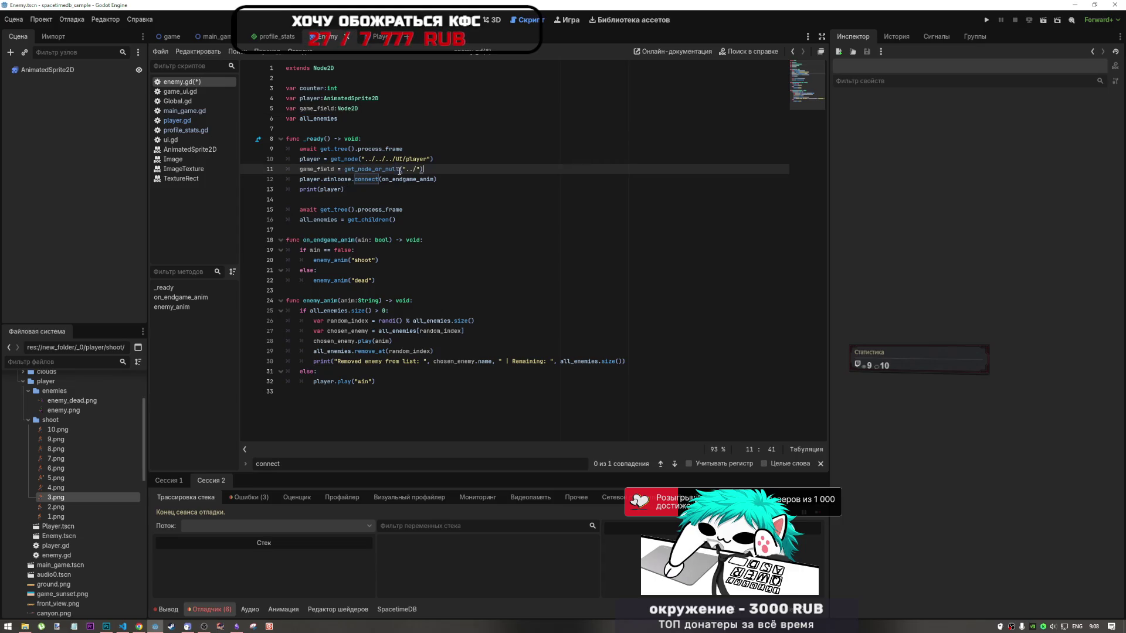
Replace player.winloose with game_field in the connect call on line 12
{"action": "double_click", "coordinate": [317, 169]}
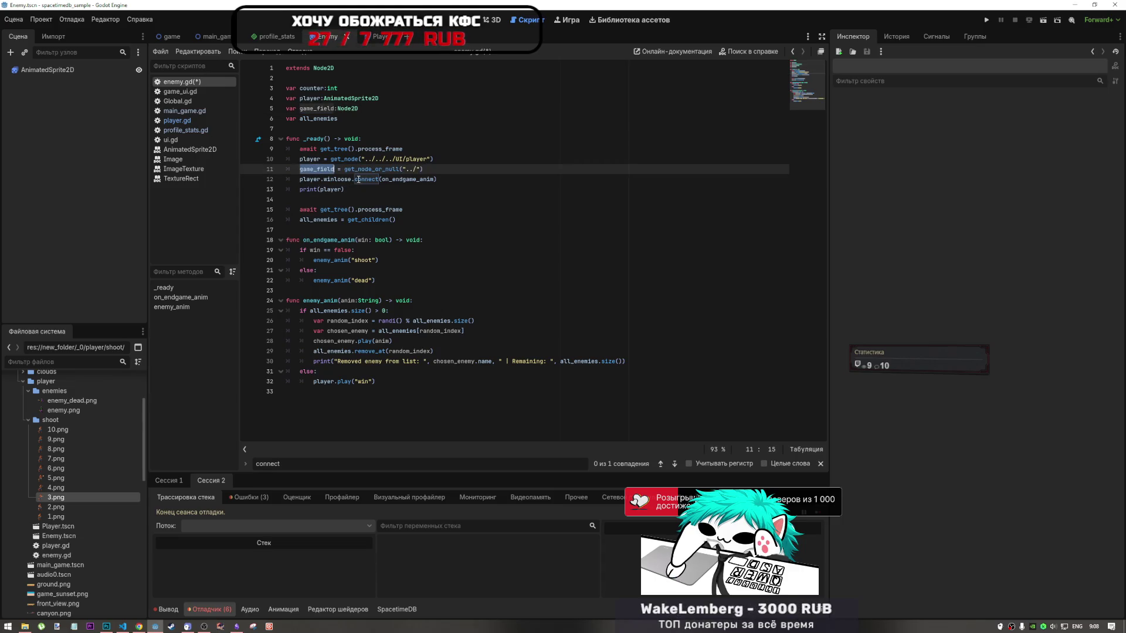
{"action": "key", "text": "ctrl+c"}
{"action": "left_click_drag", "start_coordinate": [354, 179], "coordinate": [300, 178]}
{"action": "key", "text": "ctrl+v"}
{"action": "left_click", "coordinate": [431, 177]}
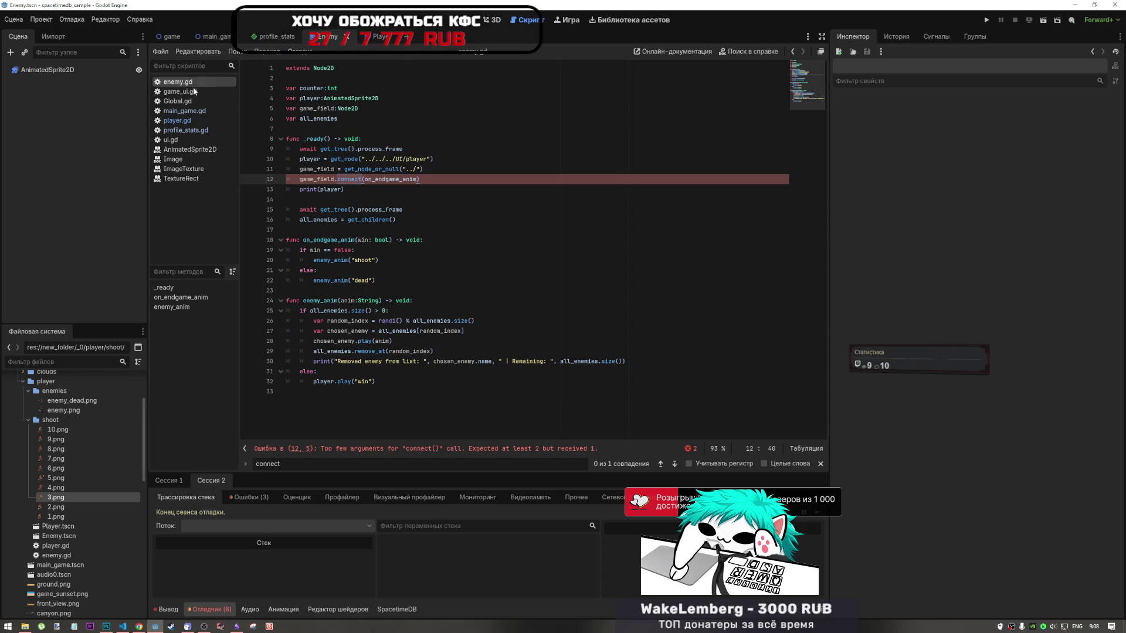
Change line 12 to game_field.winloose.connect(on_endgame_anim) using the signal name from main_game.gd
{"action": "left_click", "coordinate": [188, 111]}
{"action": "double_click", "coordinate": [323, 149]}
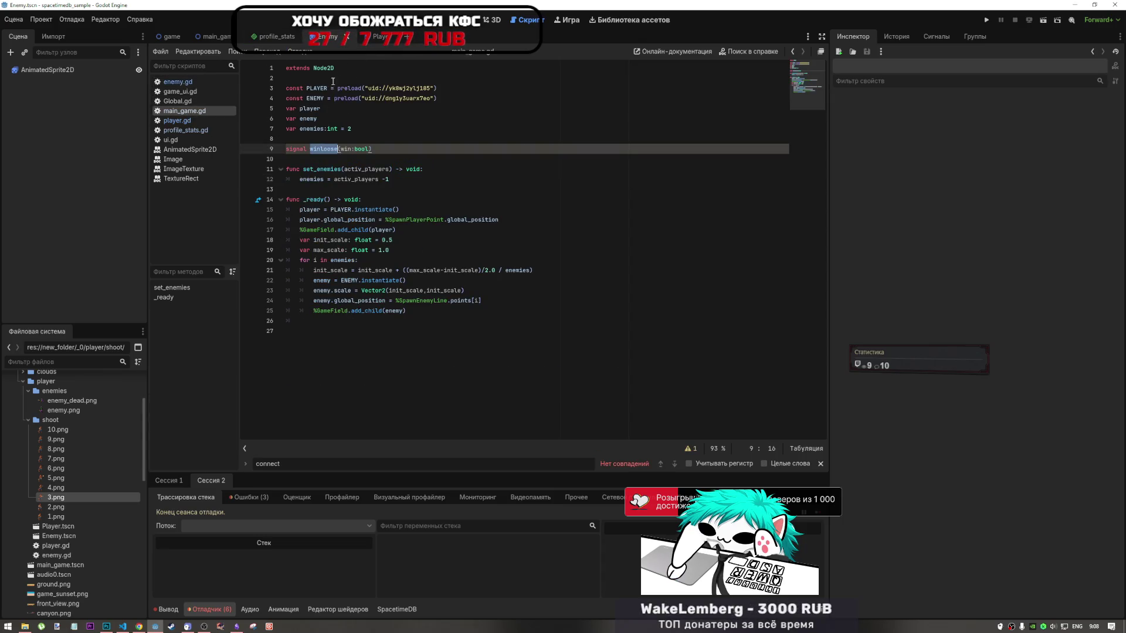
{"action": "left_click", "coordinate": [189, 83]}
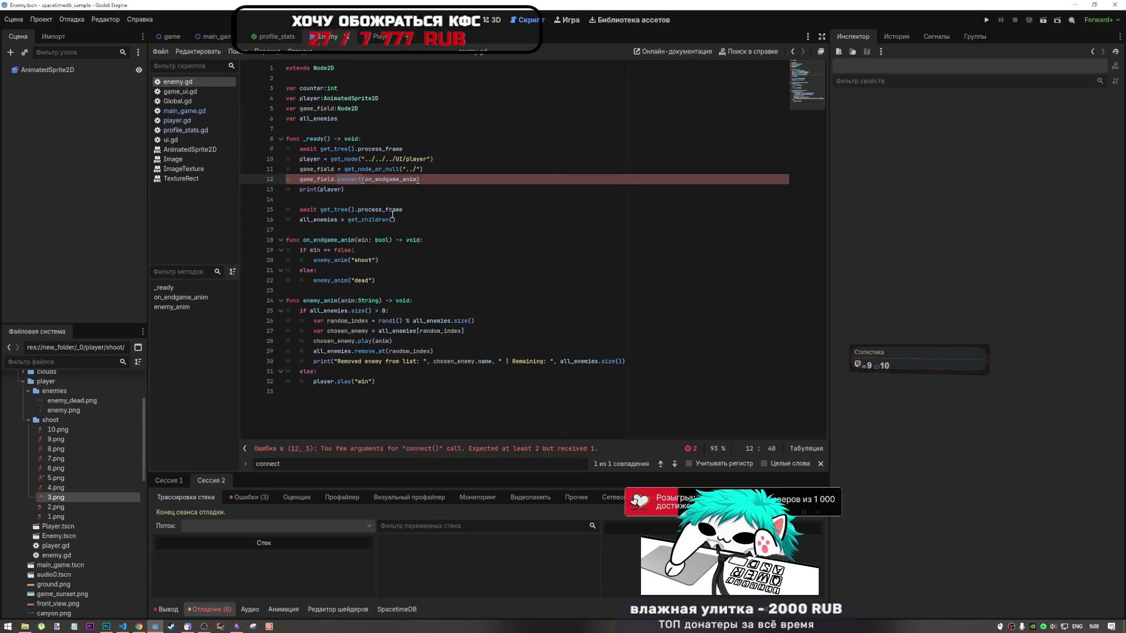
{"action": "left_click", "coordinate": [343, 180]}
{"action": "type", "text": "winloose."}
{"action": "key", "text": "End"}
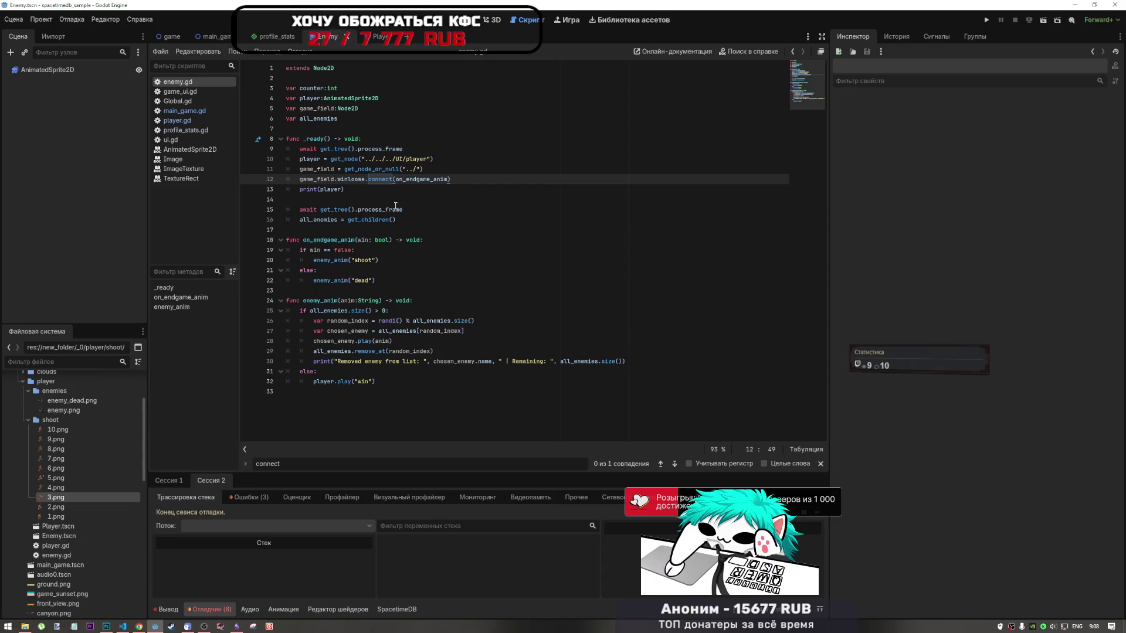
{"action": "double_click", "coordinate": [320, 179]}
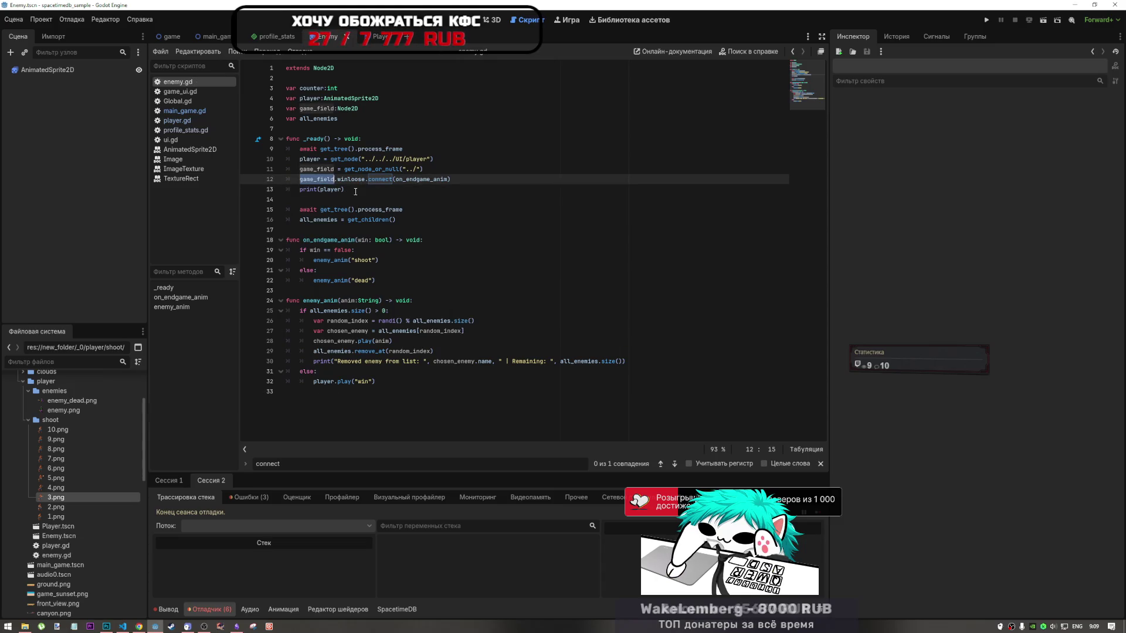
Add print(game_field) below print(player) and save enemy.gd
{"action": "left_click", "coordinate": [356, 192]}
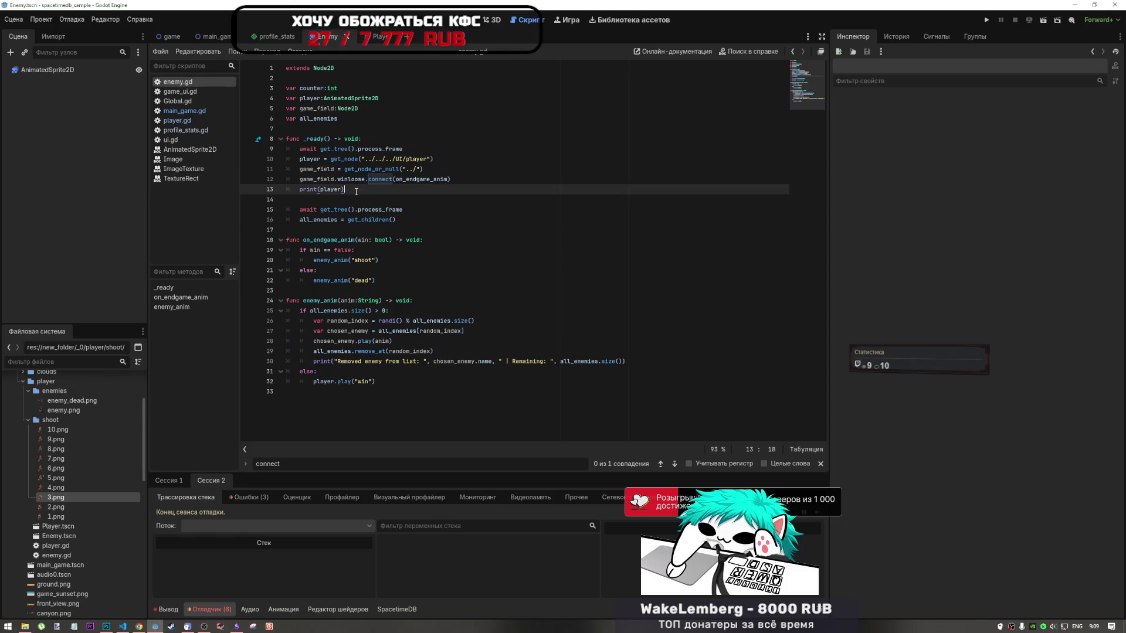
{"action": "key", "text": "ctrl+shift+d"}
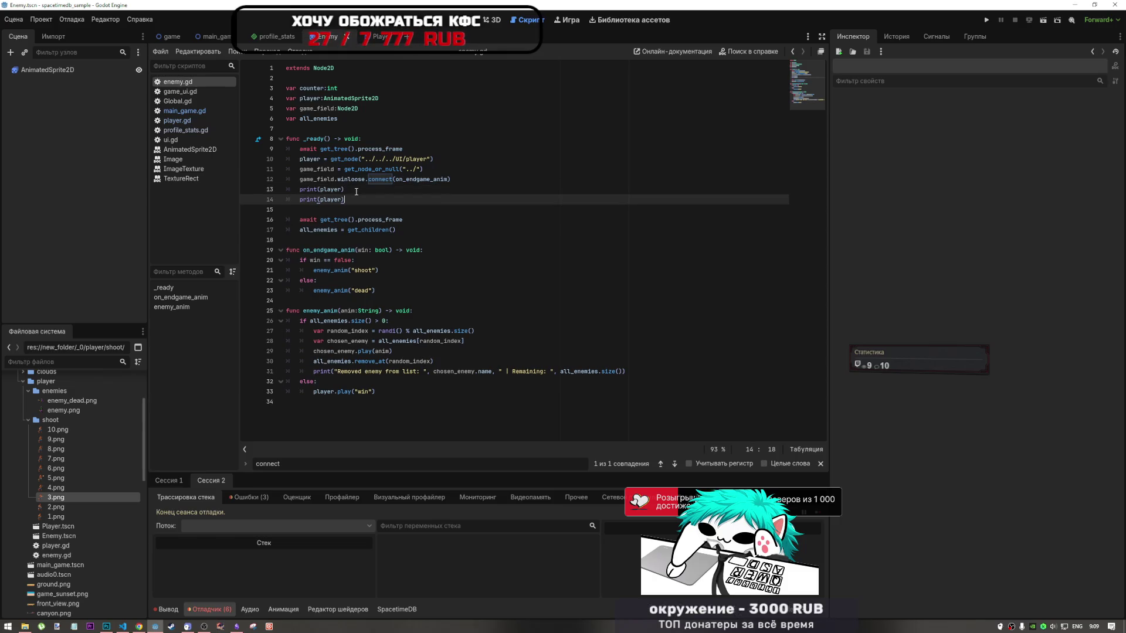
{"action": "left_click", "coordinate": [337, 201]}
{"action": "double_click", "coordinate": [338, 200]}
{"action": "type", "text": "game_field"}
{"action": "key", "text": "ctrl+s"}
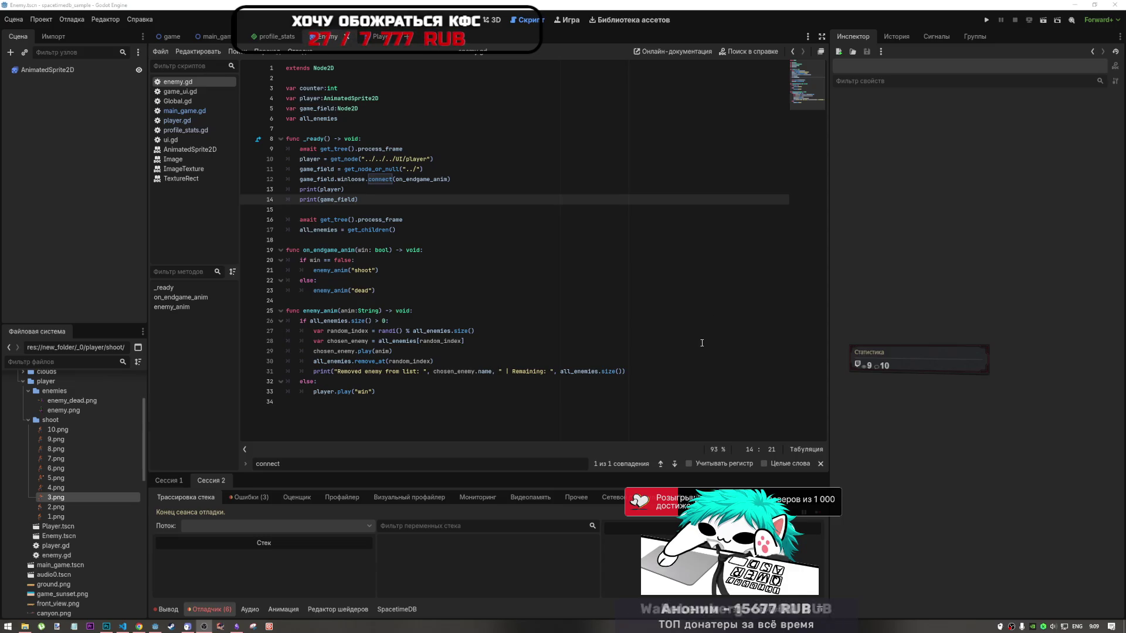
{"action": "left_click", "coordinate": [680, 330]}
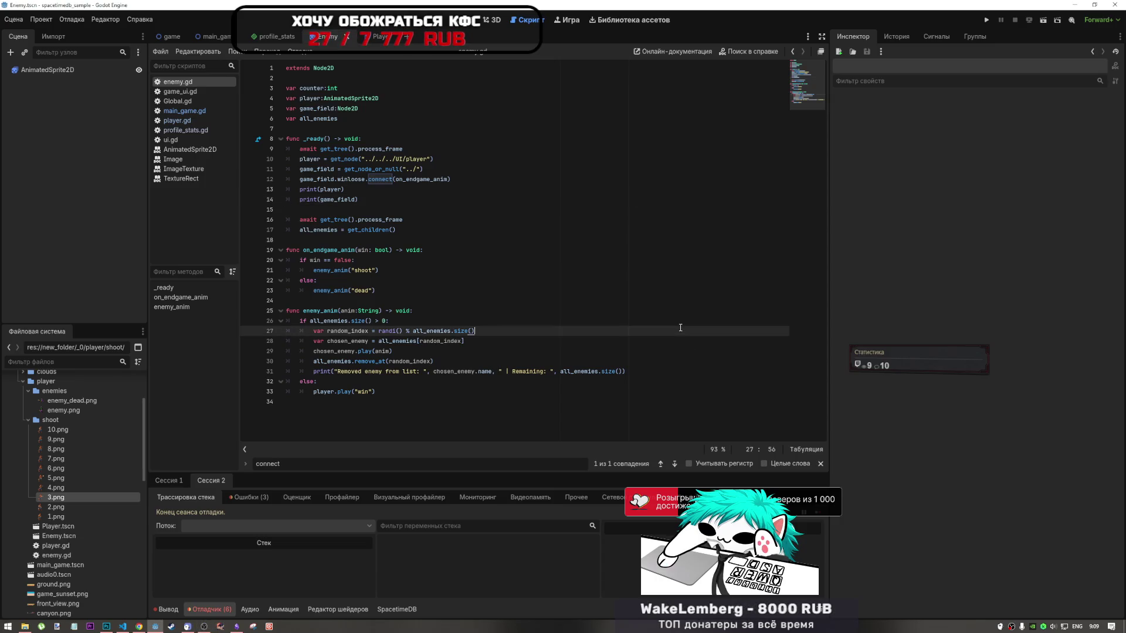
{"action": "left_click", "coordinate": [431, 229]}
{"action": "left_click", "coordinate": [398, 199]}
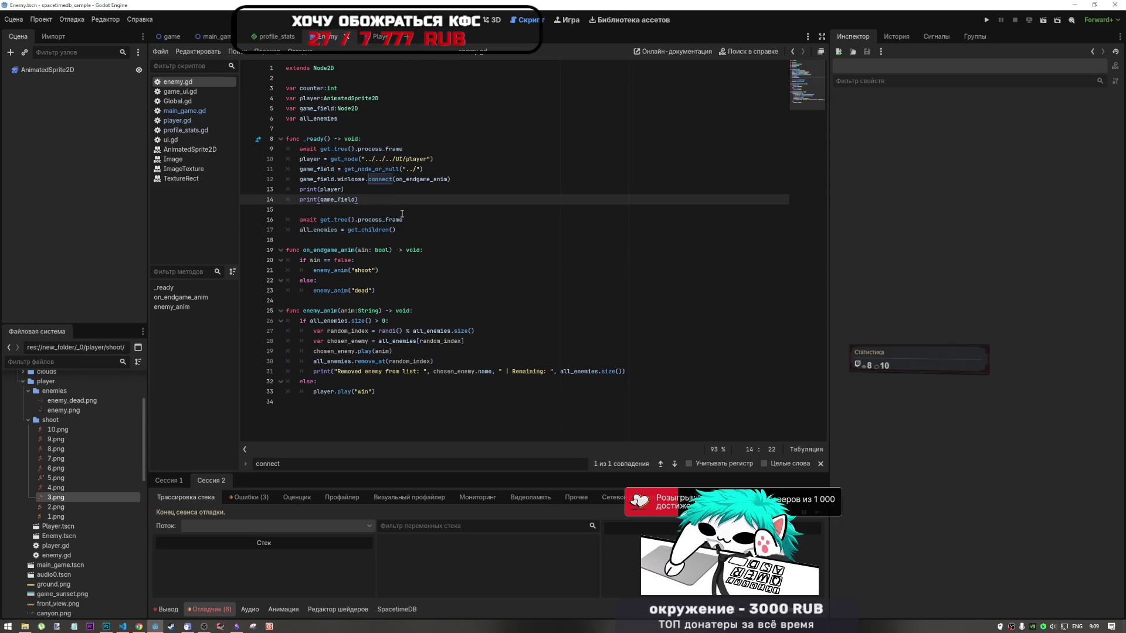
{"action": "left_click", "coordinate": [395, 211]}
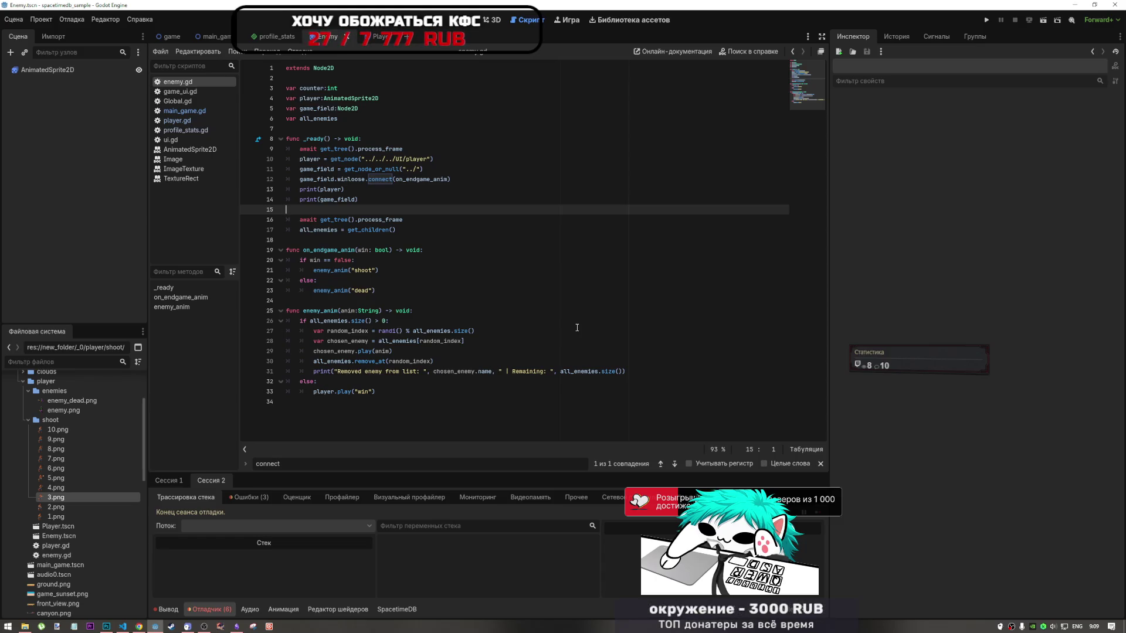
{"action": "left_click", "coordinate": [382, 201]}
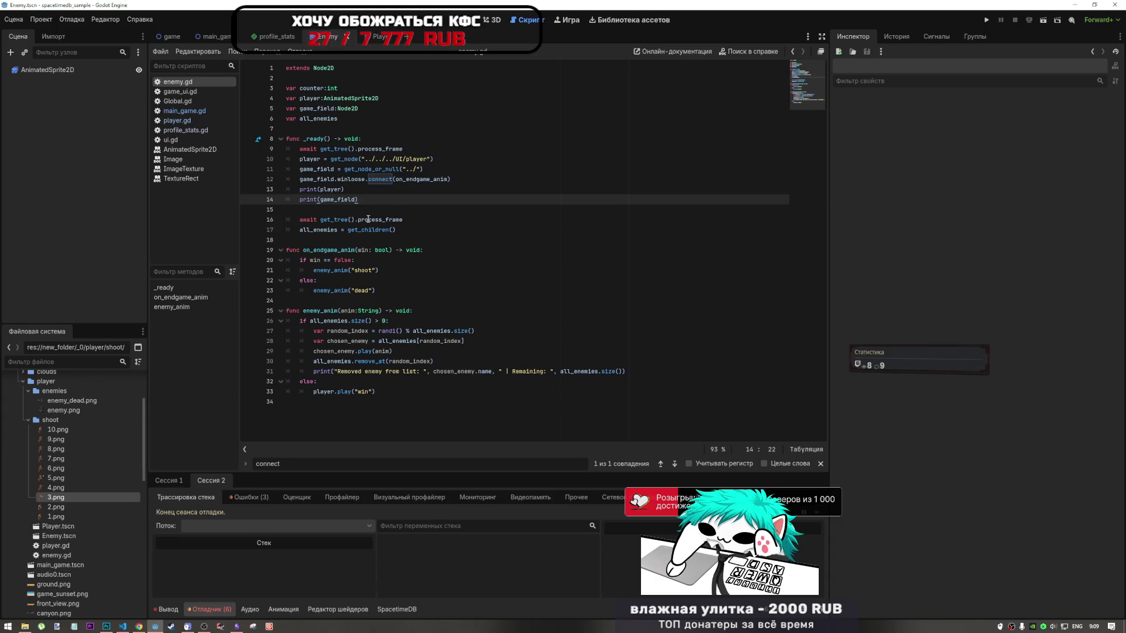
{"action": "left_click", "coordinate": [392, 222]}
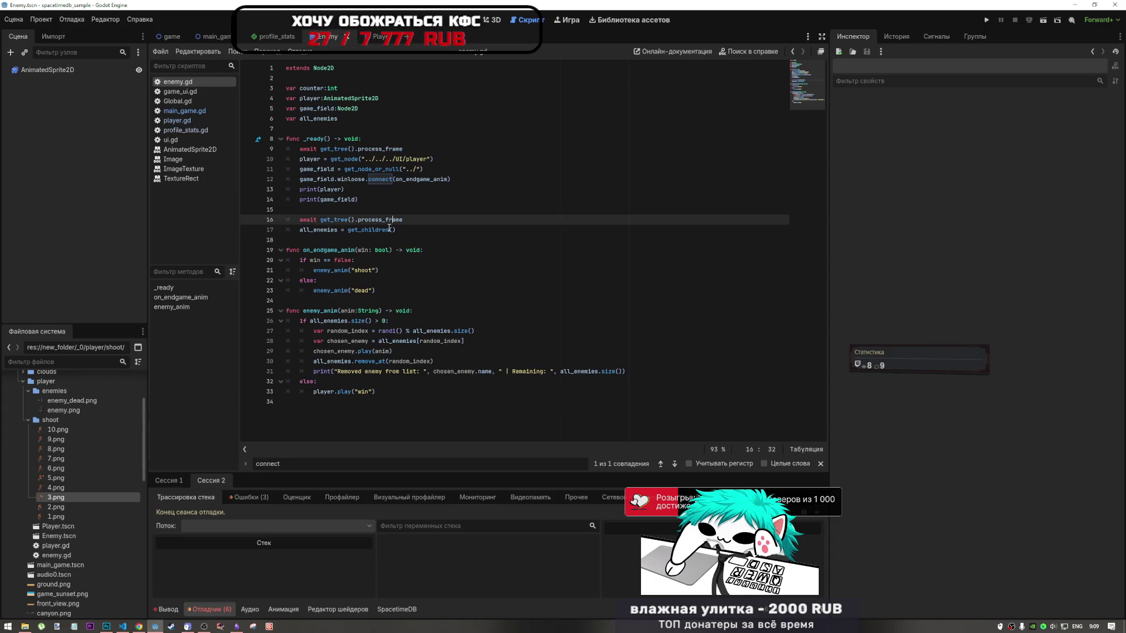
{"action": "left_click", "coordinate": [365, 210]}
{"action": "left_click", "coordinate": [366, 221]}
{"action": "left_click", "coordinate": [374, 218]}
{"action": "left_click", "coordinate": [374, 214]}
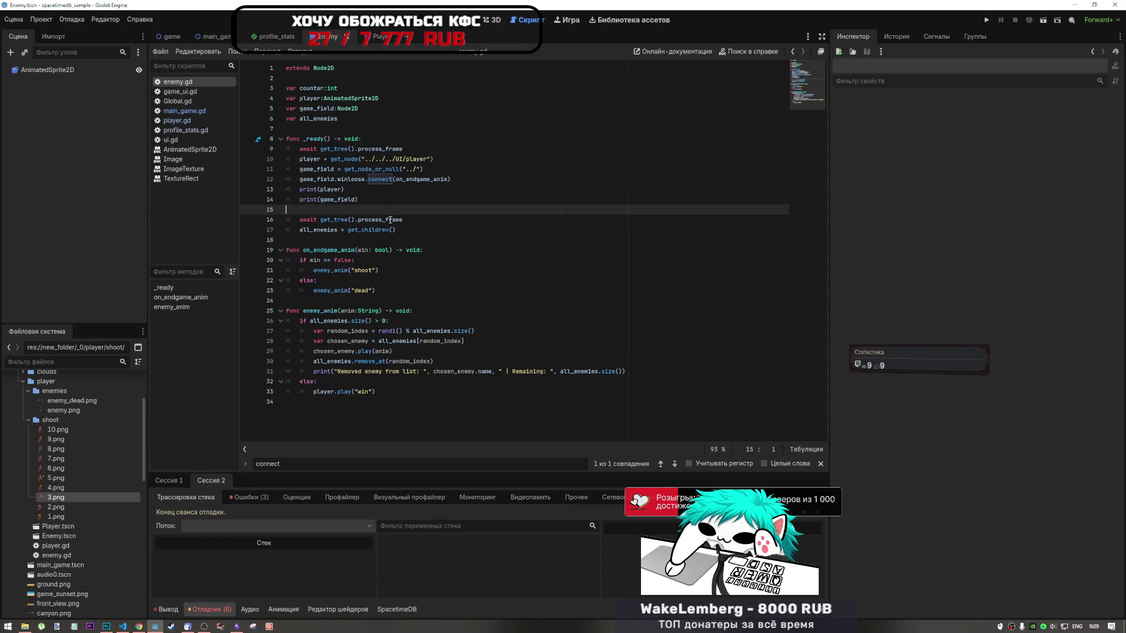
{"action": "mouse_move", "coordinate": [271, 44]}
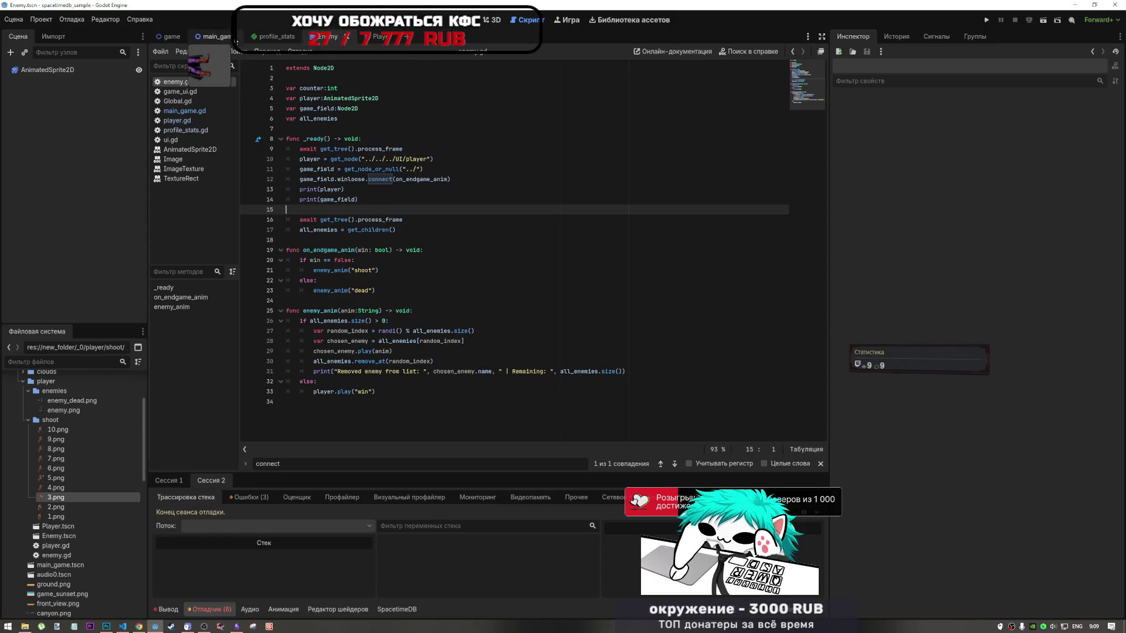
{"action": "left_click", "coordinate": [413, 189]}
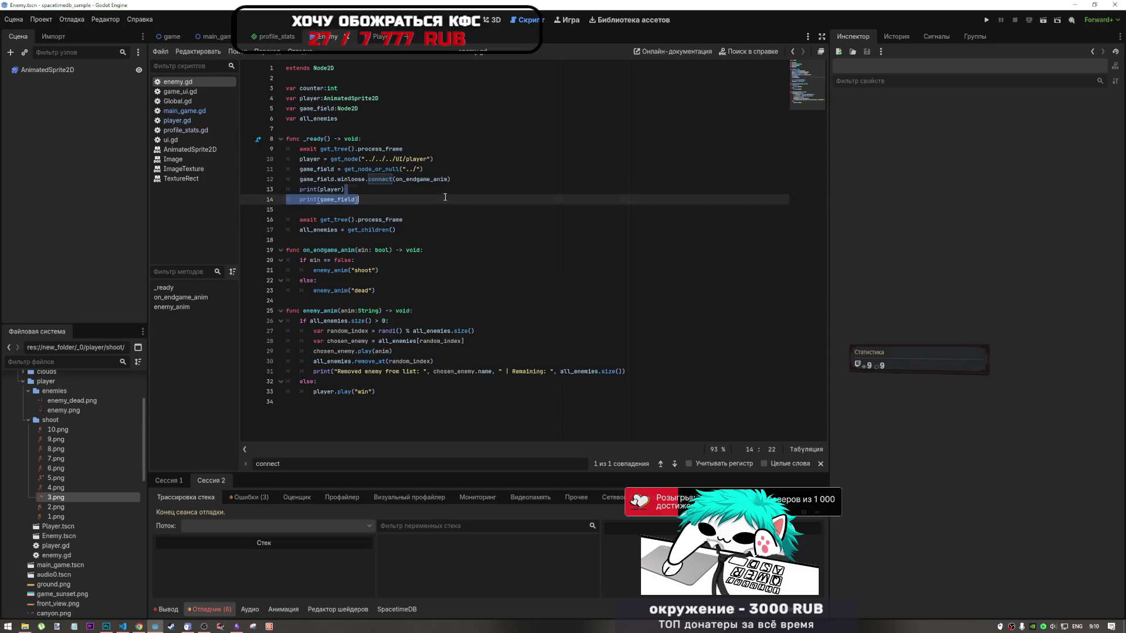
{"action": "left_click", "coordinate": [407, 219]}
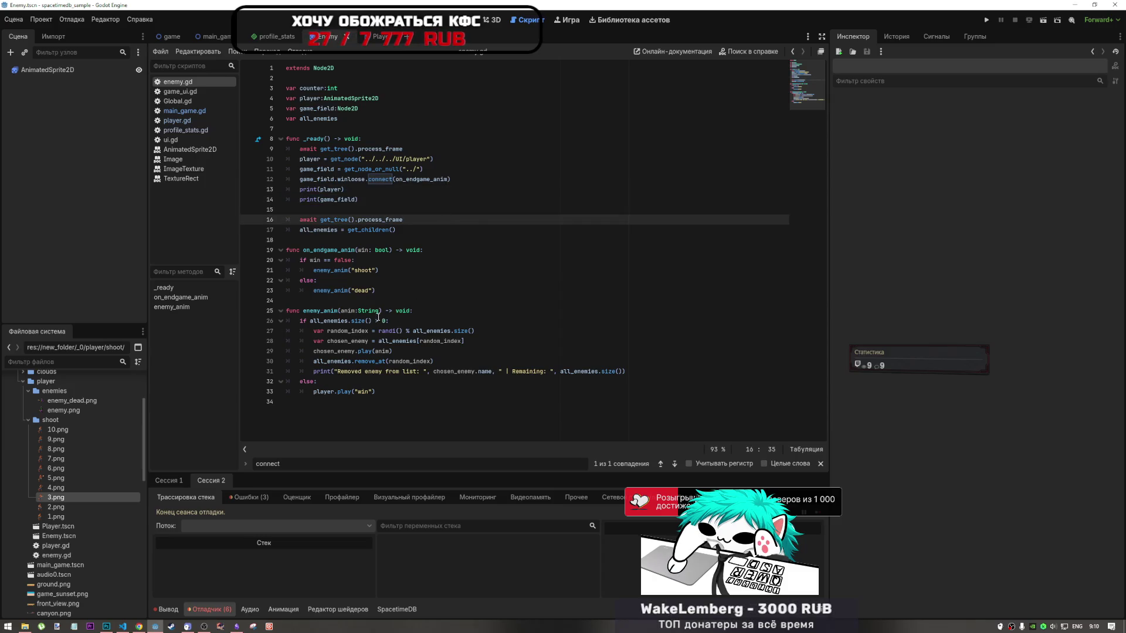
{"action": "left_click", "coordinate": [449, 311]}
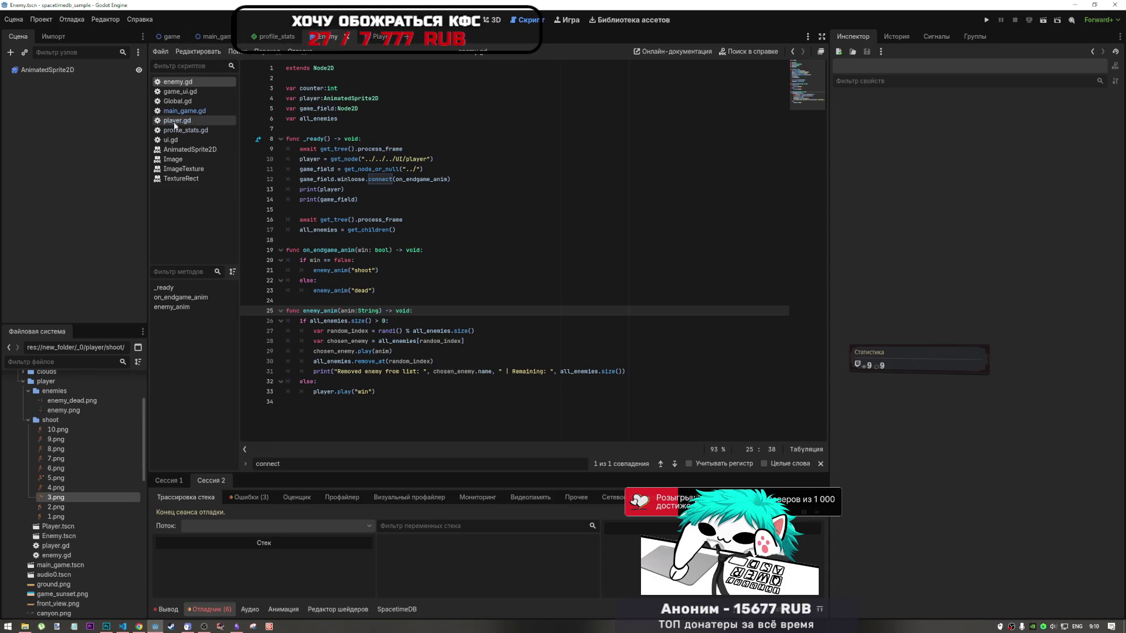
Run the project from the main_game scene with F5 to test the fix, then stop it
{"action": "left_click", "coordinate": [212, 35]}
{"action": "key", "text": "F5"}
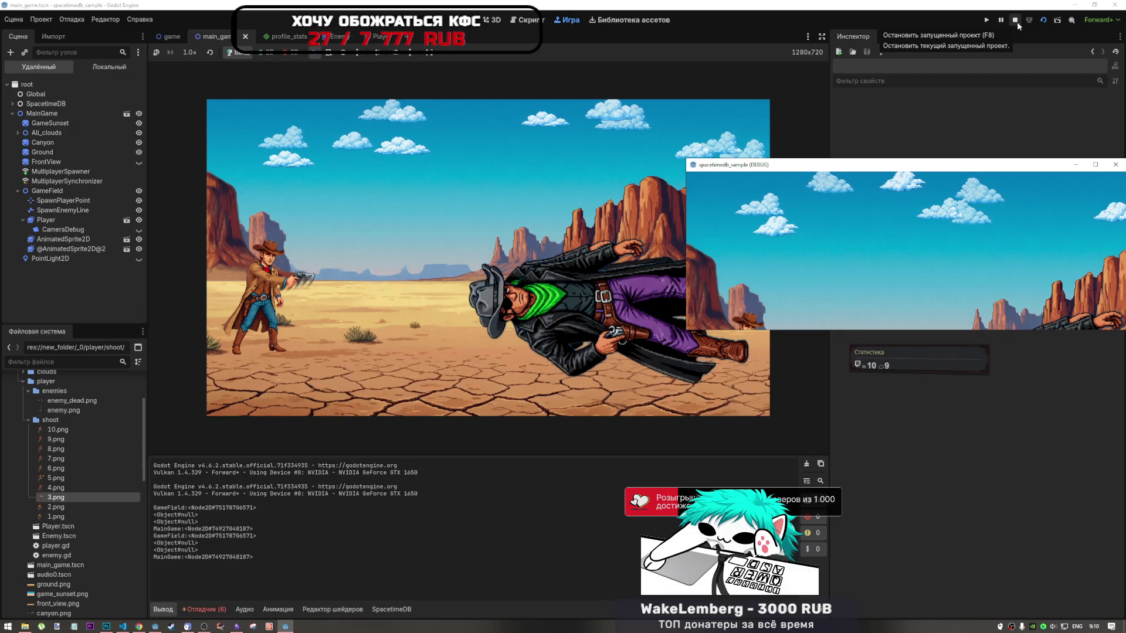
{"action": "left_click", "coordinate": [1017, 22]}
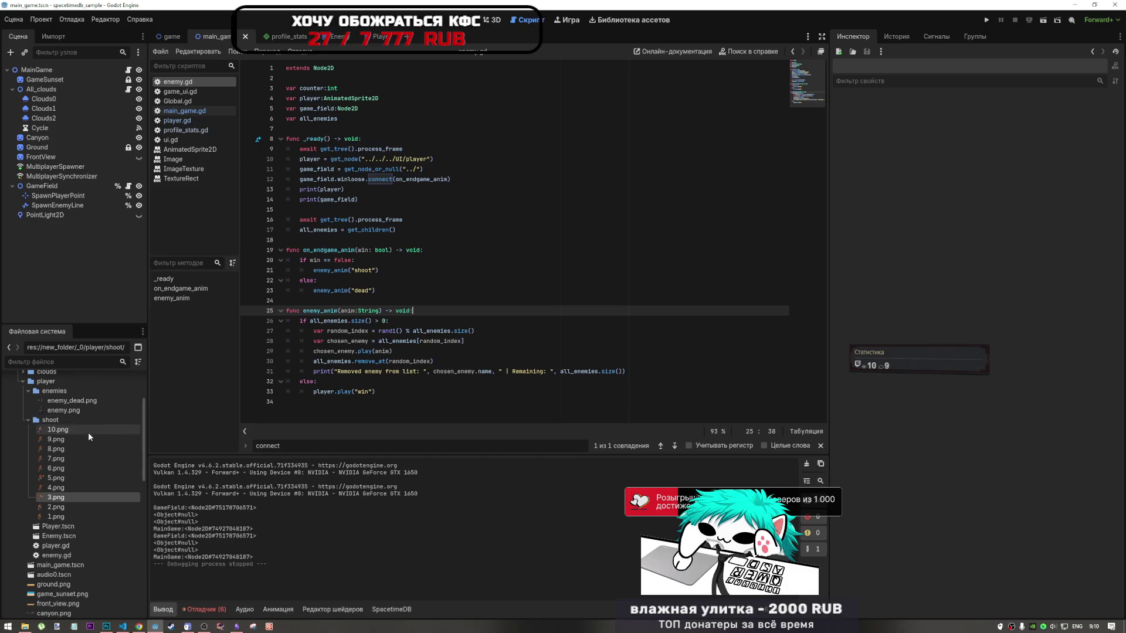
Locate enemy.png in the FileSystem and select enemy.gd's await get_tree().process_frame line
{"action": "left_click", "coordinate": [94, 401]}
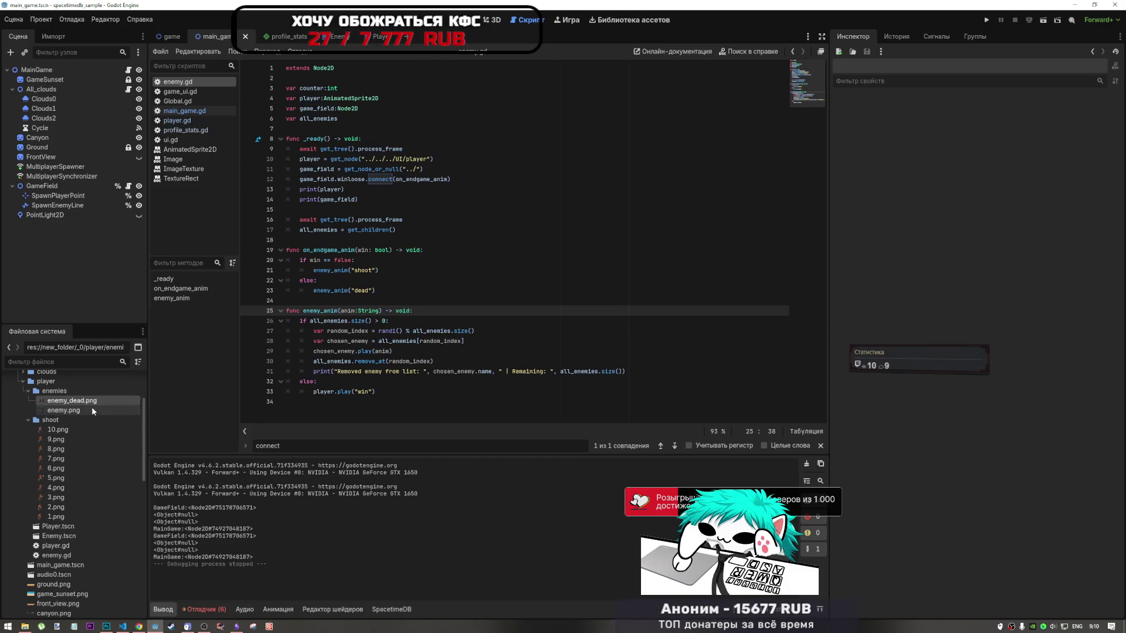
{"action": "right_click", "coordinate": [92, 408]}
{"action": "left_click", "coordinate": [93, 410]}
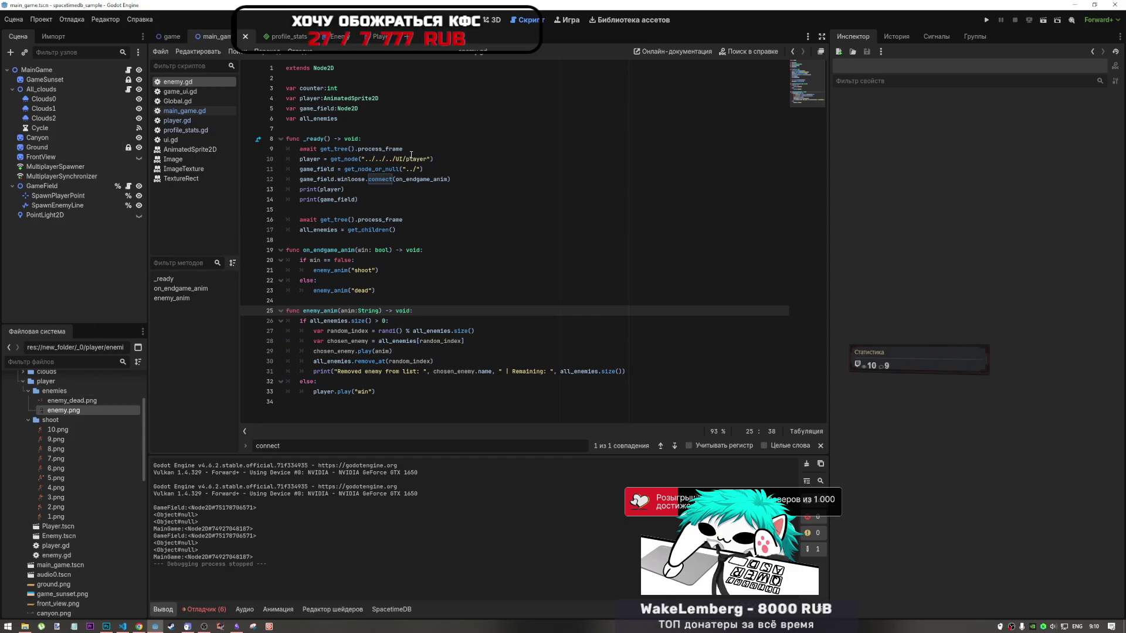
{"action": "left_click_drag", "start_coordinate": [412, 150], "coordinate": [299, 150]}
{"action": "key", "text": "ctrl+c"}
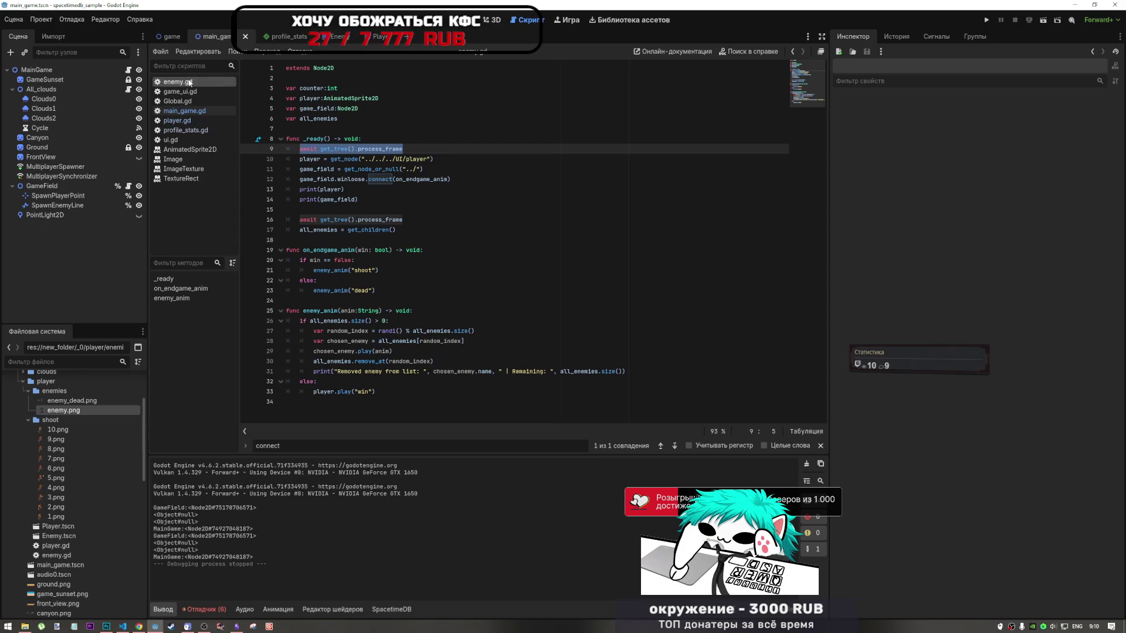
{"action": "left_click", "coordinate": [177, 120]}
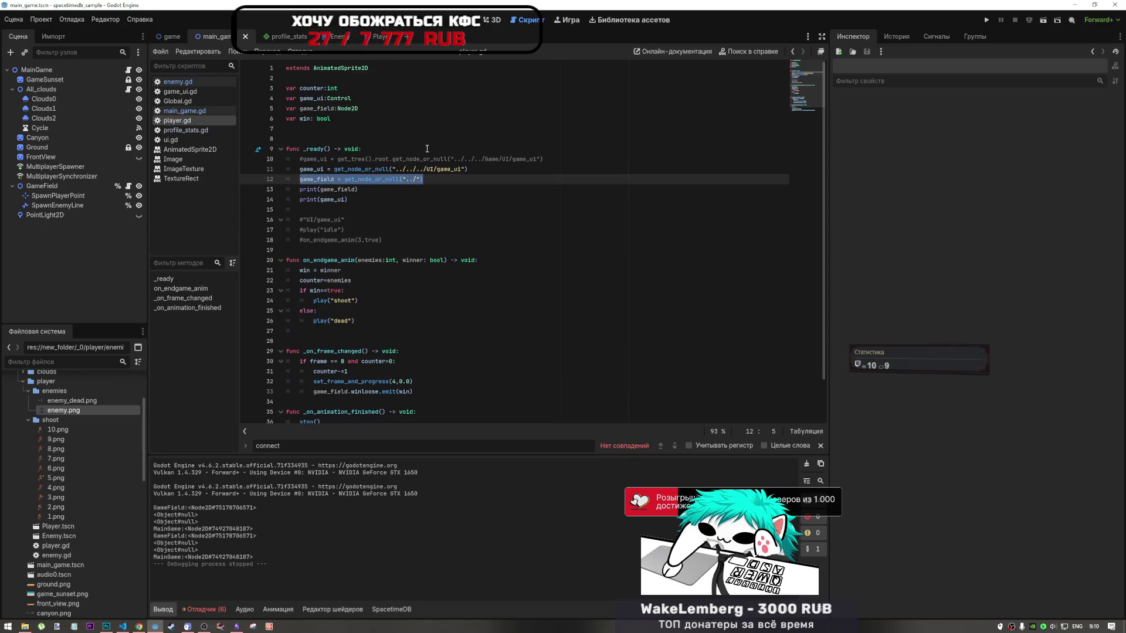
Paste await get_tree().process_frame as the first line of _ready and save player.gd
{"action": "left_click", "coordinate": [427, 149]}
{"action": "key", "text": "Return"}
{"action": "key", "text": "ctrl+v"}
{"action": "key", "text": "ctrl+s"}
Review the game_ui and game_field lookups and prints in _ready, then select the GameField node
{"action": "left_click", "coordinate": [375, 240]}
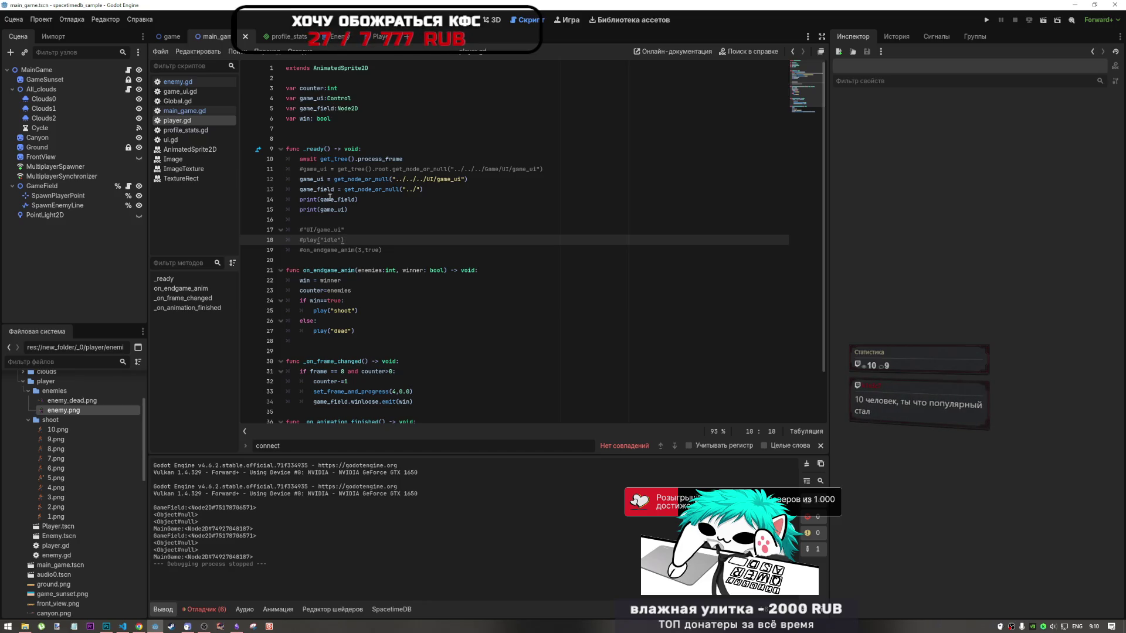
{"action": "mouse_move", "coordinate": [334, 203]}
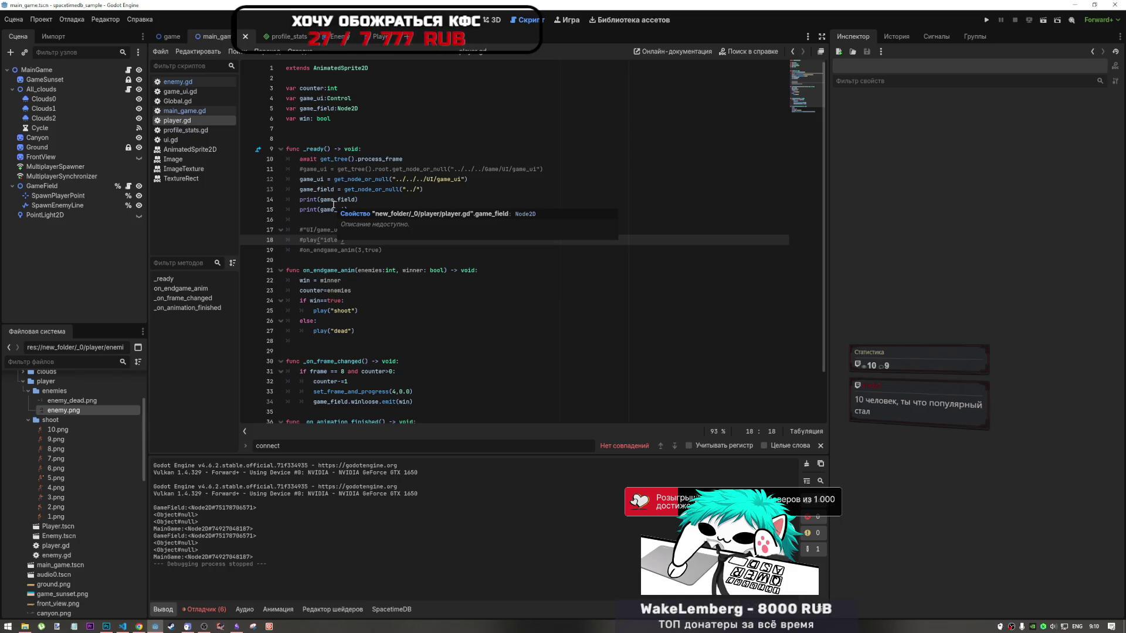
{"action": "left_click", "coordinate": [342, 230]}
{"action": "key", "text": "Up"}
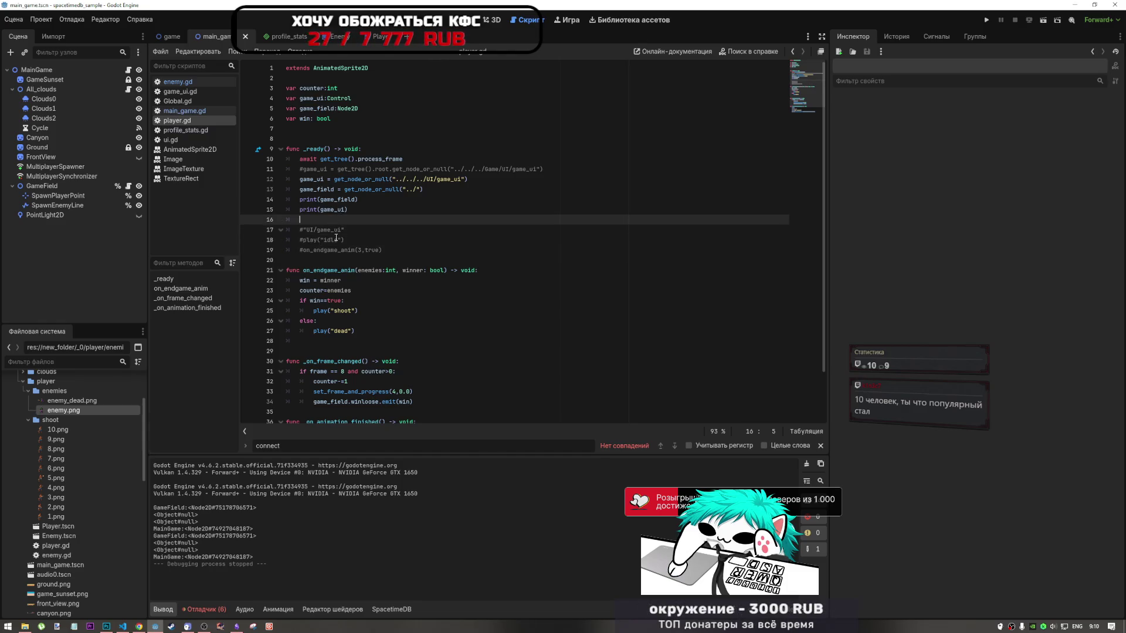
{"action": "left_click", "coordinate": [345, 229]}
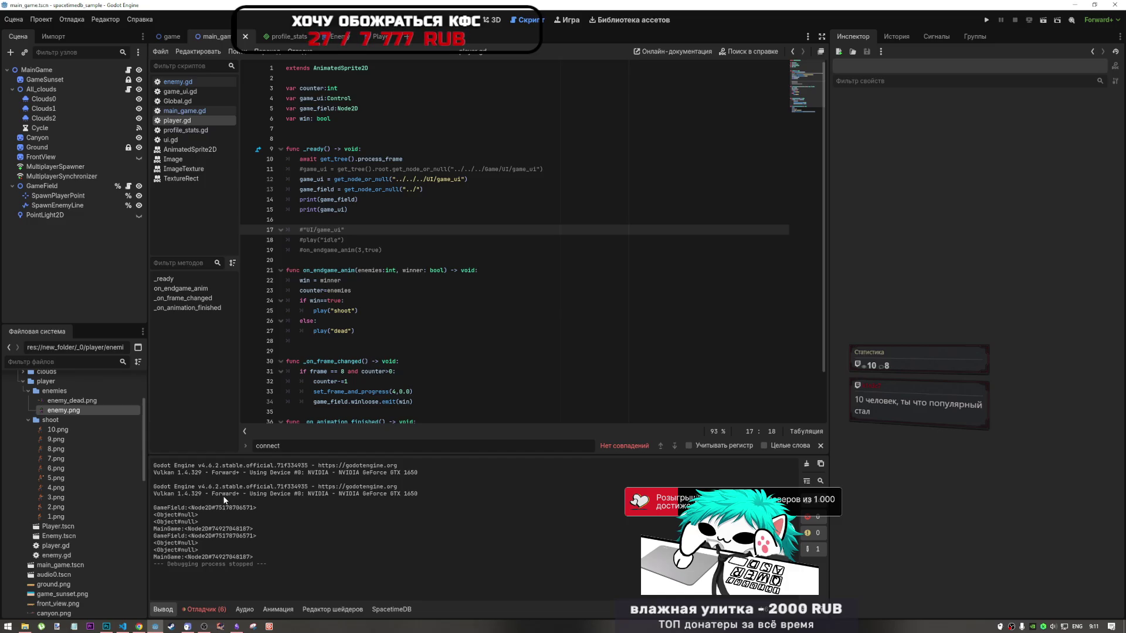
{"action": "left_click", "coordinate": [328, 271]}
{"action": "left_click", "coordinate": [330, 220]}
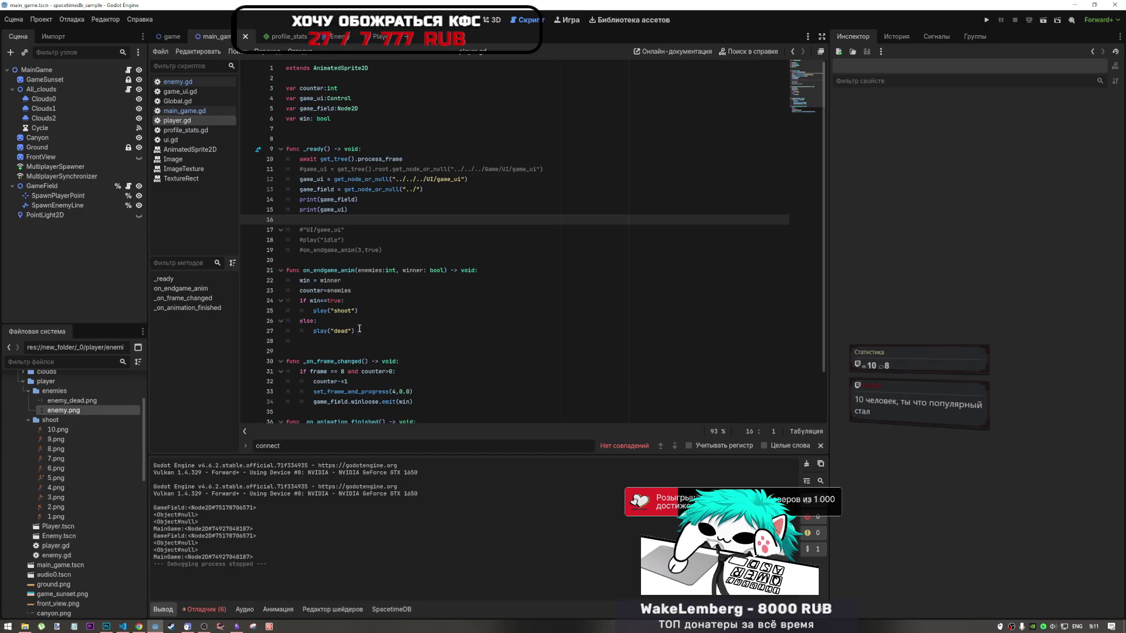
{"action": "left_click", "coordinate": [325, 321]}
{"action": "left_click", "coordinate": [322, 256]}
{"action": "left_click", "coordinate": [385, 220]}
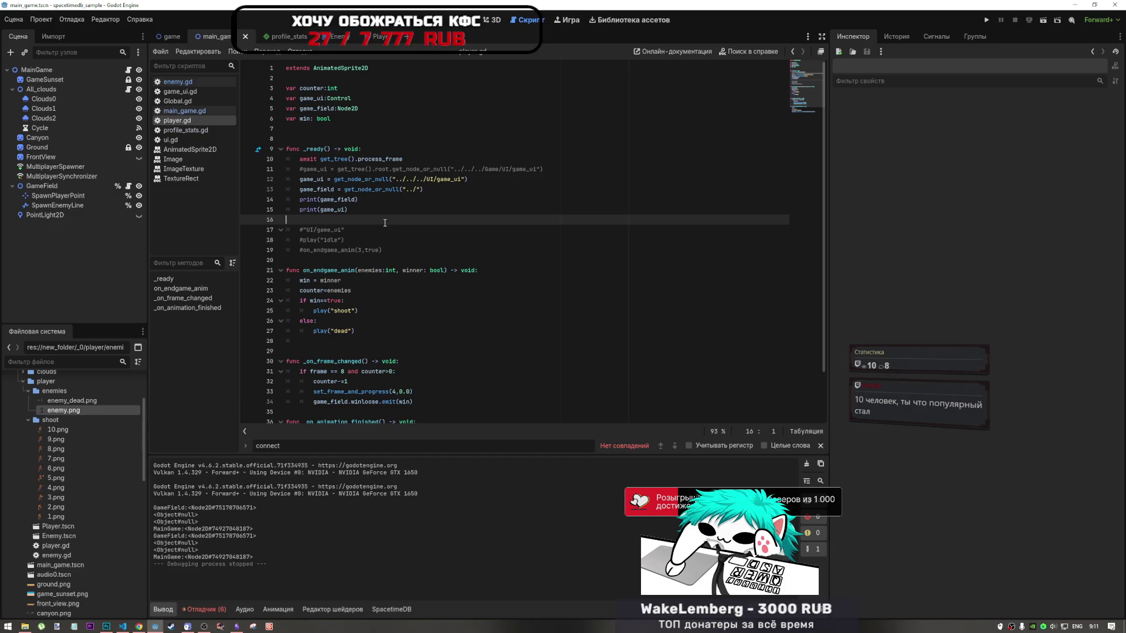
{"action": "left_click", "coordinate": [339, 230]}
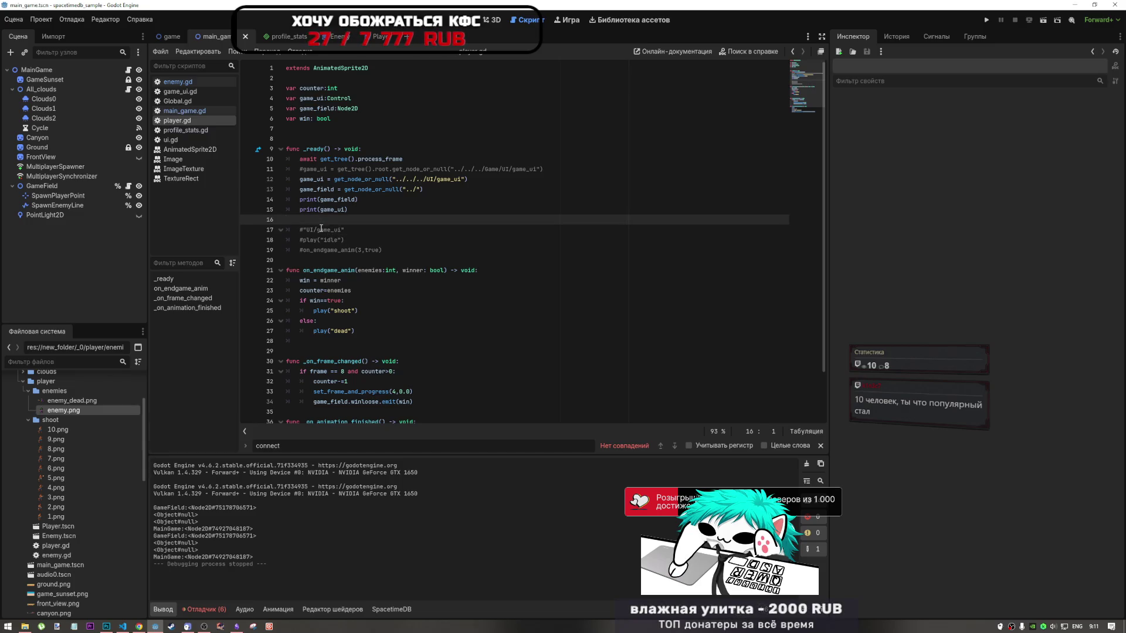
{"action": "left_click", "coordinate": [362, 200]}
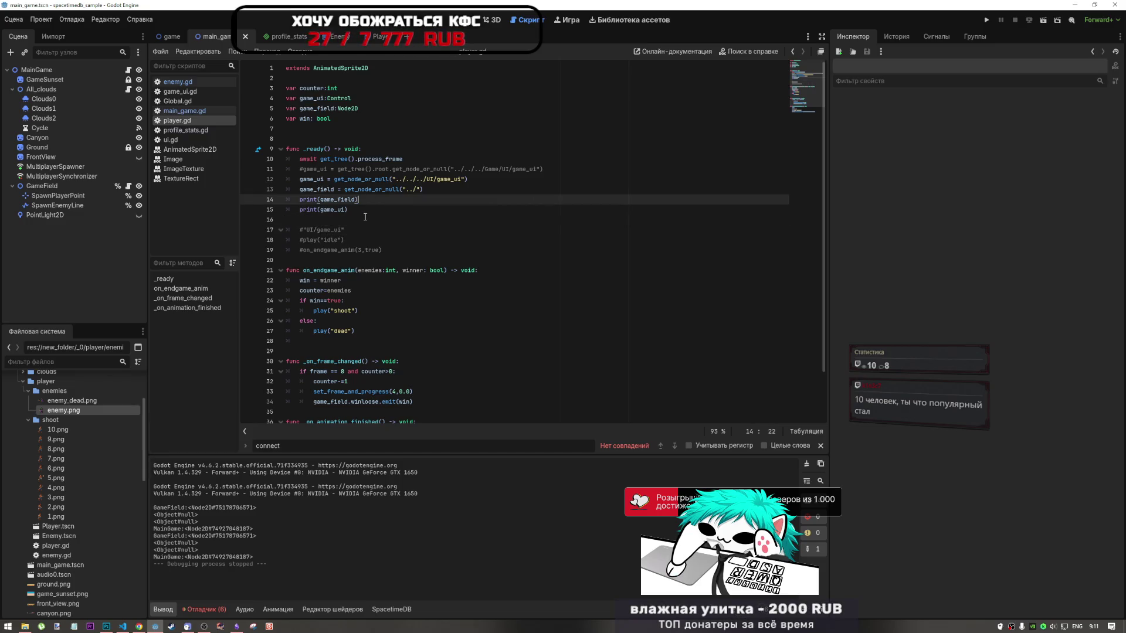
{"action": "key", "text": "Down"}
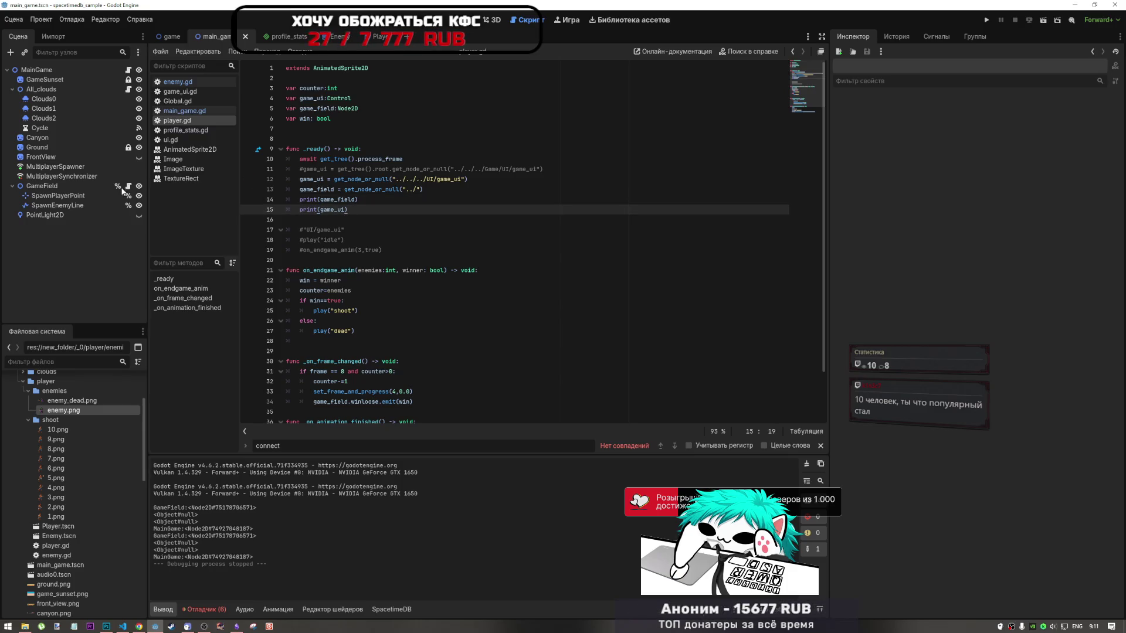
{"action": "left_click", "coordinate": [59, 186]}
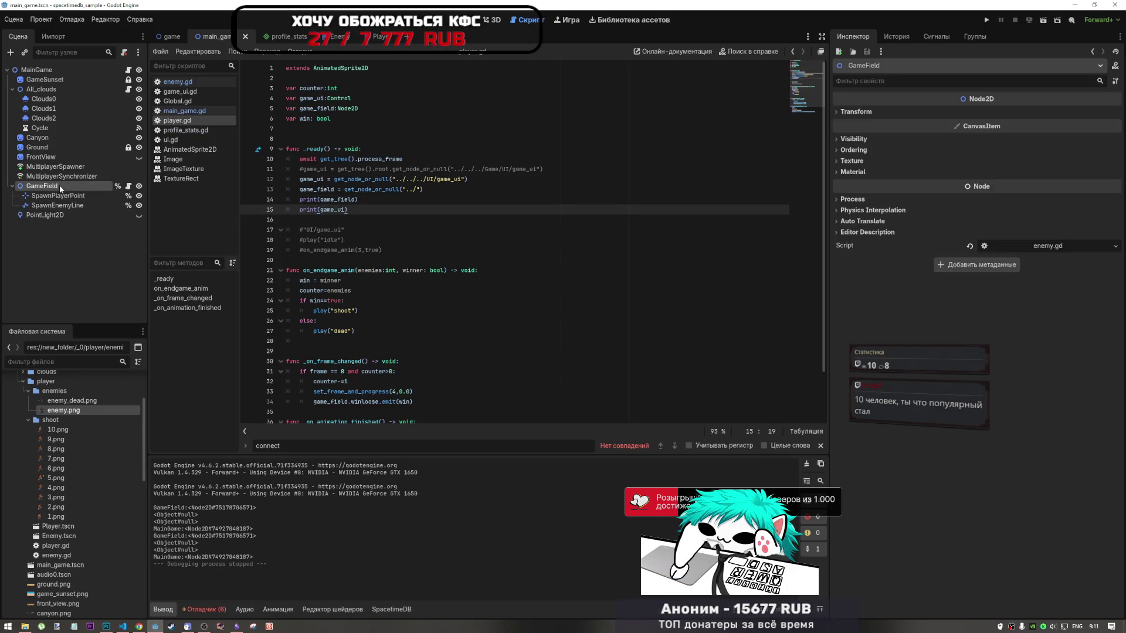
Inspect the GameField and SpawnPlayerPoint nodes and the frame-check code in player.gd
{"action": "left_click", "coordinate": [56, 188]}
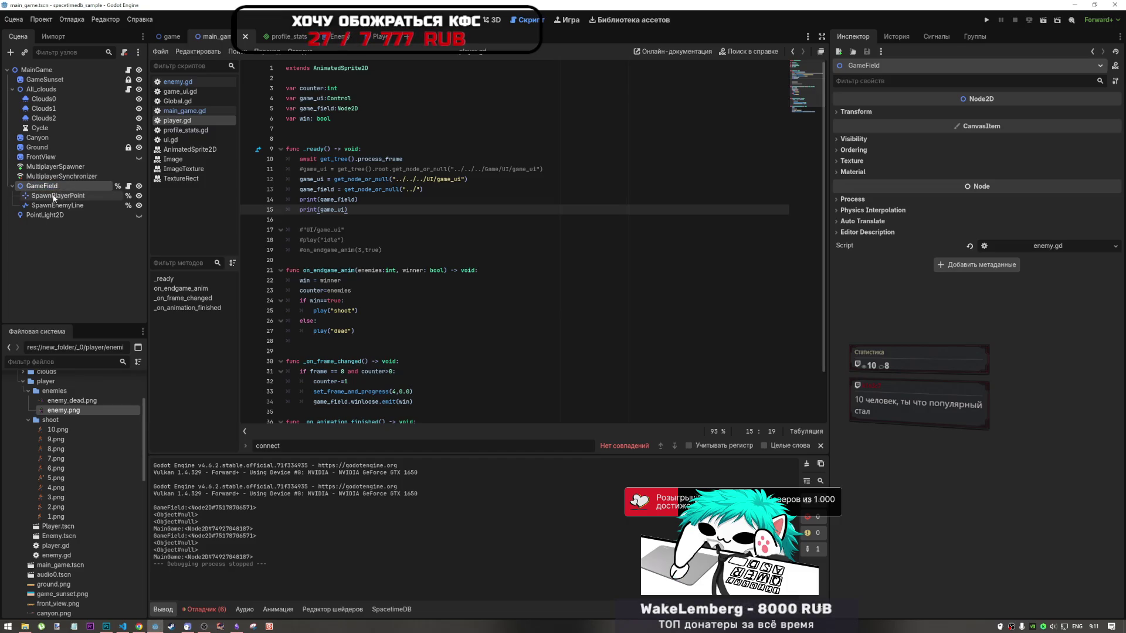
{"action": "left_click", "coordinate": [57, 195]}
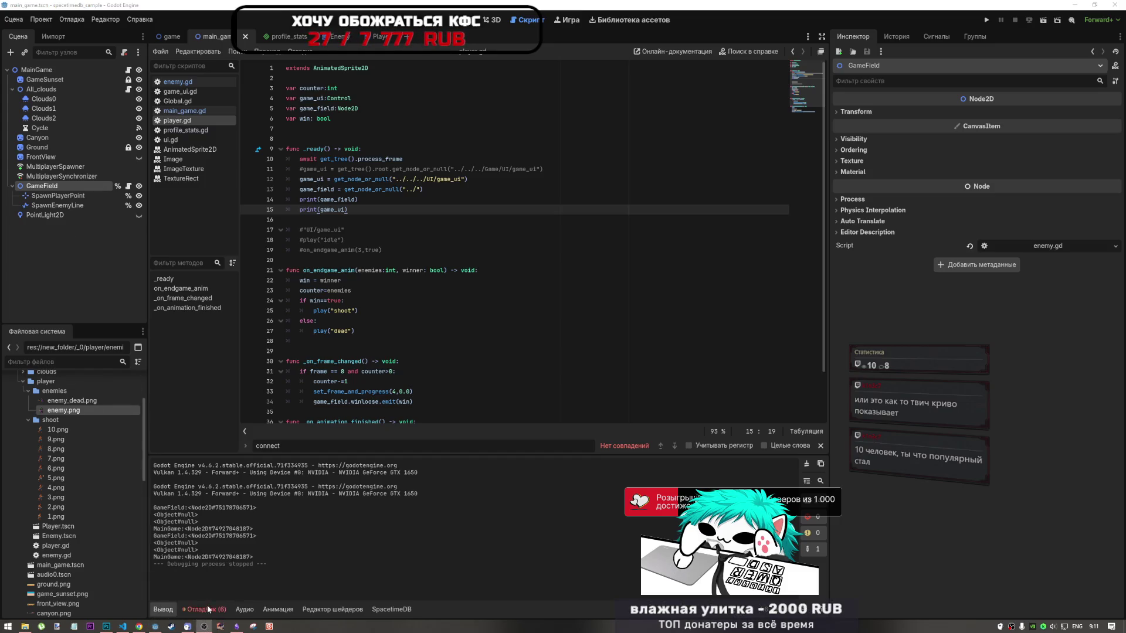
{"action": "left_click", "coordinate": [586, 392]}
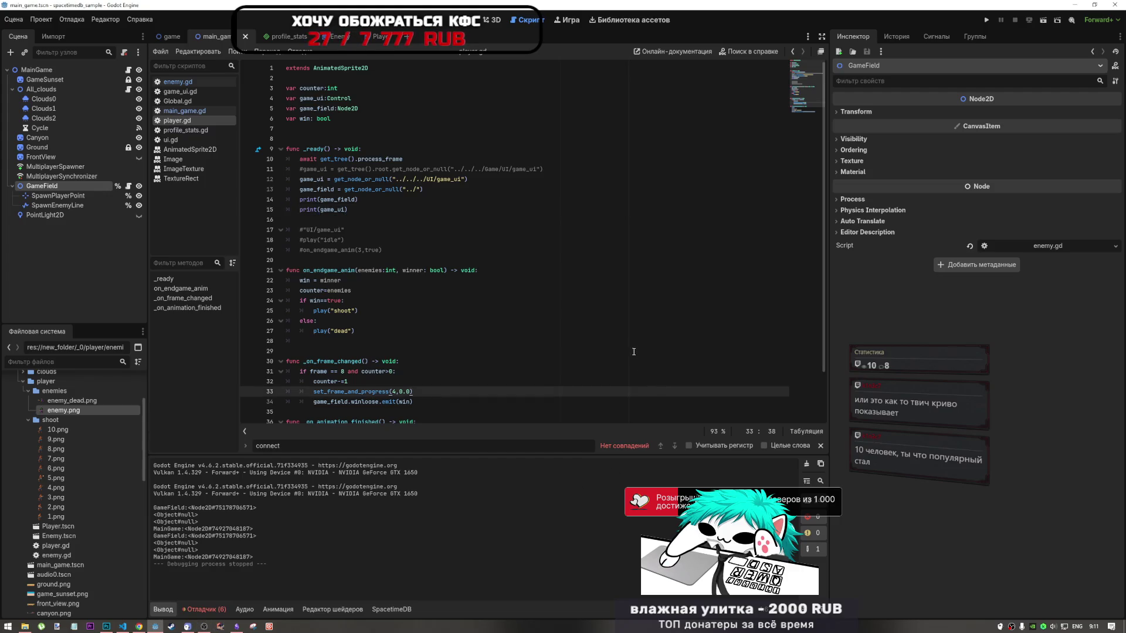
{"action": "left_click", "coordinate": [516, 375]}
{"action": "scroll", "coordinate": [540, 364], "scroll_direction": "down", "scroll_amount": 2}
{"action": "scroll", "coordinate": [557, 358], "scroll_direction": "up", "scroll_amount": 2}
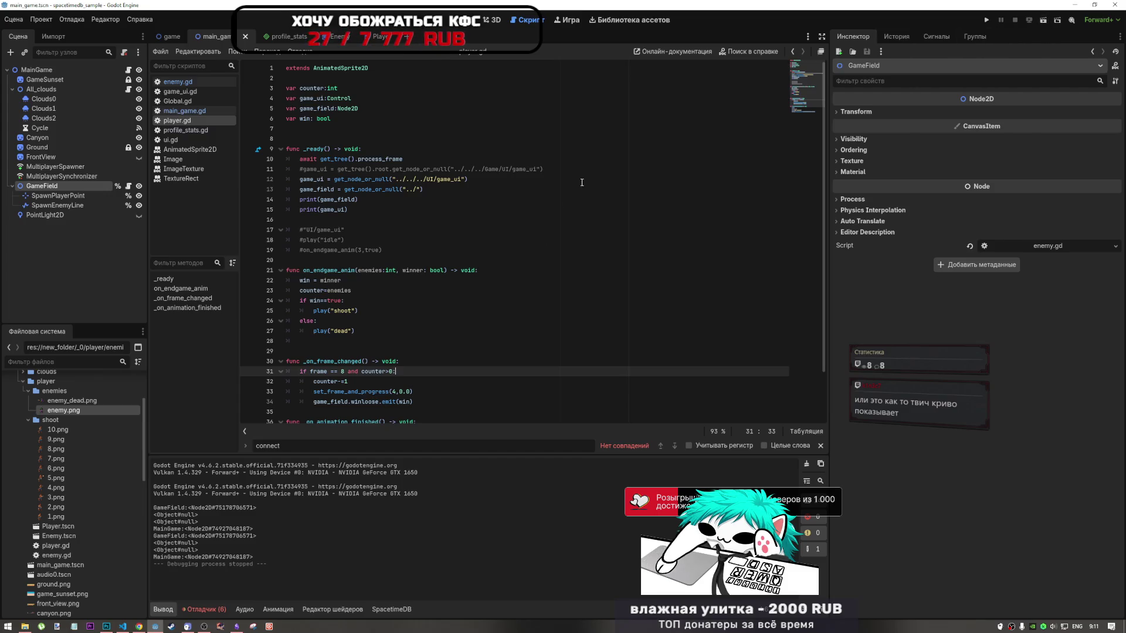
Delete the extra blank line 29 between functions and recheck the _ready lookups
{"action": "left_click", "coordinate": [409, 347]}
{"action": "key", "text": "BackSpace"}
{"action": "key", "text": "BackSpace"}
{"action": "left_click", "coordinate": [403, 311]}
{"action": "left_click", "coordinate": [423, 250]}
{"action": "left_click", "coordinate": [445, 200]}
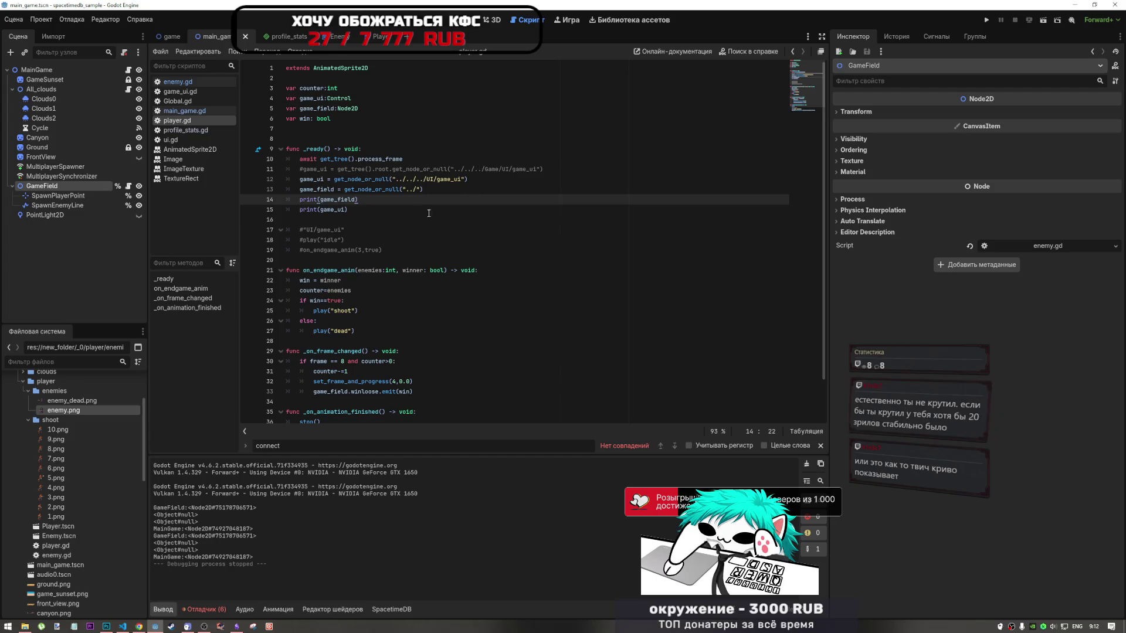
{"action": "left_click", "coordinate": [327, 224]}
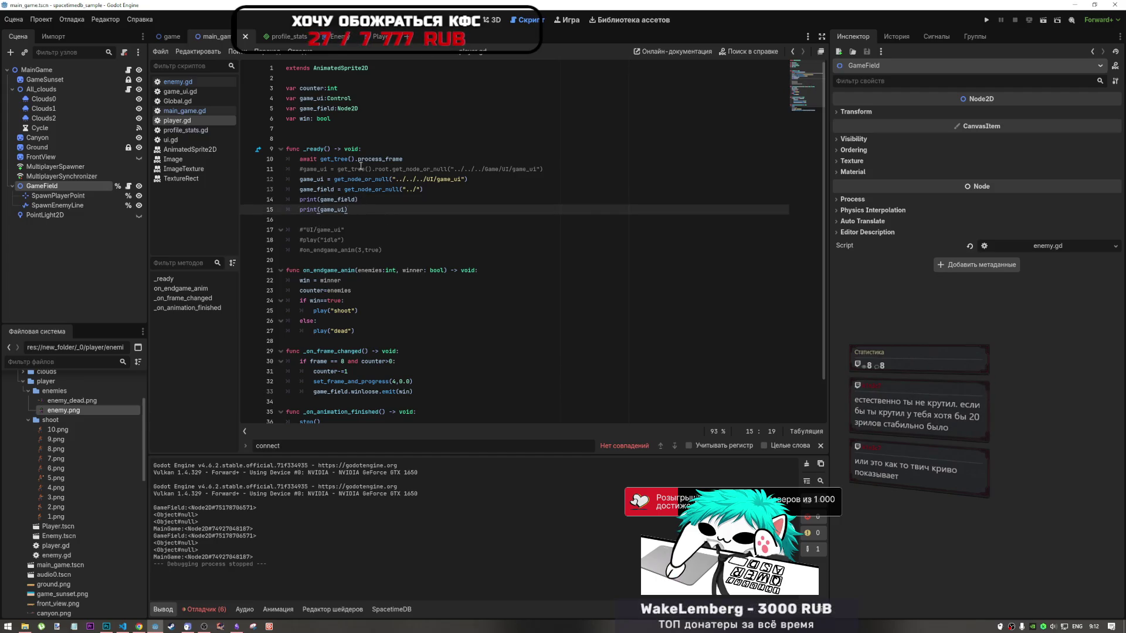
{"action": "left_click", "coordinate": [364, 179]}
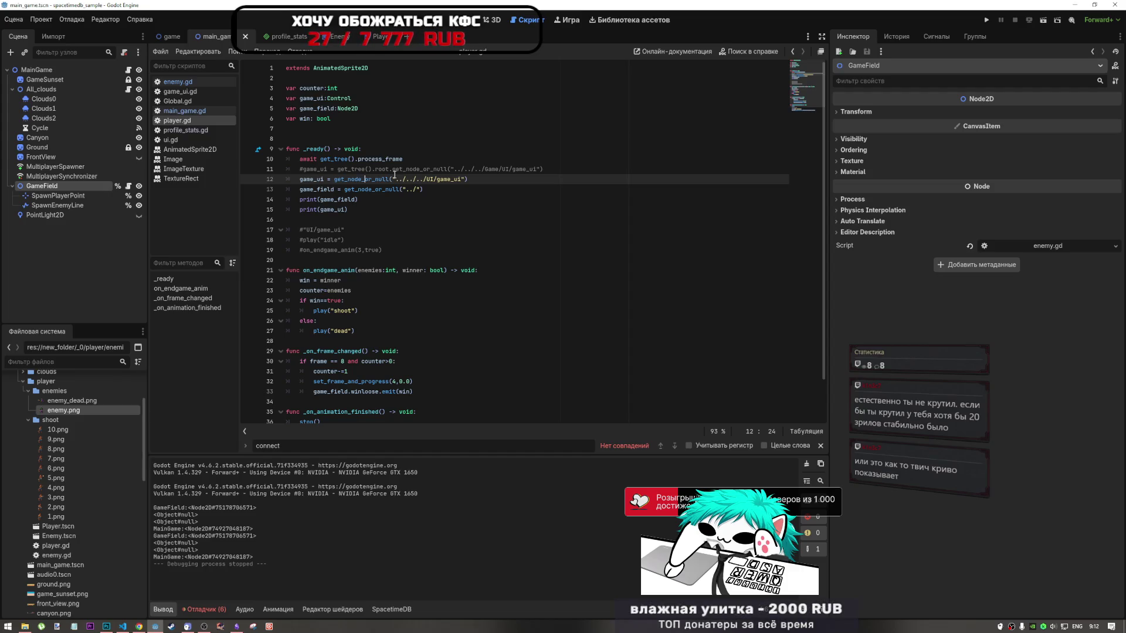
{"action": "left_click", "coordinate": [214, 36]}
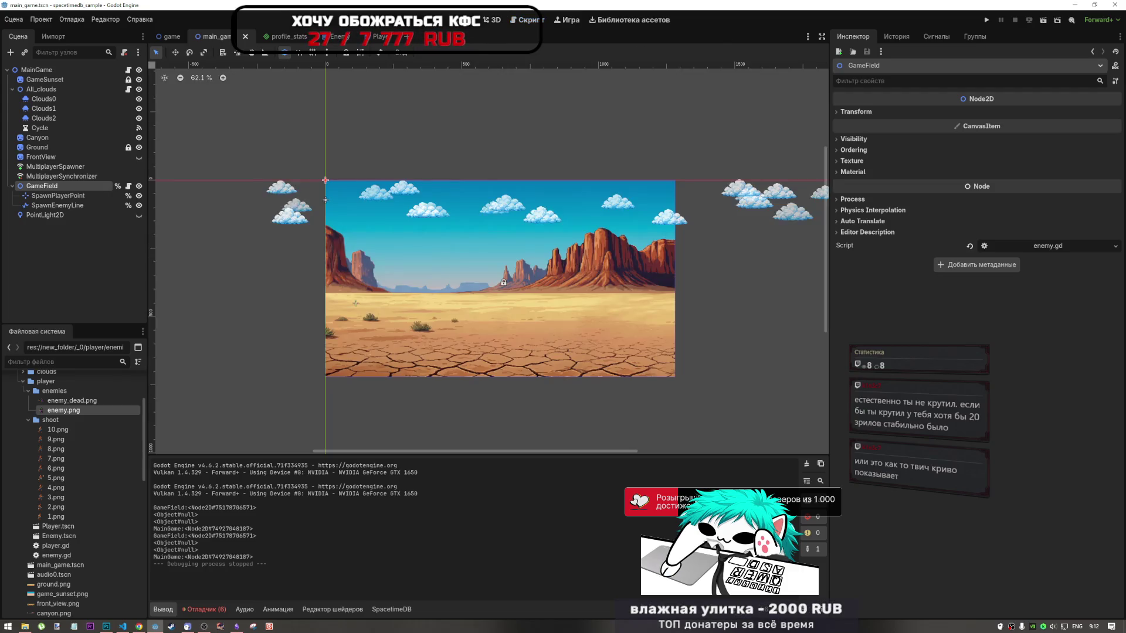
{"action": "left_click", "coordinate": [162, 37]}
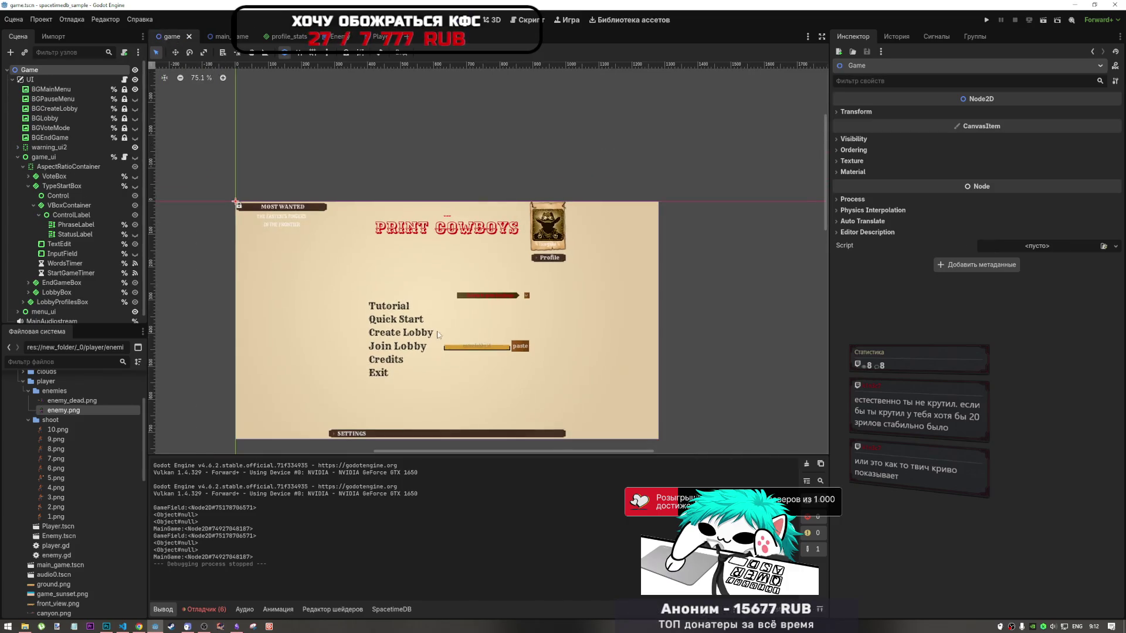
{"action": "scroll", "coordinate": [439, 293], "scroll_direction": "up", "scroll_amount": 5}
{"action": "scroll", "coordinate": [430, 342], "scroll_direction": "down", "scroll_amount": 3}
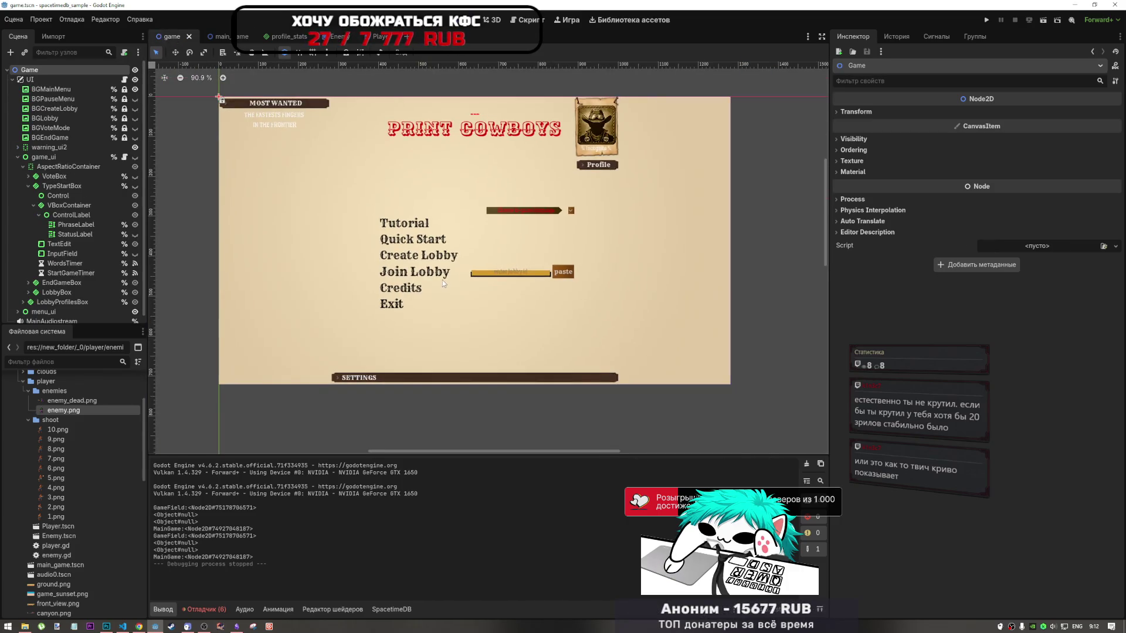
{"action": "scroll", "coordinate": [434, 273], "scroll_direction": "left", "scroll_amount": 2}
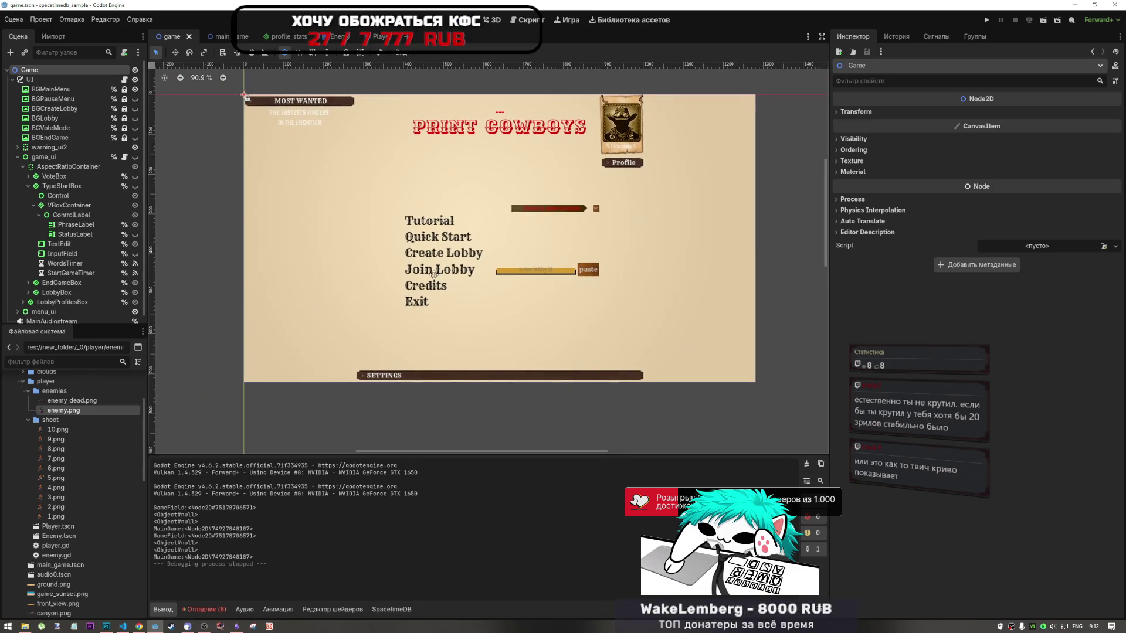
{"action": "scroll", "coordinate": [434, 273], "scroll_direction": "down", "scroll_amount": 1}
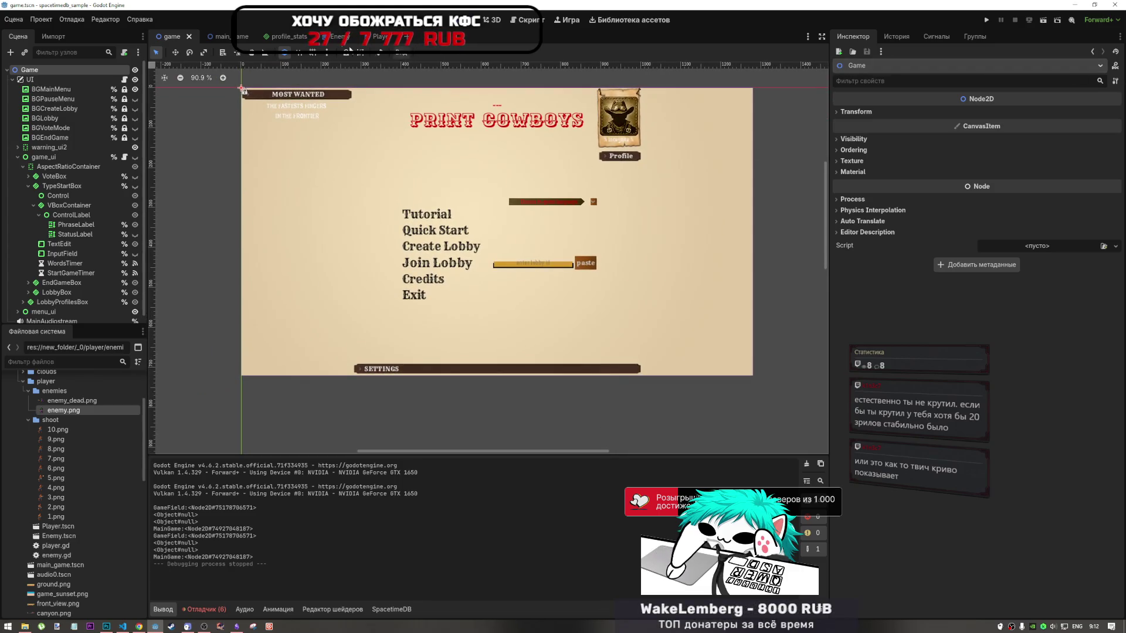
{"action": "left_click", "coordinate": [1043, 20]}
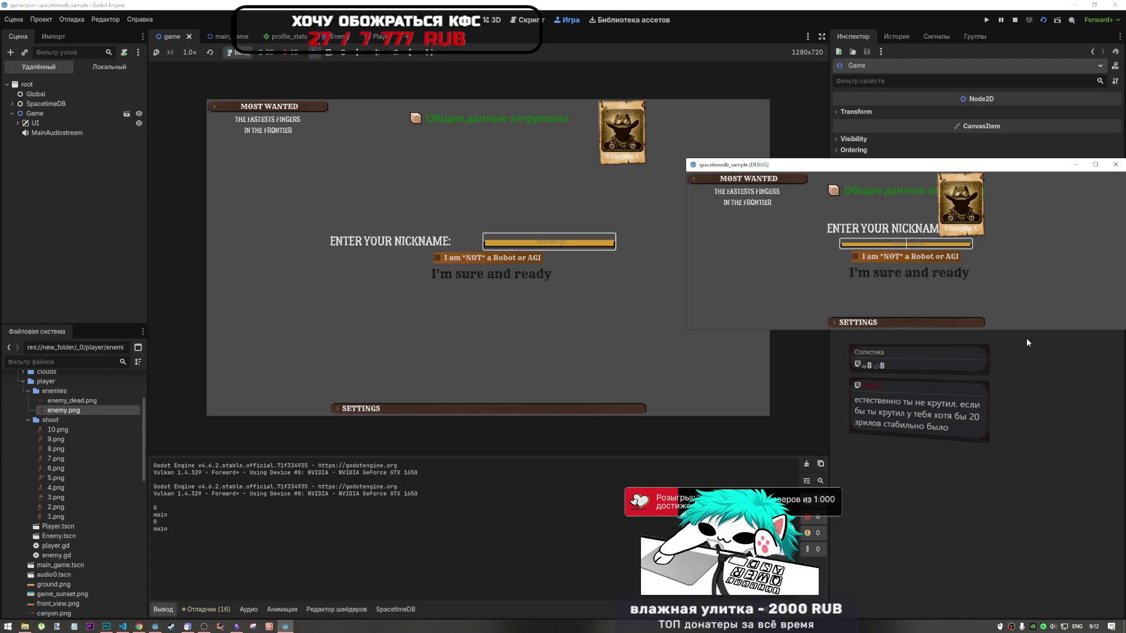
{"action": "left_click_drag", "start_coordinate": [1028, 329], "coordinate": [1008, 447]}
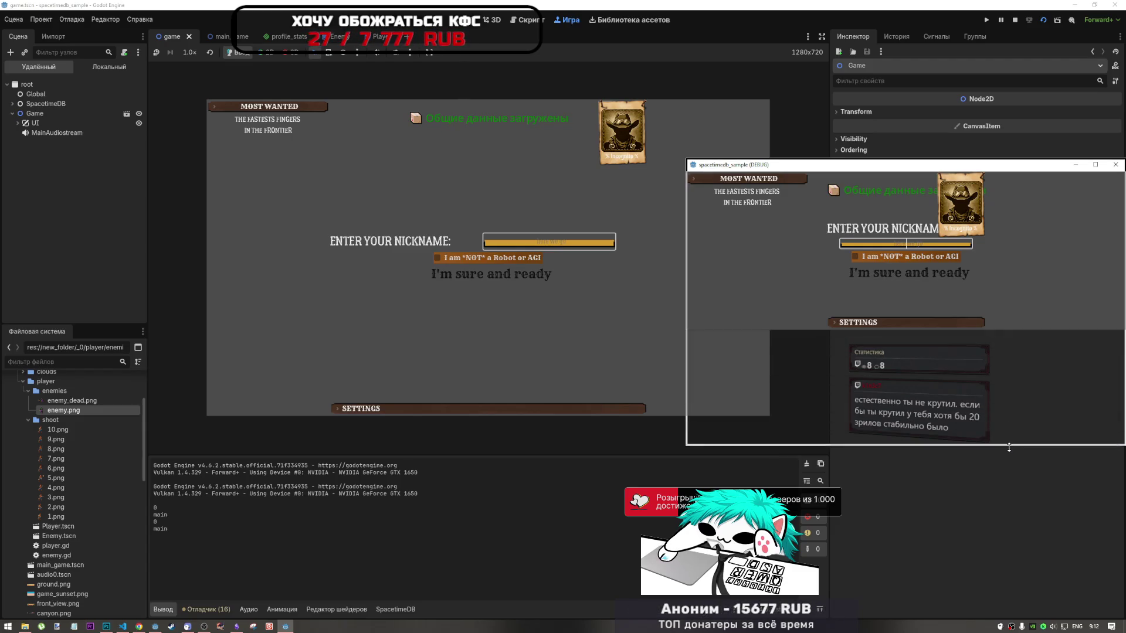
{"action": "left_click_drag", "start_coordinate": [836, 166], "coordinate": [821, 192]}
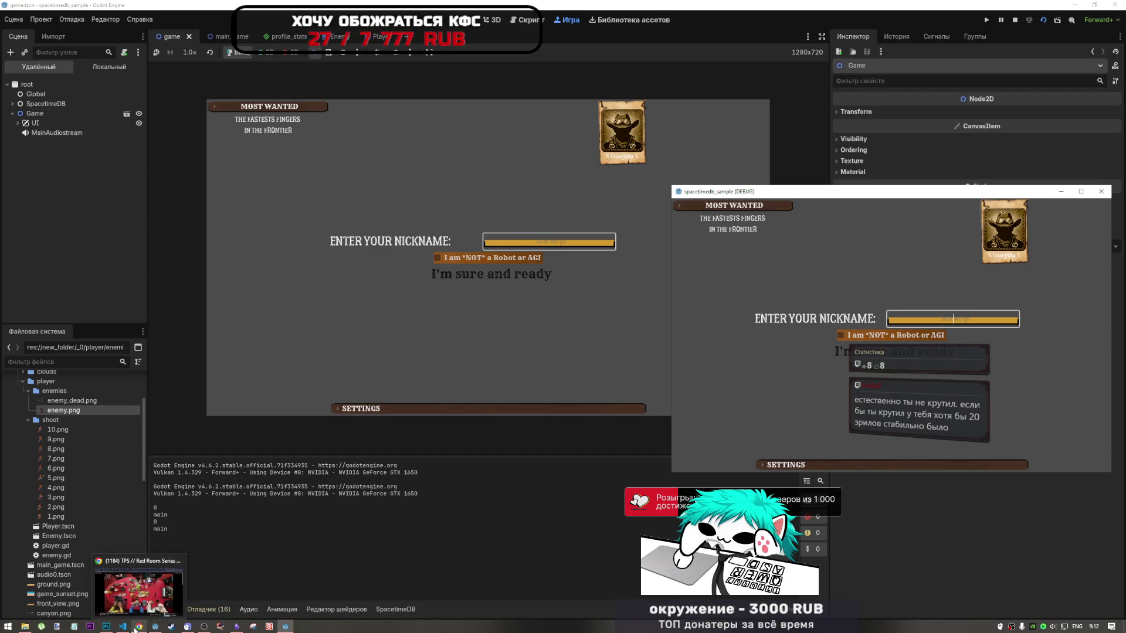
{"action": "mouse_move", "coordinate": [164, 619]}
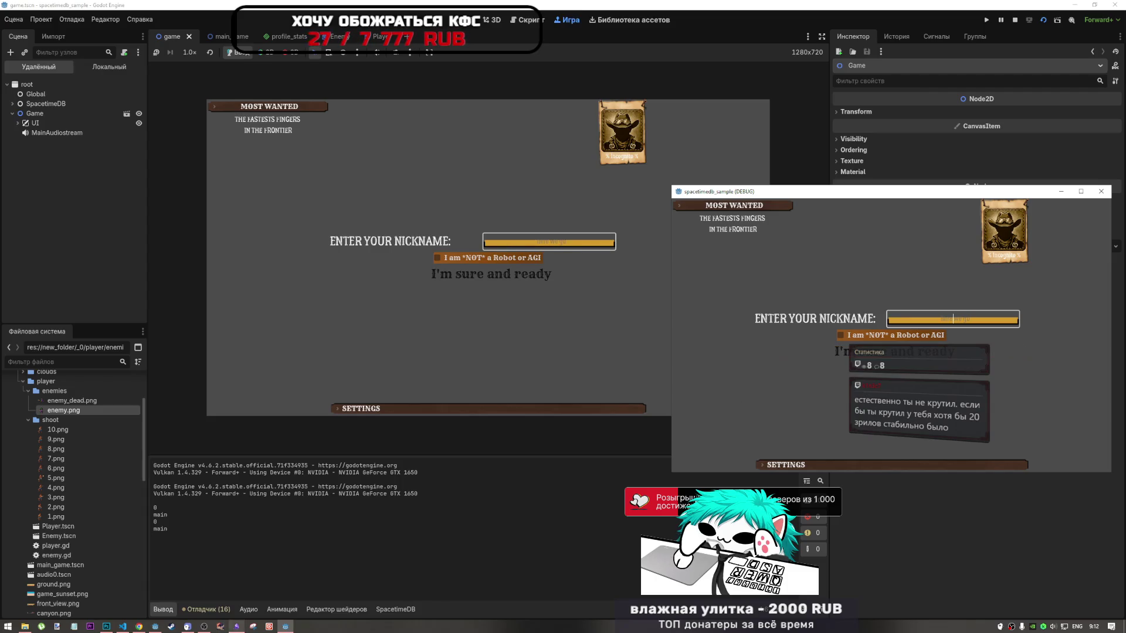
{"action": "left_click", "coordinate": [139, 627]}
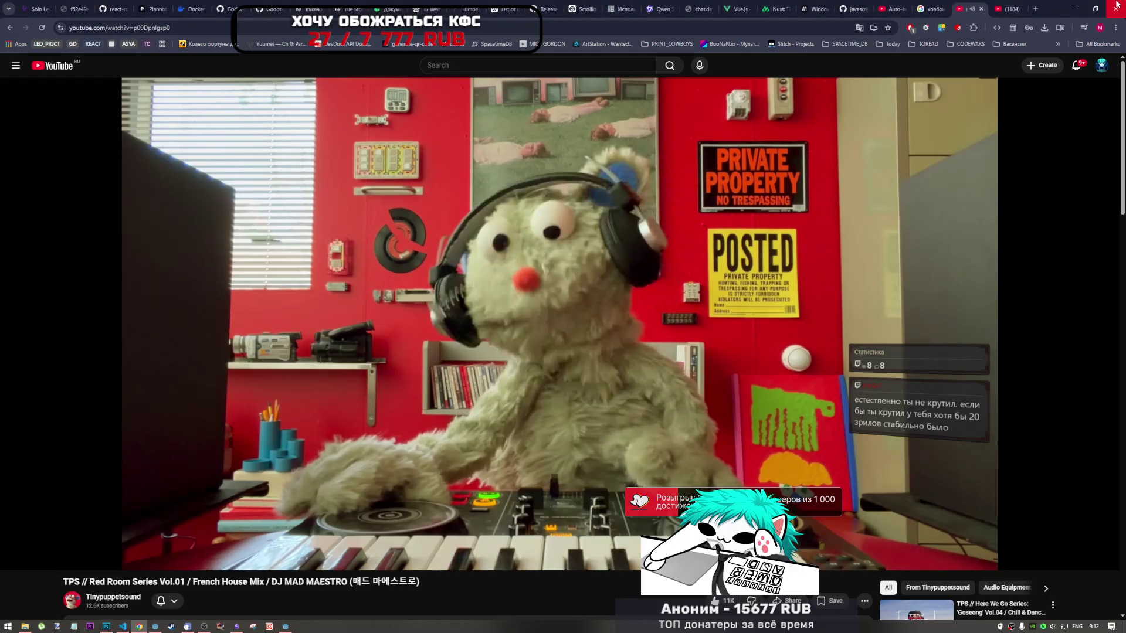
{"action": "left_click", "coordinate": [122, 626]}
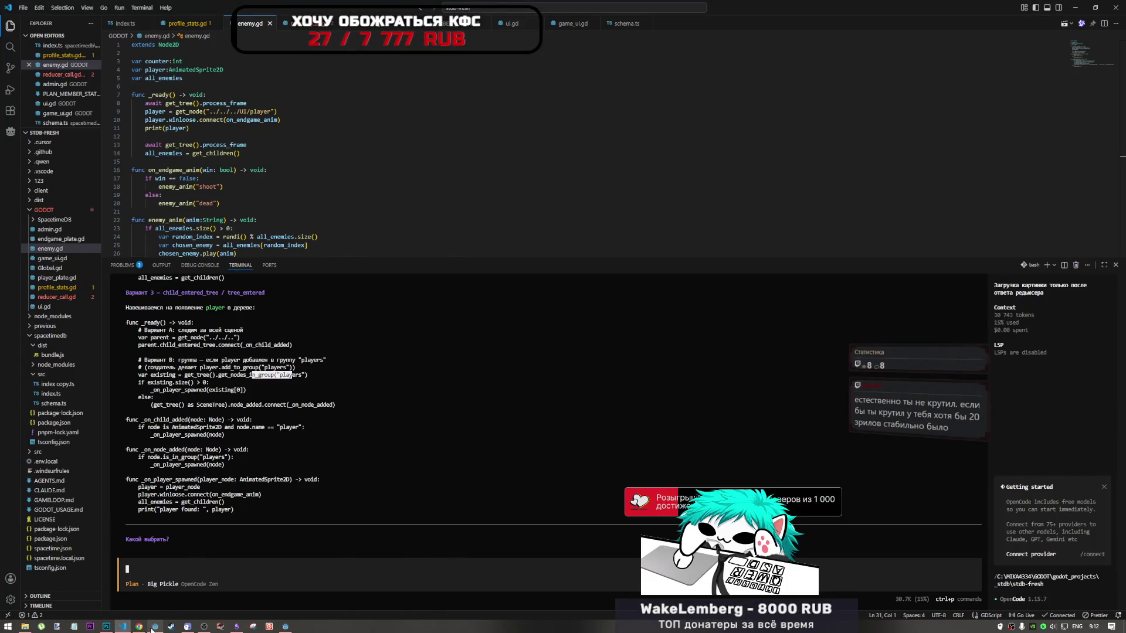
{"action": "left_click", "coordinate": [285, 626]}
{"action": "left_click", "coordinate": [285, 626]}
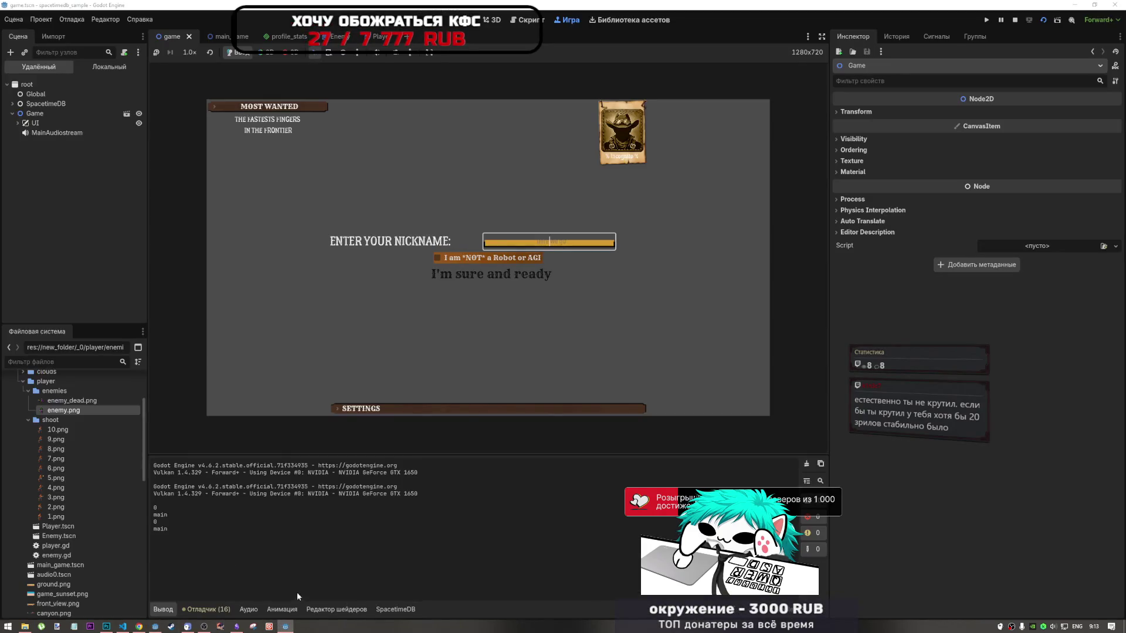
Log the second client in with a new nickname ending in '66' after 'eee' is rejected
{"action": "left_click", "coordinate": [290, 627]}
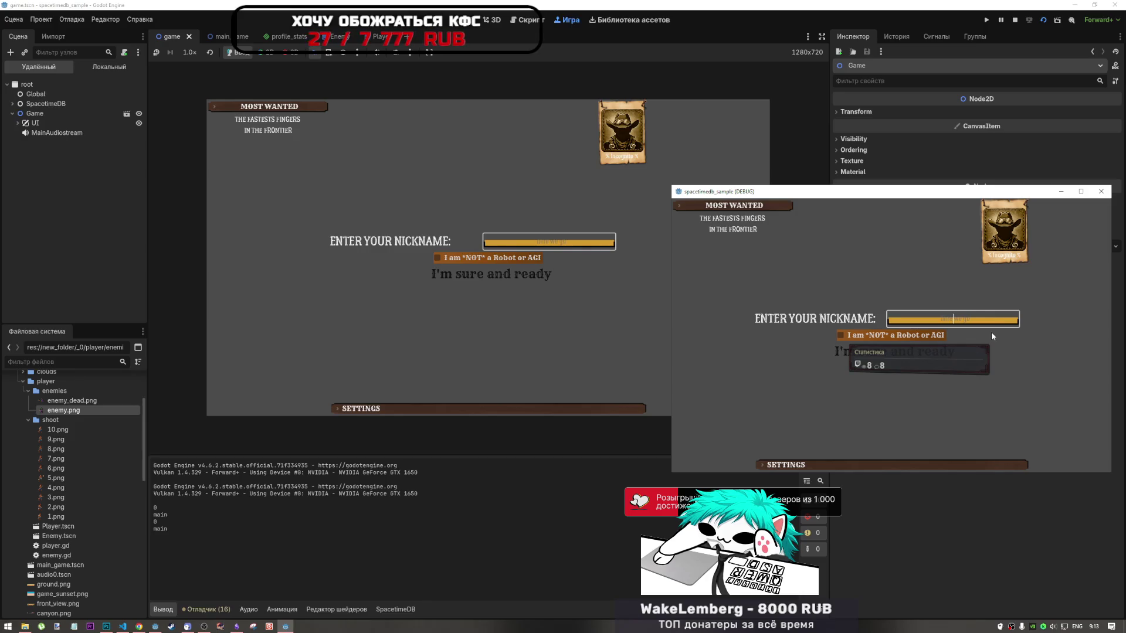
{"action": "type", "text": "eee"}
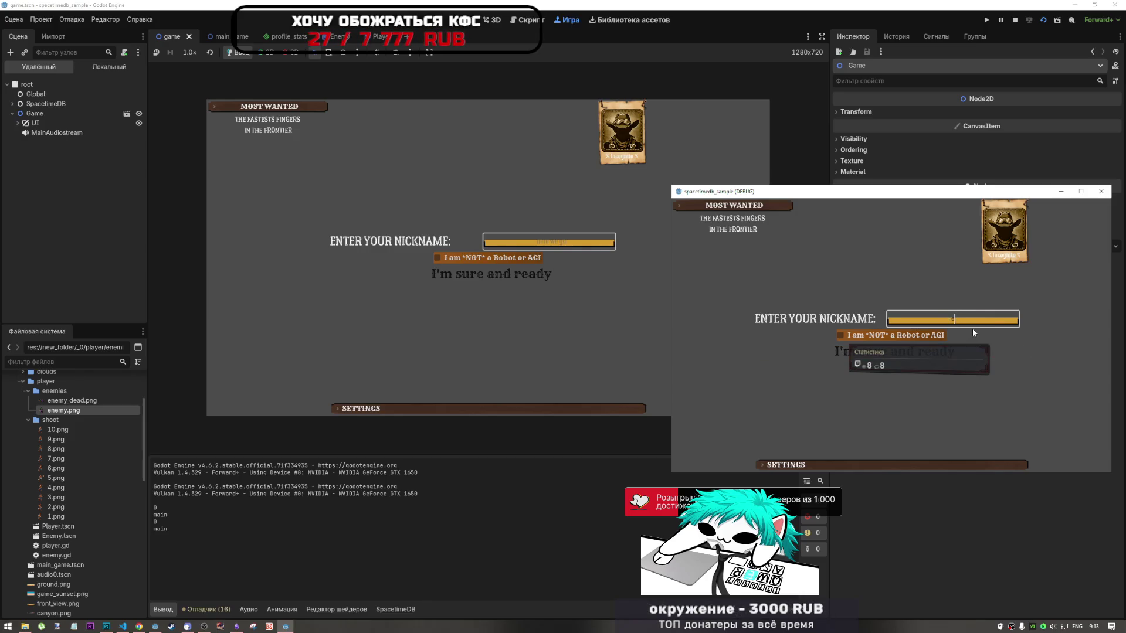
{"action": "left_click", "coordinate": [840, 334]}
{"action": "left_click", "coordinate": [923, 351]}
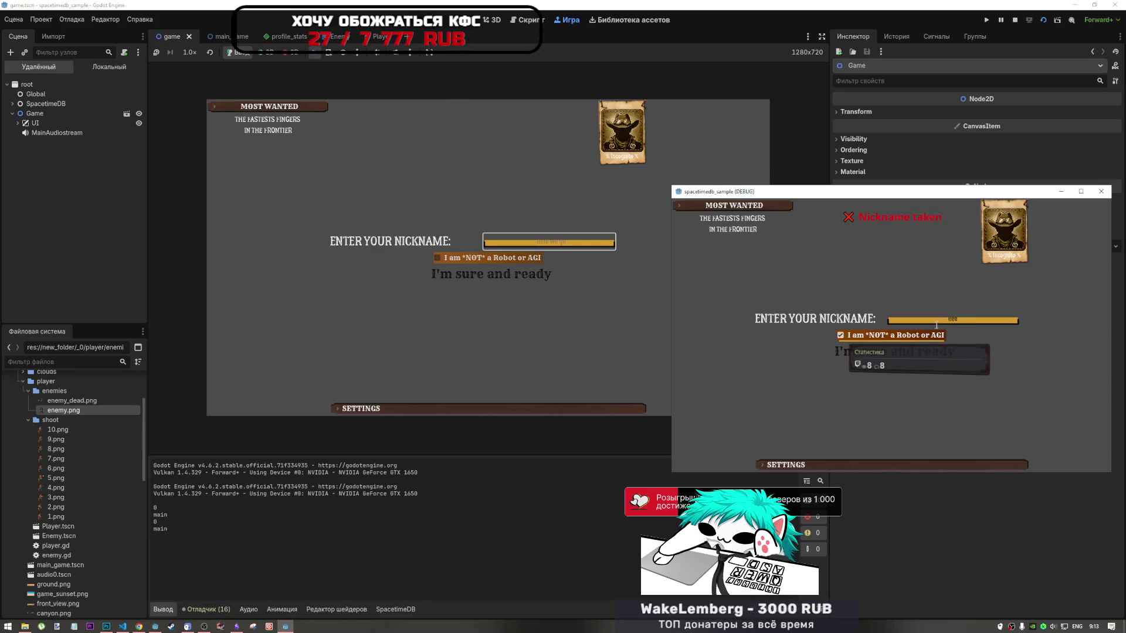
{"action": "double_click", "coordinate": [959, 324]}
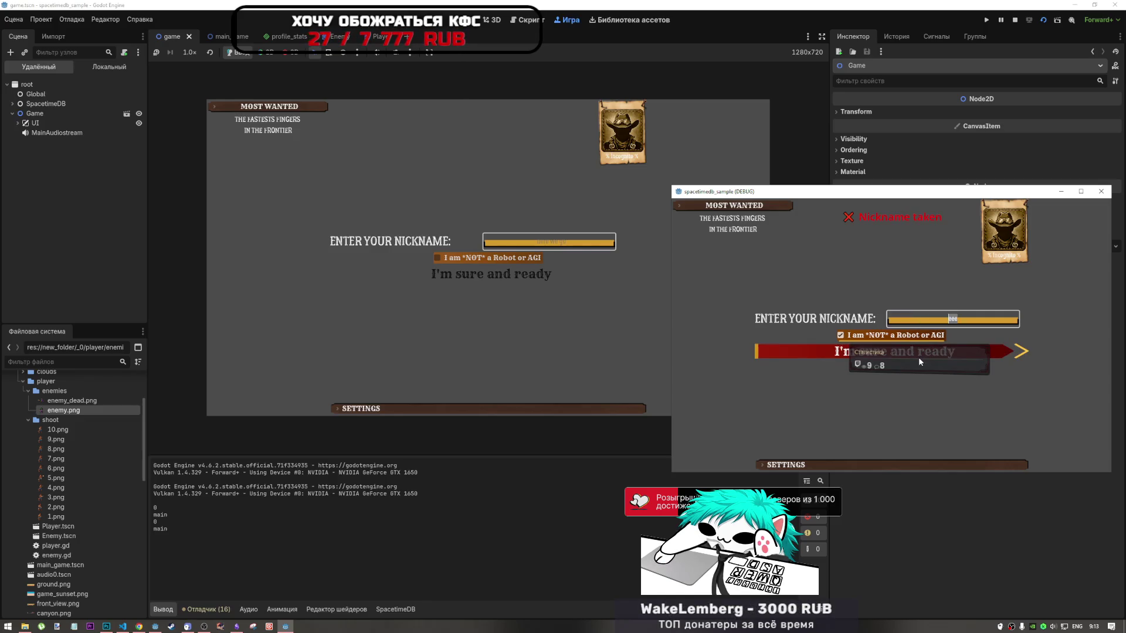
{"action": "type", "text": "zzz"}
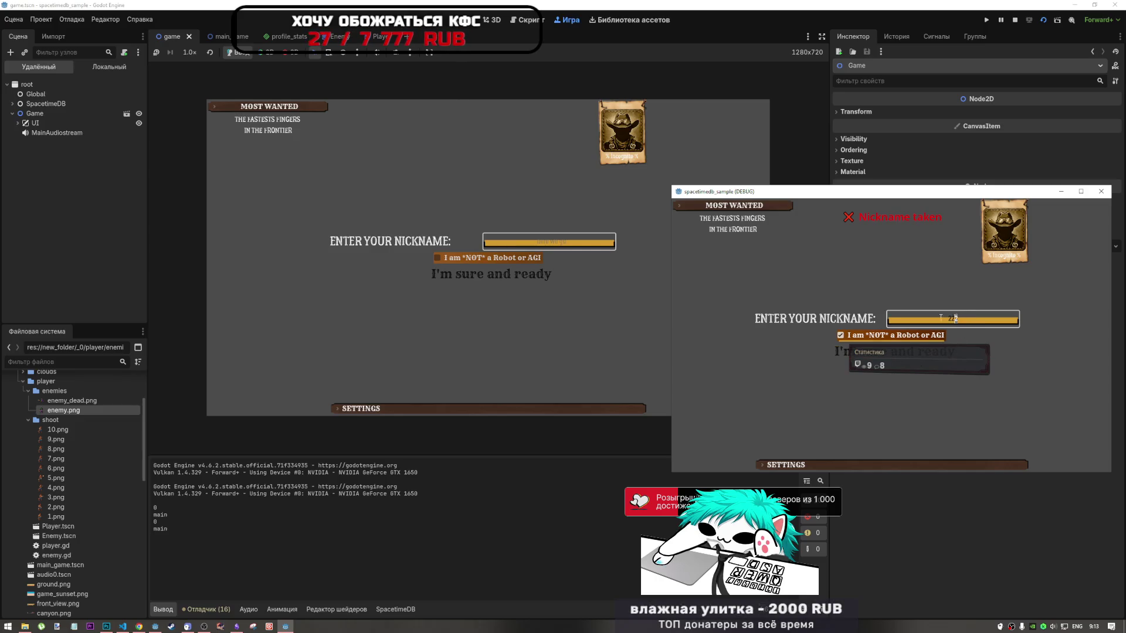
{"action": "key", "text": "BackSpace"}
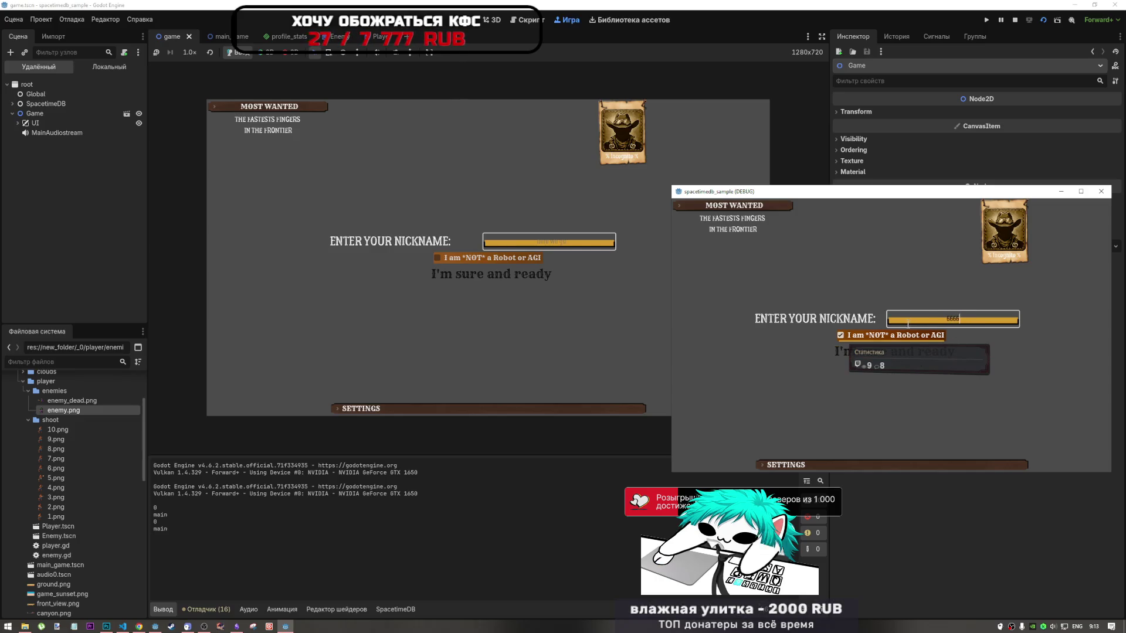
{"action": "type", "text": "66"}
{"action": "left_click", "coordinate": [911, 351]}
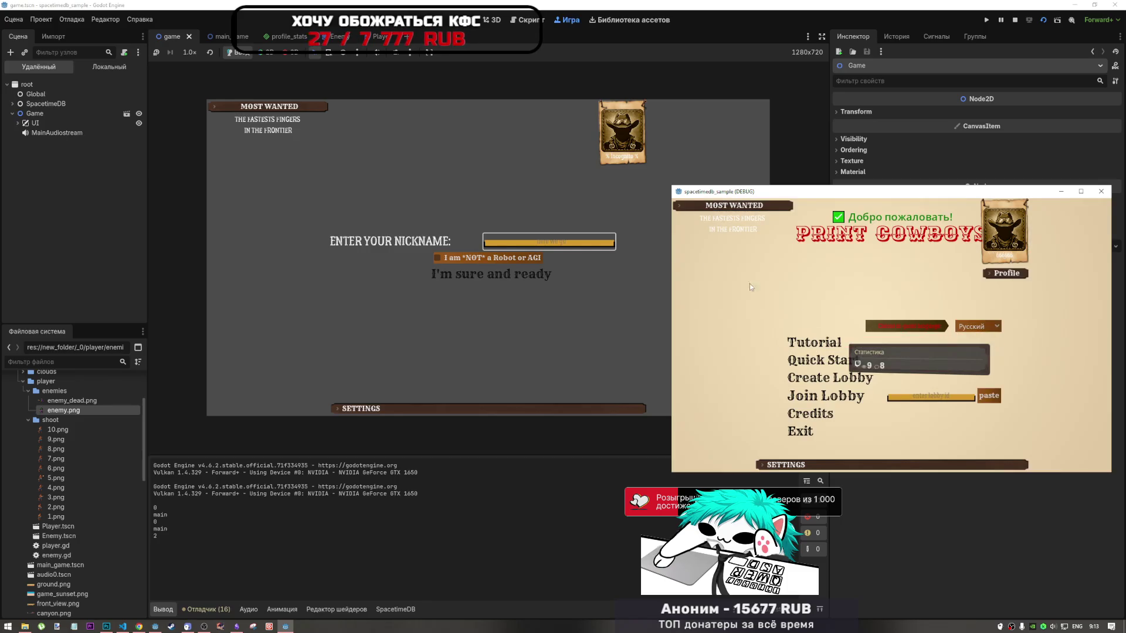
Log the first client into the main menu and create a two-player lobby
{"action": "left_click", "coordinate": [499, 259]}
{"action": "left_click", "coordinate": [495, 274]}
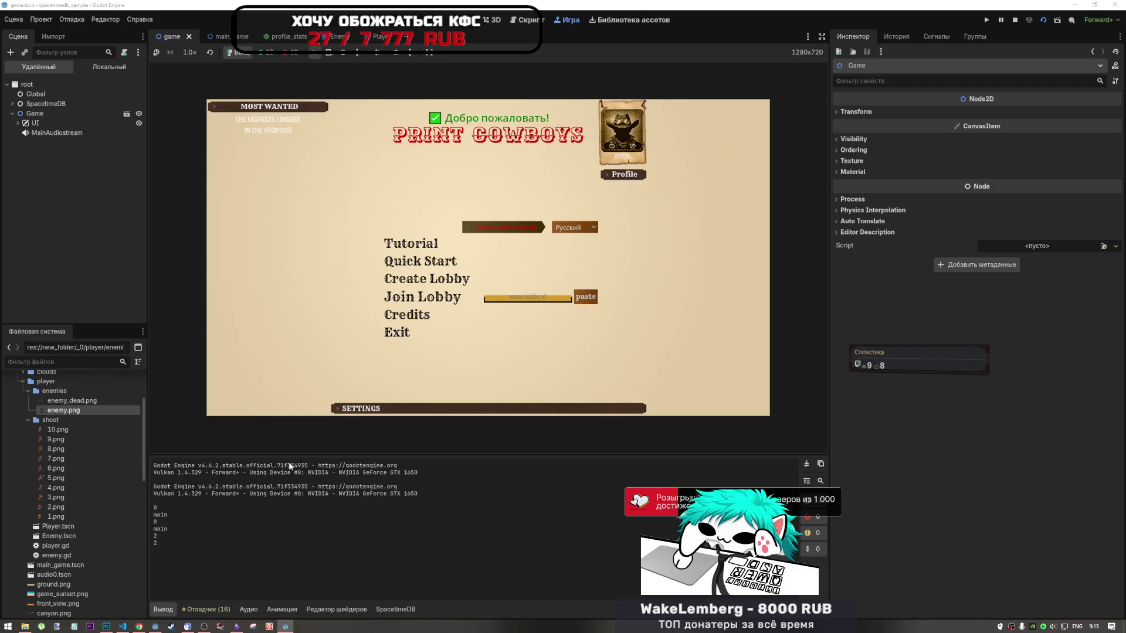
{"action": "left_click", "coordinate": [424, 279]}
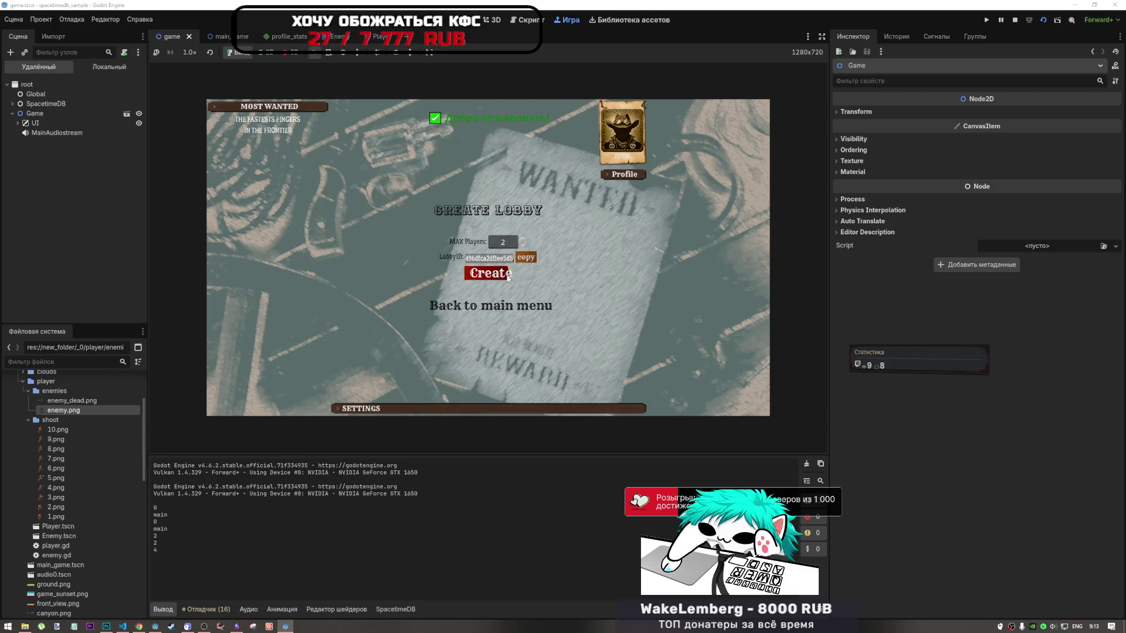
{"action": "left_click", "coordinate": [508, 275]}
Join the lobby from the second client using the pasted ID, and lock choices in both clients
{"action": "left_click", "coordinate": [292, 625]}
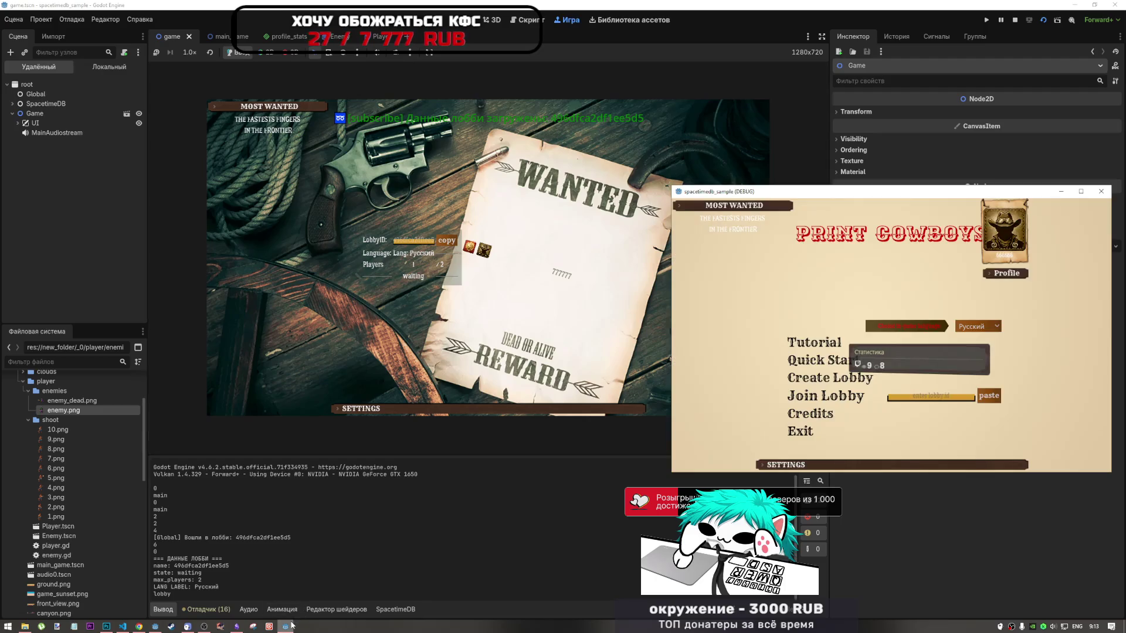
{"action": "left_click", "coordinate": [989, 395]}
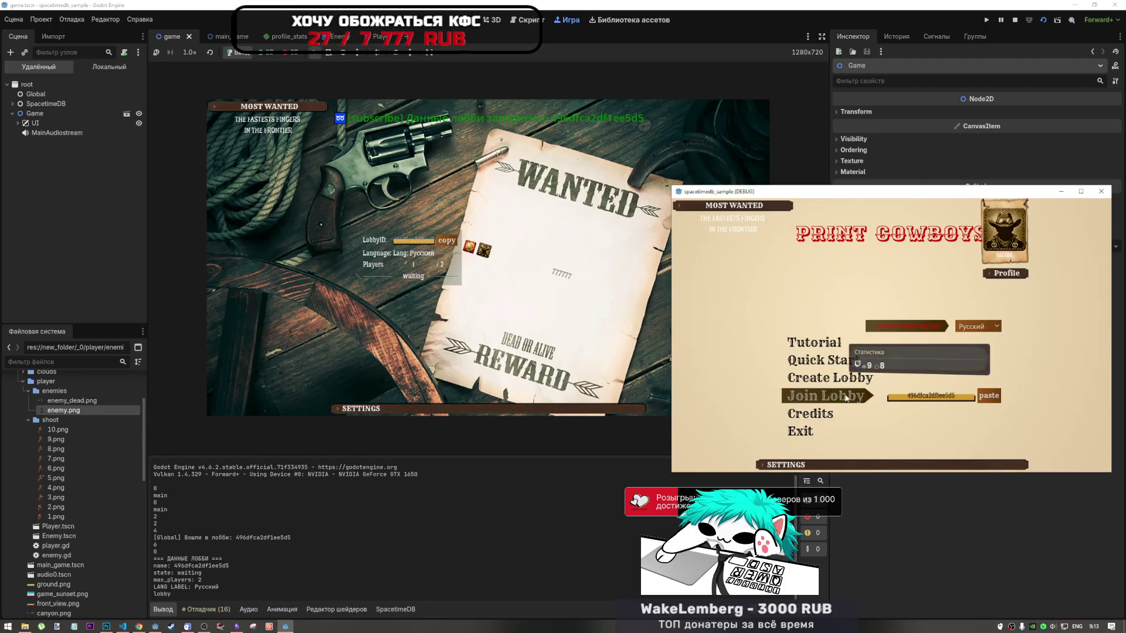
{"action": "left_click", "coordinate": [845, 398]}
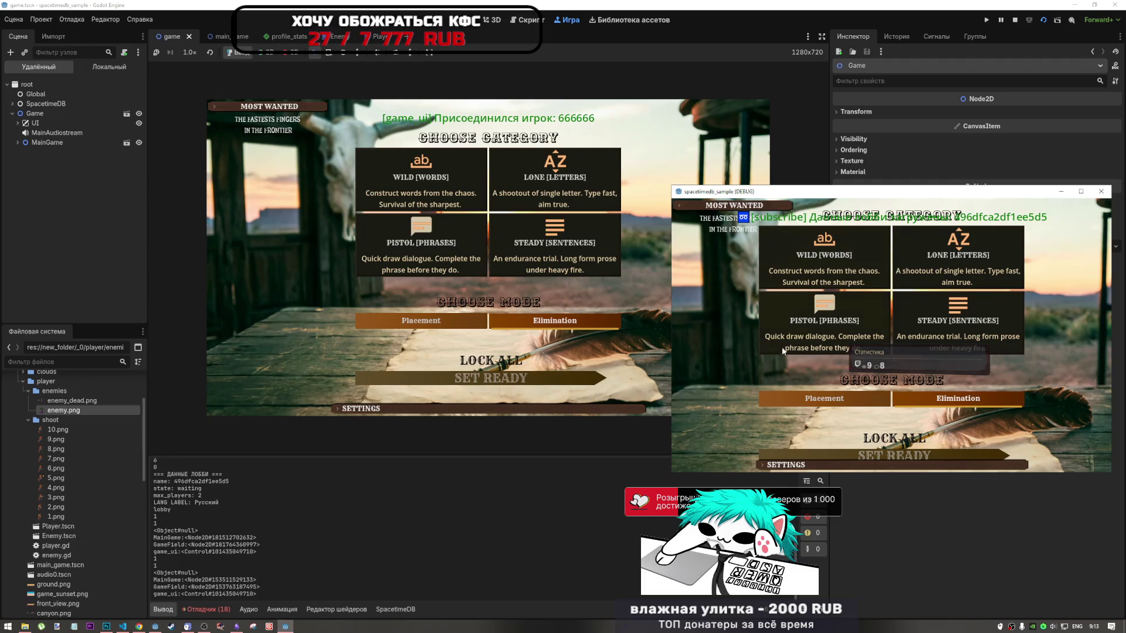
{"action": "left_click", "coordinate": [914, 440]}
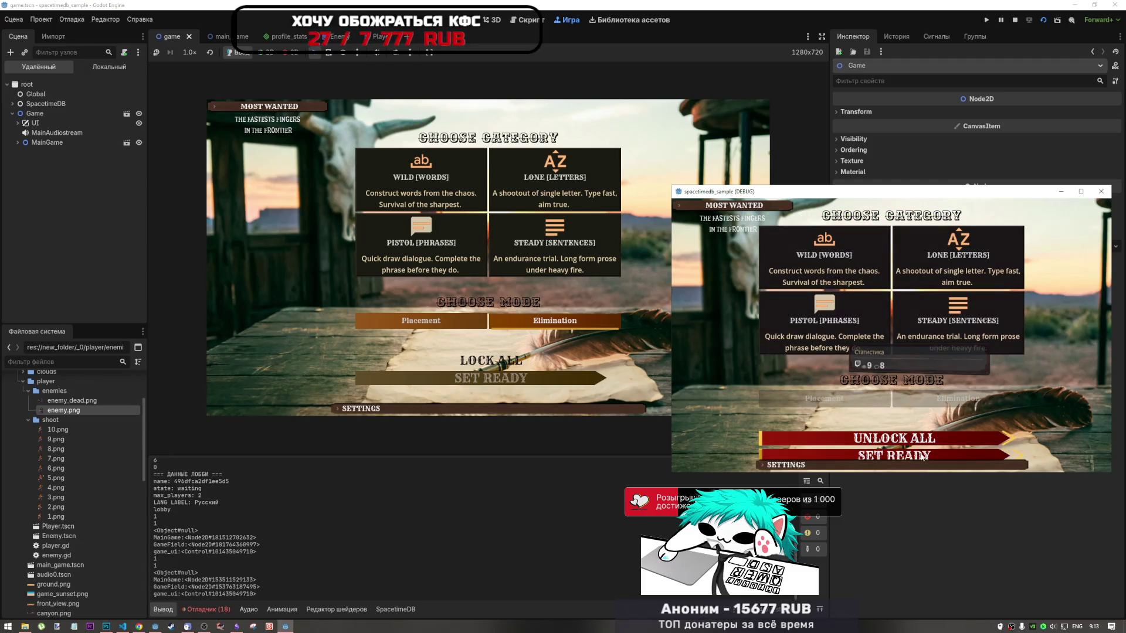
{"action": "left_click", "coordinate": [514, 330]}
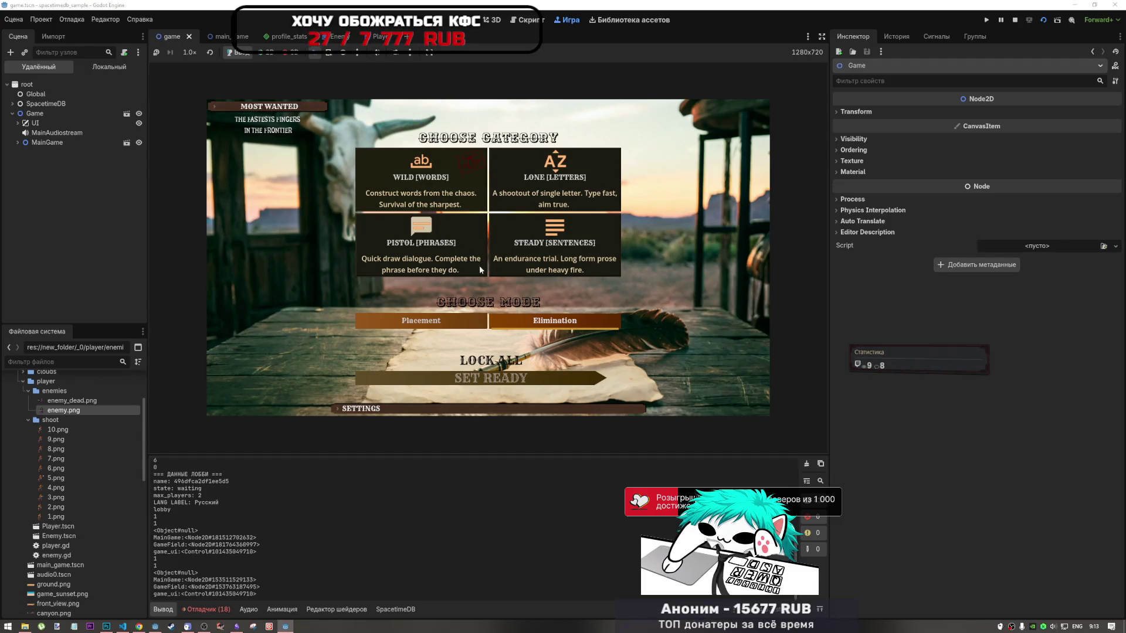
{"action": "left_click", "coordinate": [567, 358]}
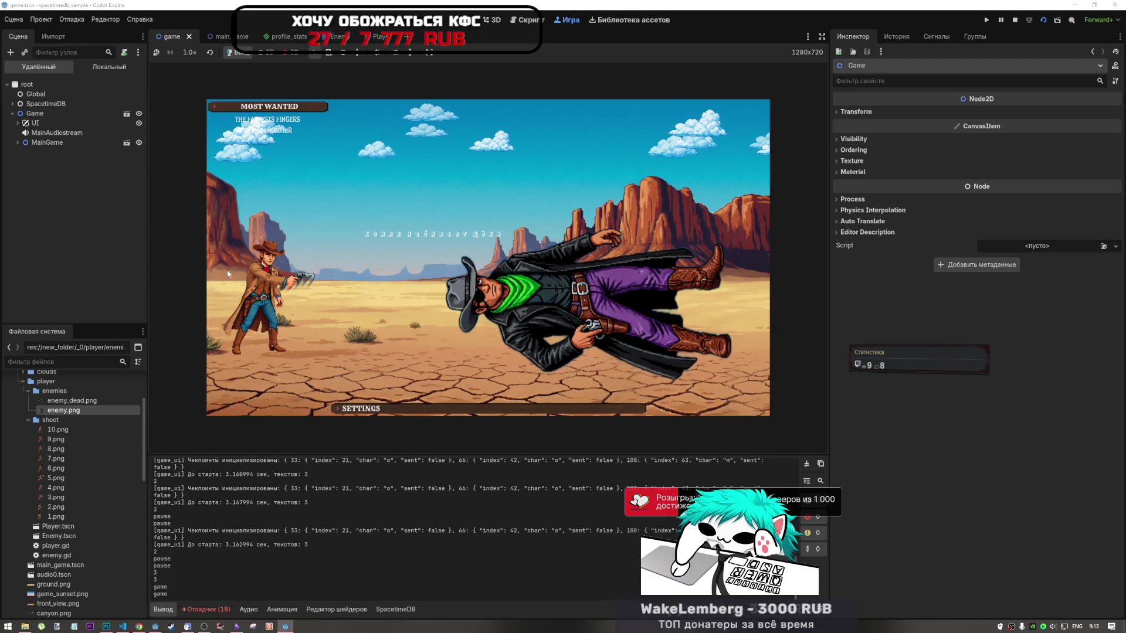
Jump from the debugger's node-not-found error to enemy.gd line 10, and expand MainGame in the remote tree
{"action": "left_click", "coordinate": [204, 609]}
{"action": "left_click", "coordinate": [249, 497]}
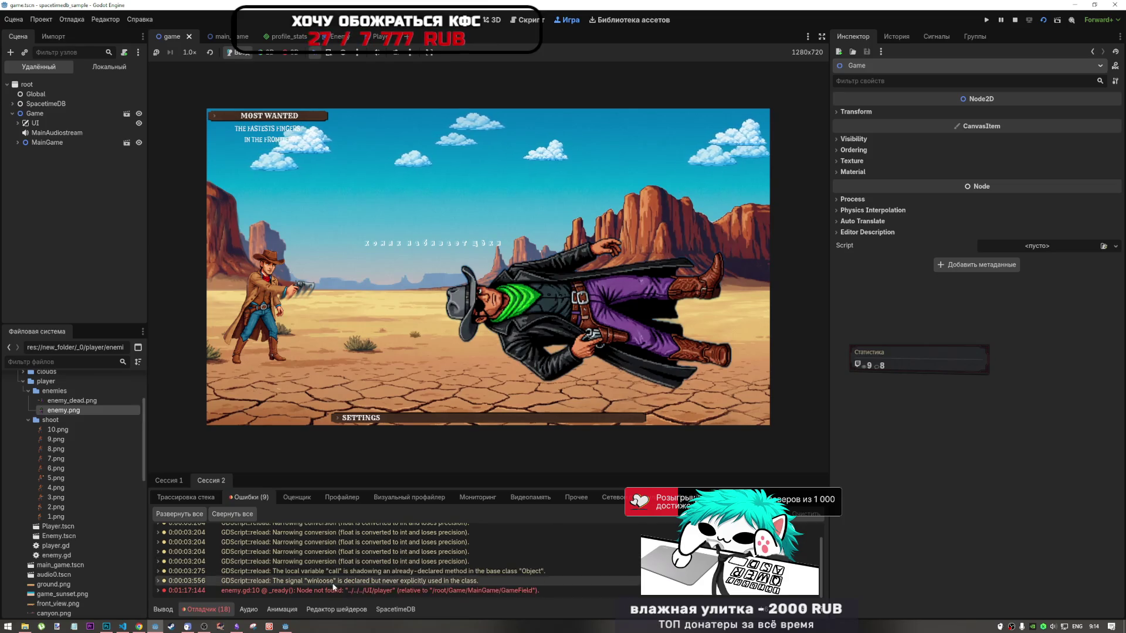
{"action": "double_click", "coordinate": [335, 591]}
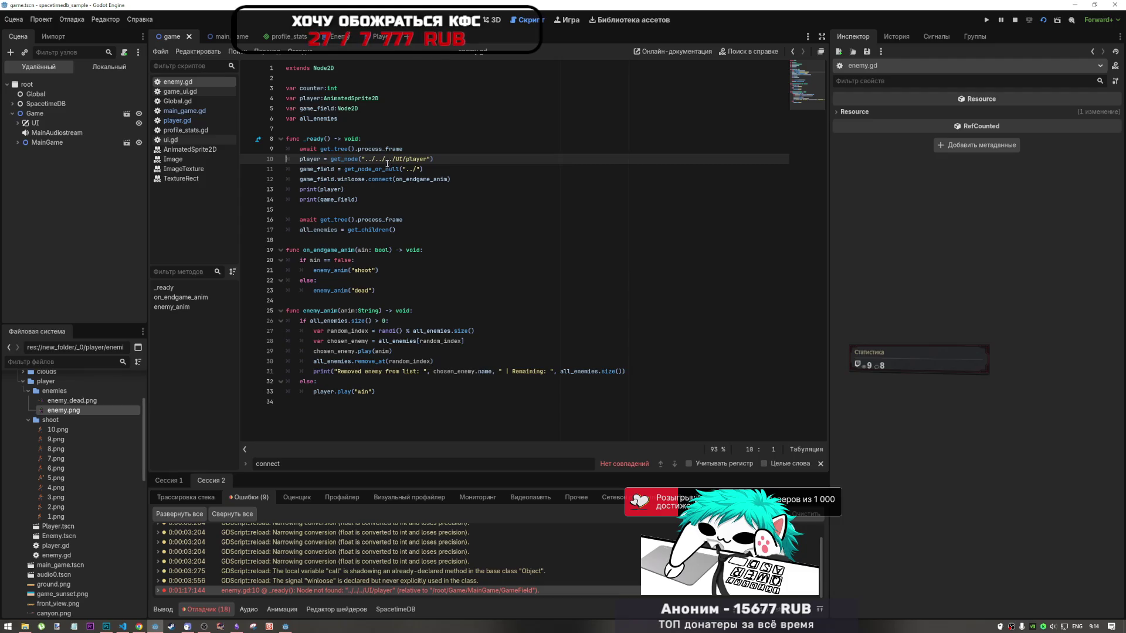
{"action": "left_click", "coordinate": [17, 143]}
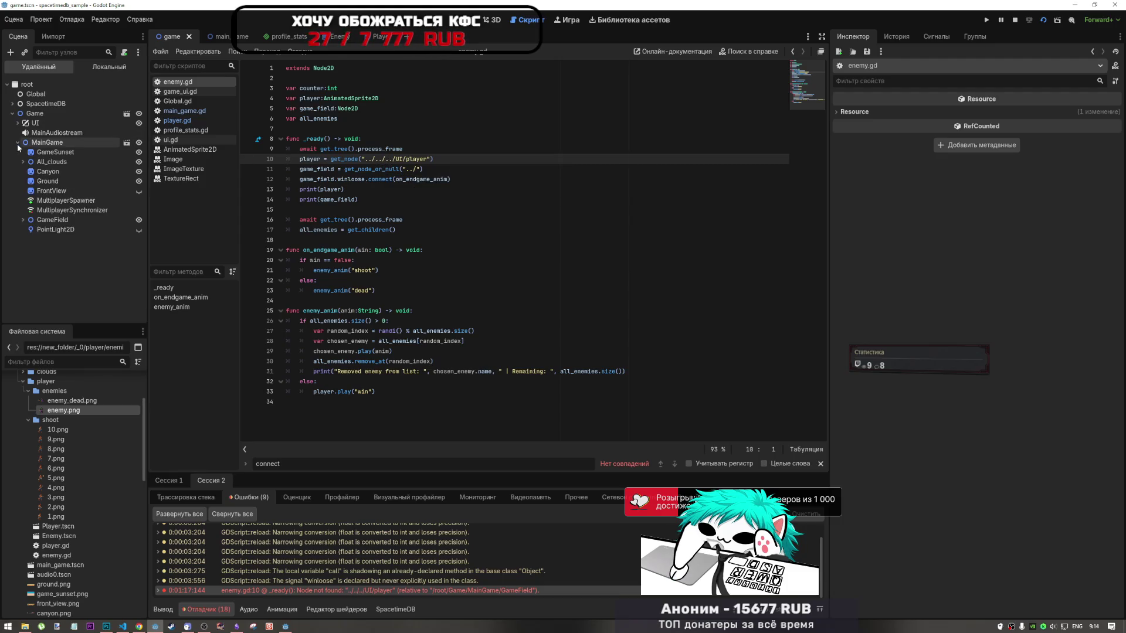
Drag the remote Player node into enemy.gd so line 10's get_node path becomes MainGame/GameField/Player
{"action": "left_click", "coordinate": [23, 220]}
{"action": "left_click", "coordinate": [51, 249]}
{"action": "mouse_move", "coordinate": [58, 253]}
{"action": "left_mouse_down"}
{"action": "mouse_move", "coordinate": [478, 138]}
{"action": "mouse_move", "coordinate": [473, 160]}
{"action": "left_mouse_up"}
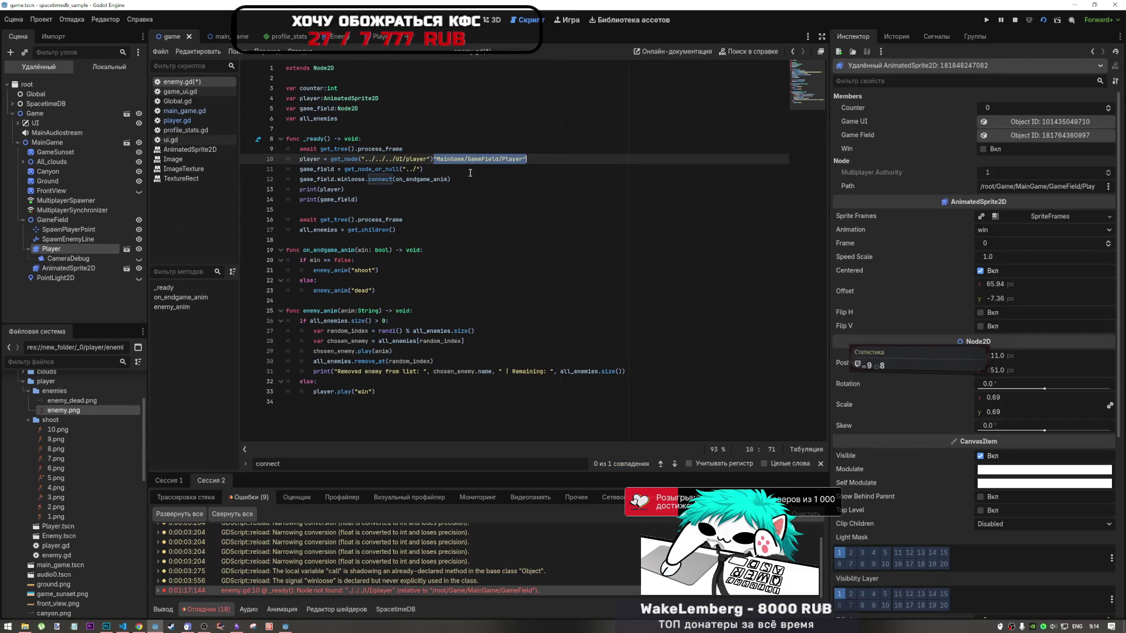
{"action": "left_click", "coordinate": [533, 163]}
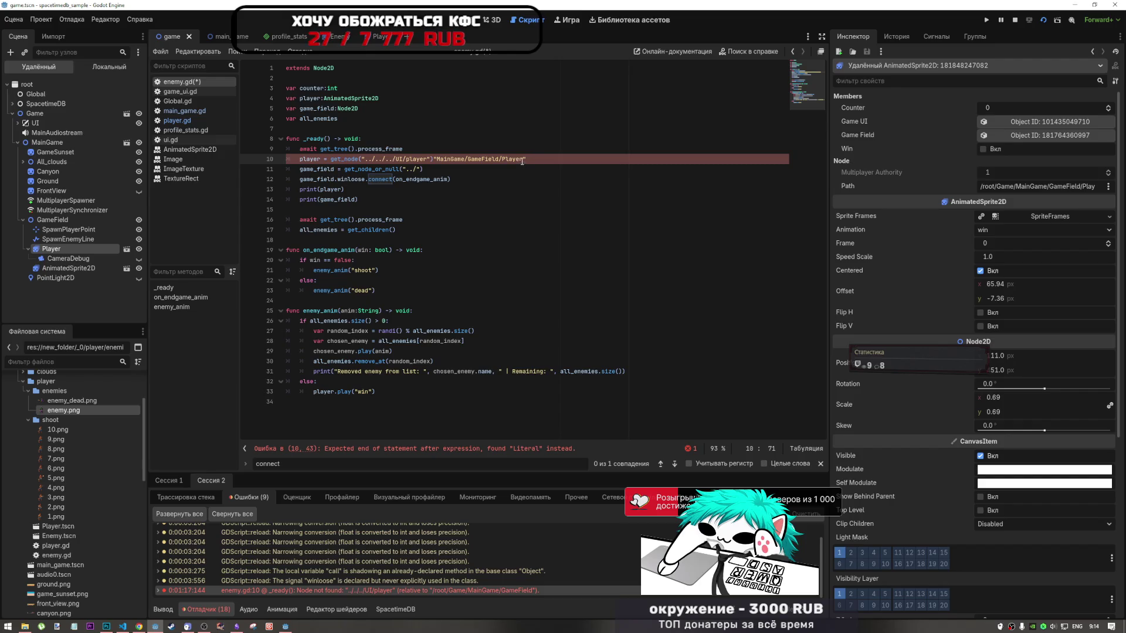
{"action": "left_click_drag", "start_coordinate": [522, 159], "coordinate": [438, 157]}
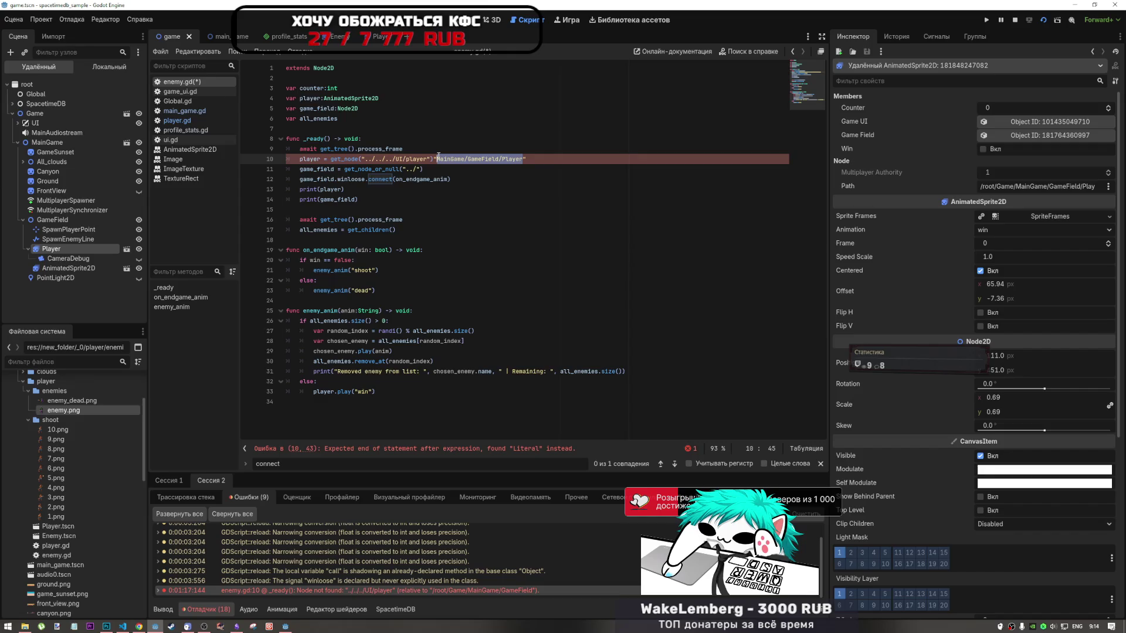
{"action": "left_click_drag", "start_coordinate": [526, 159], "coordinate": [361, 159]}
{"action": "key", "text": "BackSpace"}
{"action": "type", "text": "\"MainGame/GameField/Player\""}
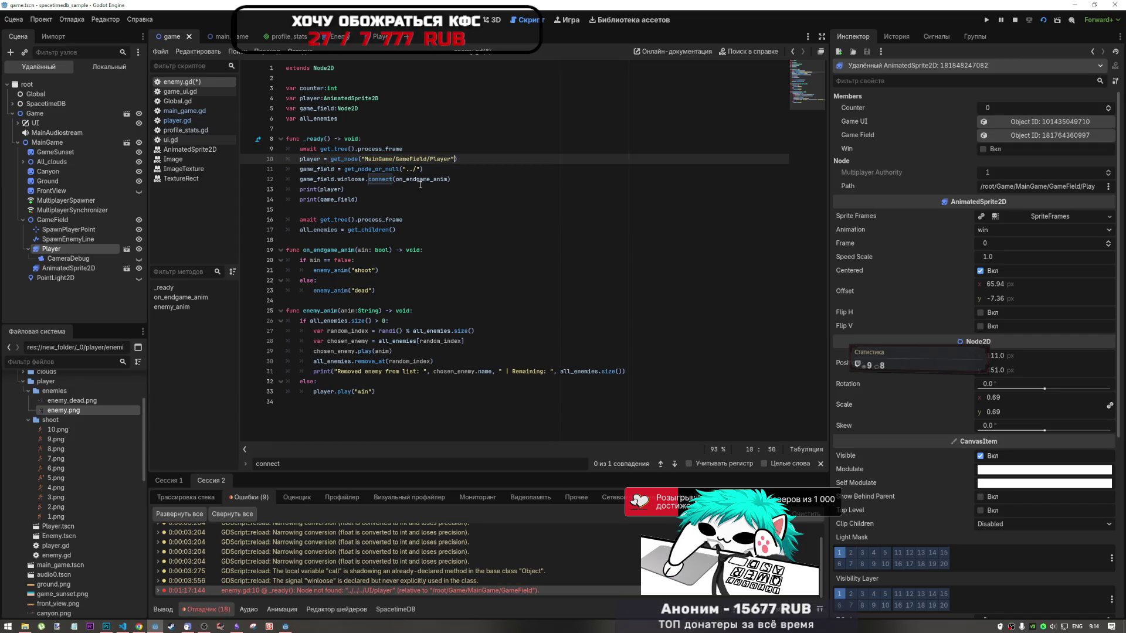
{"action": "left_click", "coordinate": [468, 158]}
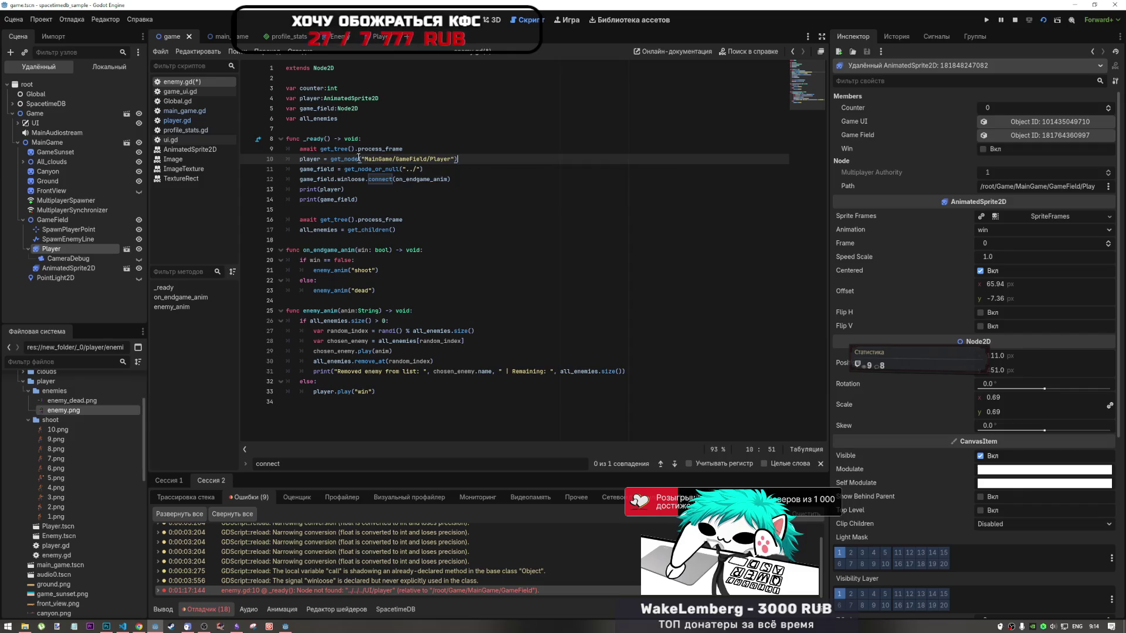
{"action": "mouse_move", "coordinate": [366, 170]}
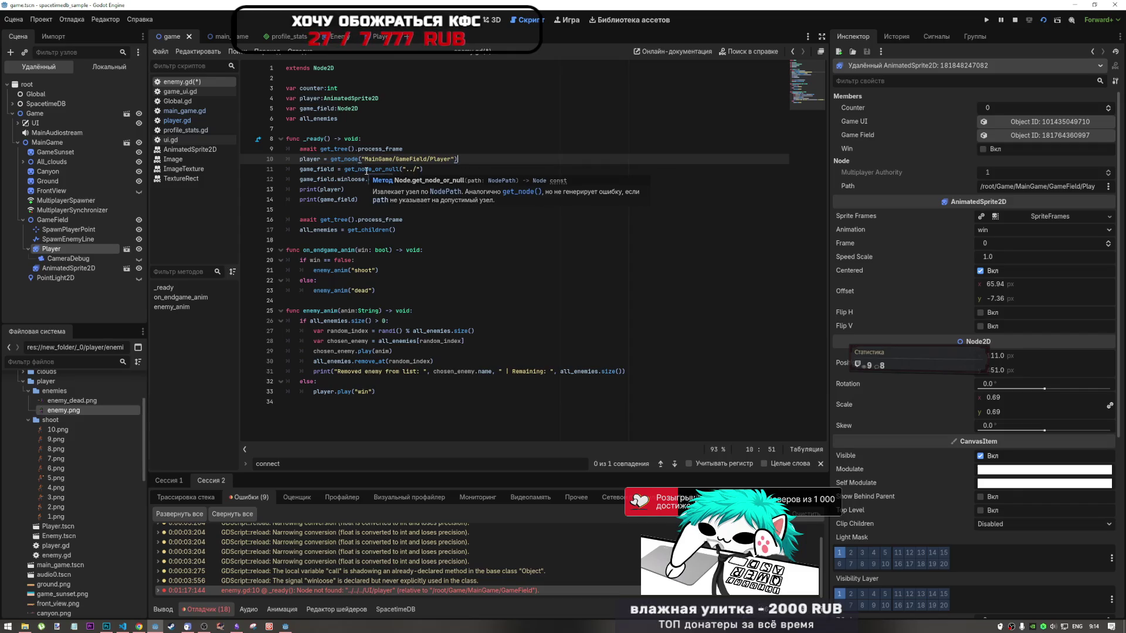
{"action": "left_click_drag", "start_coordinate": [416, 169], "coordinate": [363, 159]}
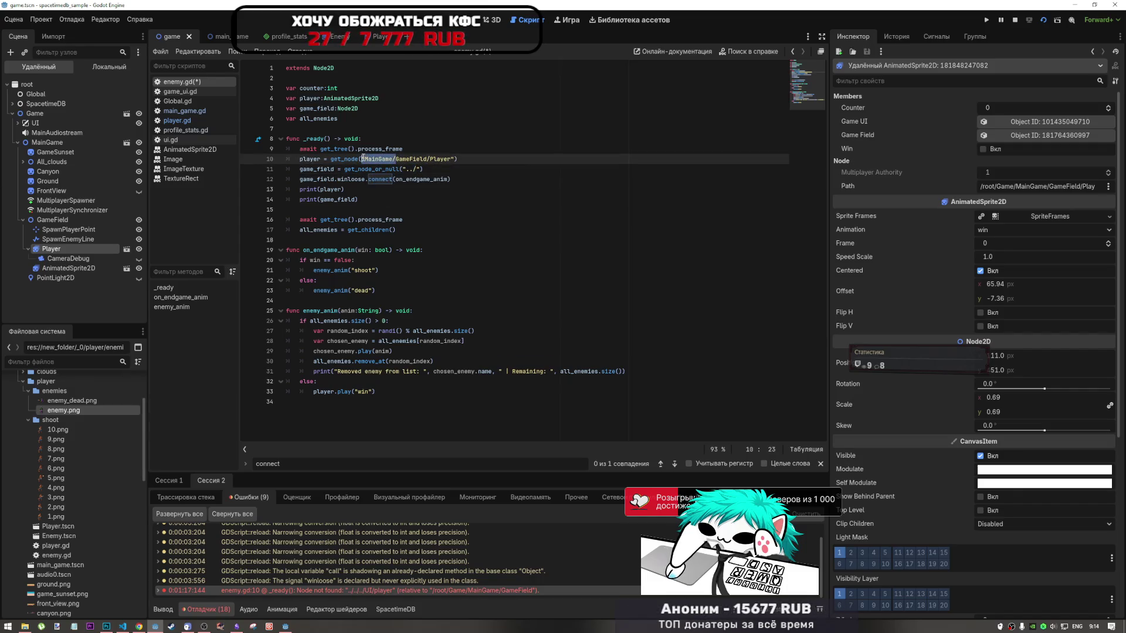
Shorten the line 10 get_node path to ../Player and save enemy.gd
{"action": "type", "text": "../"}
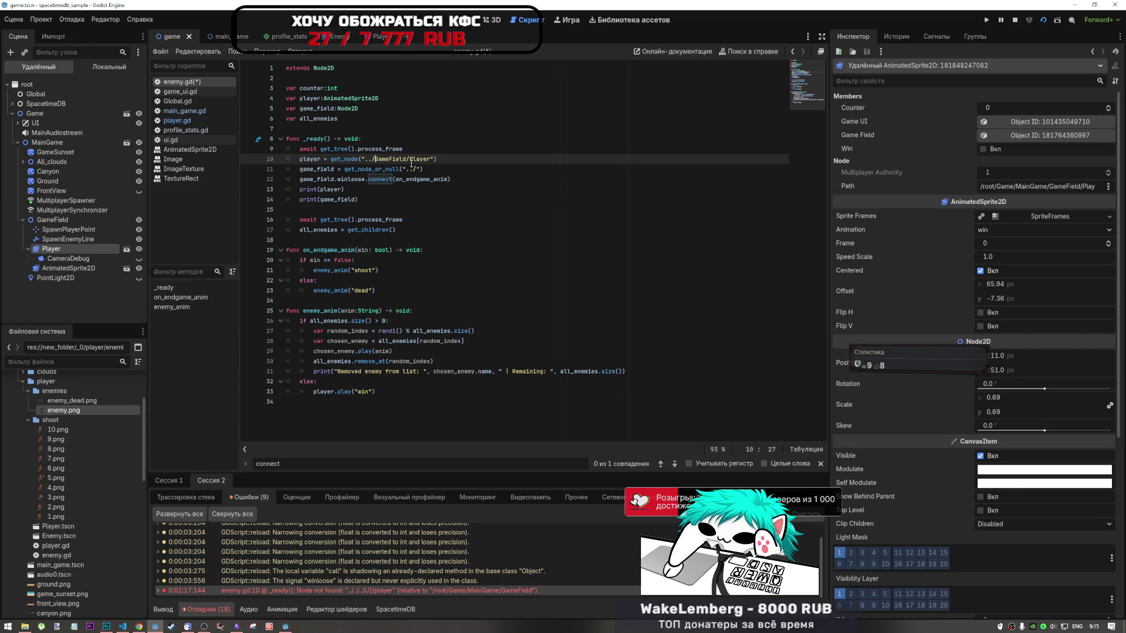
{"action": "left_click_drag", "start_coordinate": [409, 158], "coordinate": [375, 158]}
{"action": "key", "text": "Delete"}
{"action": "left_click", "coordinate": [434, 160]}
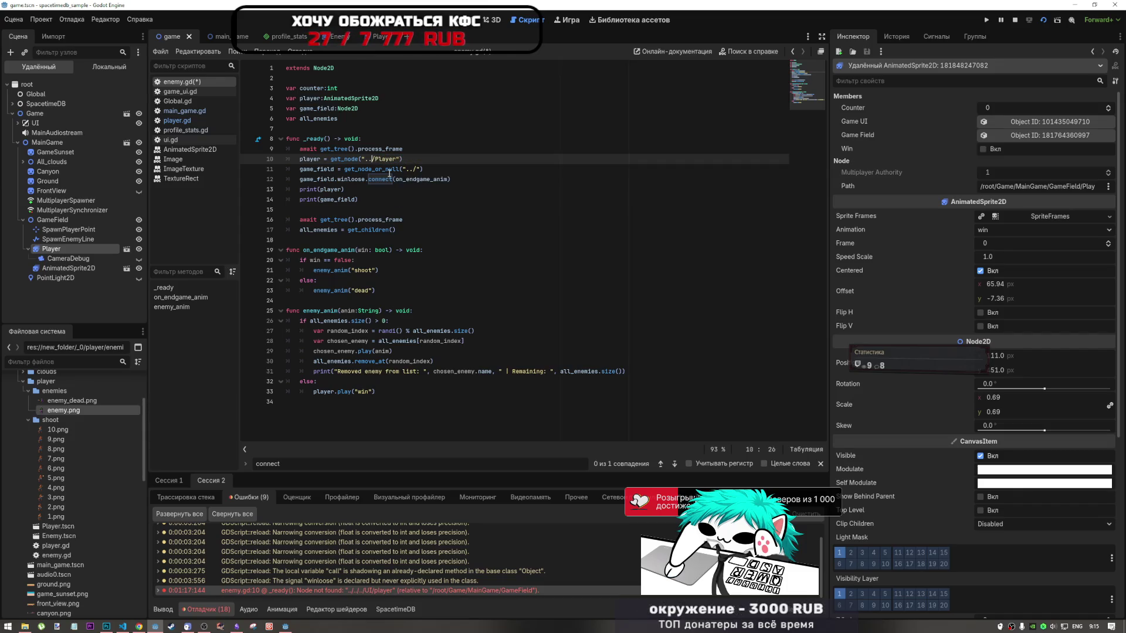
{"action": "key", "text": "ctrl+s"}
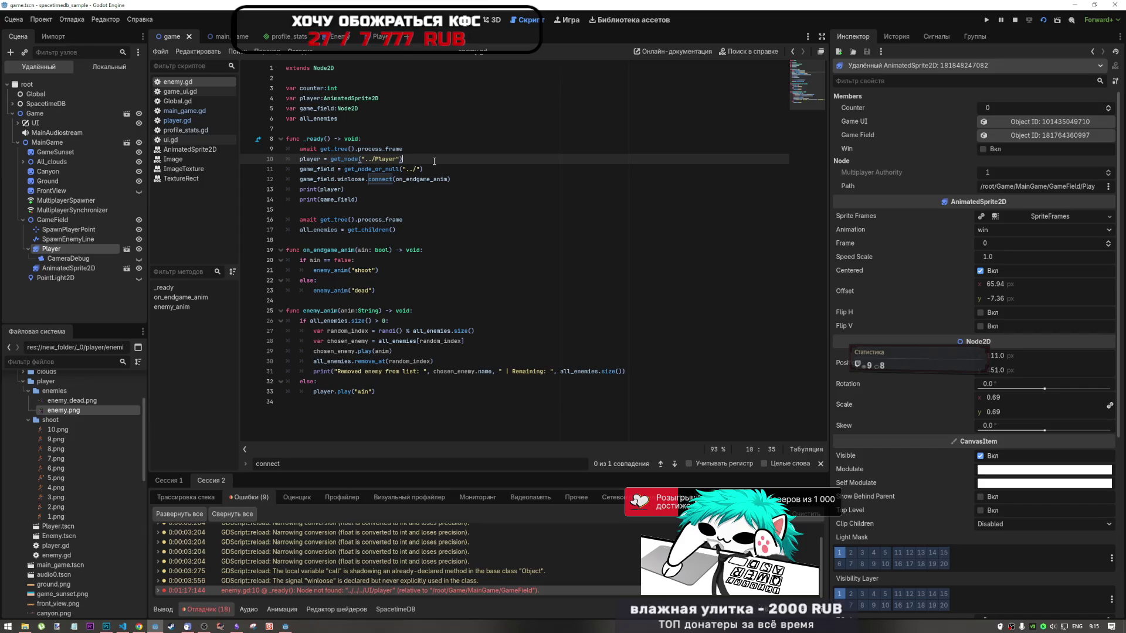
Select the remote AnimatedSprite2D node and view the running game inside the editor
{"action": "left_click", "coordinate": [66, 269]}
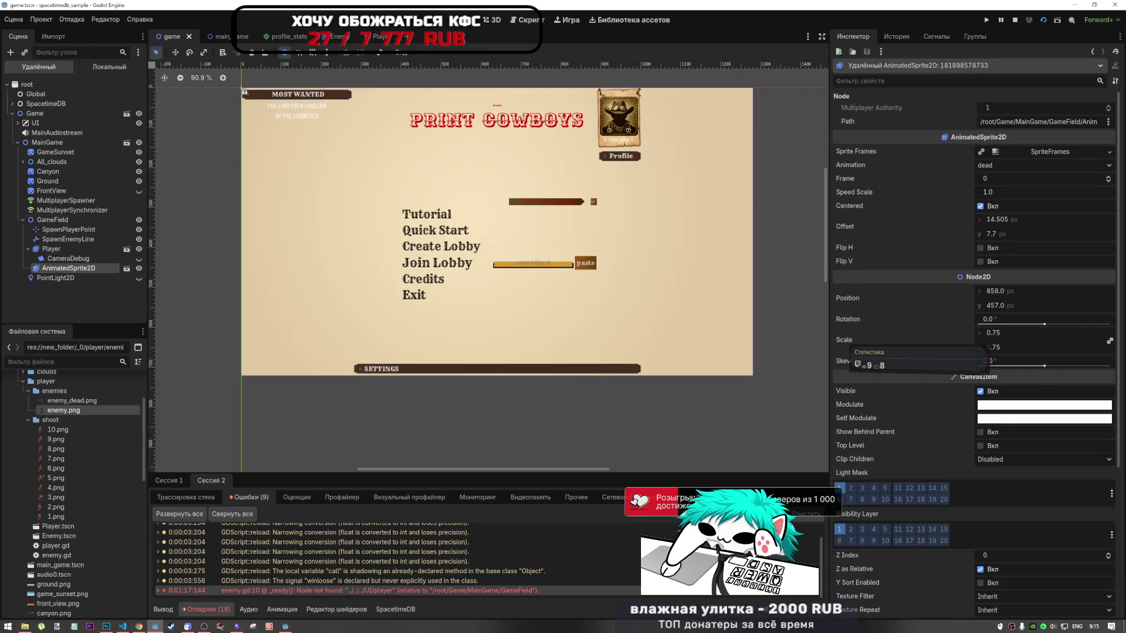
{"action": "left_click", "coordinate": [469, 19]}
{"action": "left_click", "coordinate": [499, 26]}
{"action": "left_click", "coordinate": [469, 20]}
{"action": "left_click", "coordinate": [567, 20]}
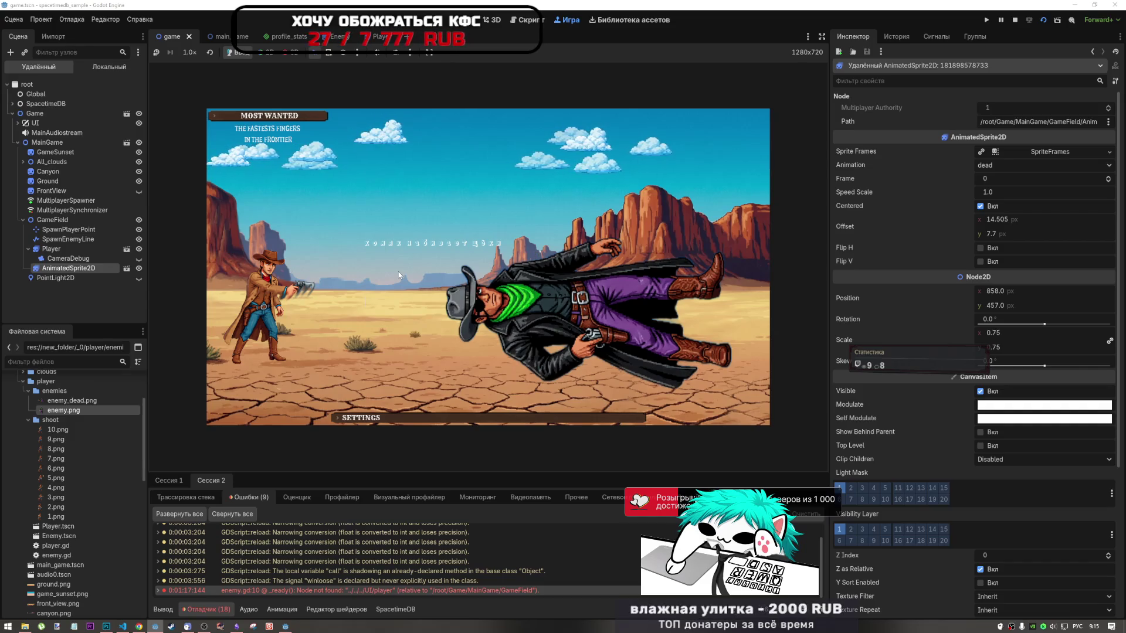
Stop the game and relaunch the project with two clients, moving the second window aside
{"action": "key", "text": "F8"}
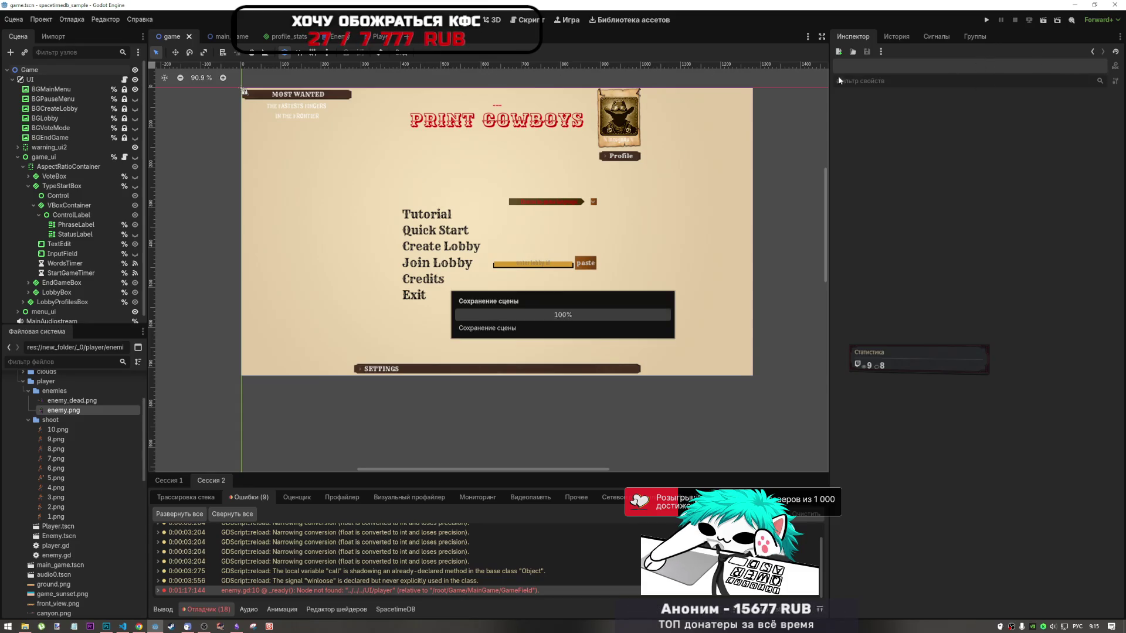
{"action": "left_click", "coordinate": [518, 20]}
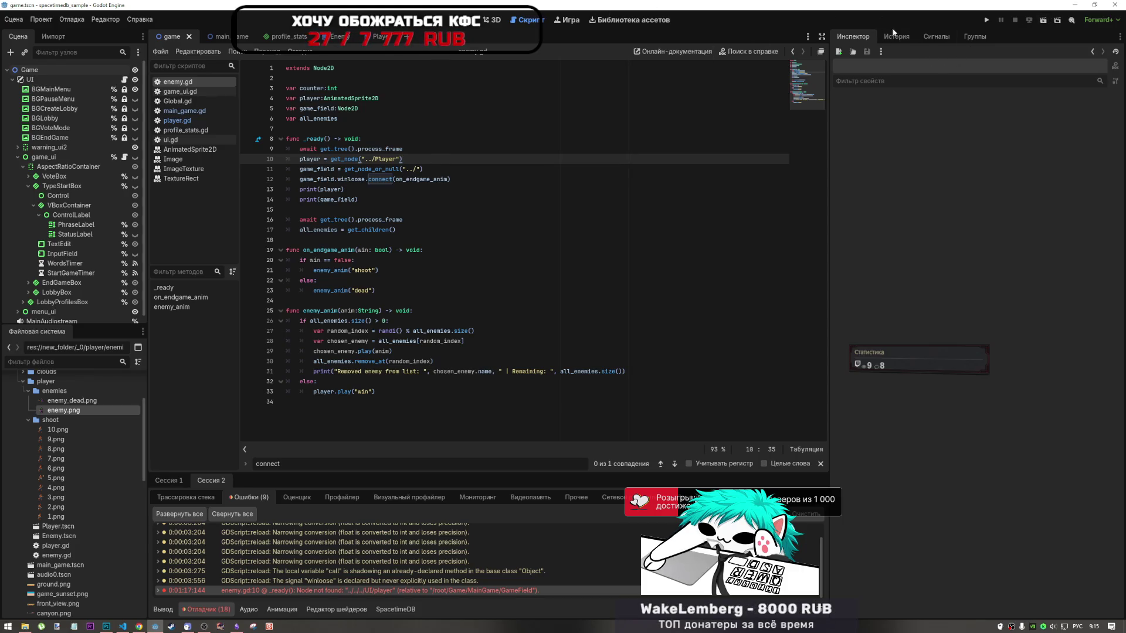
{"action": "left_click", "coordinate": [986, 20]}
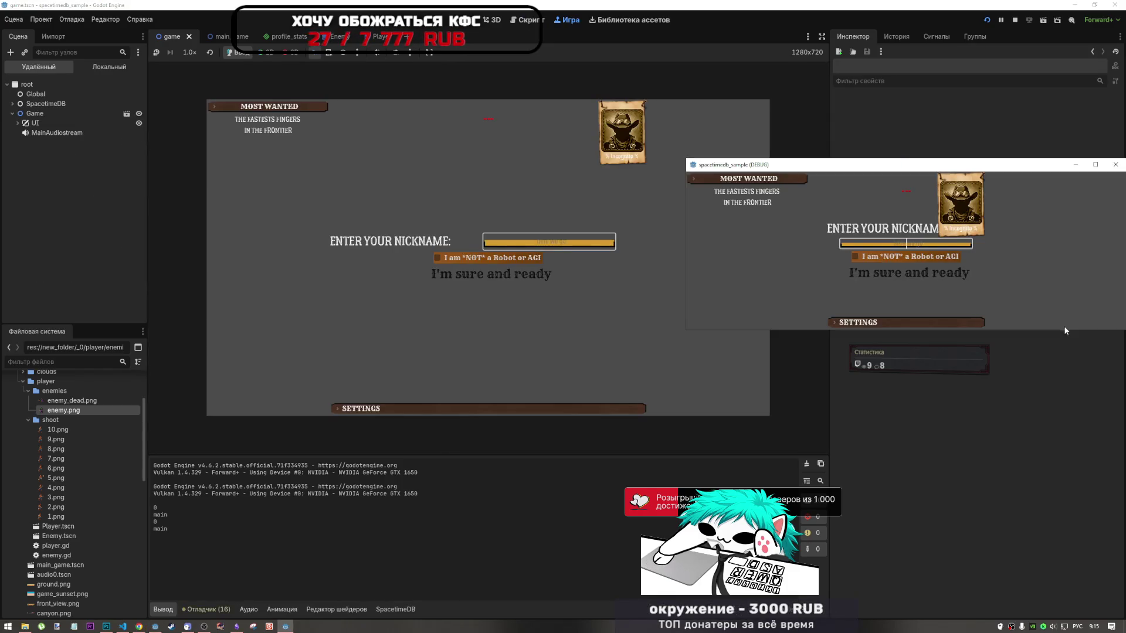
{"action": "left_click_drag", "start_coordinate": [957, 165], "coordinate": [929, 180]}
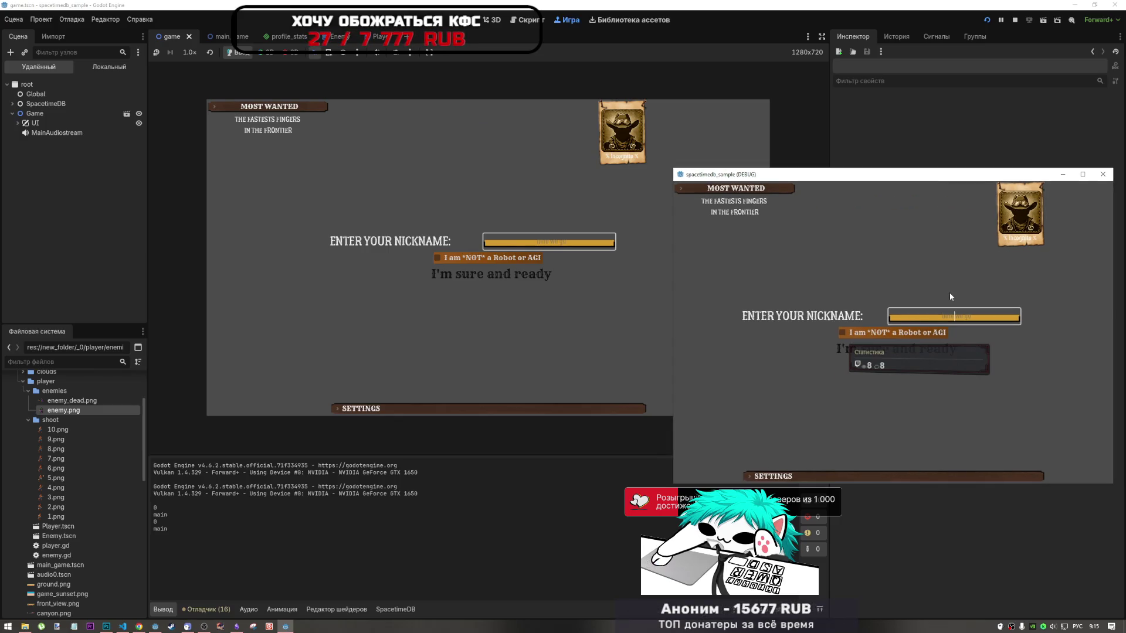
Enter the nickname 'BBB', confirm not-a-robot, and reach the main menu
{"action": "type", "text": "BBB"}
{"action": "left_click", "coordinate": [921, 333]}
{"action": "left_click", "coordinate": [911, 353]}
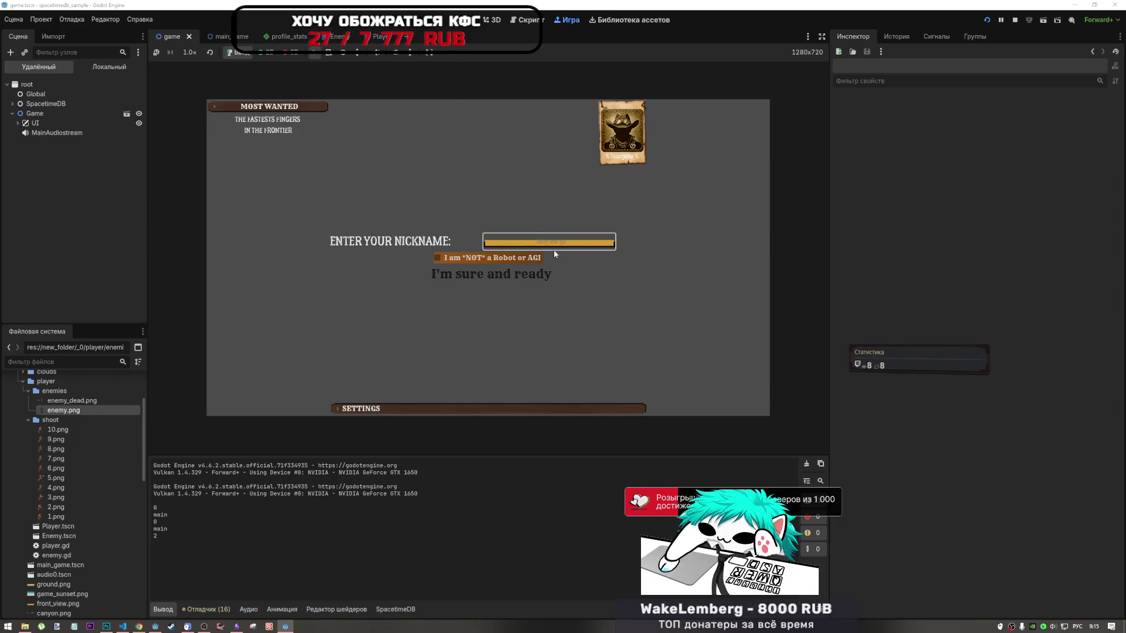
{"action": "left_click", "coordinate": [492, 259]}
{"action": "left_click", "coordinate": [490, 271]}
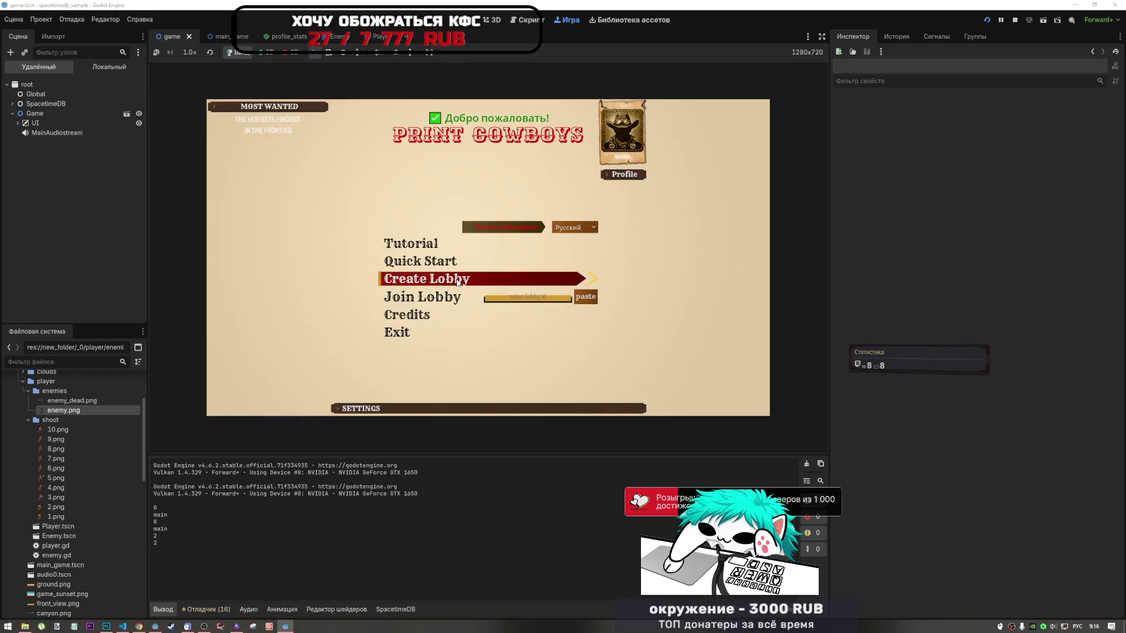
Replace the profile avatar with an image from the Desktop folder
{"action": "left_click", "coordinate": [634, 179]}
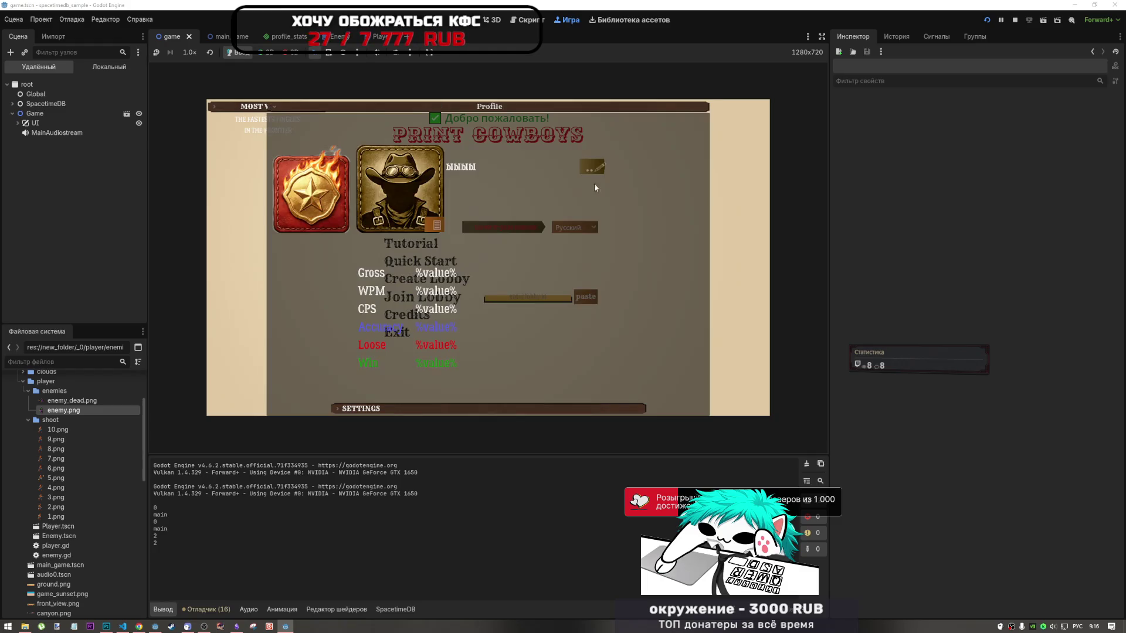
{"action": "left_click", "coordinate": [435, 229]}
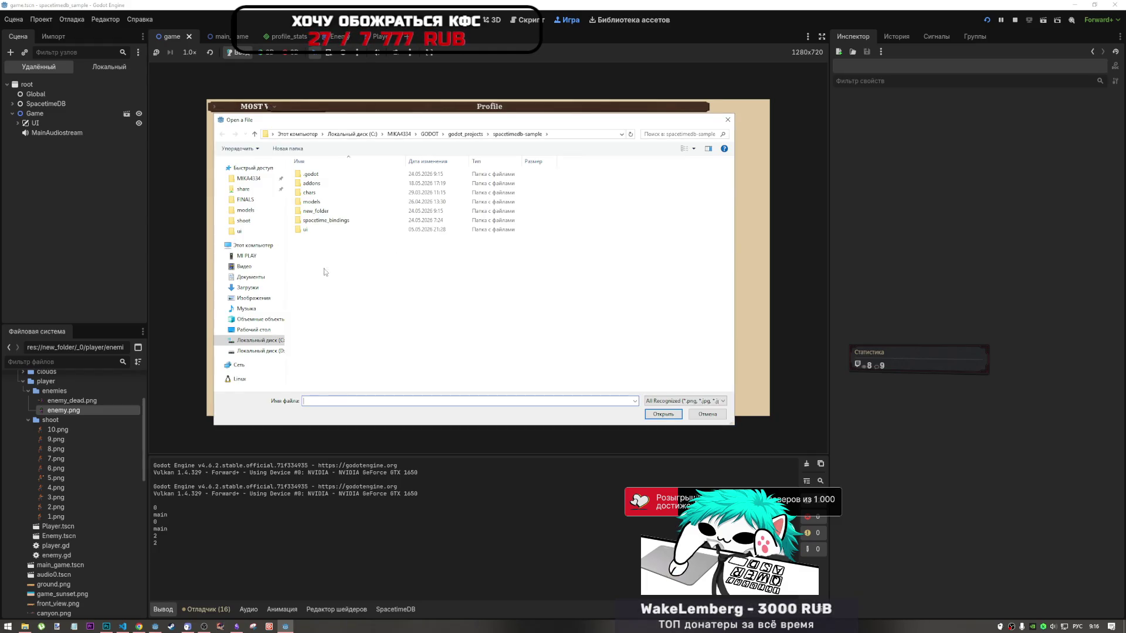
{"action": "left_click", "coordinate": [268, 332]}
{"action": "left_click", "coordinate": [648, 176]}
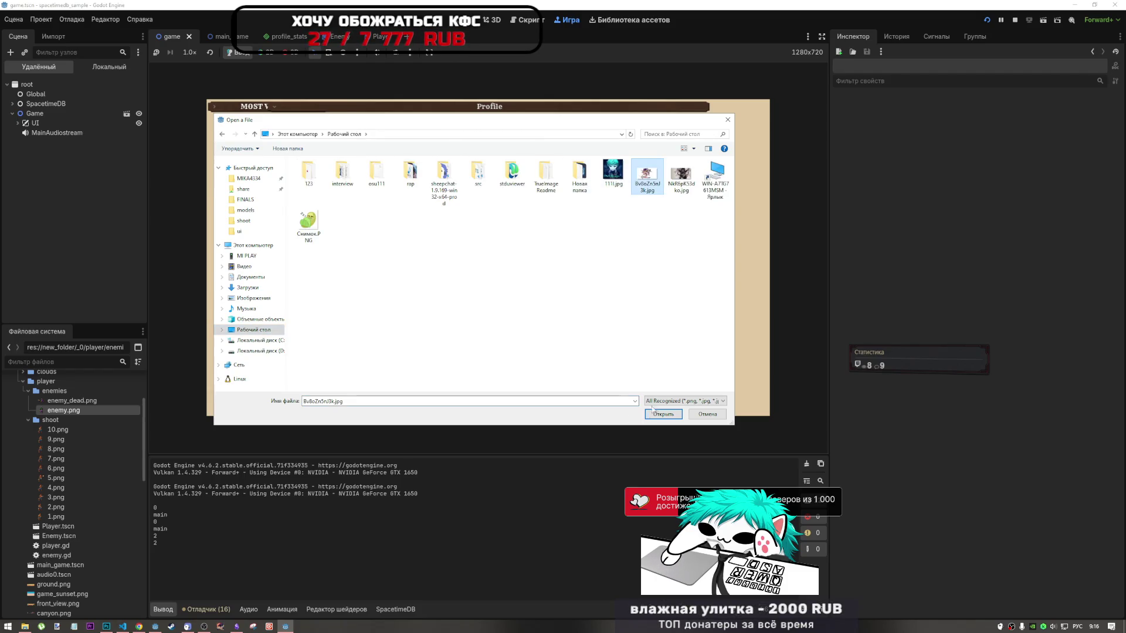
{"action": "left_click", "coordinate": [663, 414]}
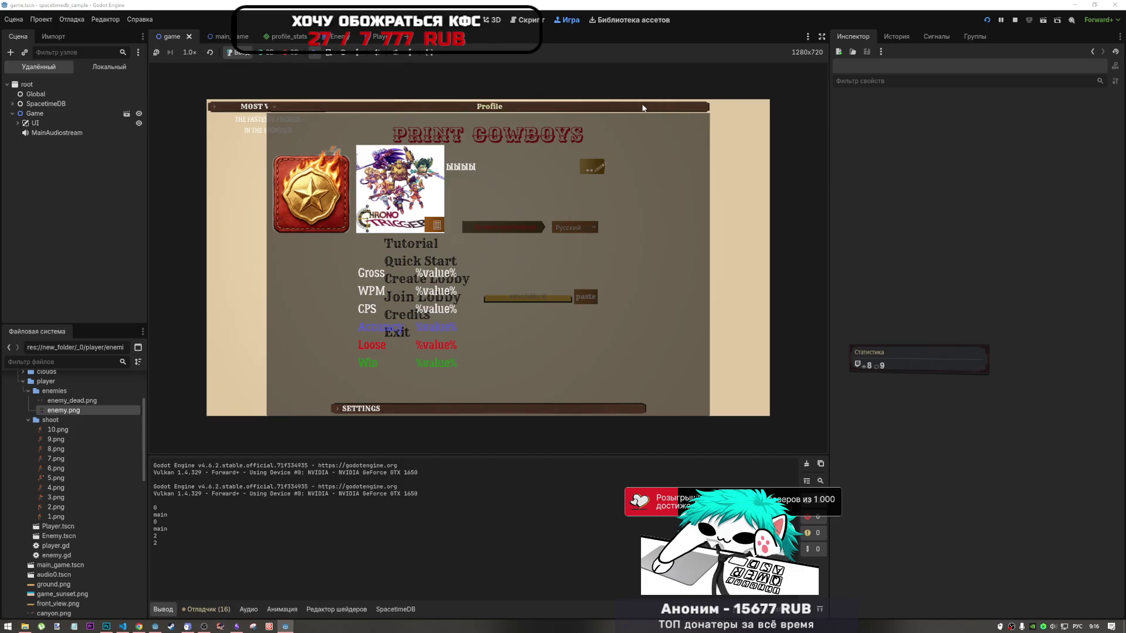
{"action": "left_click", "coordinate": [601, 196]}
{"action": "mouse_move", "coordinate": [285, 626]}
{"action": "left_click", "coordinate": [287, 589]}
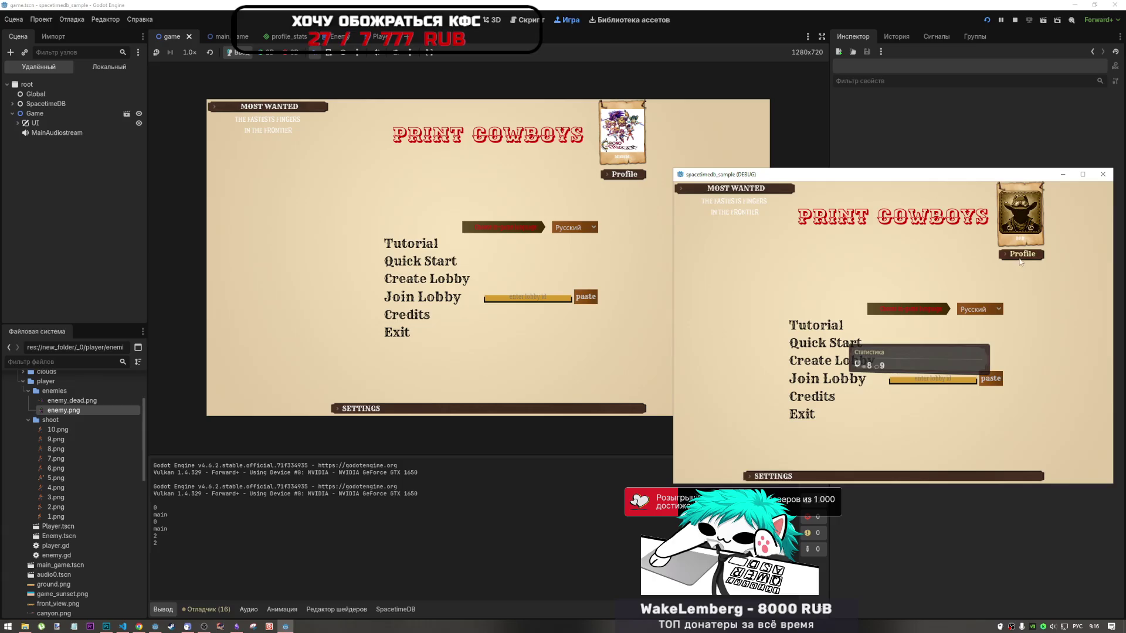
Set the second client's profile avatar to Снимок.PNG
{"action": "left_click", "coordinate": [1021, 257]}
{"action": "left_click", "coordinate": [840, 302]}
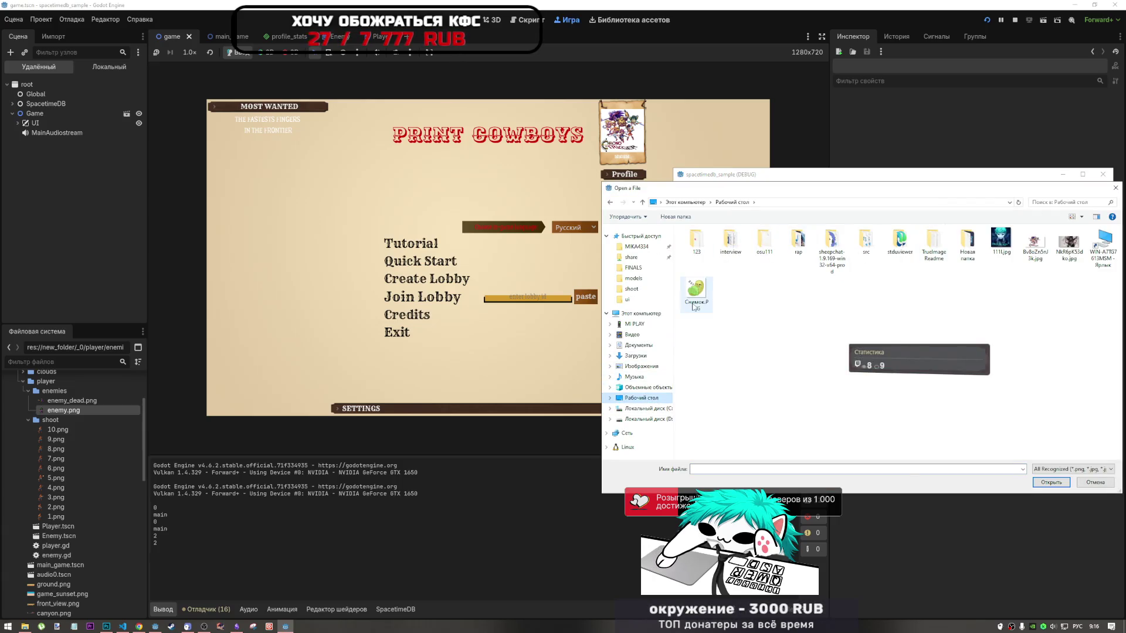
{"action": "double_click", "coordinate": [695, 289]}
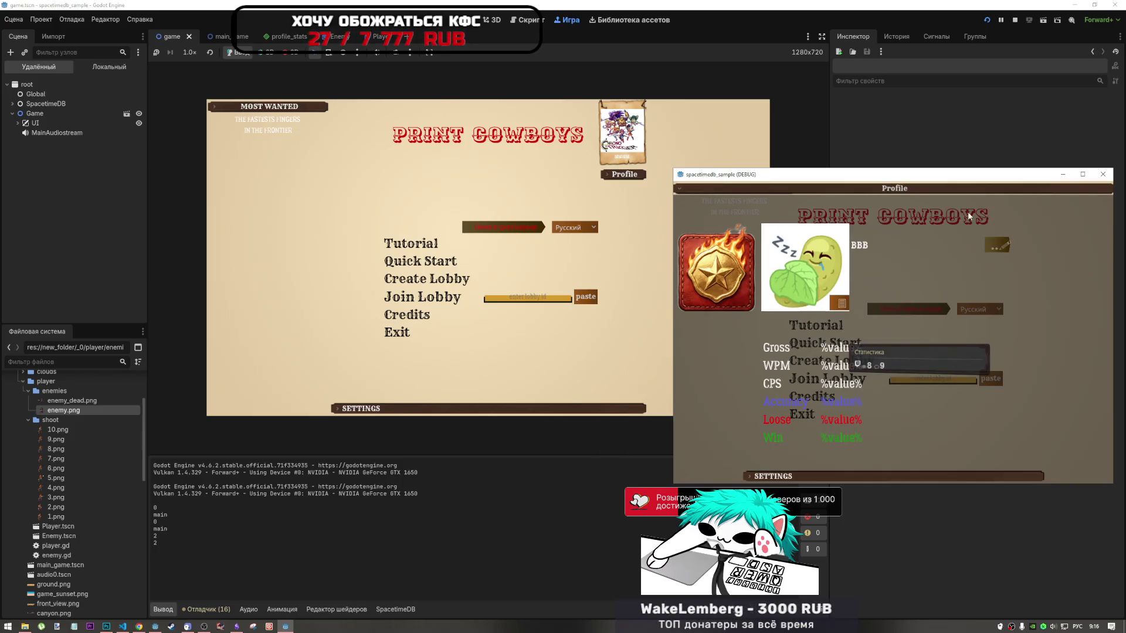
{"action": "left_click", "coordinate": [969, 190]}
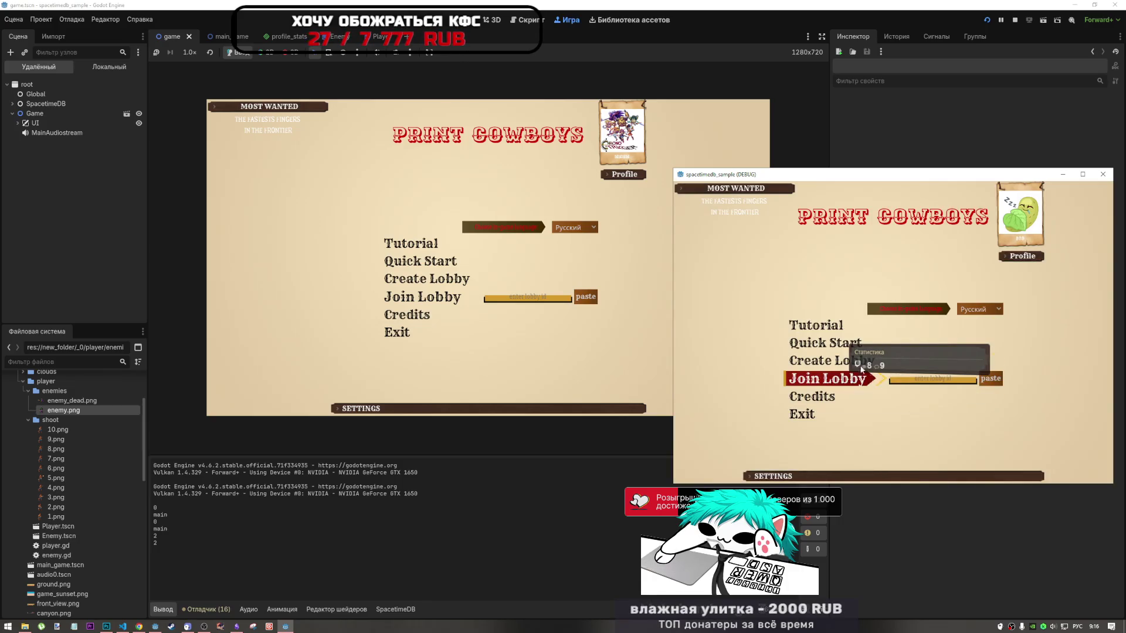
Create a lobby in the second client, join it from the first, and open the ../Player not-found error
{"action": "left_click", "coordinate": [853, 365]}
{"action": "left_click", "coordinate": [897, 347]}
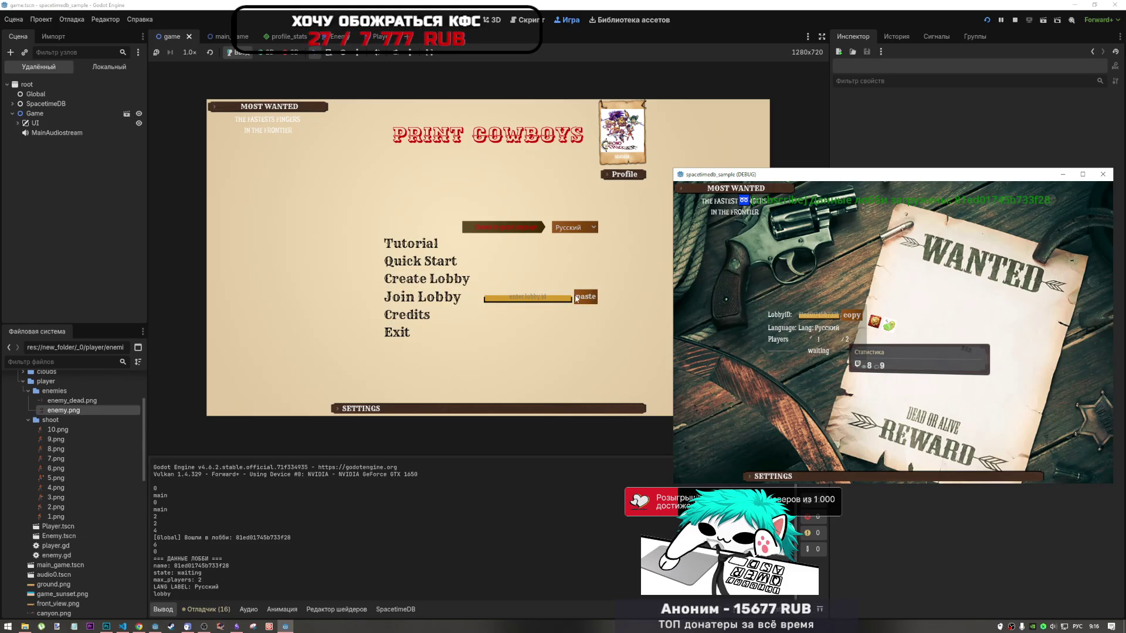
{"action": "left_click", "coordinate": [850, 316]}
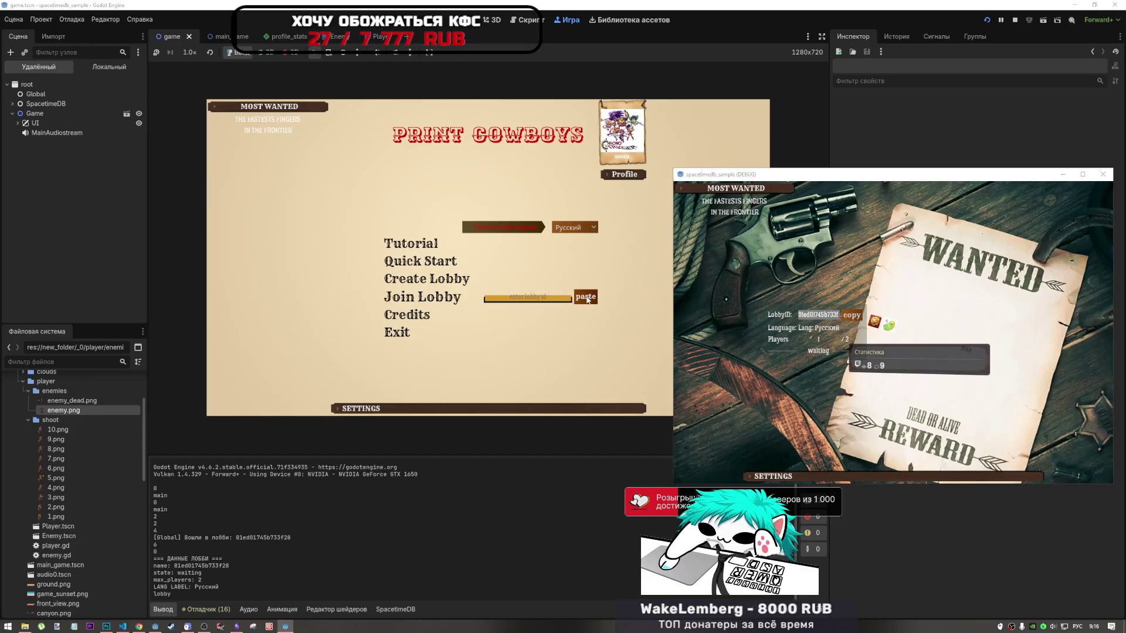
{"action": "left_click", "coordinate": [586, 296]}
{"action": "left_click", "coordinate": [456, 300]}
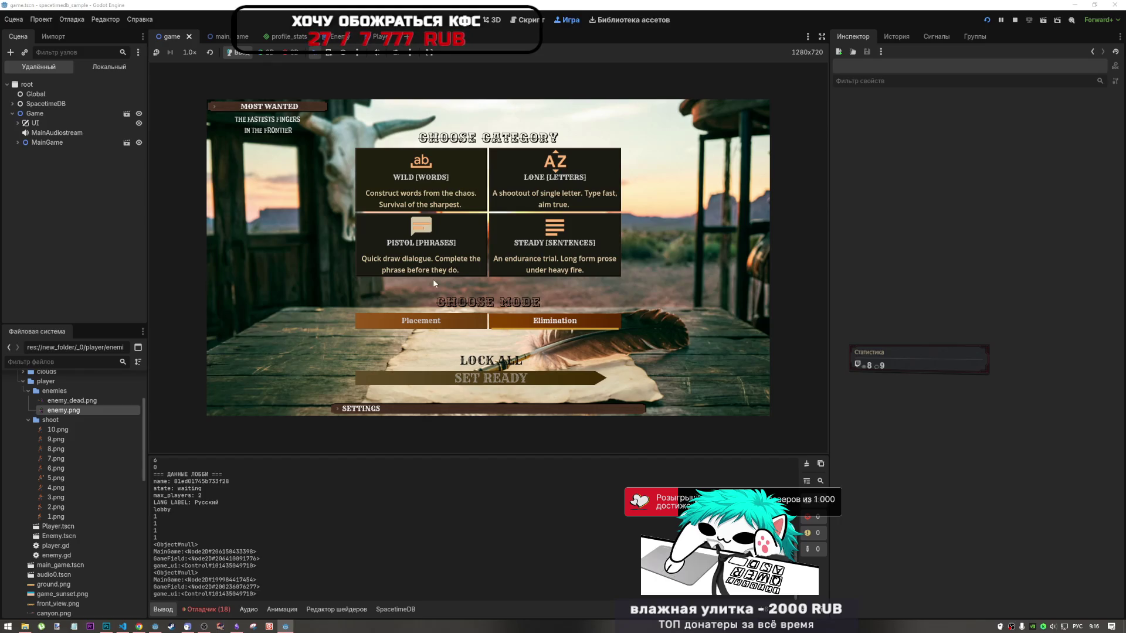
{"action": "left_click", "coordinate": [291, 626]}
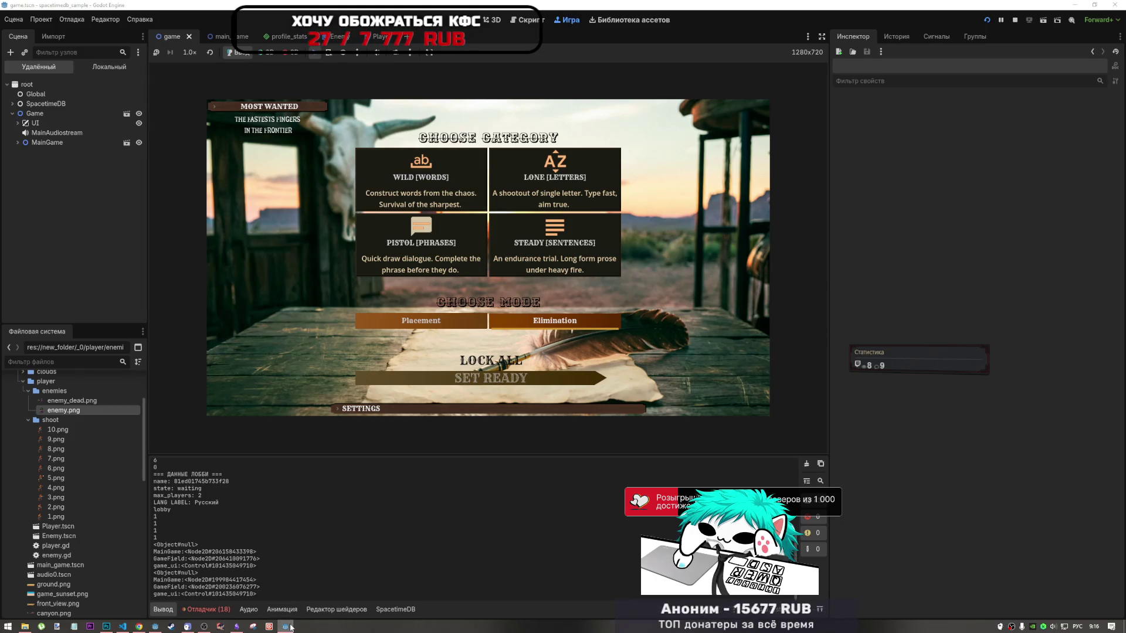
{"action": "double_click", "coordinate": [327, 592]}
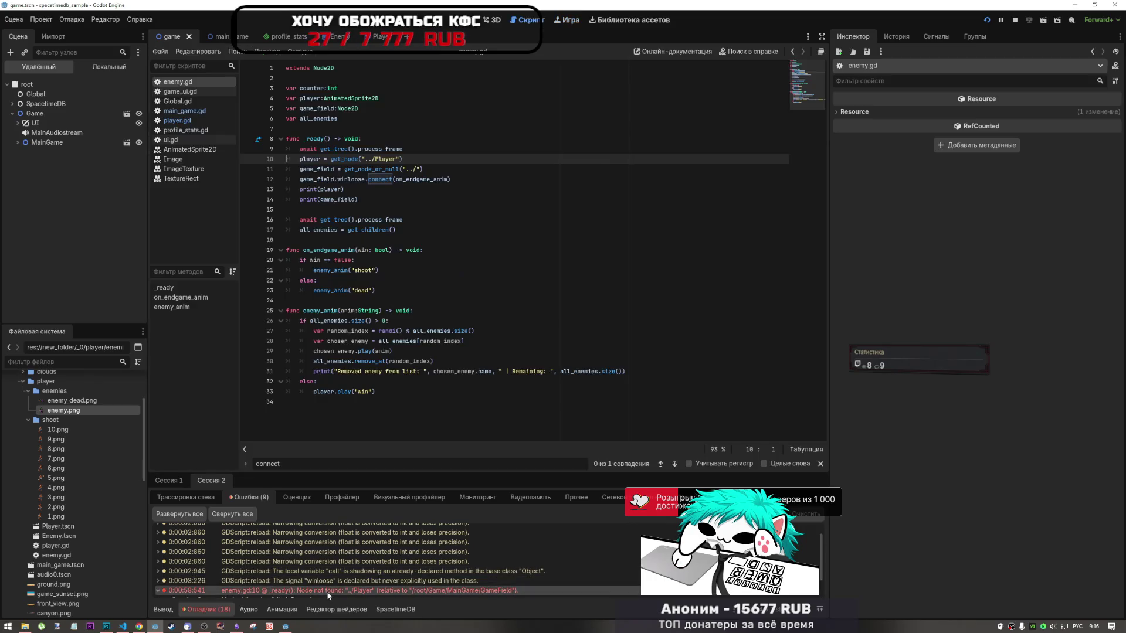
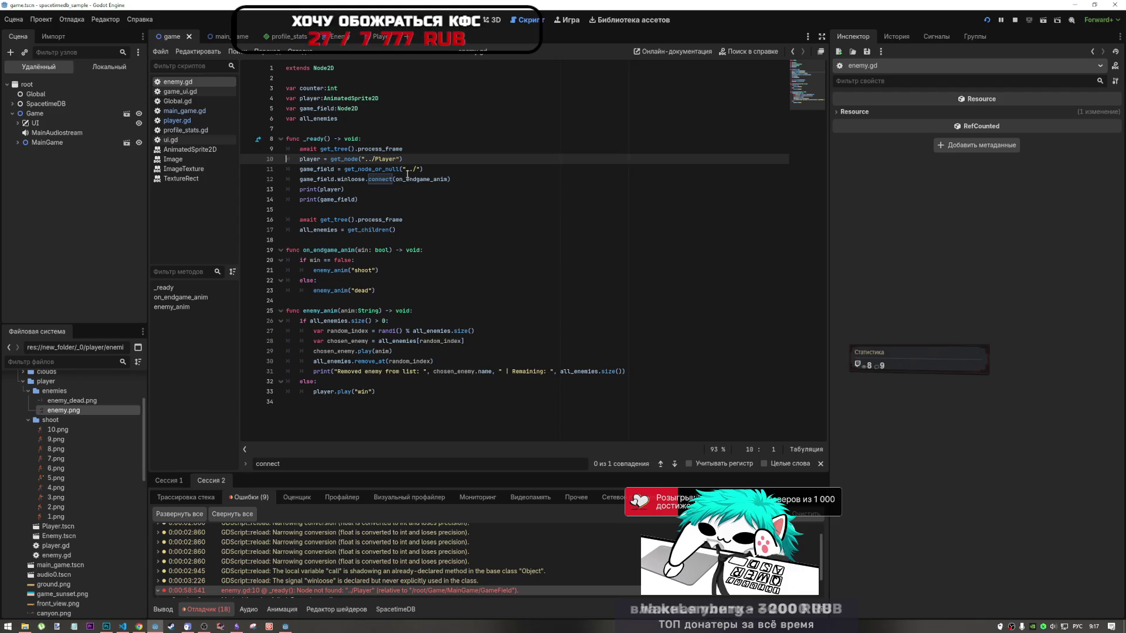
Select the ../ path on line 11 and GameField's id in the Output, then show the 2D view
{"action": "left_click", "coordinate": [412, 168]}
{"action": "double_click", "coordinate": [412, 168]}
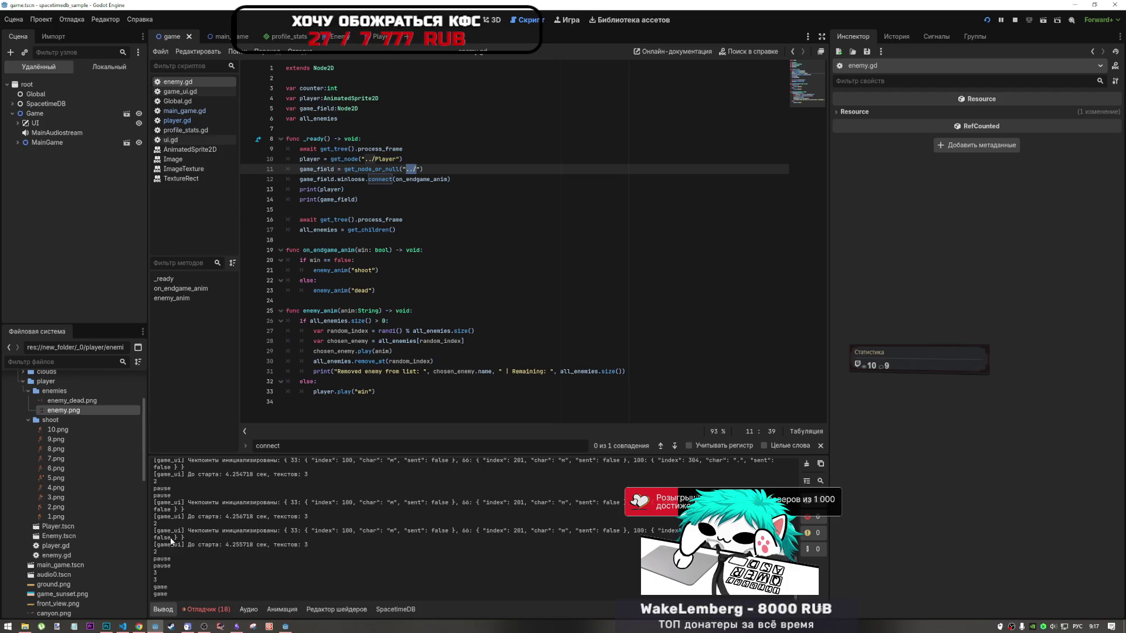
{"action": "scroll", "coordinate": [185, 520], "scroll_direction": "up", "scroll_amount": 3}
{"action": "scroll", "coordinate": [184, 519], "scroll_direction": "up", "scroll_amount": 6}
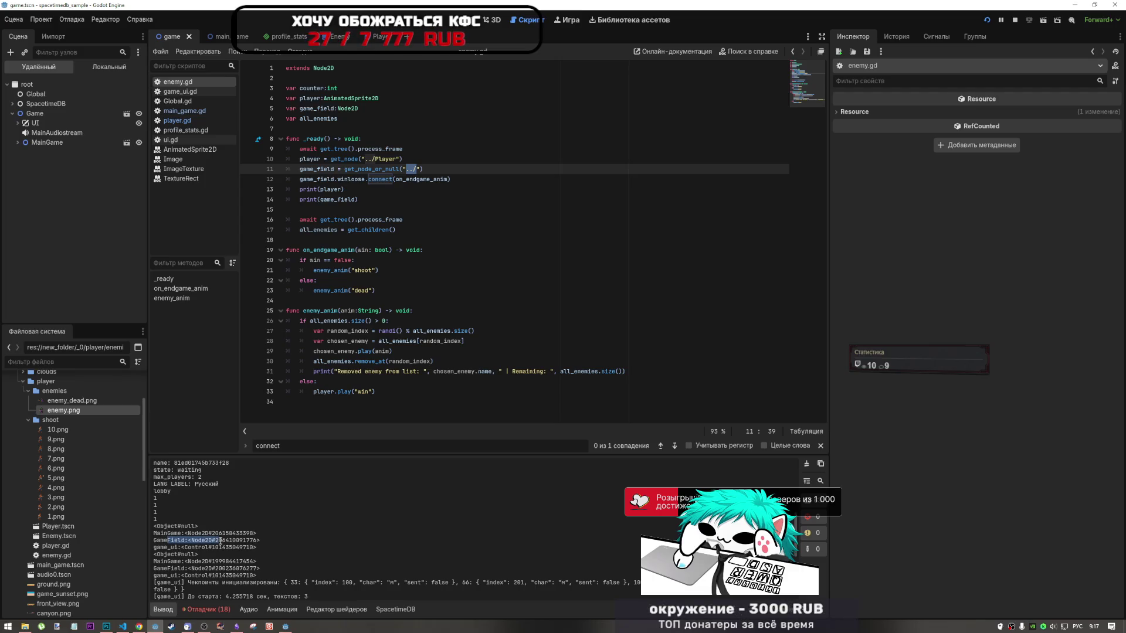
{"action": "mouse_move", "coordinate": [251, 541]}
{"action": "left_mouse_down"}
{"action": "mouse_move", "coordinate": [202, 533]}
{"action": "mouse_move", "coordinate": [202, 554]}
{"action": "left_mouse_up"}
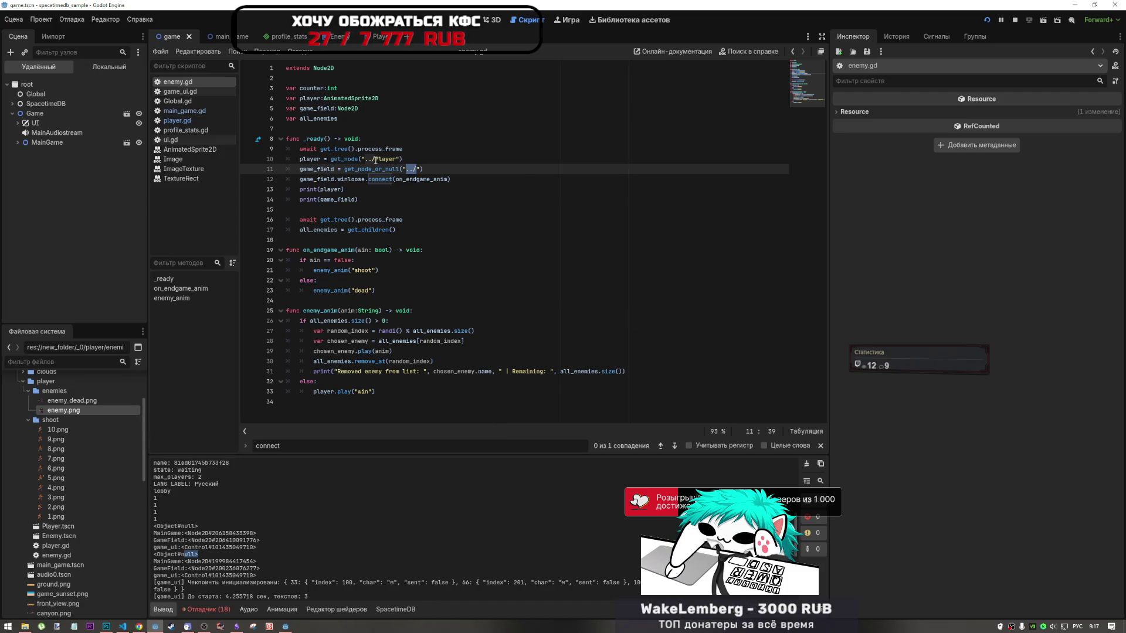
{"action": "key", "text": "ctrl+F1"}
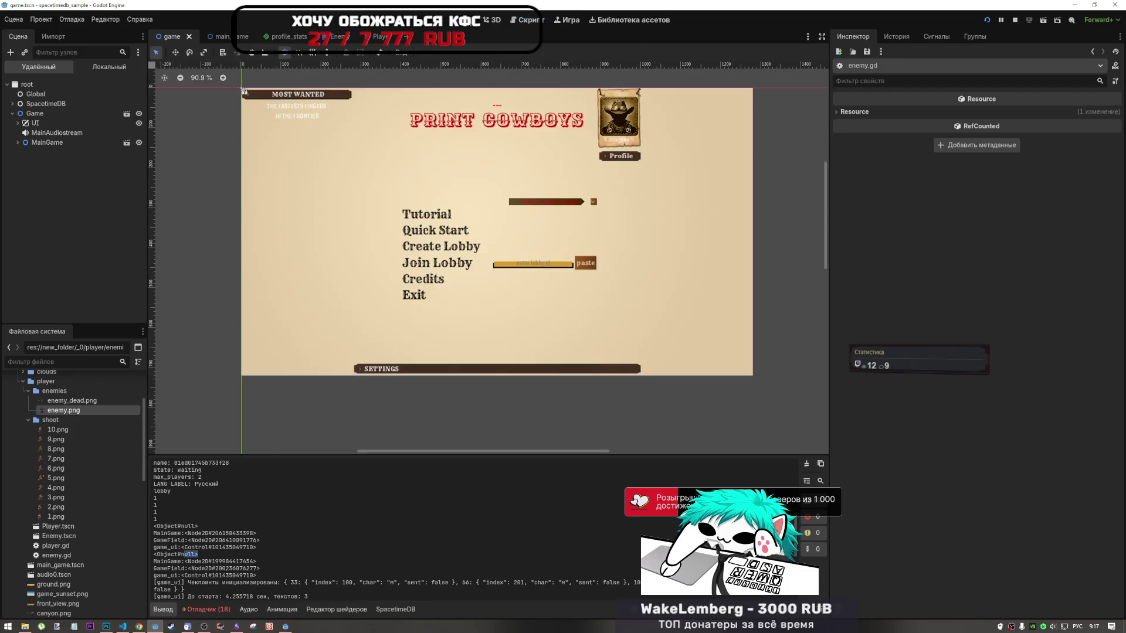
Back in enemy.gd, expand MainGame > GameField > Player in the Remote tree and inspect MainGame
{"action": "key", "text": "ctrl+F3"}
{"action": "left_click", "coordinate": [18, 142]}
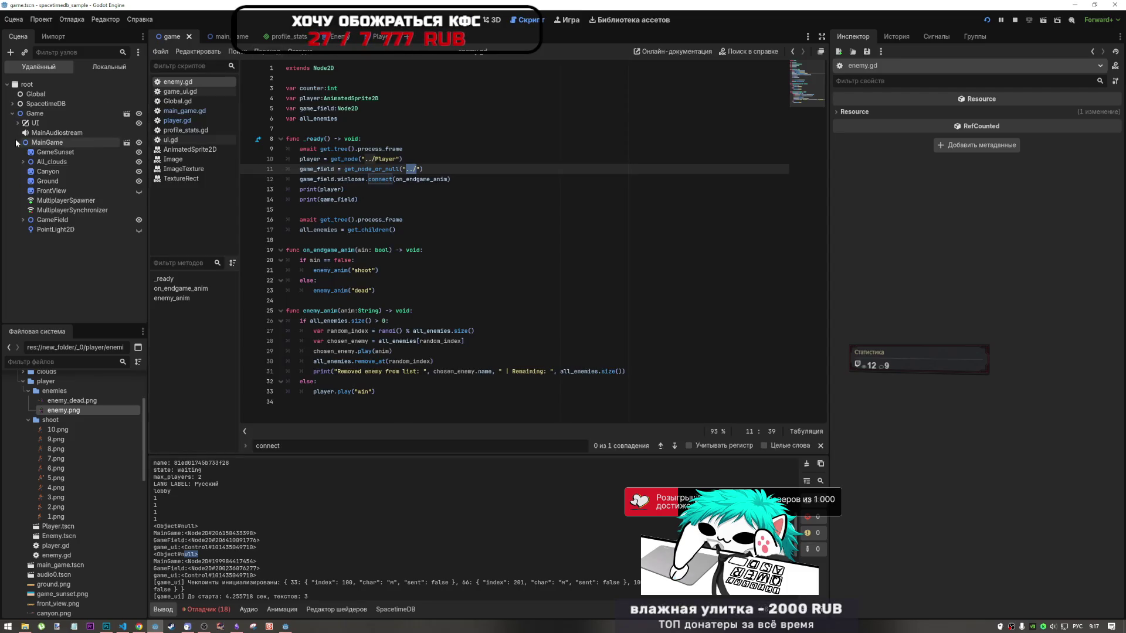
{"action": "left_click", "coordinate": [23, 220]}
{"action": "left_click", "coordinate": [28, 248]}
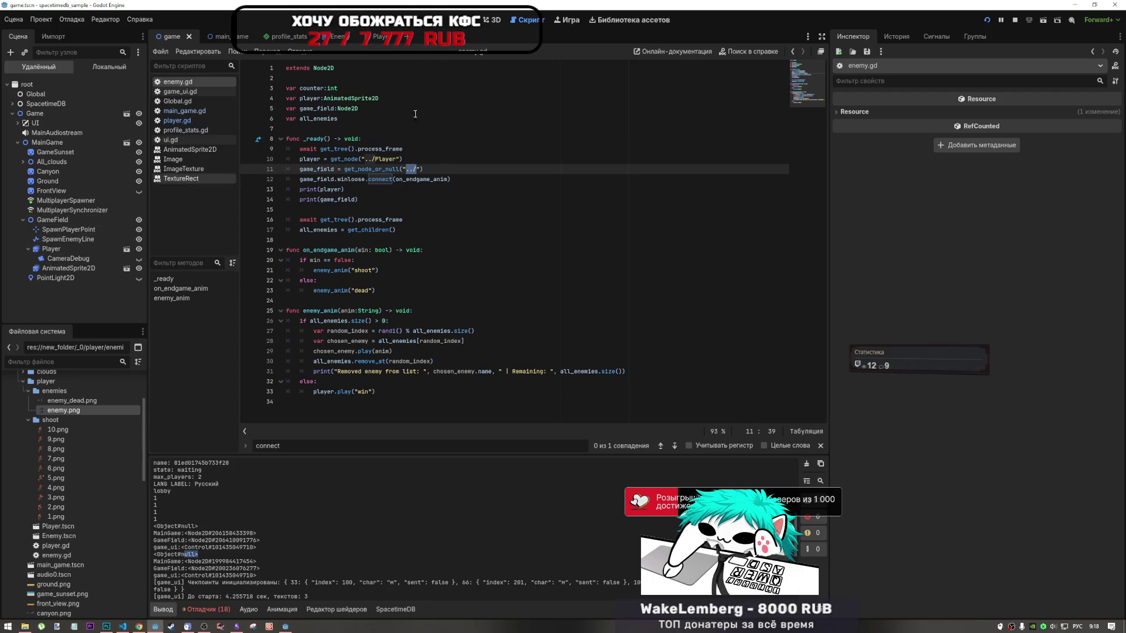
{"action": "left_click", "coordinate": [379, 160]}
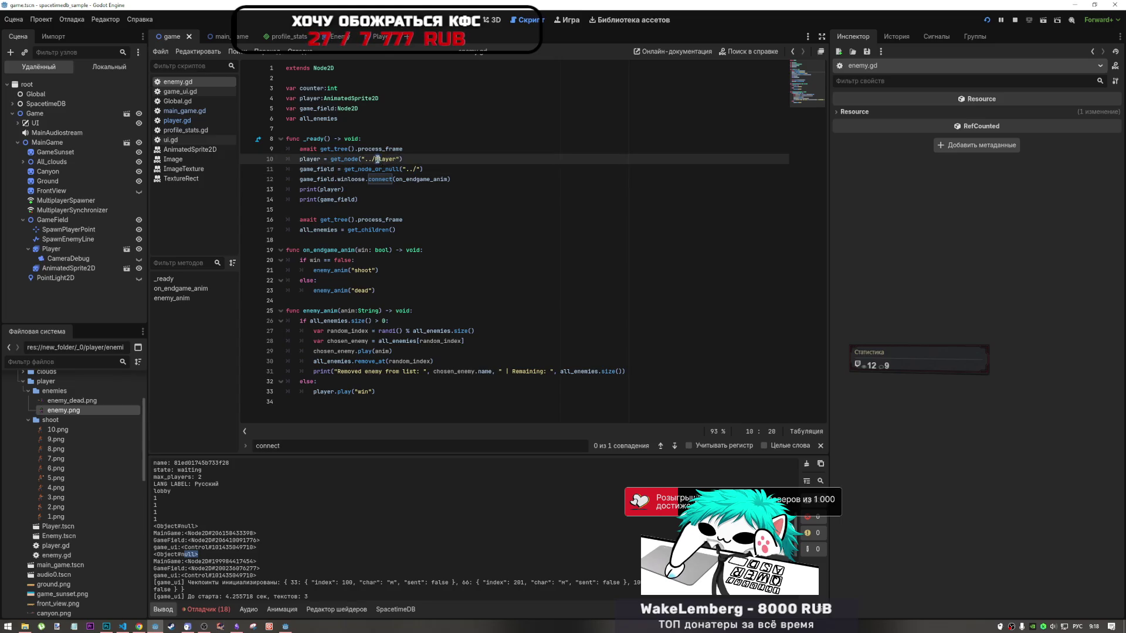
{"action": "key", "text": "End"}
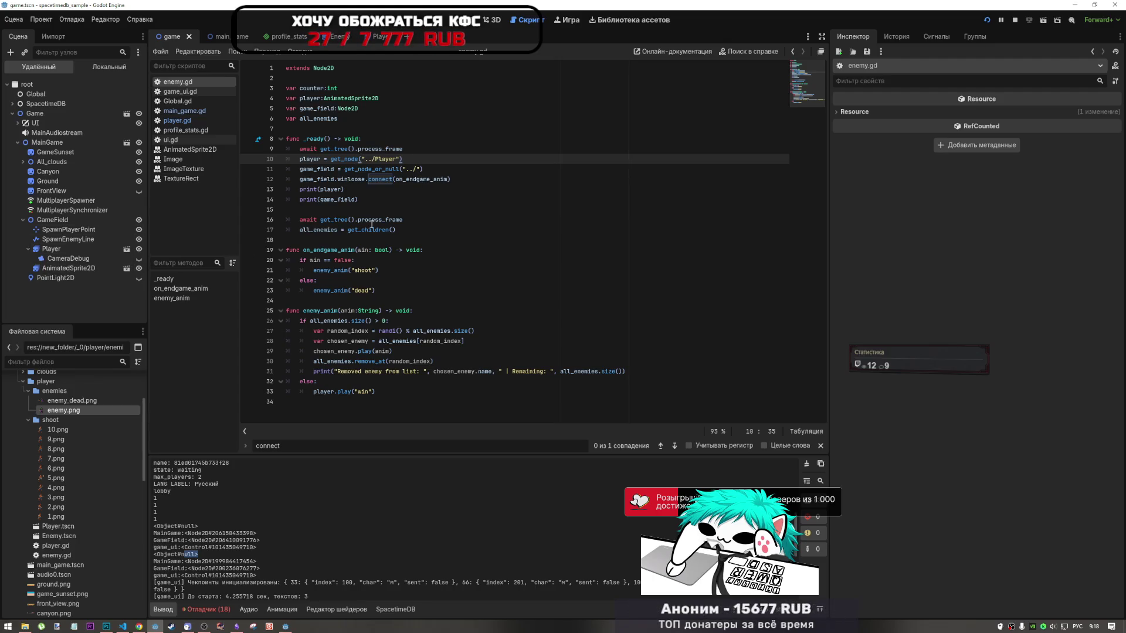
{"action": "mouse_move", "coordinate": [372, 225]}
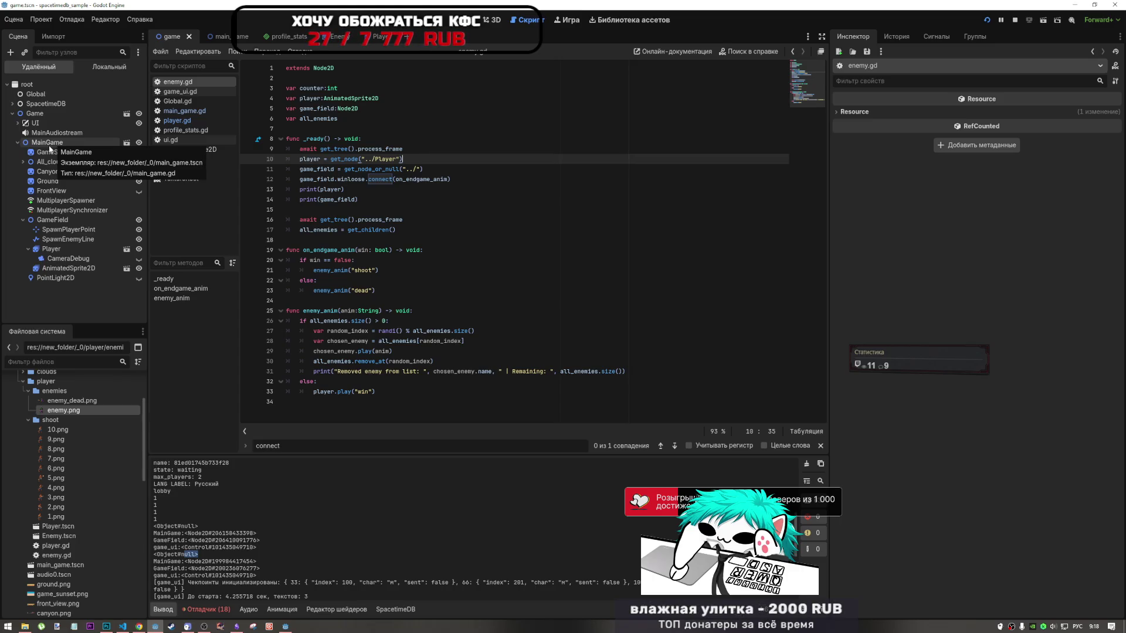
{"action": "left_click", "coordinate": [67, 144]}
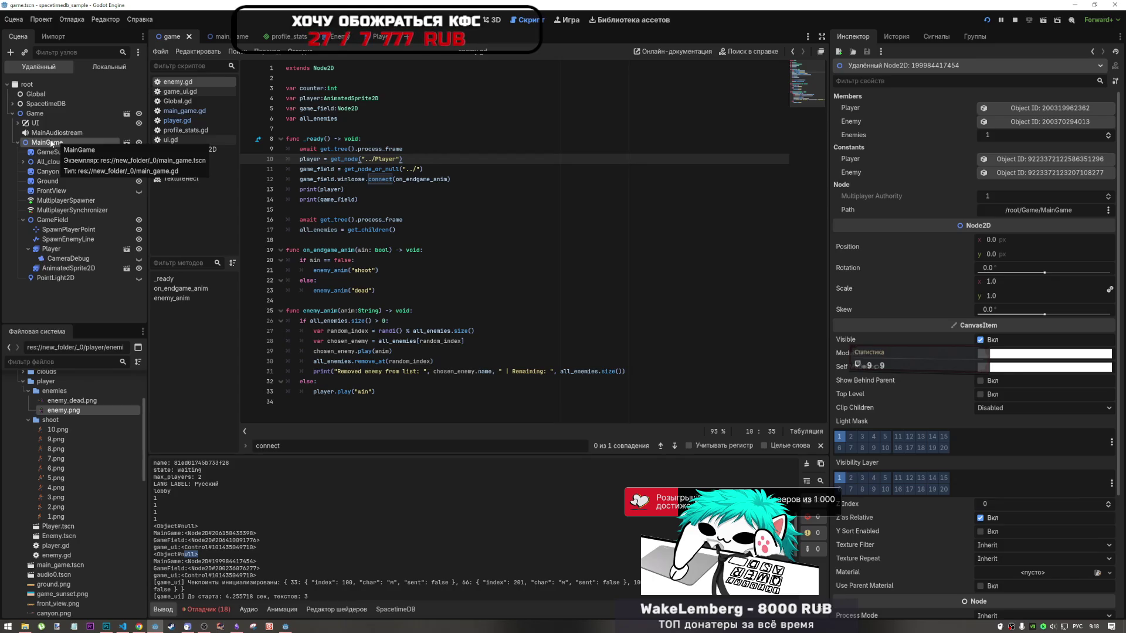
Replace ../Player on line 10 with the dragged-in MainGame/GameField/Player path
{"action": "mouse_move", "coordinate": [51, 248]}
{"action": "left_mouse_down"}
{"action": "mouse_move", "coordinate": [176, 193]}
{"action": "mouse_move", "coordinate": [424, 156]}
{"action": "left_mouse_up"}
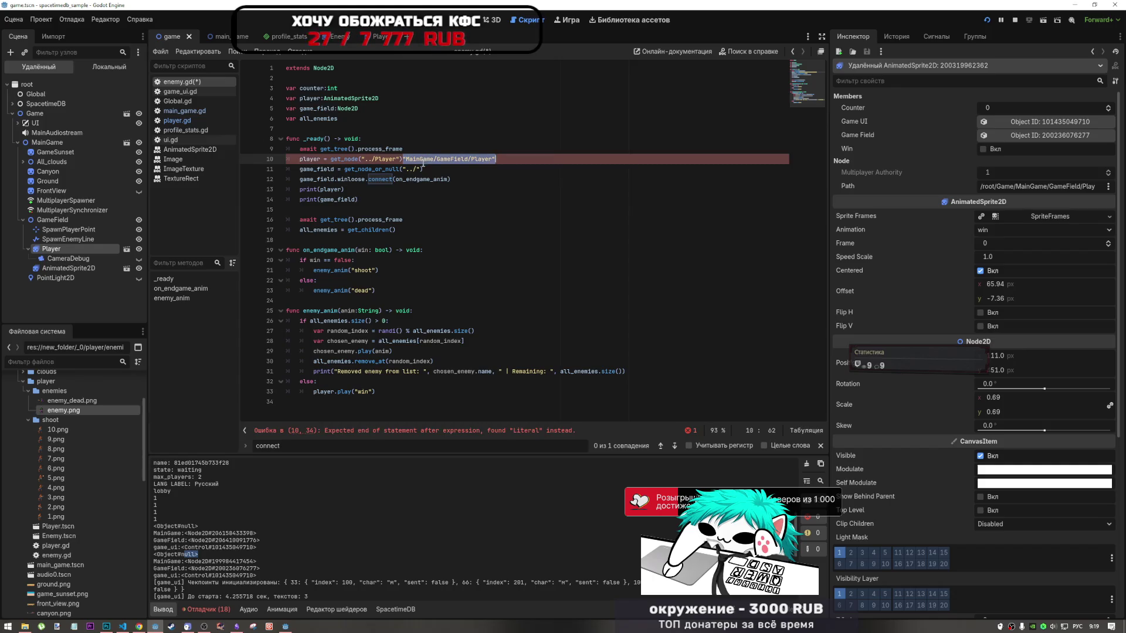
{"action": "left_click", "coordinate": [468, 159]}
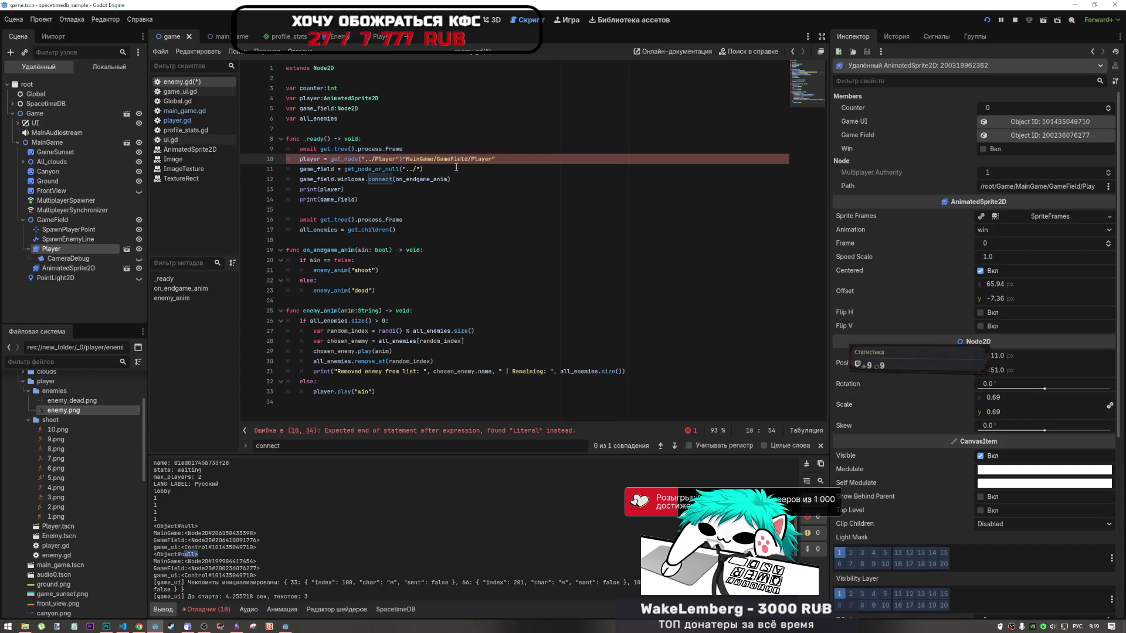
{"action": "left_click", "coordinate": [510, 159]}
{"action": "left_click_drag", "start_coordinate": [510, 159], "coordinate": [359, 159]}
{"action": "key", "text": "BackSpace"}
{"action": "type", "text": "\"MainGame/GameField/Player\""}
Save enemy.gd and stop the running game
{"action": "key", "text": "End"}
{"action": "key", "text": "ctrl+s"}
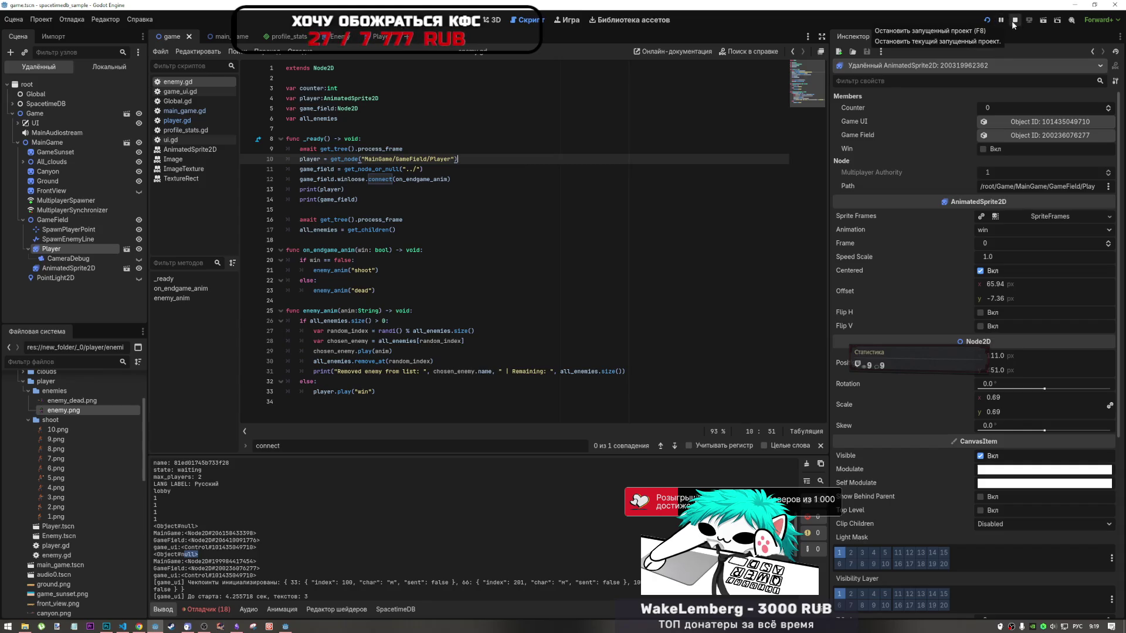
{"action": "left_click", "coordinate": [1014, 24]}
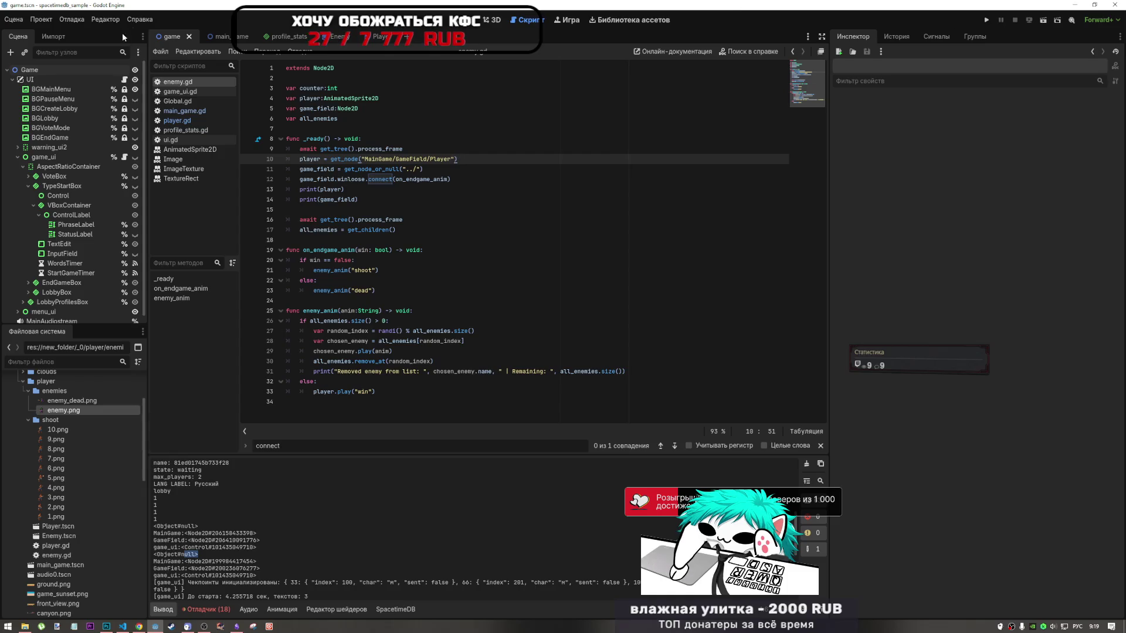
Run the main_game scene and open the enemy.gd:10 'Node not found' error in Debugger Errors
{"action": "left_click", "coordinate": [223, 39]}
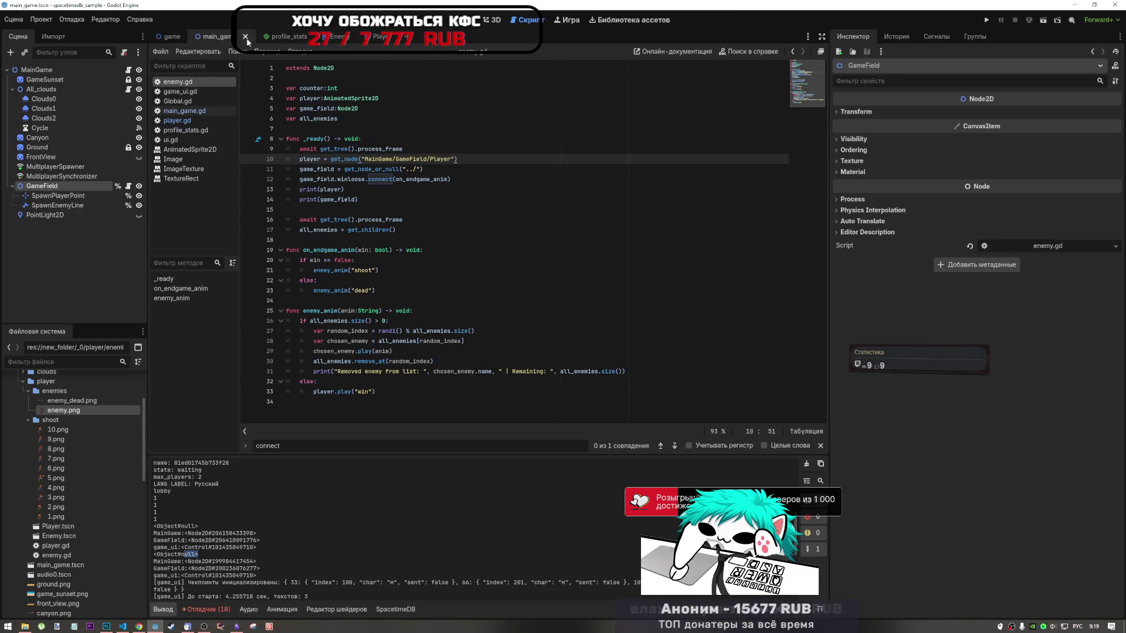
{"action": "left_click", "coordinate": [1044, 20]}
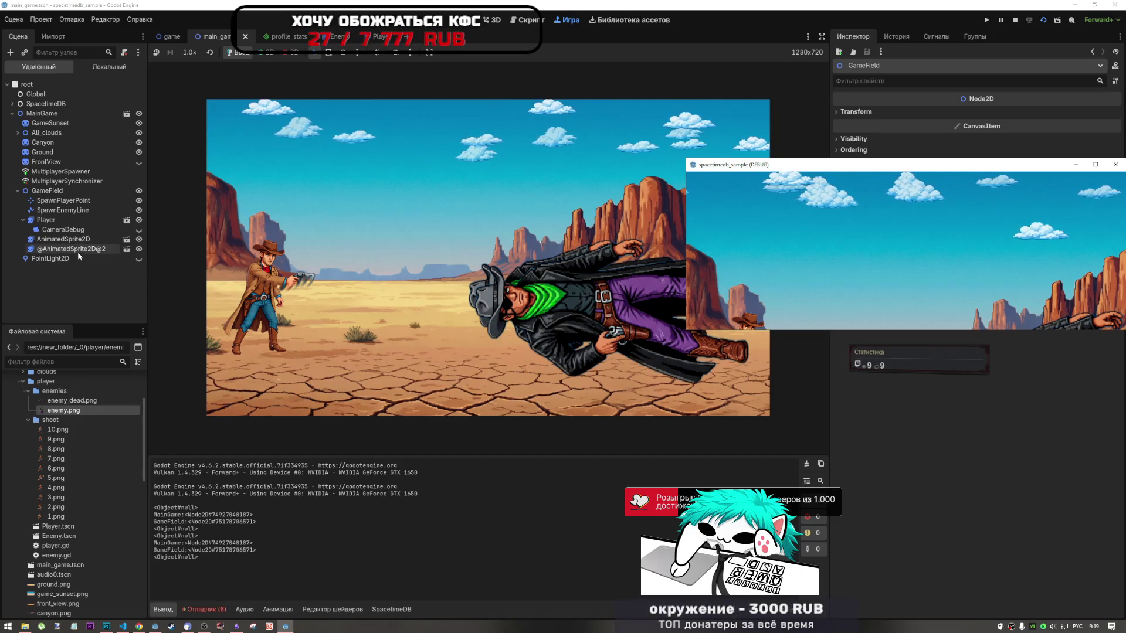
{"action": "left_click", "coordinate": [203, 609]}
{"action": "left_click", "coordinate": [305, 550]}
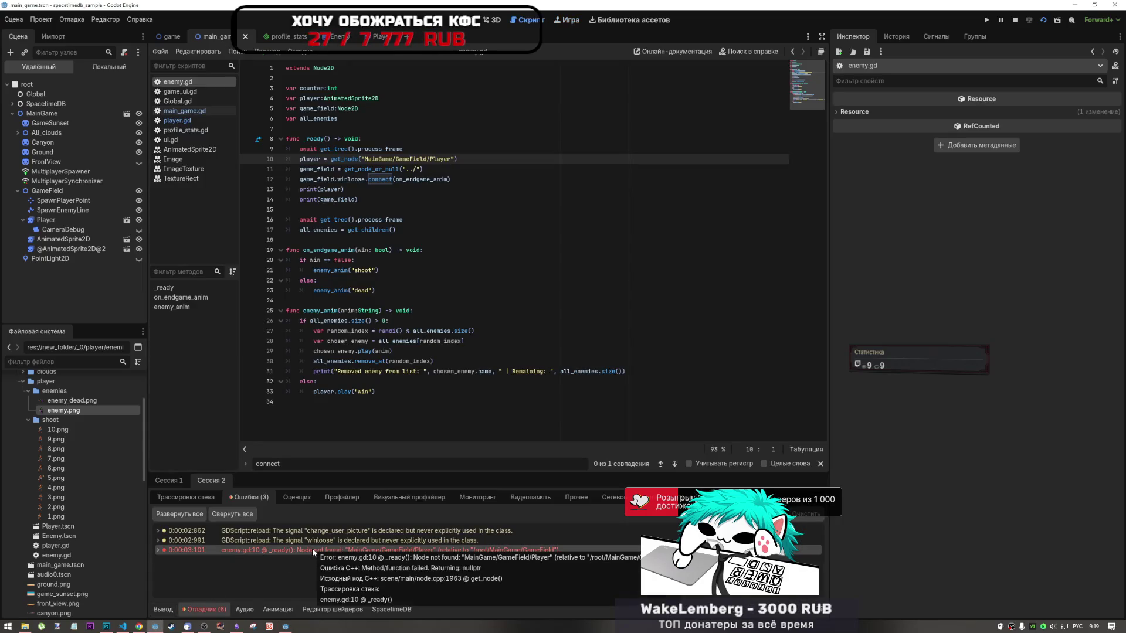
{"action": "mouse_move", "coordinate": [403, 185]}
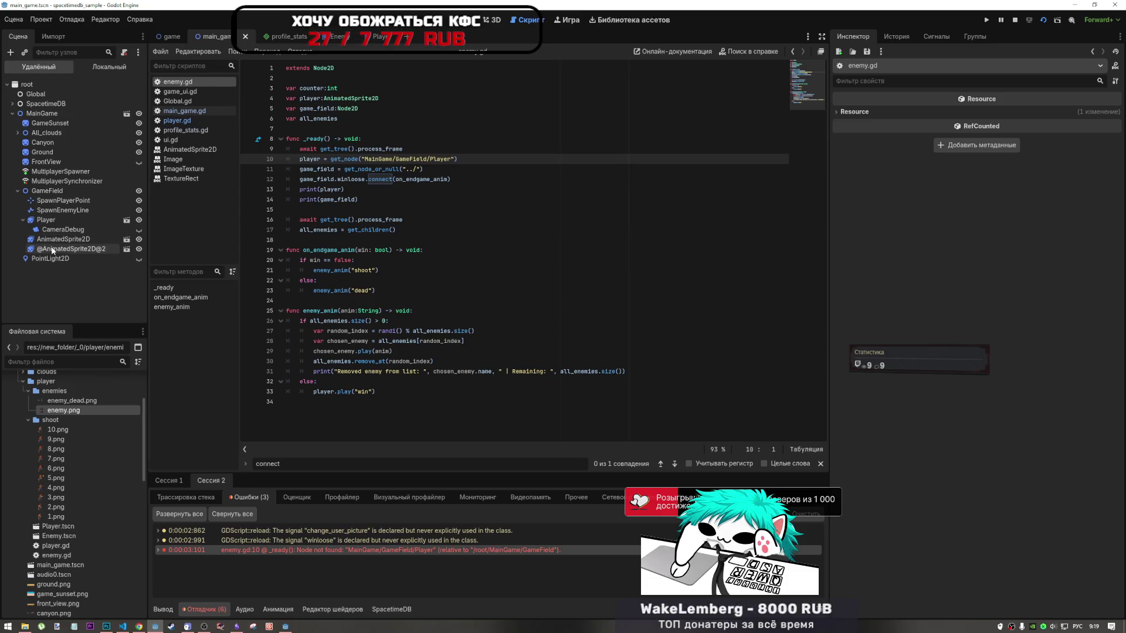
Change line 10's path to GameField/Player, prefixed with ../ copied from line 11
{"action": "left_click_drag", "start_coordinate": [48, 221], "coordinate": [498, 159]}
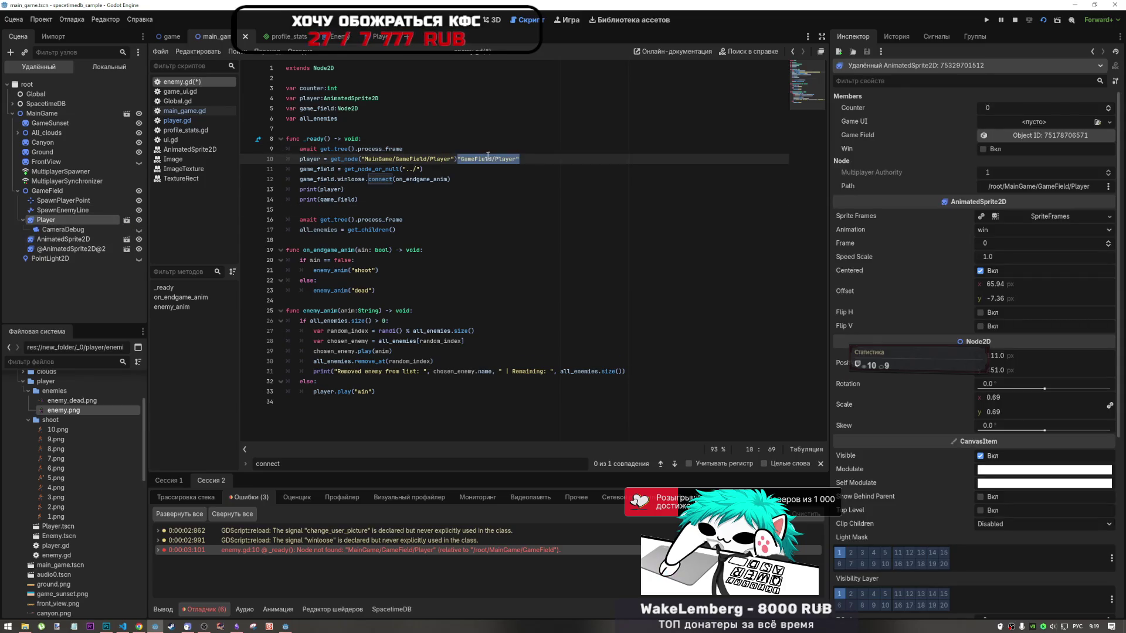
{"action": "left_click", "coordinate": [503, 159]}
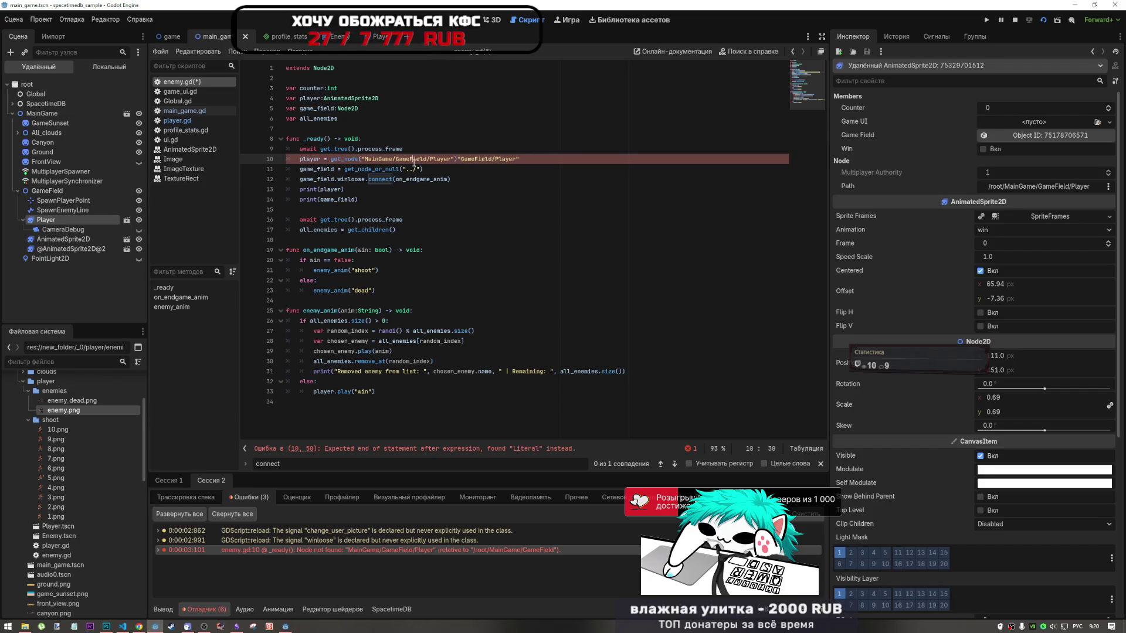
{"action": "mouse_move", "coordinate": [519, 159]}
{"action": "left_mouse_down"}
{"action": "mouse_move", "coordinate": [362, 159]}
{"action": "mouse_move", "coordinate": [417, 169]}
{"action": "left_mouse_up"}
{"action": "key", "text": "BackSpace"}
{"action": "type", "text": "\"GameField/Player\""}
{"action": "left_click", "coordinate": [406, 169]}
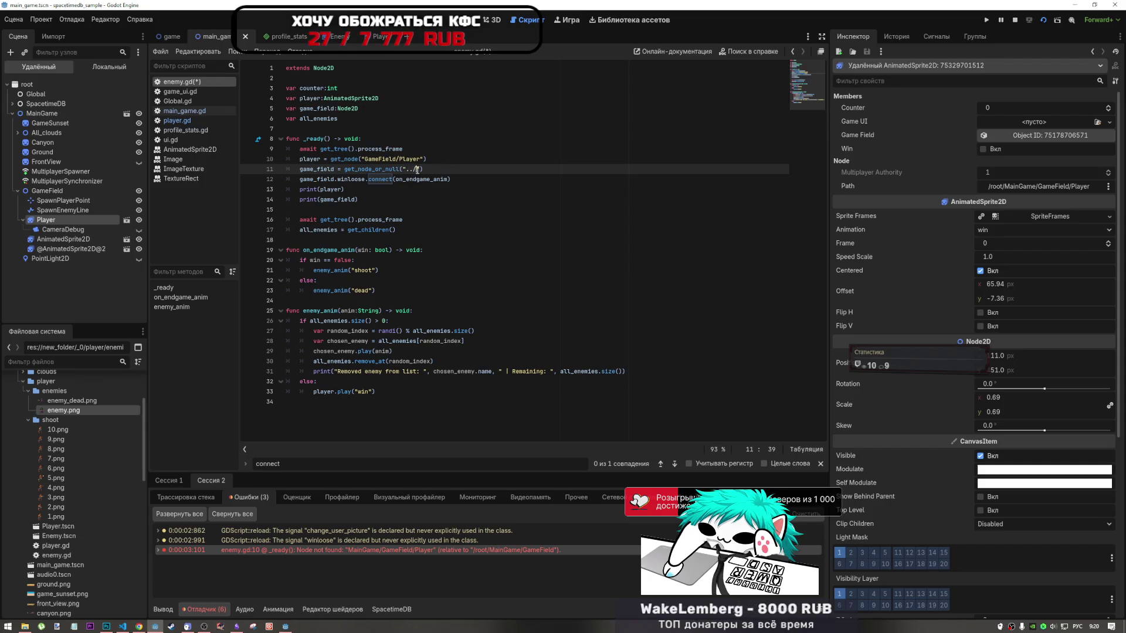
{"action": "key", "text": "ctrl+c"}
{"action": "left_click", "coordinate": [365, 158]}
{"action": "key", "text": "ctrl+v"}
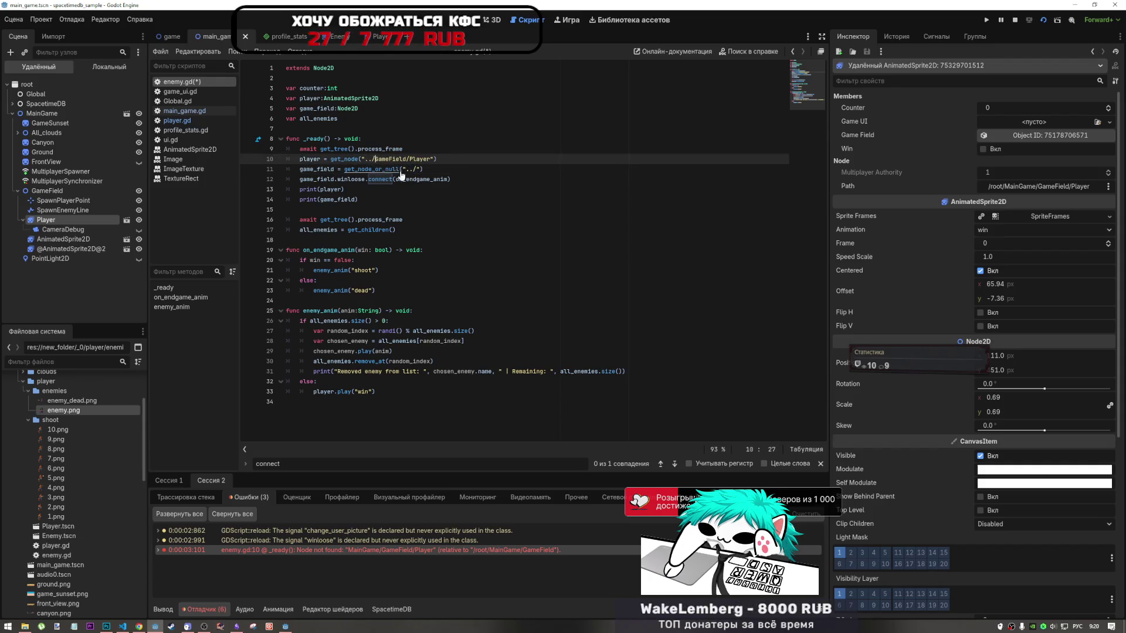
{"action": "key", "text": "ctrl+v"}
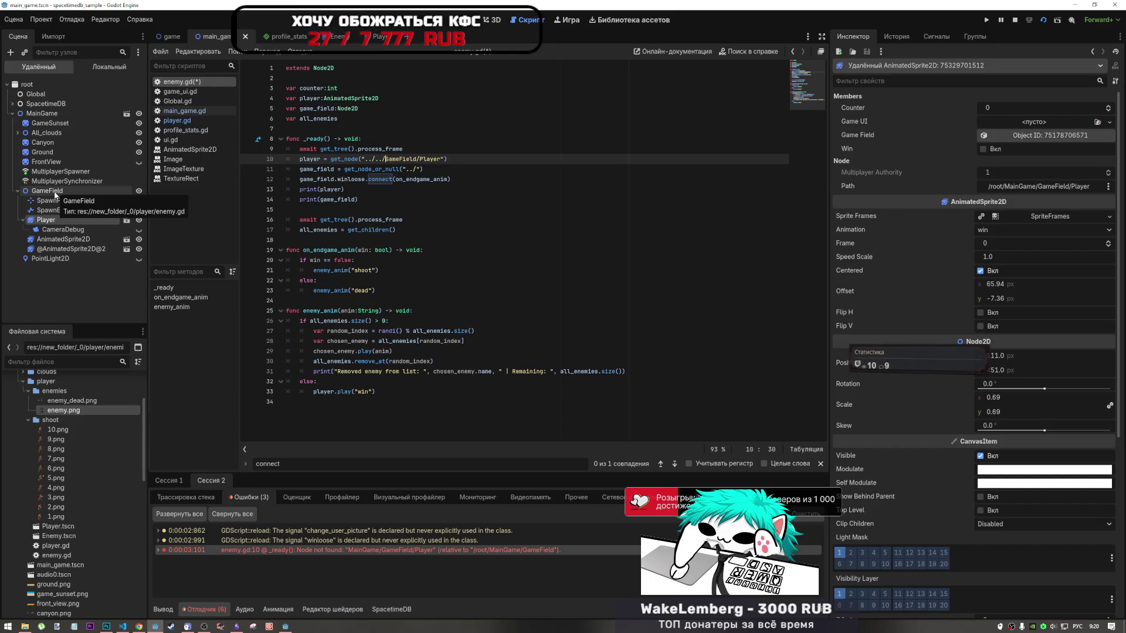
Correct the path to ../../GameField/Player, save enemy.gd and run the project with F5
{"action": "left_click", "coordinate": [378, 158]}
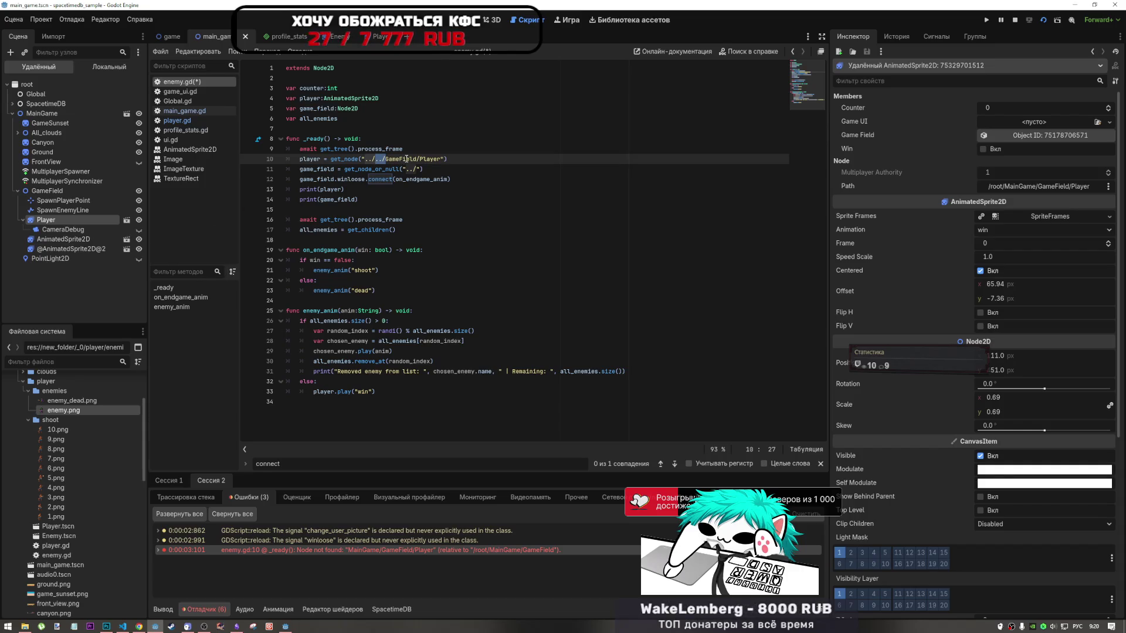
{"action": "left_click_drag", "start_coordinate": [416, 158], "coordinate": [381, 158]}
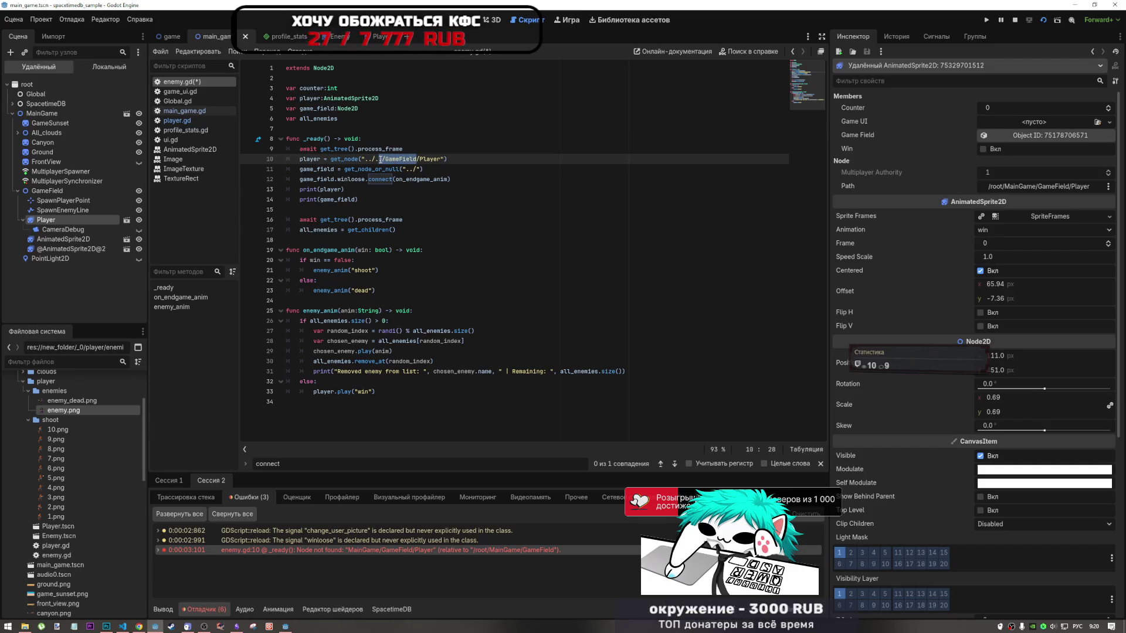
{"action": "left_click", "coordinate": [23, 220]}
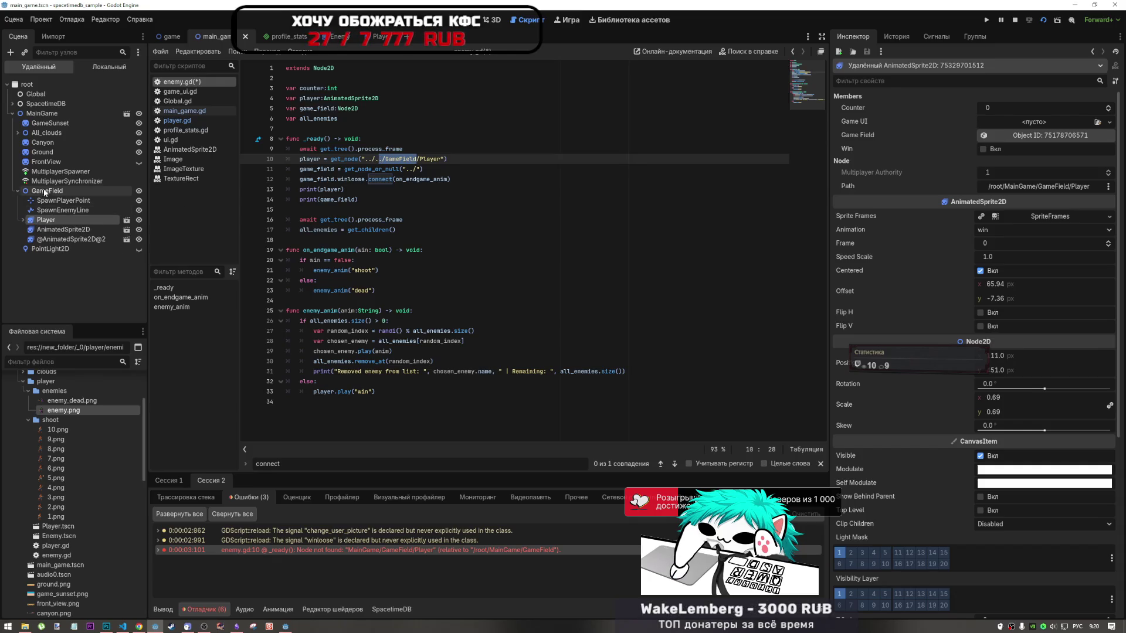
{"action": "left_click", "coordinate": [516, 159]}
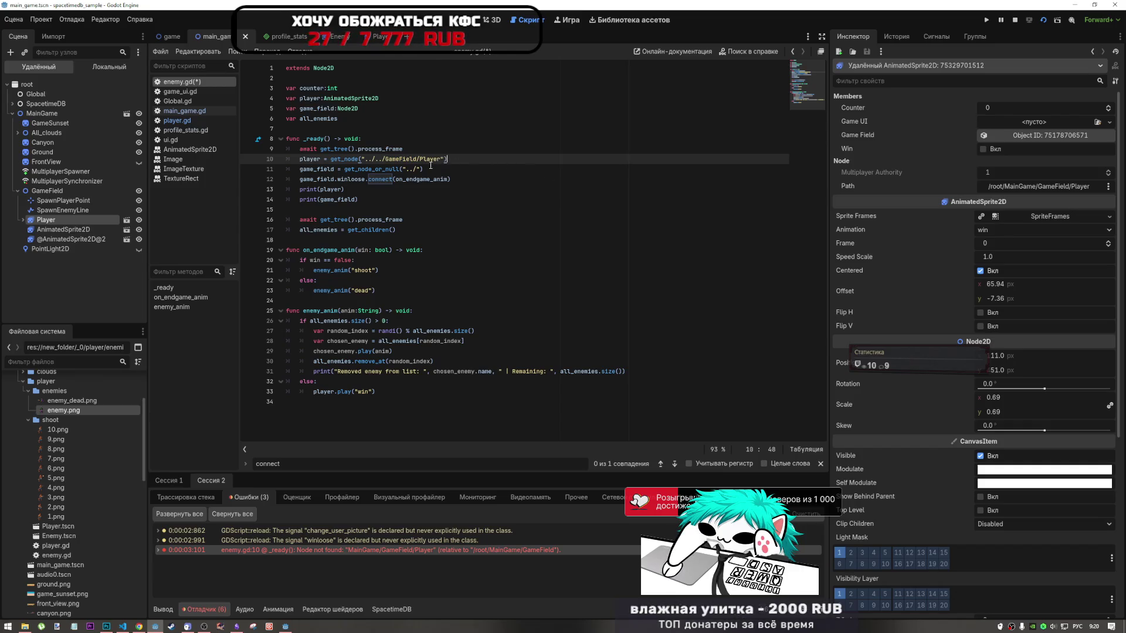
{"action": "left_click_drag", "start_coordinate": [416, 159], "coordinate": [381, 160]}
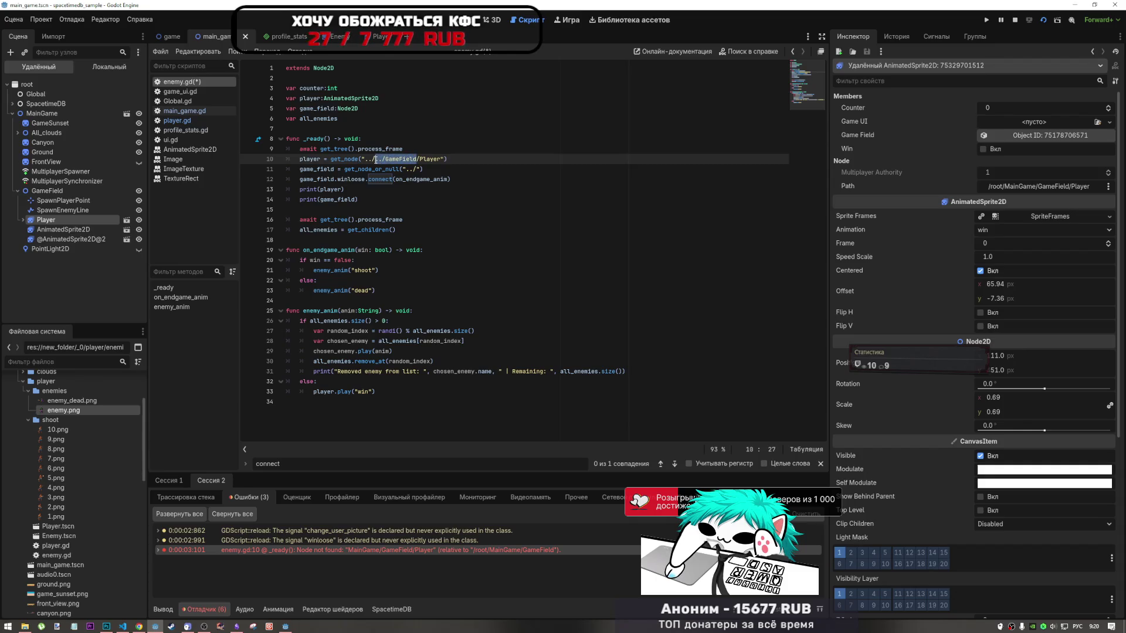
{"action": "key", "text": "BackSpace"}
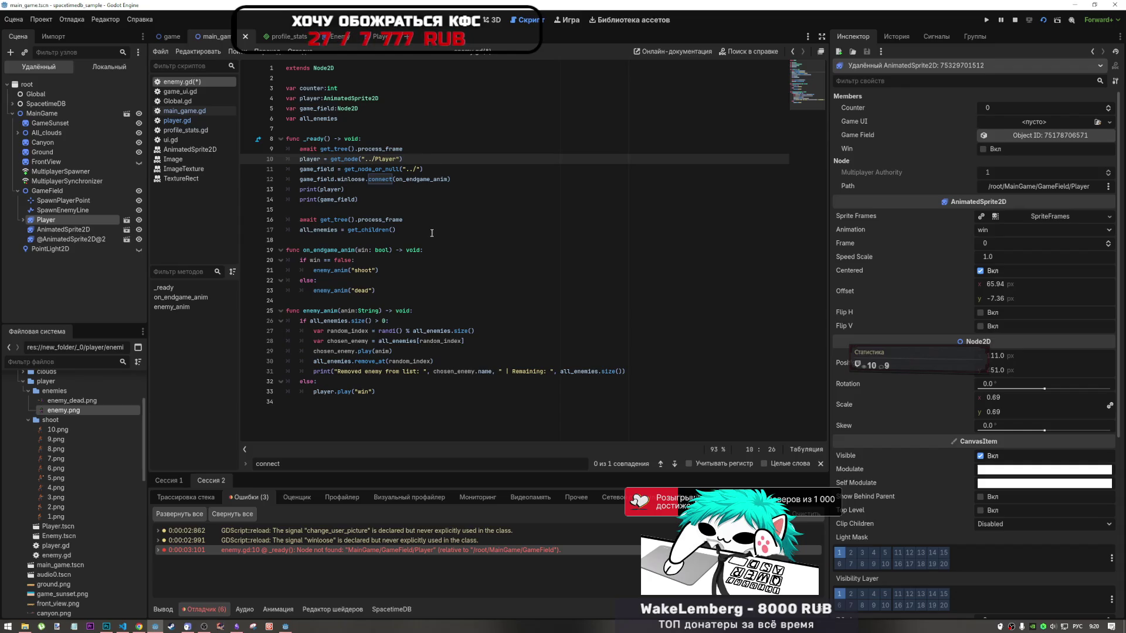
{"action": "type", "text": "../"}
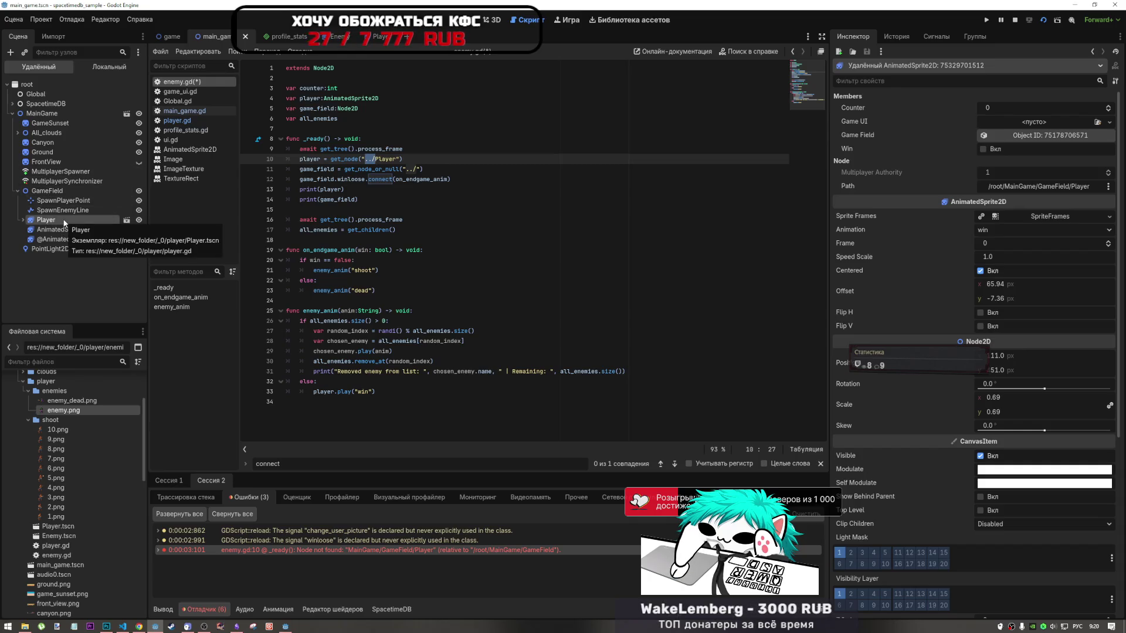
{"action": "left_click", "coordinate": [398, 160]}
{"action": "type", "text": "../GameField/"}
{"action": "key", "text": "ctrl+s"}
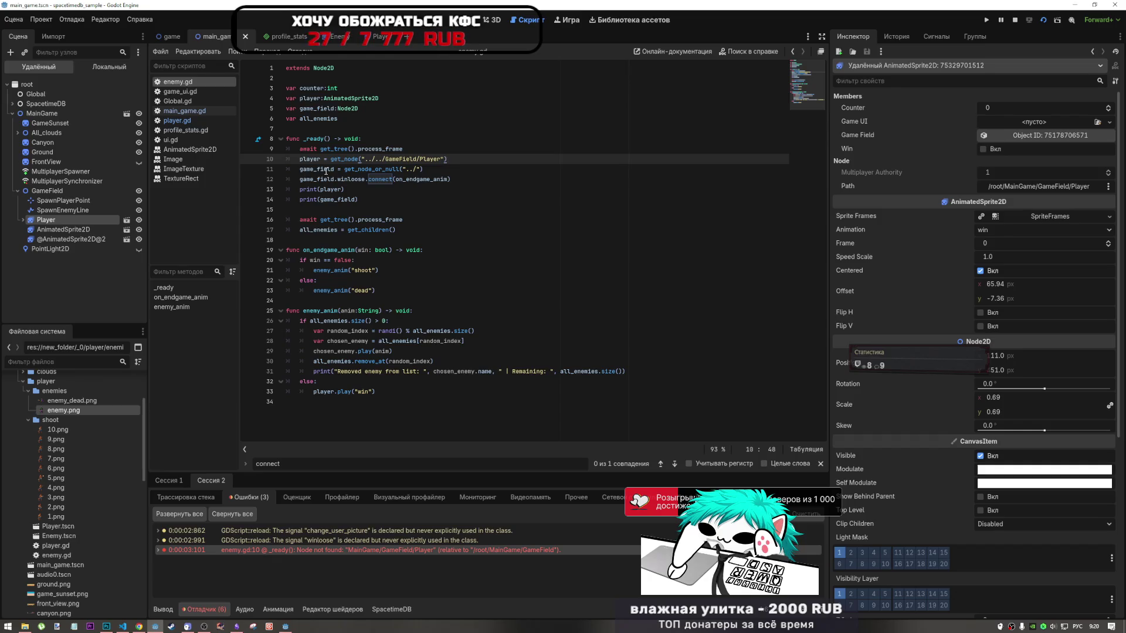
{"action": "key", "text": "F5"}
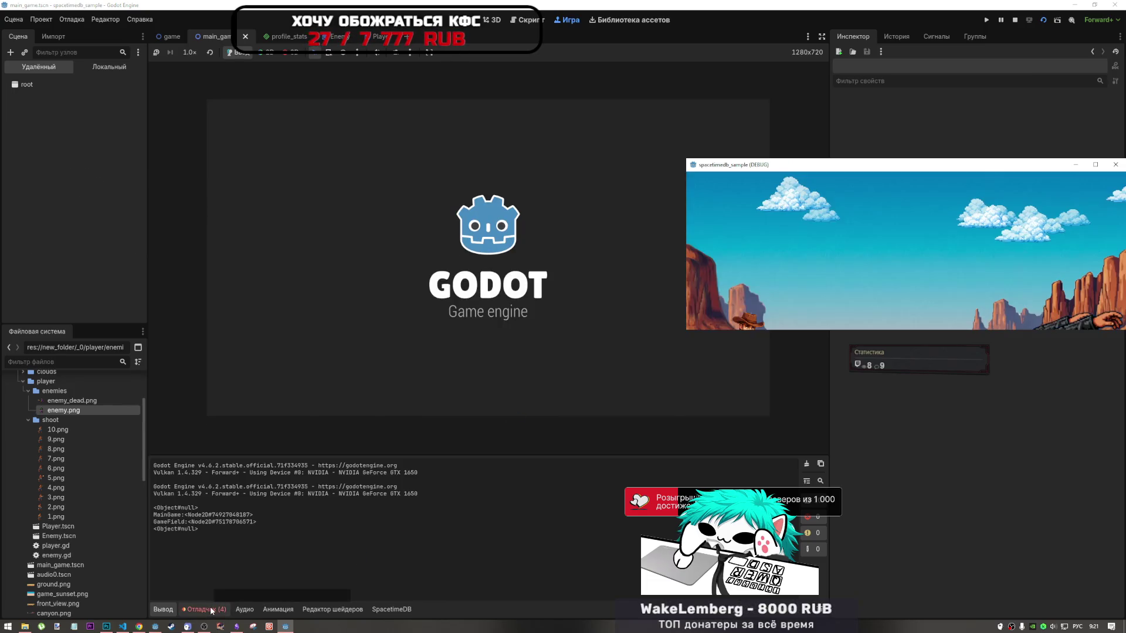
Open Debugger Errors and jump to enemy.gd line 10, where ../../GameField/Player isn't found
{"action": "left_click", "coordinate": [210, 609]}
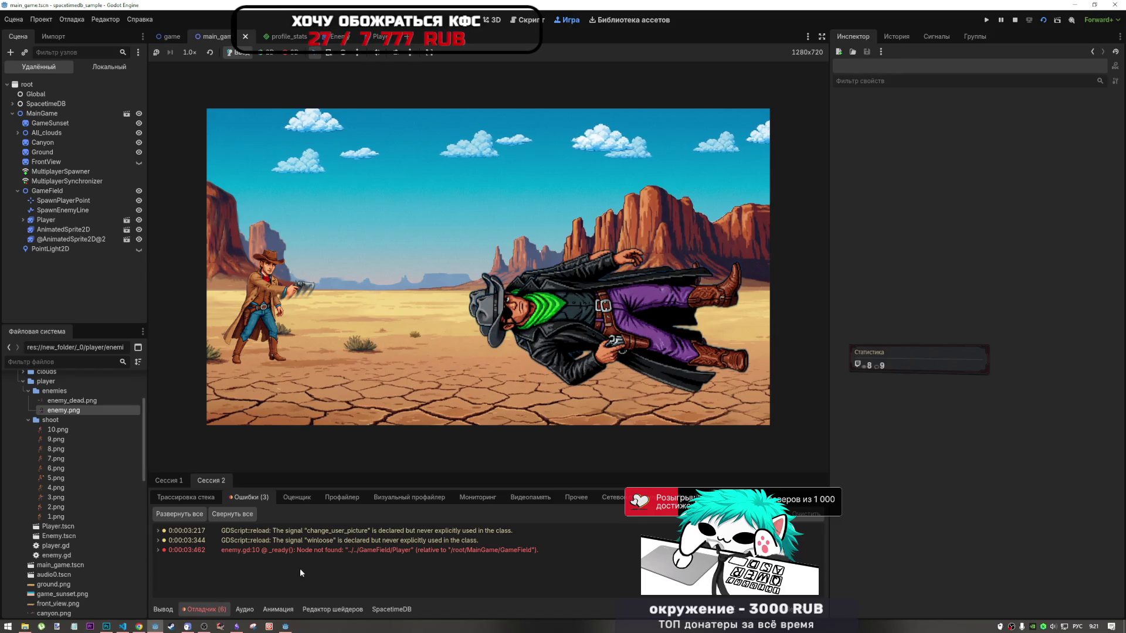
{"action": "left_click", "coordinate": [167, 609]}
{"action": "left_click", "coordinate": [204, 610]}
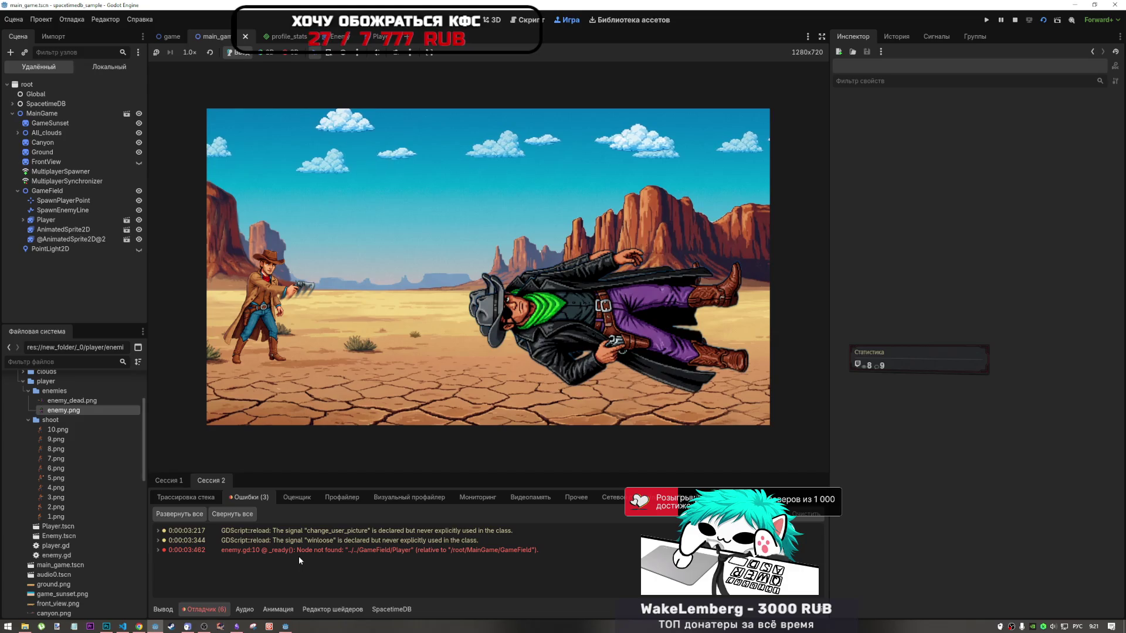
{"action": "left_click", "coordinate": [319, 553]}
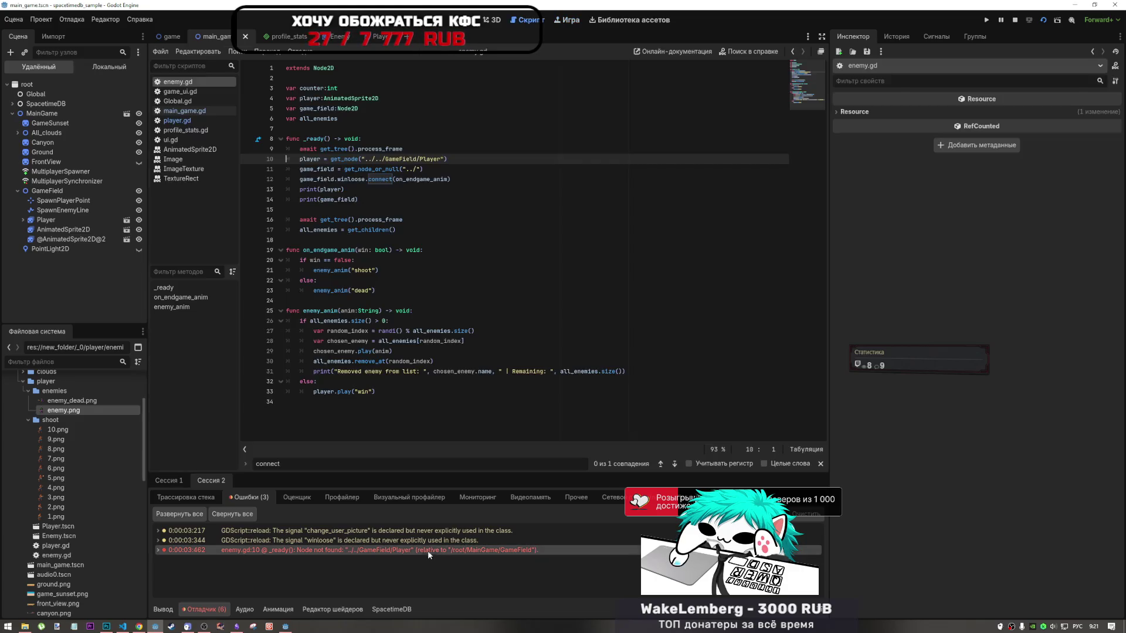
{"action": "mouse_move", "coordinate": [448, 550]}
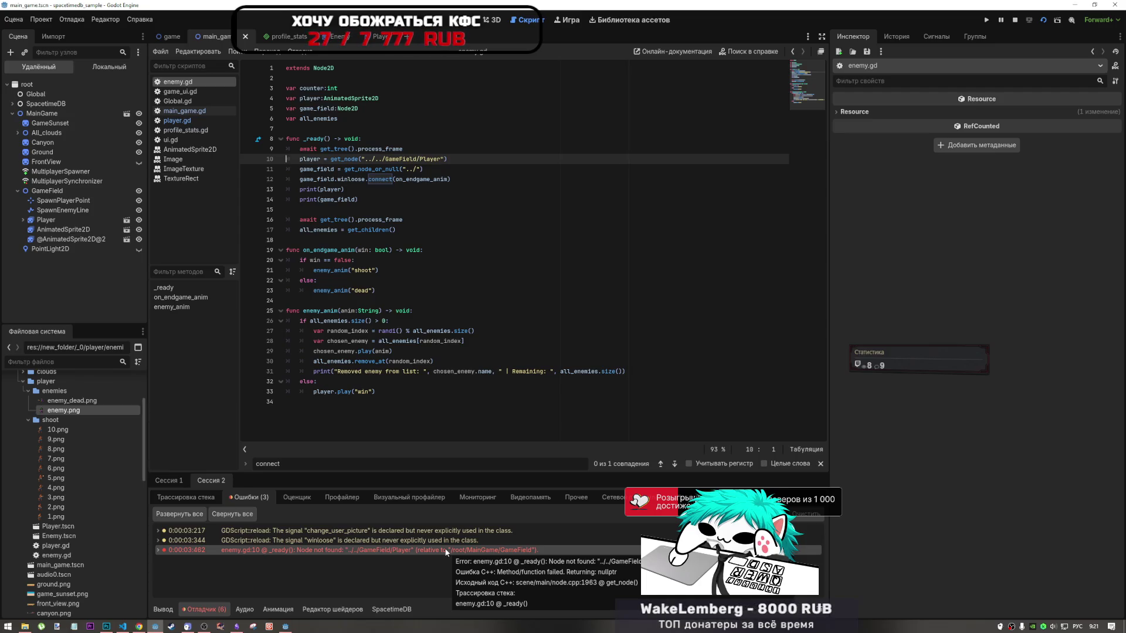
{"action": "mouse_move", "coordinate": [341, 554]}
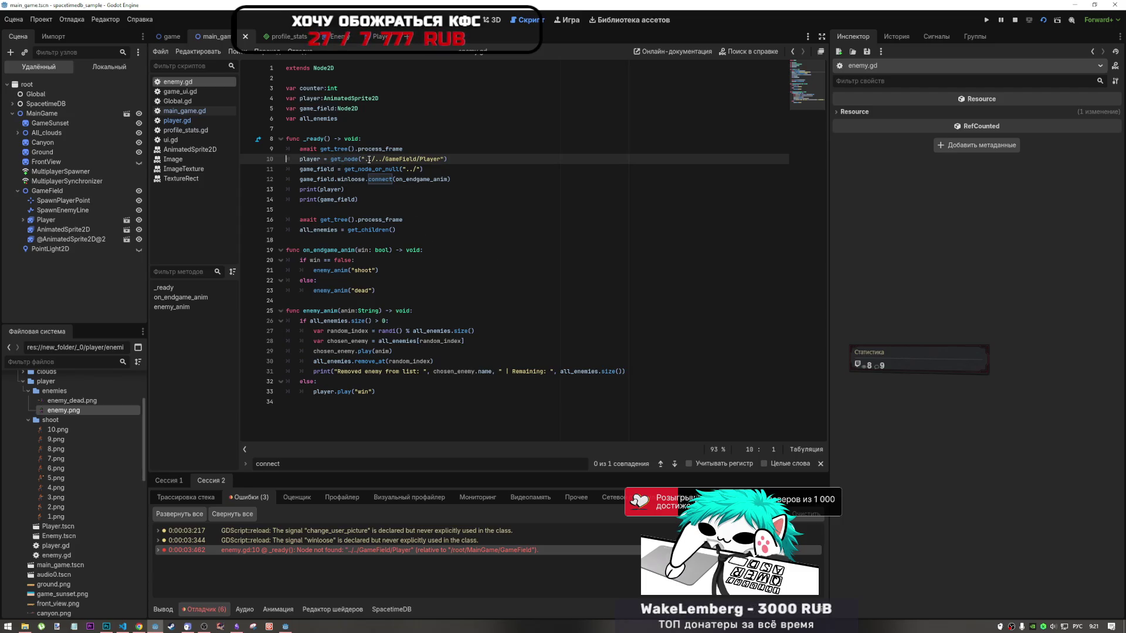
Replace get_node on line 10 with get_node_or_null copied from line 11
{"action": "left_click_drag", "start_coordinate": [400, 169], "coordinate": [345, 171]}
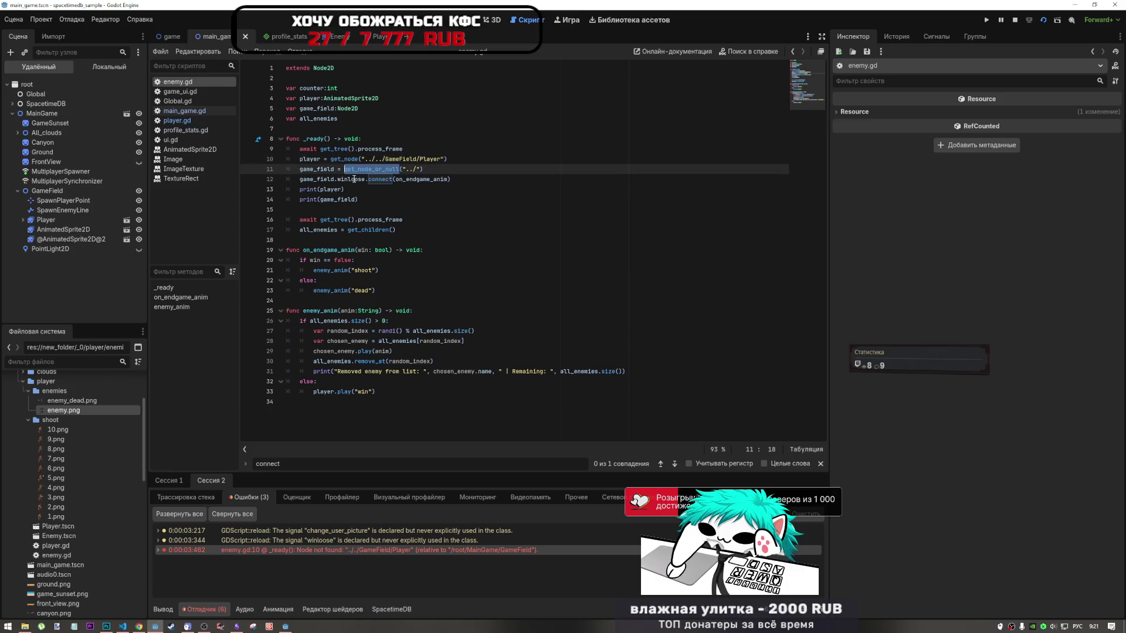
{"action": "key", "text": "ctrl+c"}
{"action": "double_click", "coordinate": [332, 159]}
{"action": "key", "text": "ctrl+v"}
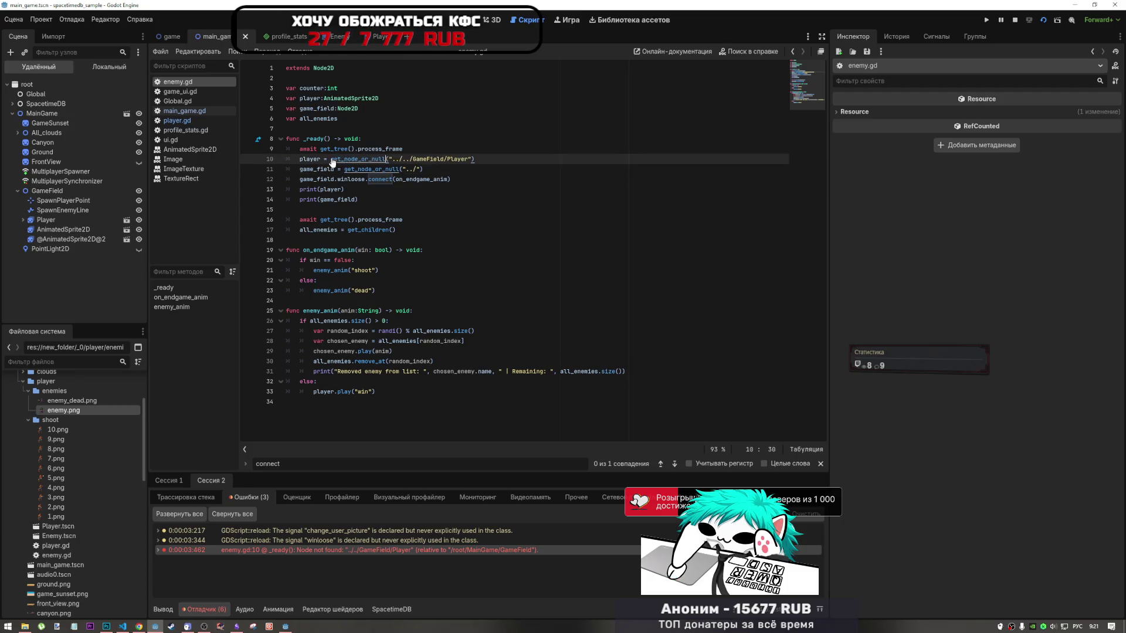
Run the game, check the Debugger errors and output, then stop it
{"action": "left_click", "coordinate": [1042, 19]}
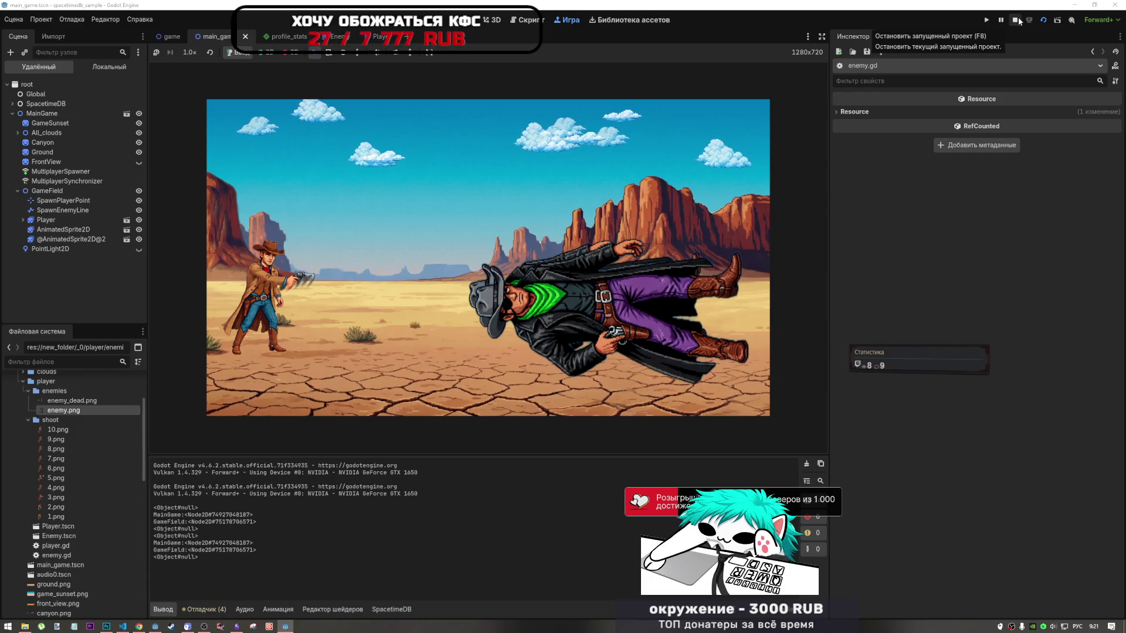
{"action": "left_click", "coordinate": [204, 610]}
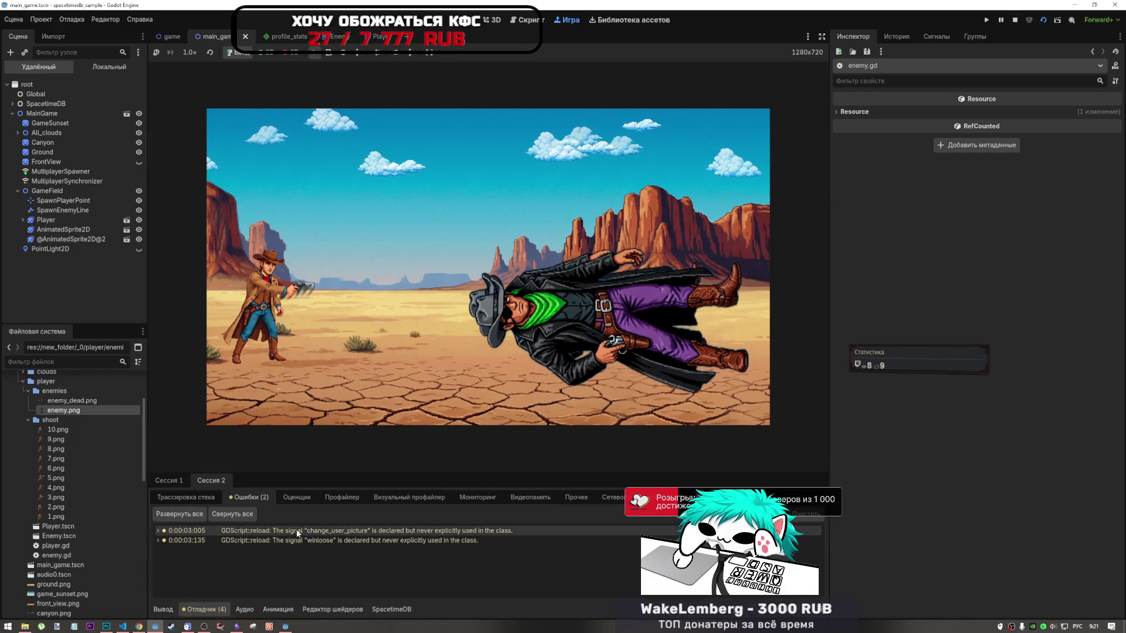
{"action": "left_click", "coordinate": [163, 608]}
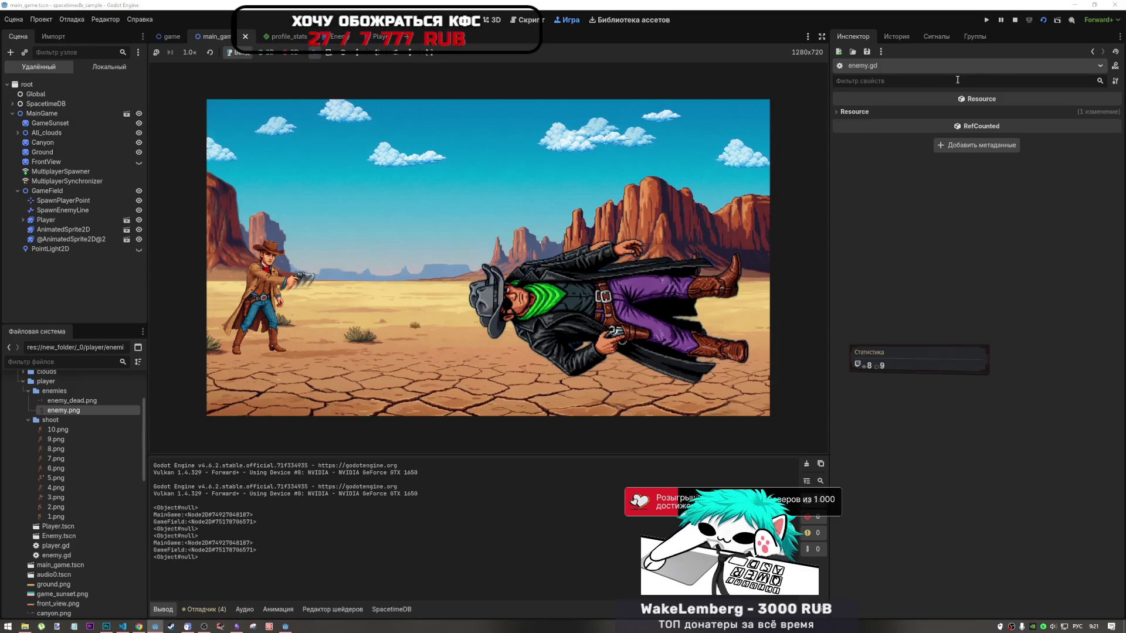
{"action": "left_click", "coordinate": [1014, 19]}
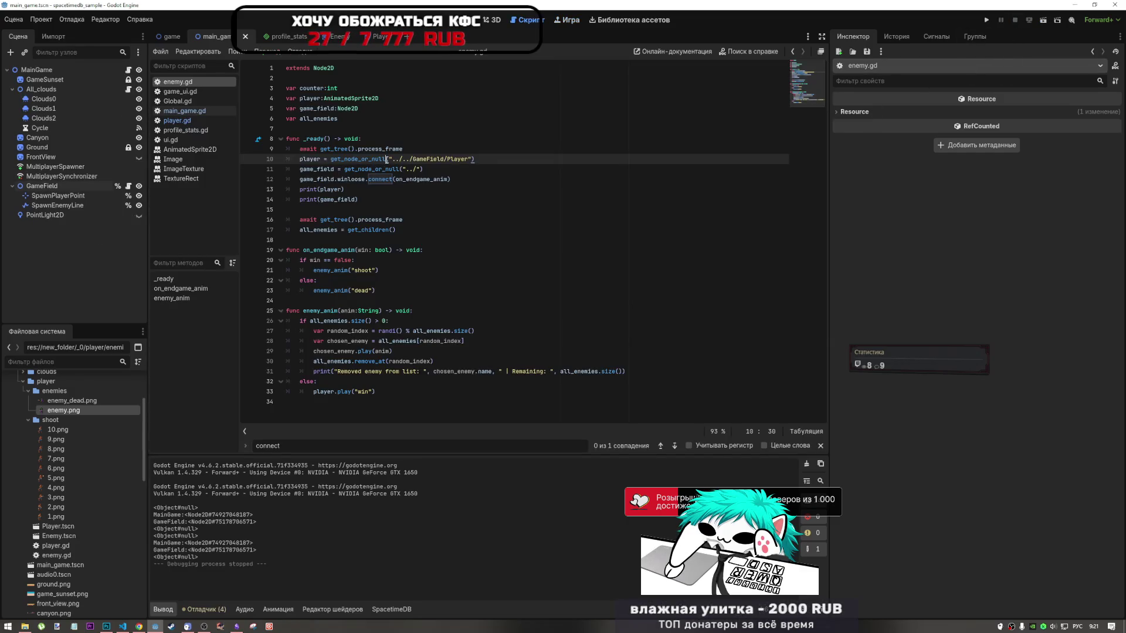
{"action": "left_click", "coordinate": [358, 159], "text": "shift"}
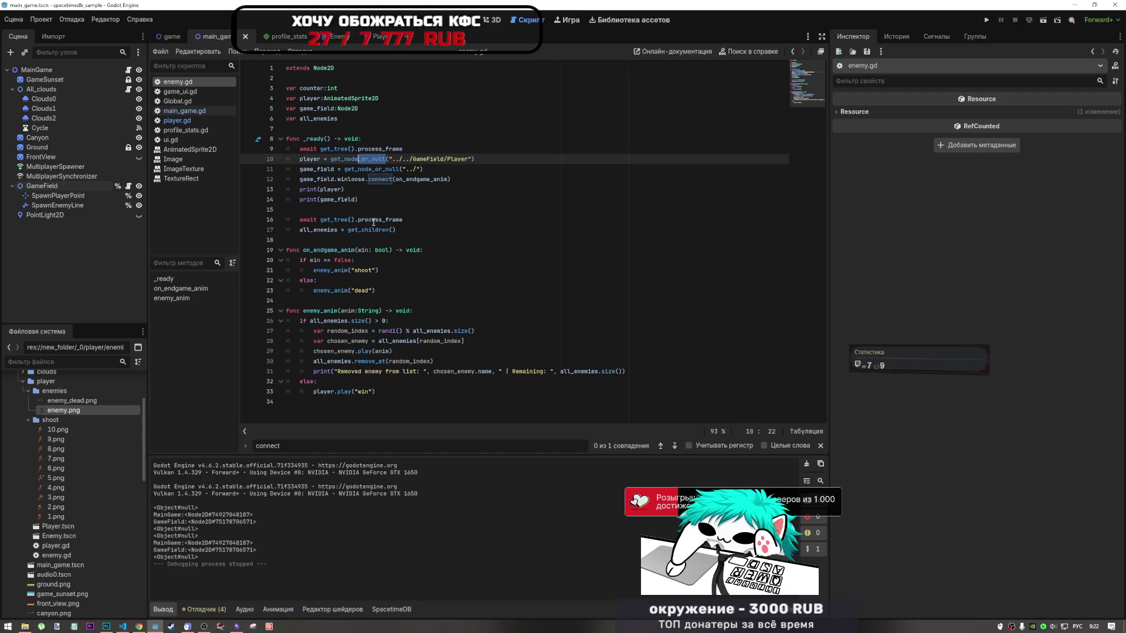
{"action": "mouse_move", "coordinate": [368, 231]}
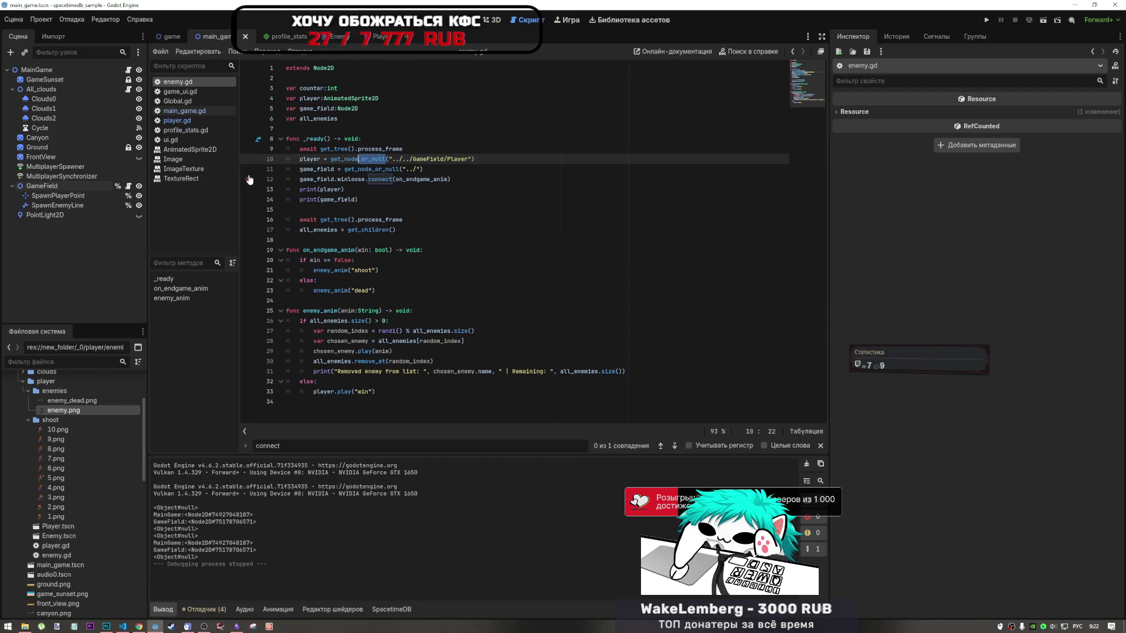
{"action": "left_click_drag", "start_coordinate": [413, 159], "coordinate": [399, 159]}
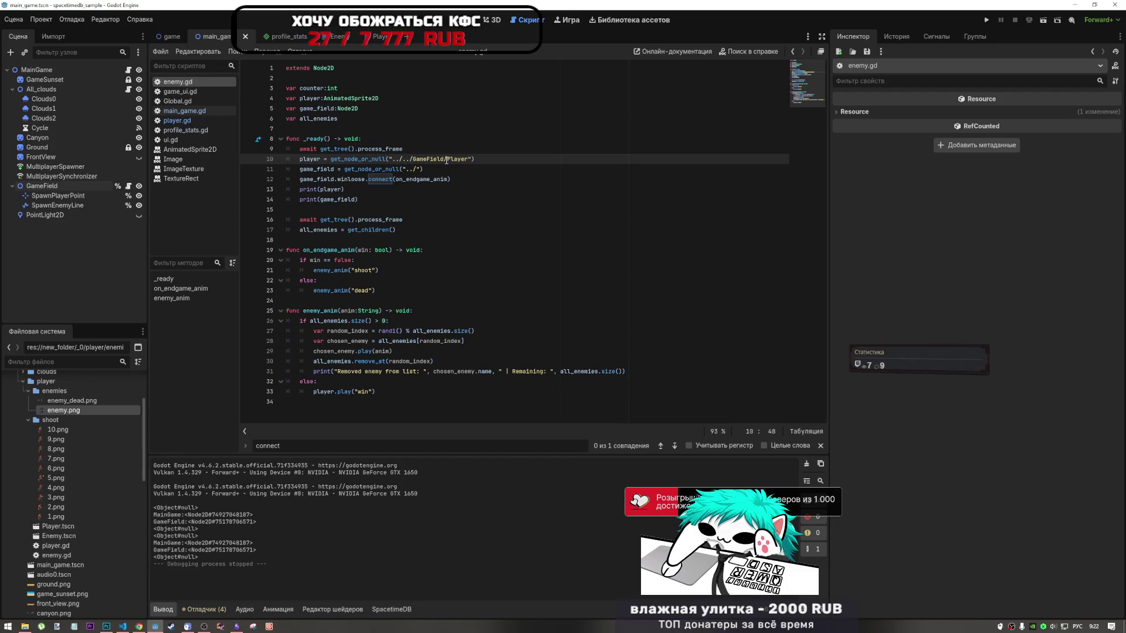
{"action": "left_click_drag", "start_coordinate": [446, 161], "coordinate": [402, 160]}
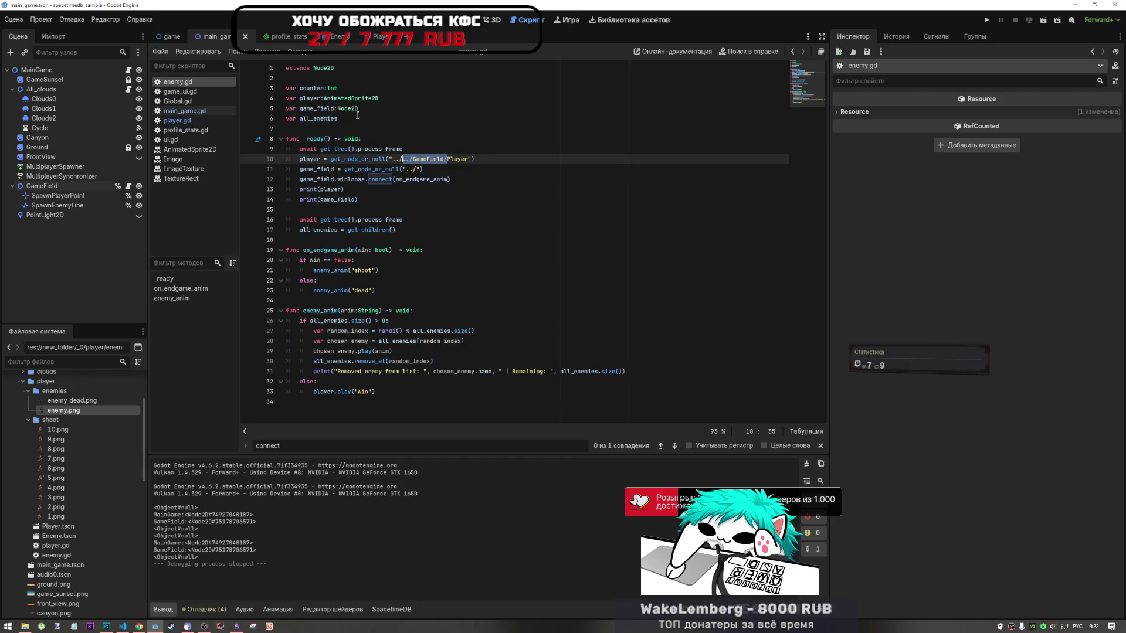
{"action": "left_click_drag", "start_coordinate": [315, 168], "coordinate": [357, 169]}
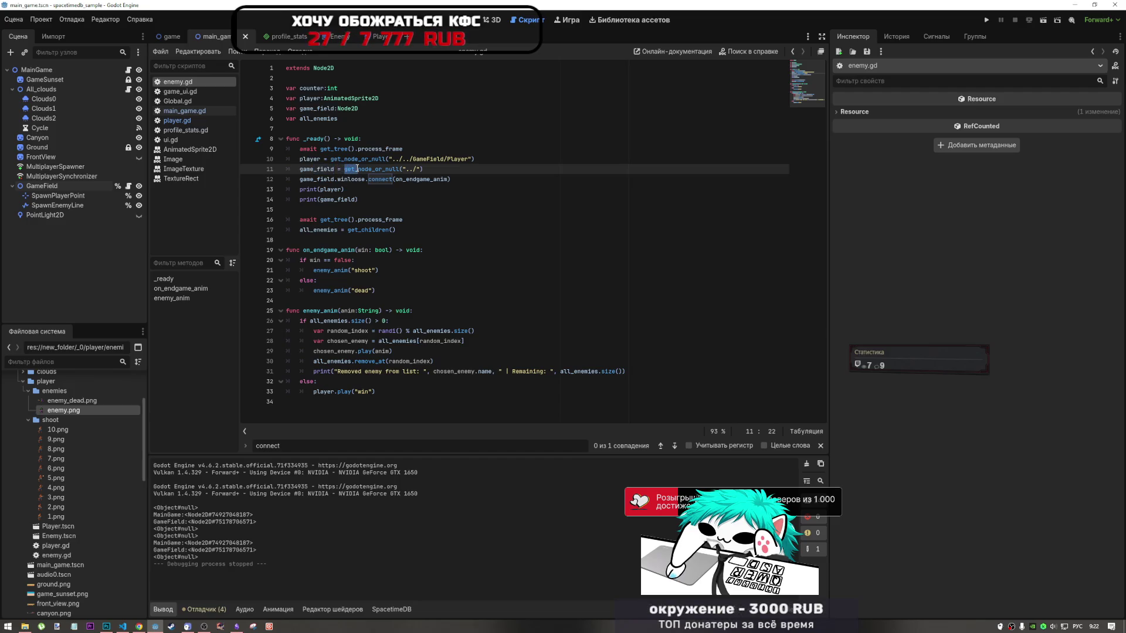
Move the player assignment to a new line 12 reading player = game_field.get_node
{"action": "left_click_drag", "start_coordinate": [475, 159], "coordinate": [259, 160]}
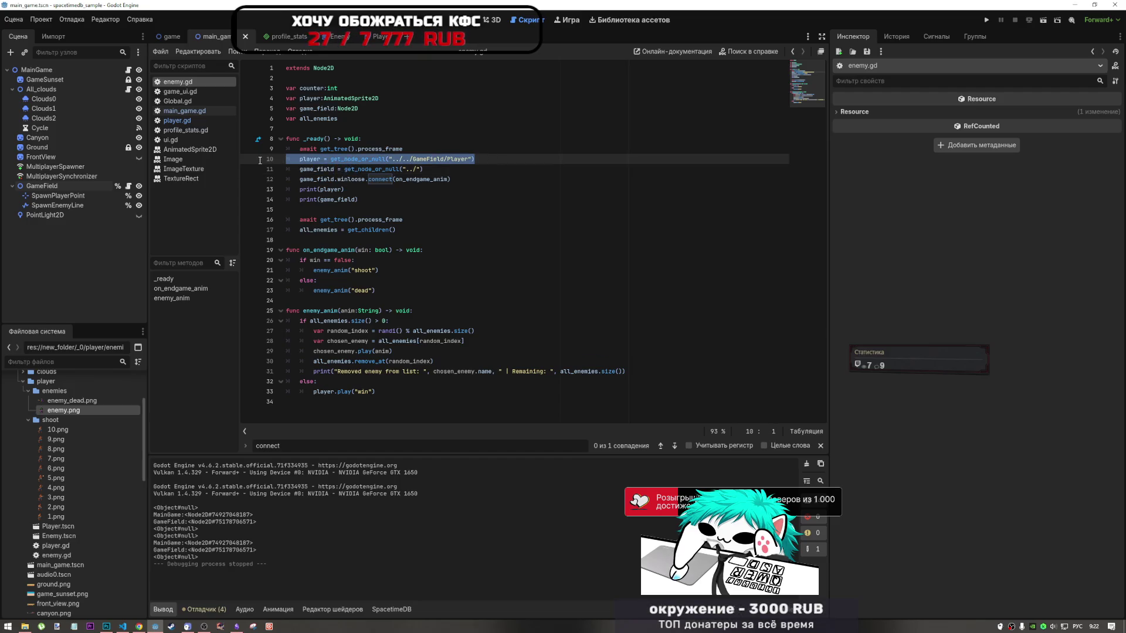
{"action": "left_click_drag", "start_coordinate": [328, 159], "coordinate": [299, 159]}
{"action": "key", "text": "BackSpace"}
{"action": "left_click", "coordinate": [469, 169]}
{"action": "key", "text": "Return"}
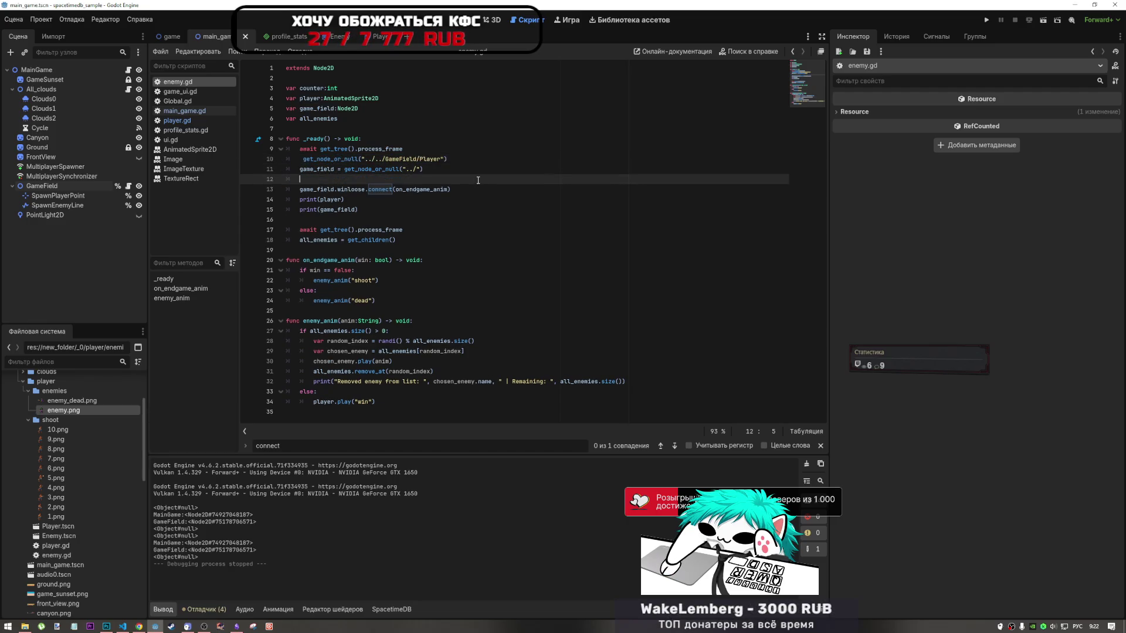
{"action": "type", "text": "player ="}
{"action": "double_click", "coordinate": [317, 170]}
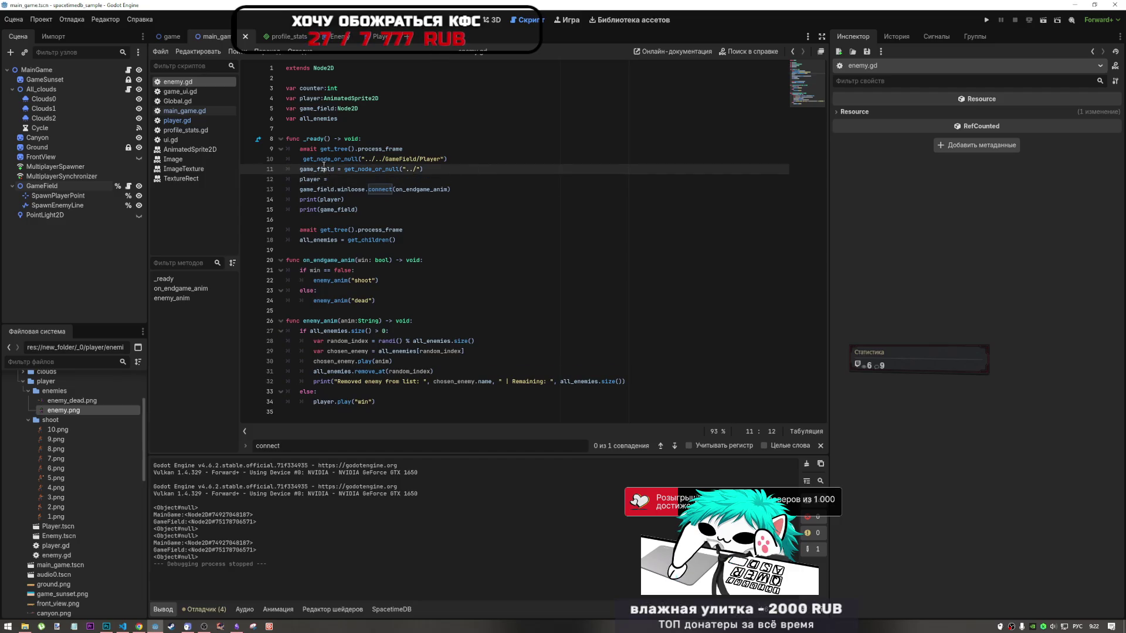
{"action": "key", "text": "ctrl+c"}
{"action": "left_click", "coordinate": [354, 179]}
{"action": "key", "text": "ctrl+v"}
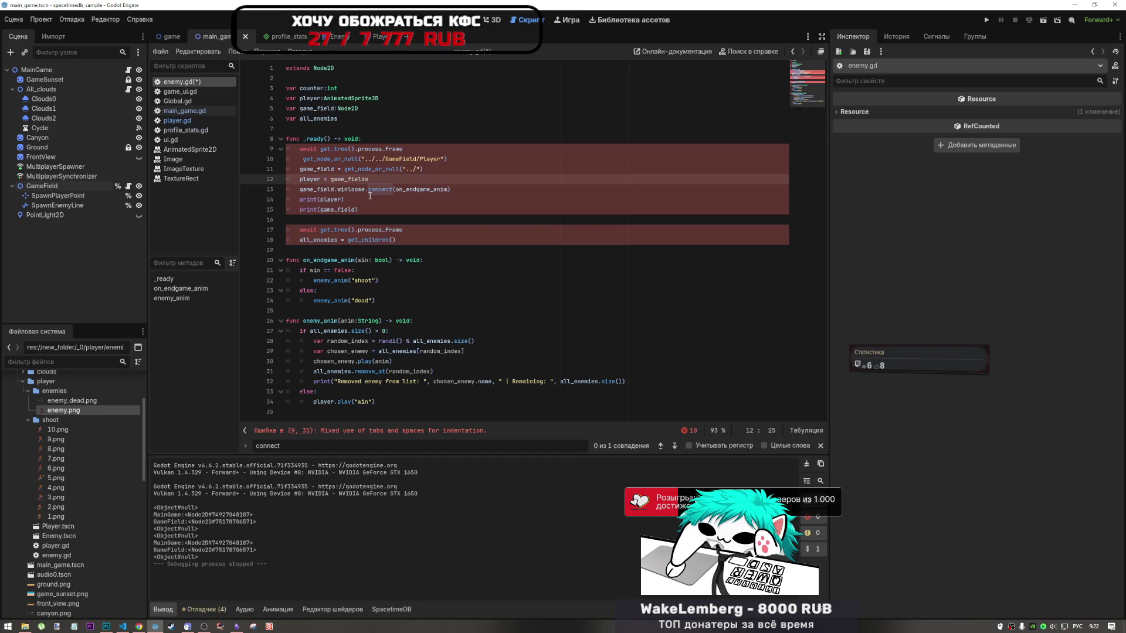
{"action": "type", "text": "e"}
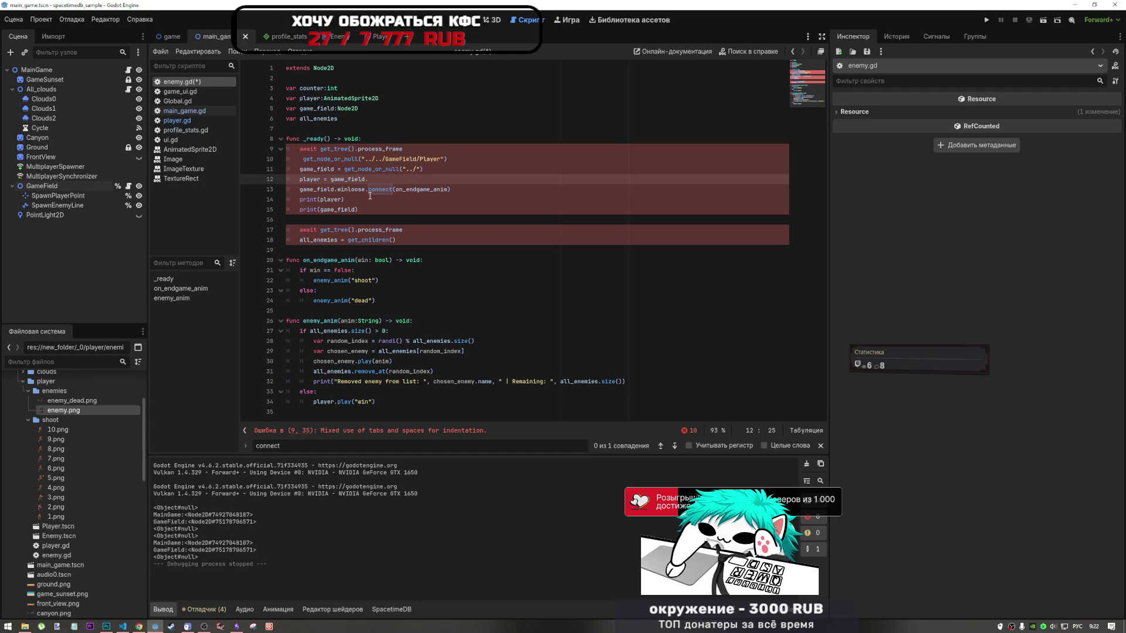
{"action": "key", "text": "BackSpace"}
{"action": "key", "text": "BackSpace"}
{"action": "type", "text": "get"}
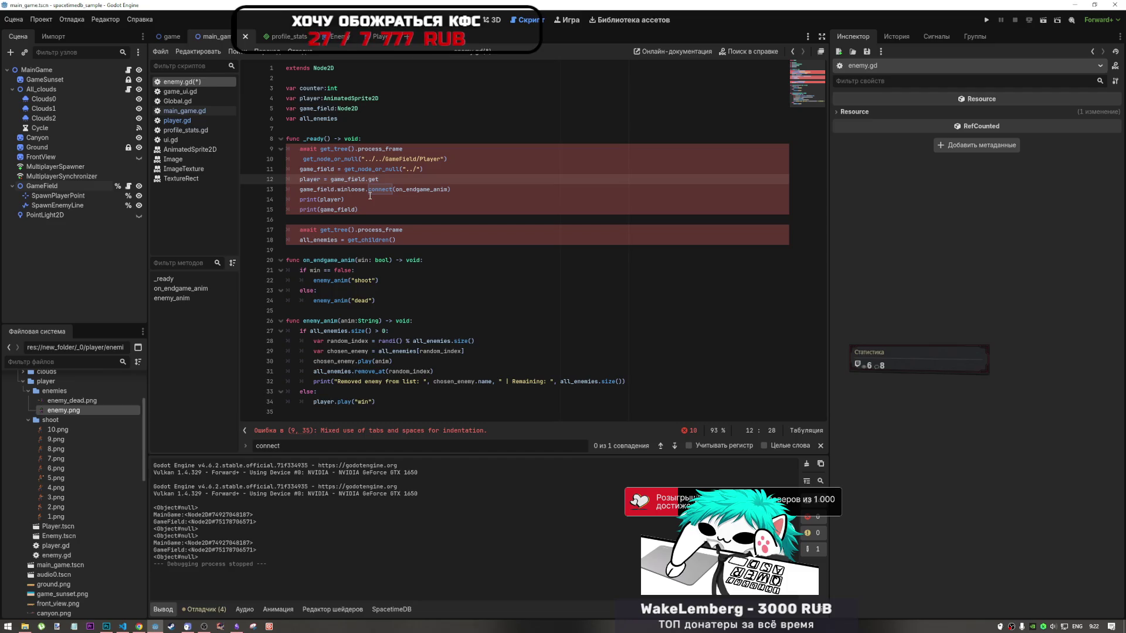
{"action": "type", "text": "_node"}
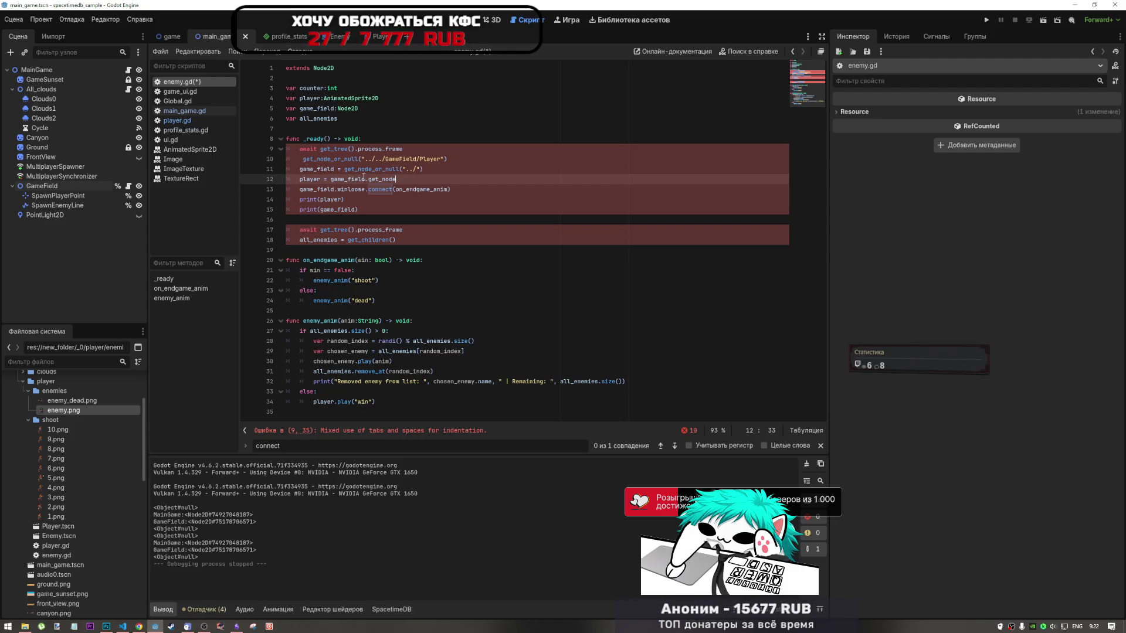
Comment out the old line 10, add '(' after get_node on line 12, and start a help search
{"action": "left_click_drag", "start_coordinate": [328, 178], "coordinate": [300, 178]}
{"action": "key", "text": "ctrl+c"}
{"action": "left_click", "coordinate": [303, 159]}
{"action": "key", "text": "ctrl+v"}
{"action": "left_click", "coordinate": [397, 159]}
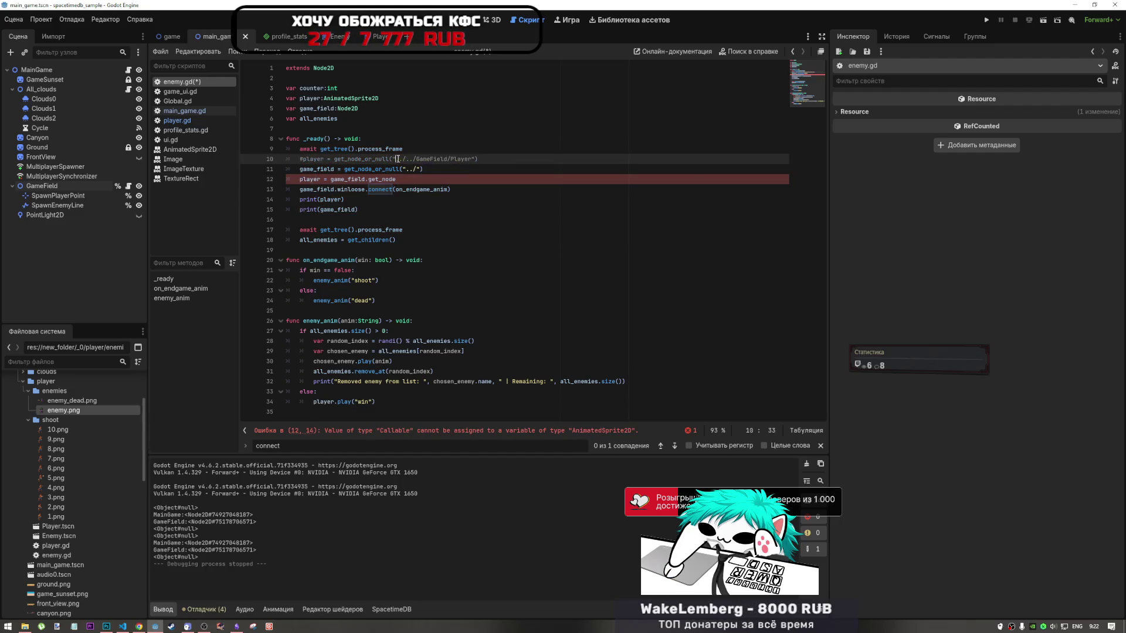
{"action": "key", "text": "Down"}
{"action": "key", "text": "Down"}
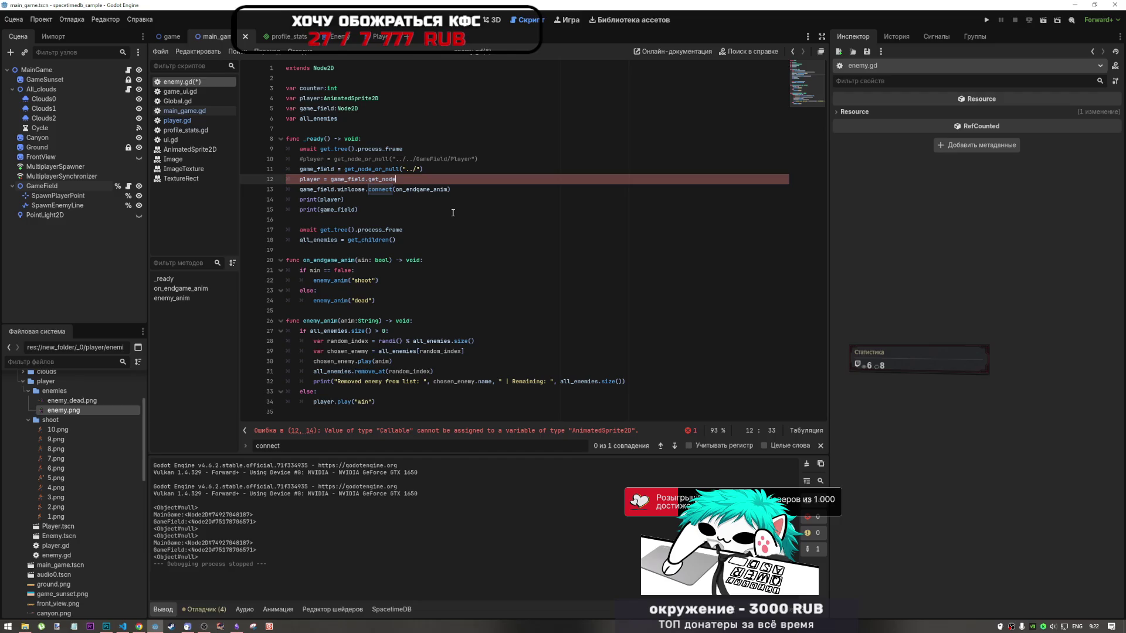
{"action": "type", "text": "("}
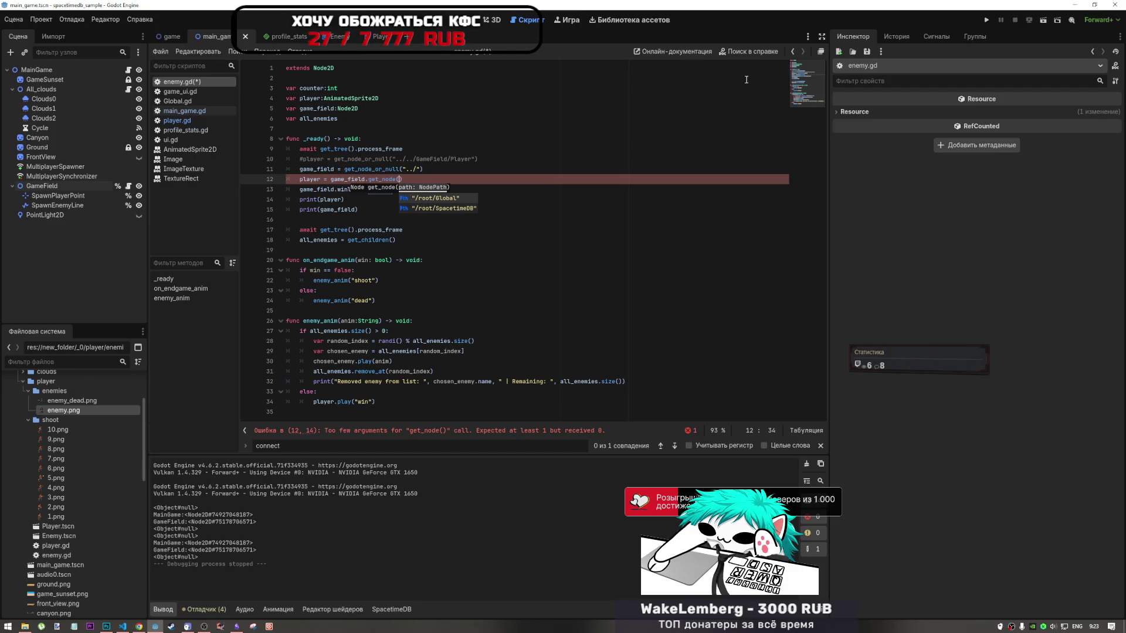
{"action": "left_click", "coordinate": [749, 51]}
{"action": "type", "text": "c"}
{"action": "key", "text": "BackSpace"}
{"action": "type", "text": "get_child"}
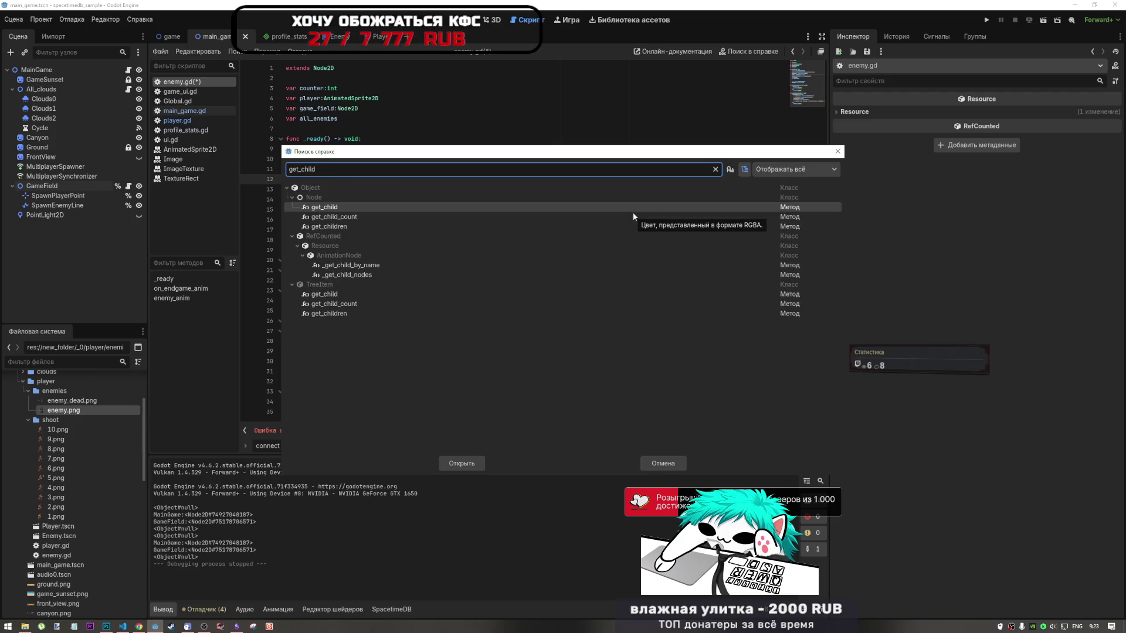
{"action": "double_click", "coordinate": [428, 206]}
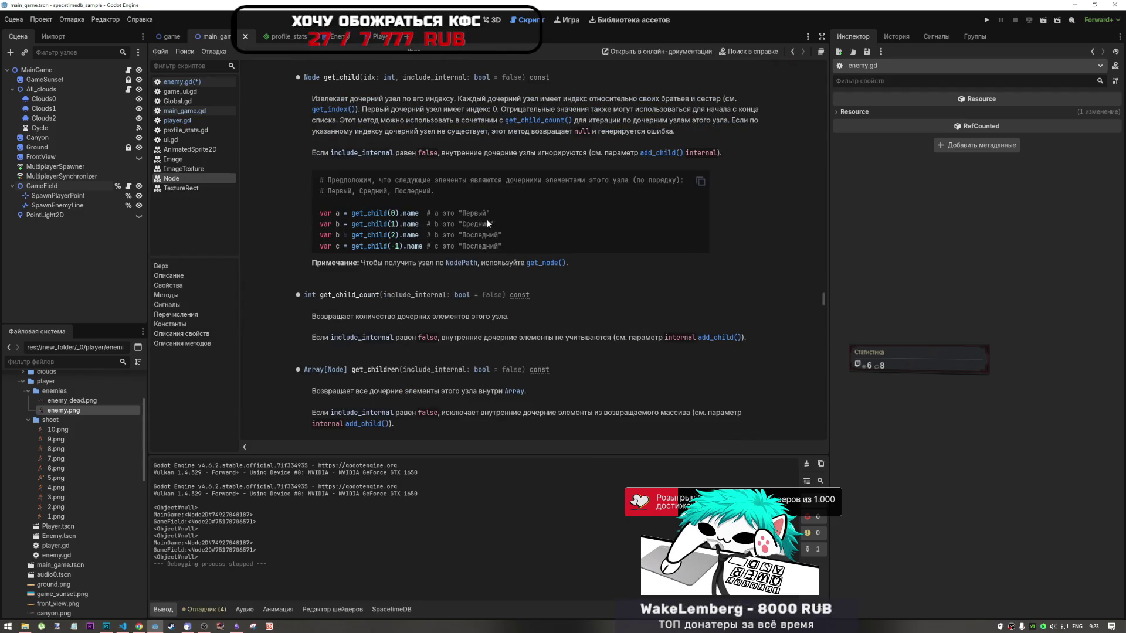
{"action": "double_click", "coordinate": [393, 212]}
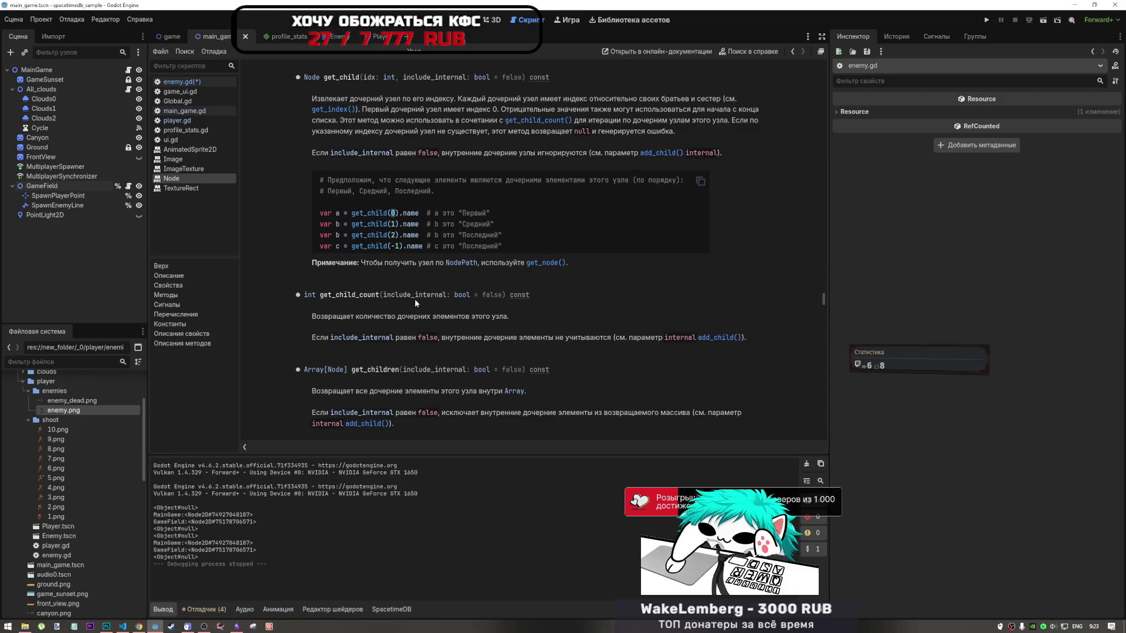
{"action": "scroll", "coordinate": [439, 378], "scroll_direction": "down", "scroll_amount": 10}
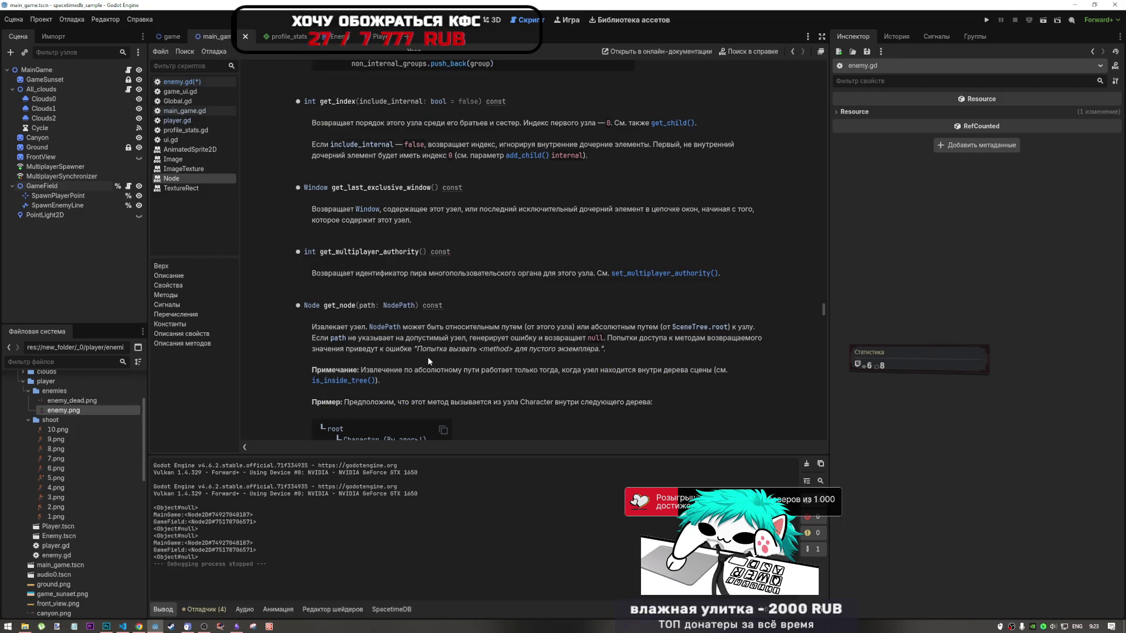
{"action": "scroll", "coordinate": [428, 360], "scroll_direction": "down", "scroll_amount": 4}
{"action": "left_click", "coordinate": [793, 51]}
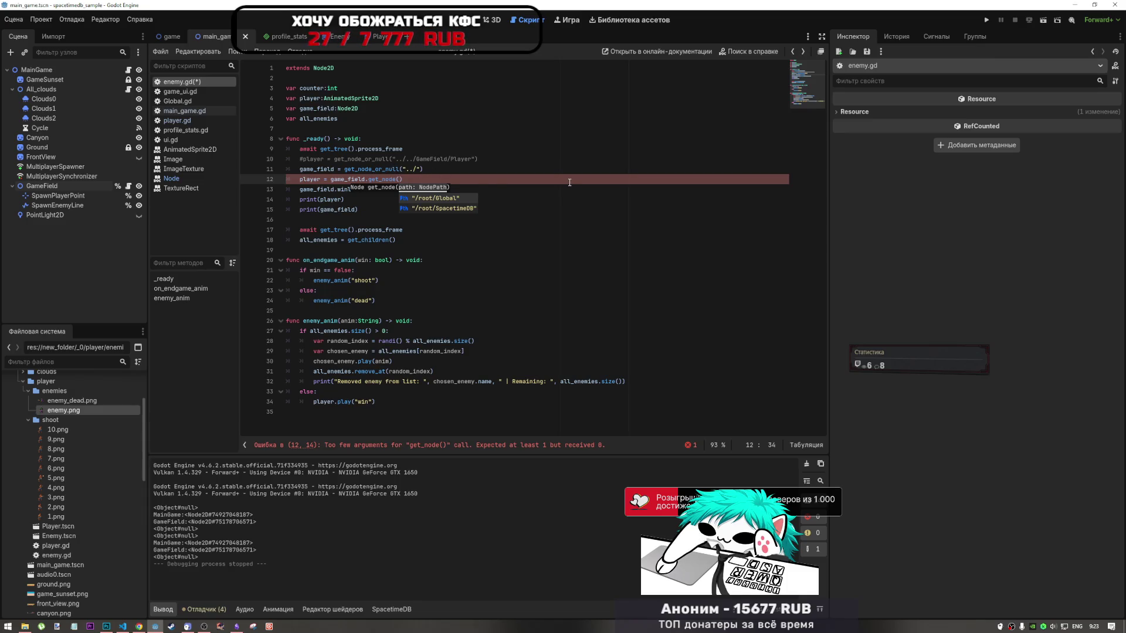
Finish line 12 as game_field.get_node("Player"), save, select GameField, and run the game
{"action": "type", "text": "\"Player"}
{"action": "left_click", "coordinate": [609, 163]}
{"action": "key", "text": "ctrl+s"}
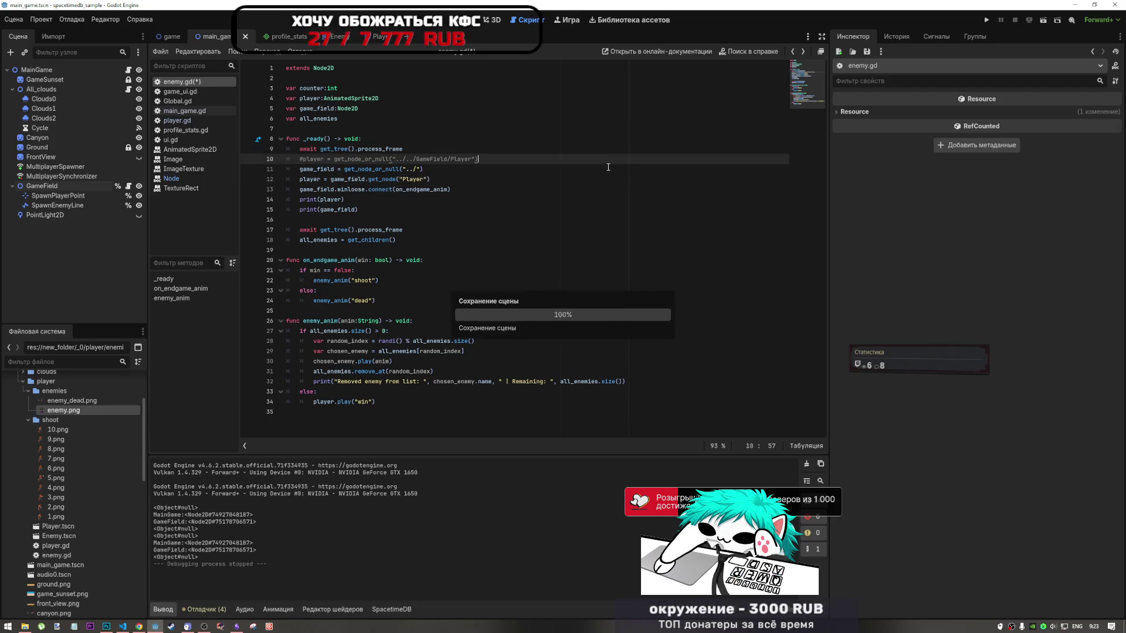
{"action": "left_click", "coordinate": [332, 169]}
{"action": "left_click", "coordinate": [50, 185]}
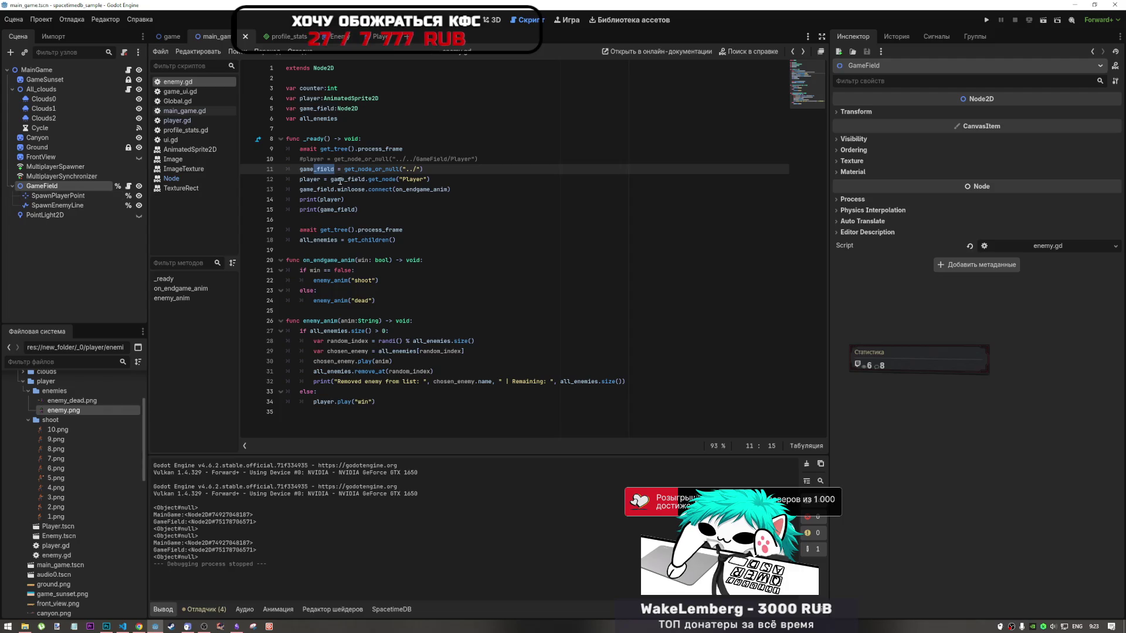
{"action": "left_click", "coordinate": [1046, 20]}
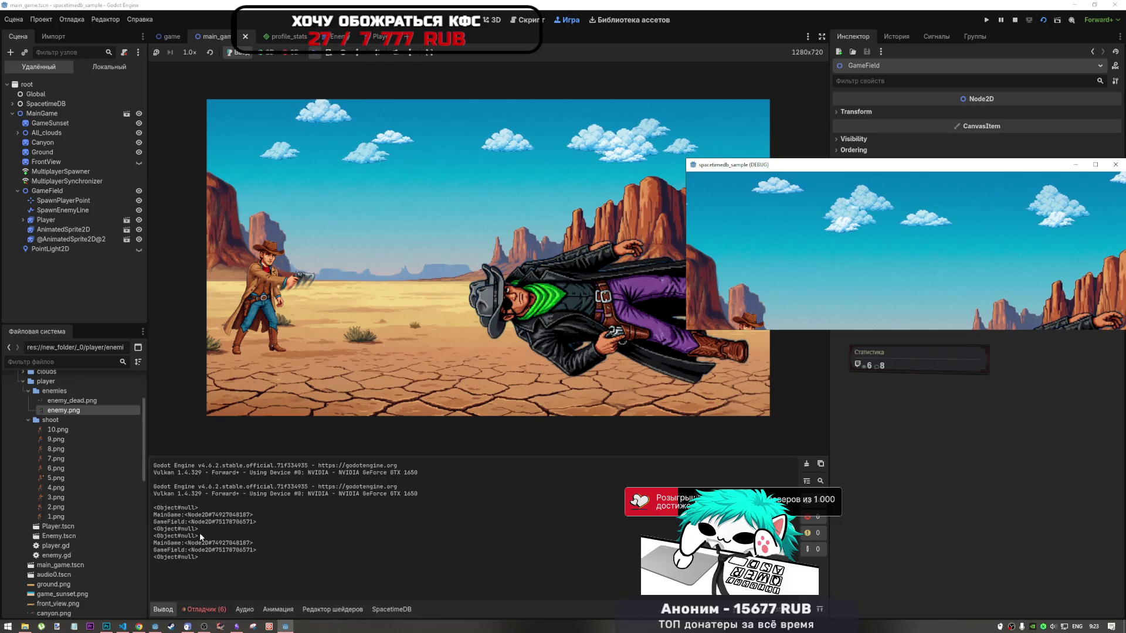
Read the enemy.gd:12 error that "Player" isn't found under /root/MainGame, then return to the script
{"action": "left_click", "coordinate": [214, 610]}
{"action": "left_click", "coordinate": [213, 610]}
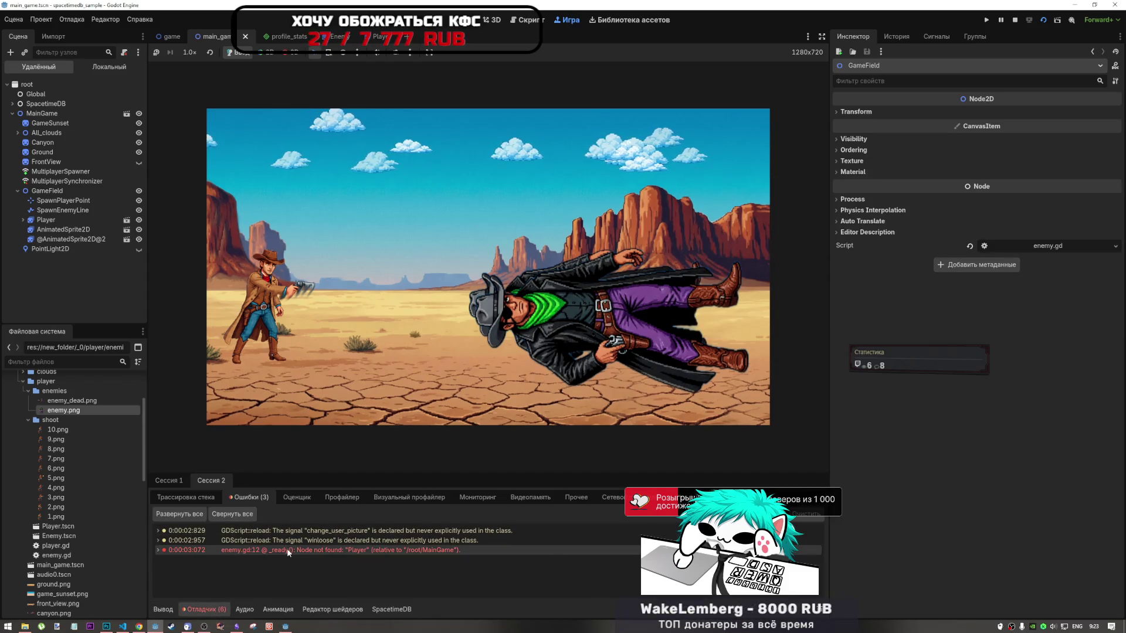
{"action": "mouse_move", "coordinate": [287, 548]}
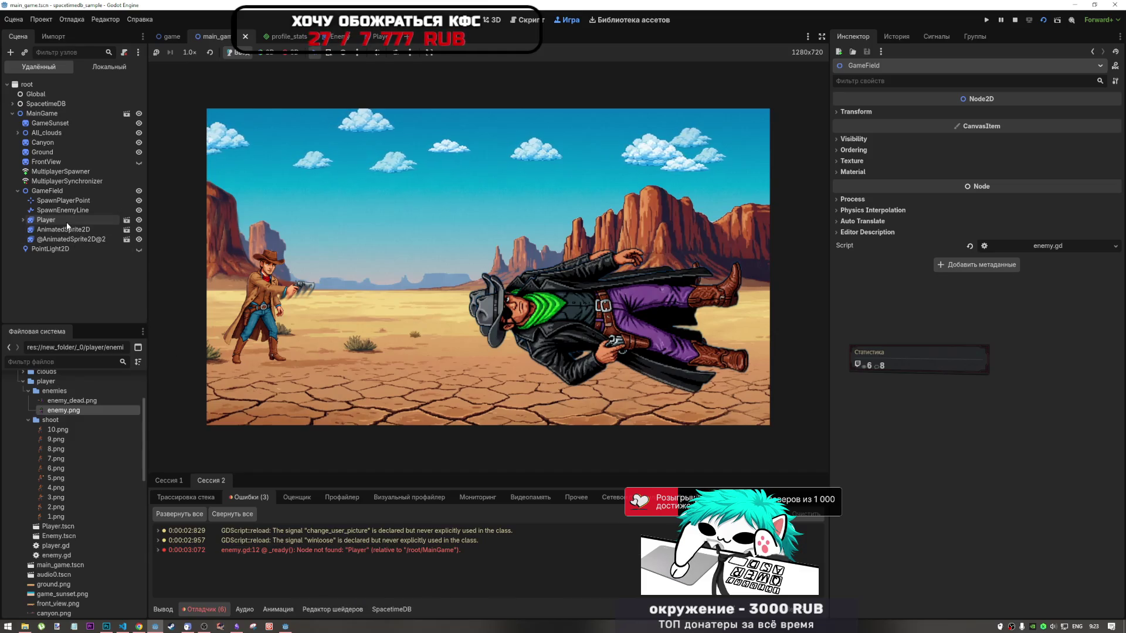
{"action": "mouse_move", "coordinate": [63, 221]}
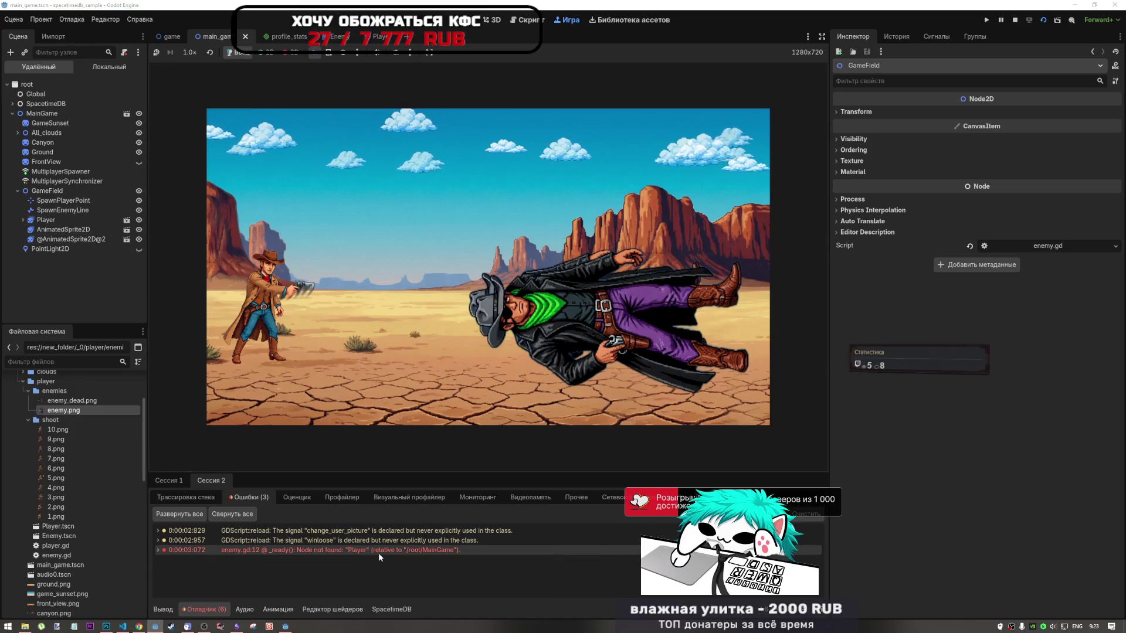
{"action": "mouse_move", "coordinate": [379, 553]}
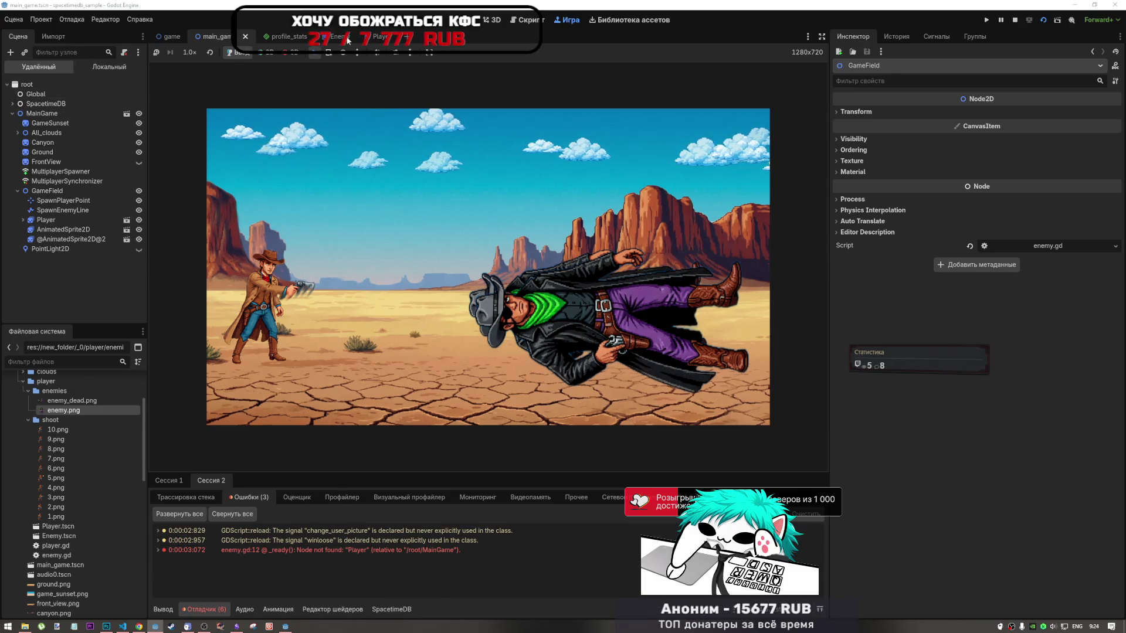
{"action": "left_click", "coordinate": [527, 19]}
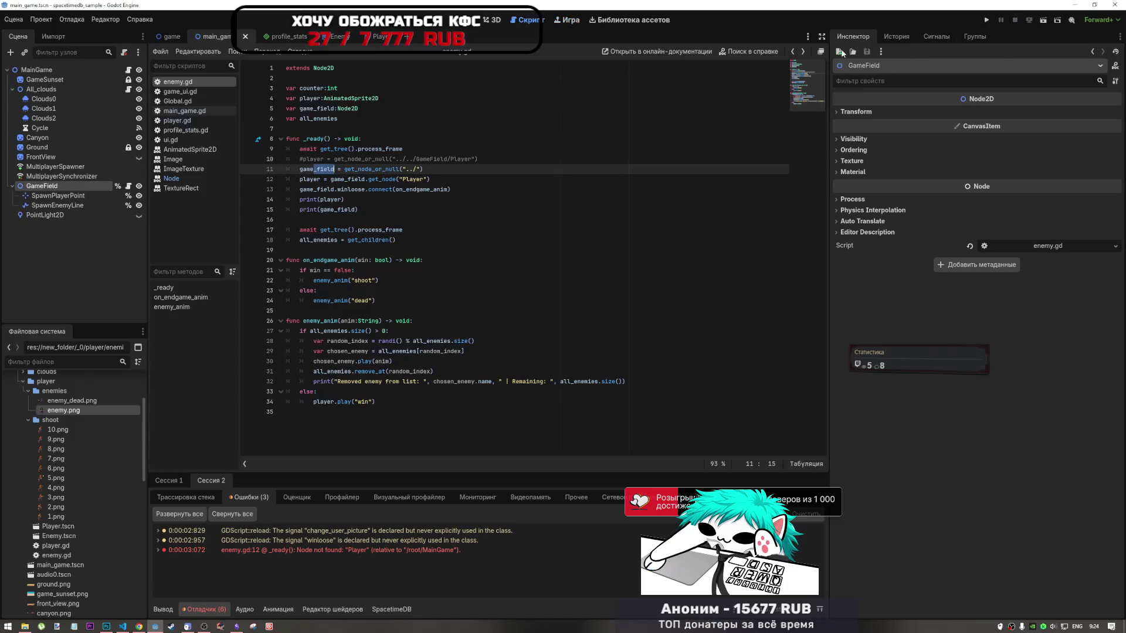
Change line 11 of enemy.gd from get_node_or_null("../") to get_node("../") and relaunch the game
{"action": "left_click", "coordinate": [433, 175]}
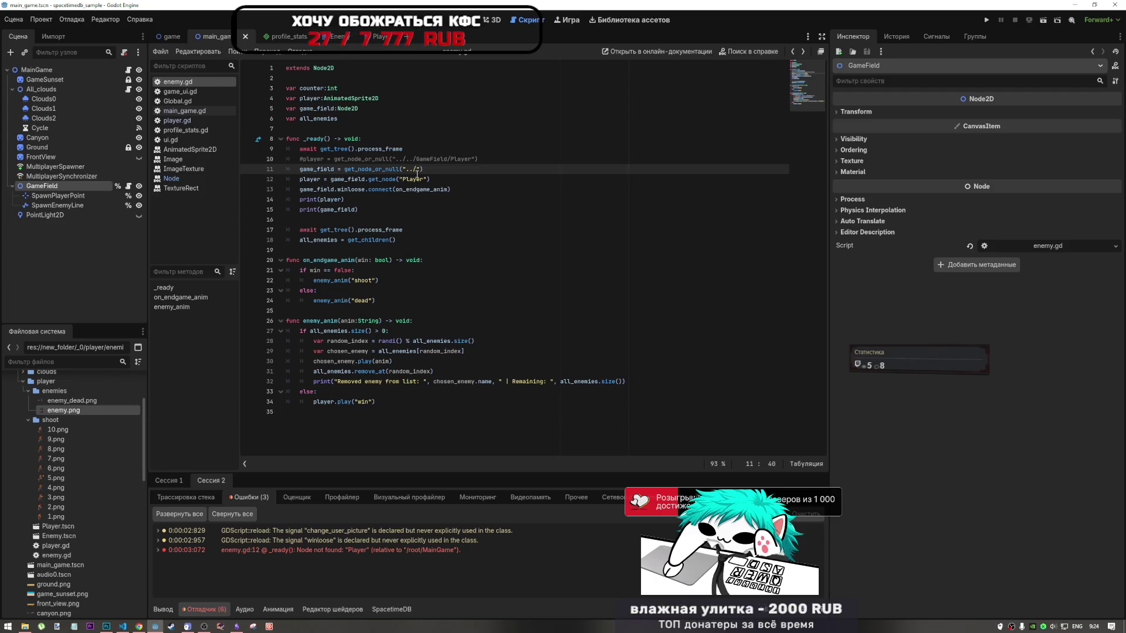
{"action": "left_click_drag", "start_coordinate": [400, 170], "coordinate": [371, 170]}
{"action": "key", "text": "BackSpace"}
{"action": "left_click", "coordinate": [1054, 22]}
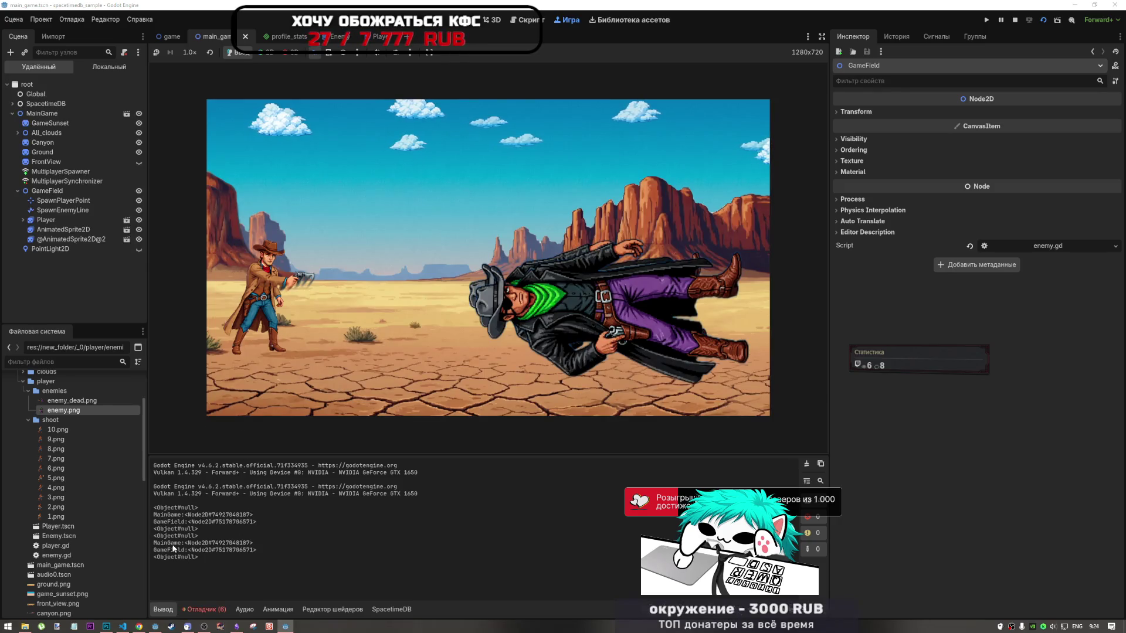
Check the running Player node's path in the Remote scene tree, then stop the game
{"action": "left_click_drag", "start_coordinate": [191, 550], "coordinate": [176, 557]}
{"action": "left_click", "coordinate": [53, 220]}
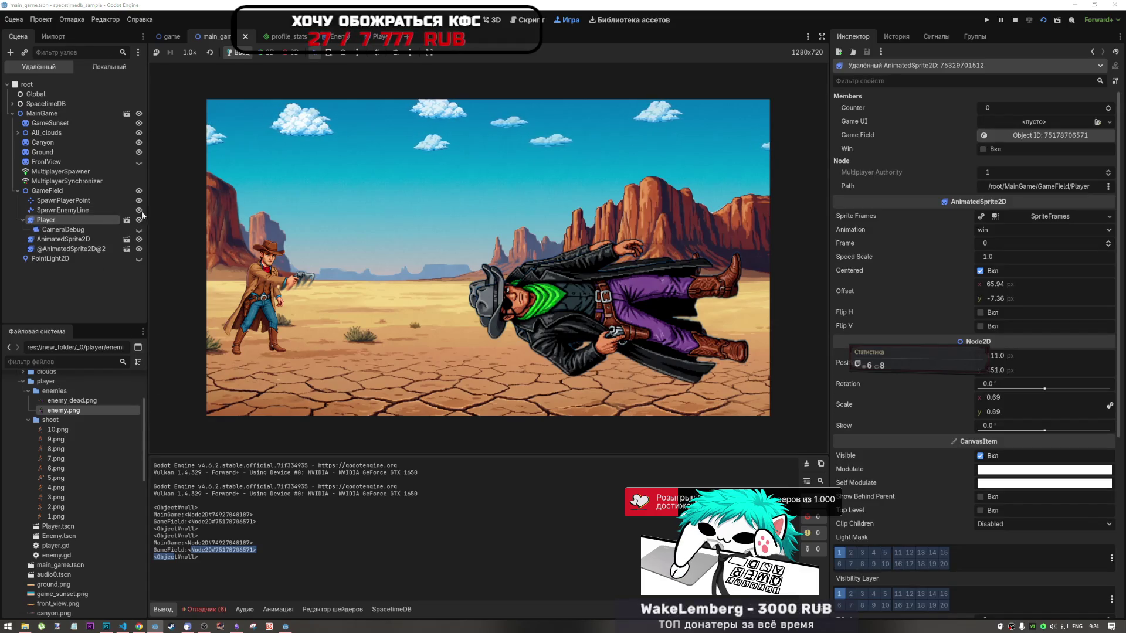
{"action": "key", "text": "F8"}
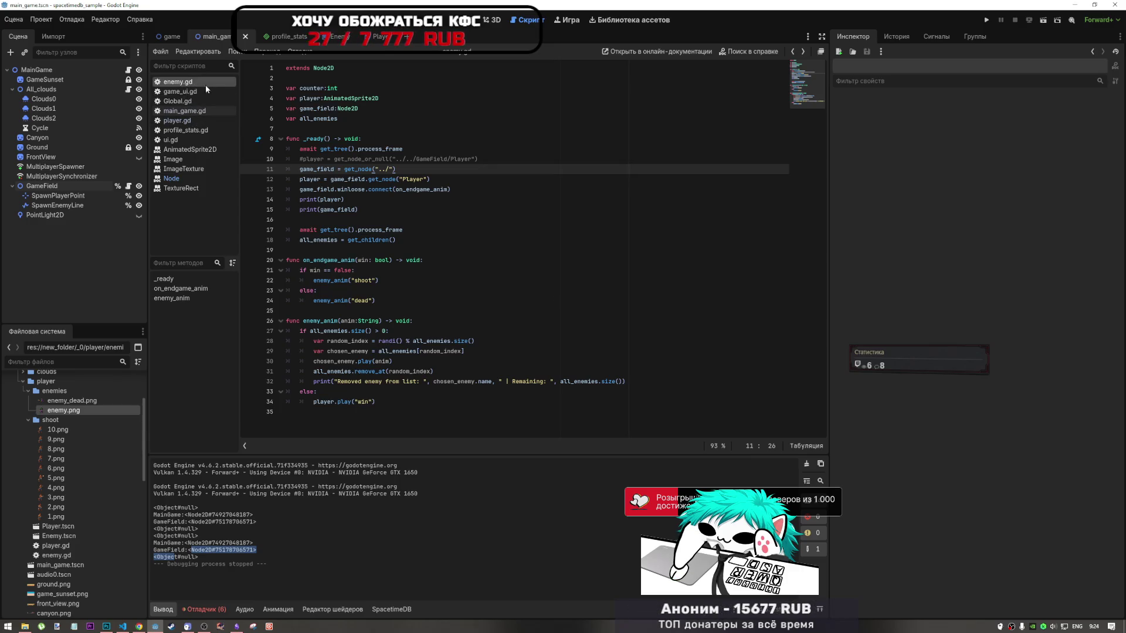
{"action": "left_click", "coordinate": [352, 68]}
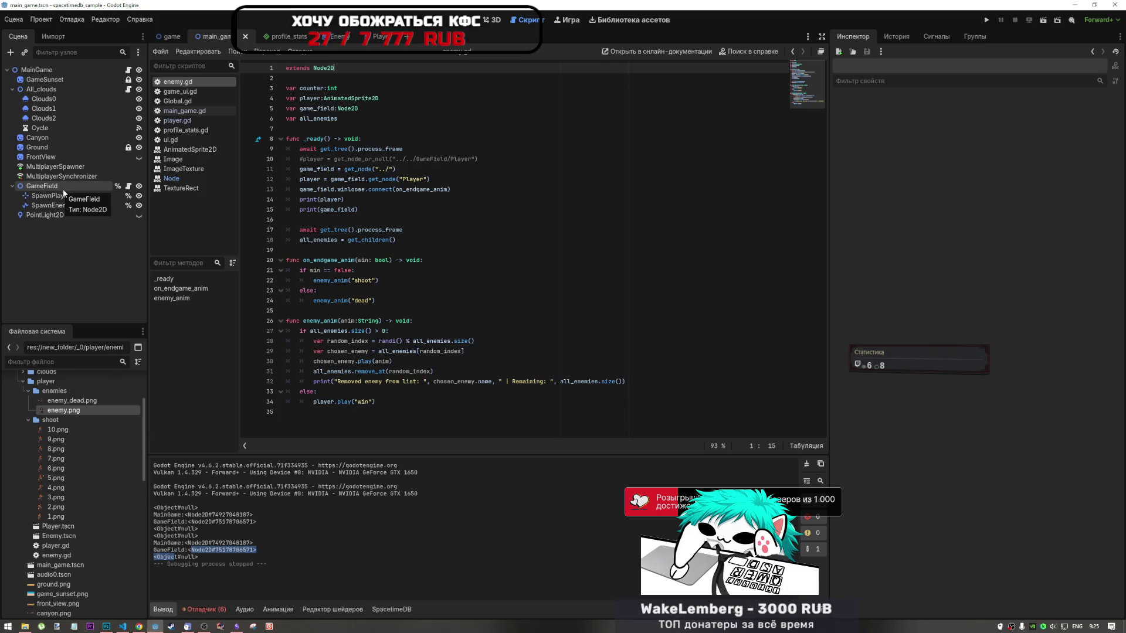
{"action": "left_click", "coordinate": [131, 186]}
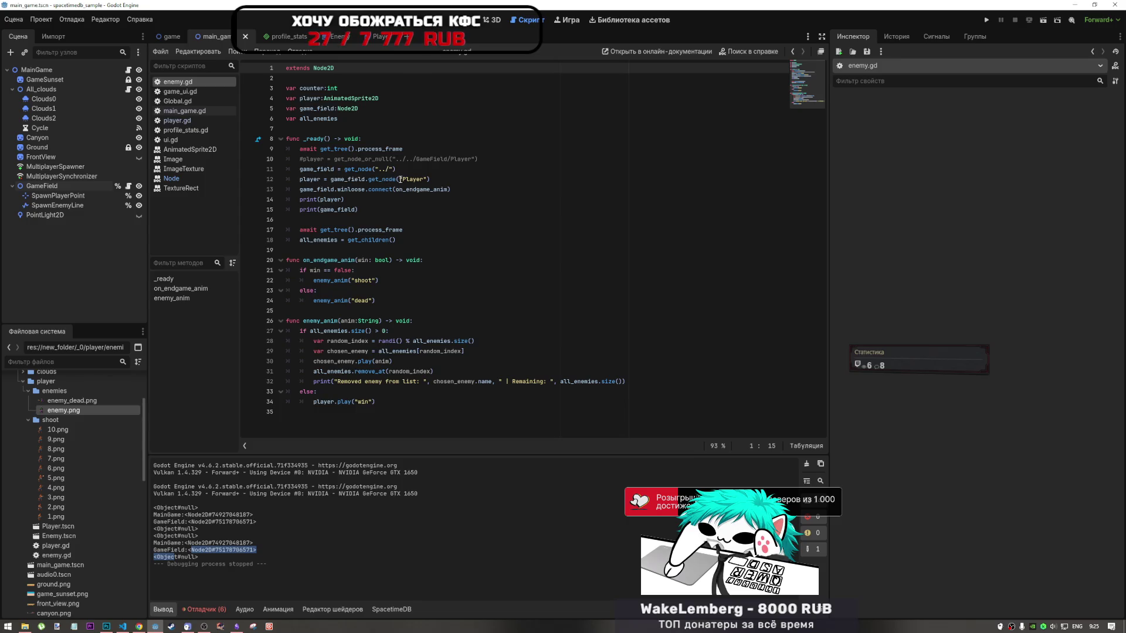
{"action": "left_click", "coordinate": [404, 179]}
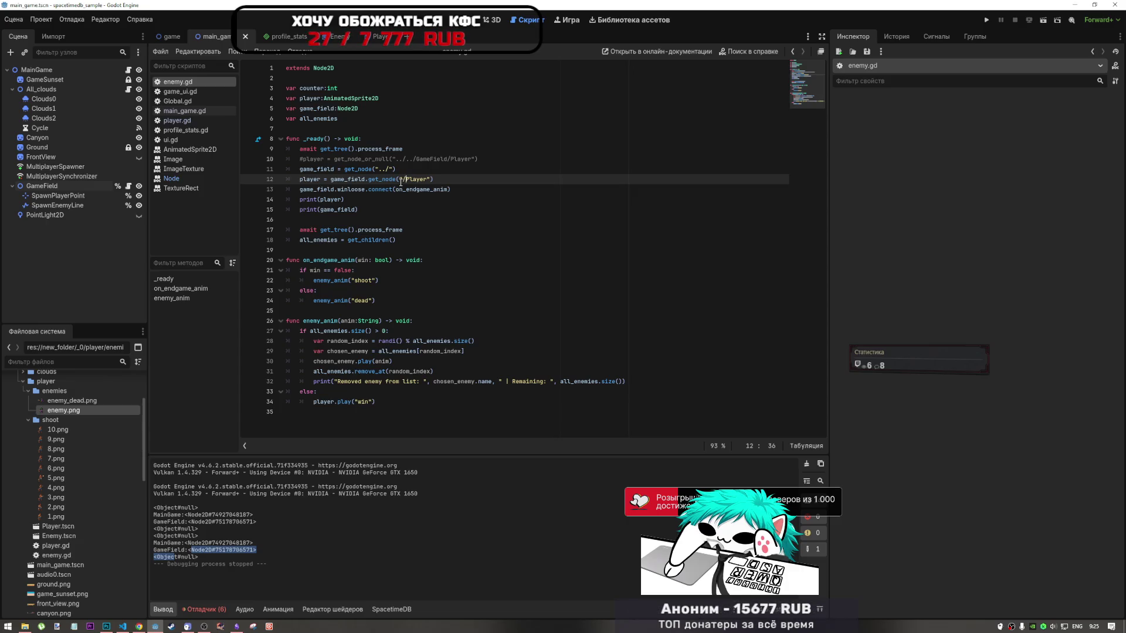
{"action": "key", "text": "ctrl+space"}
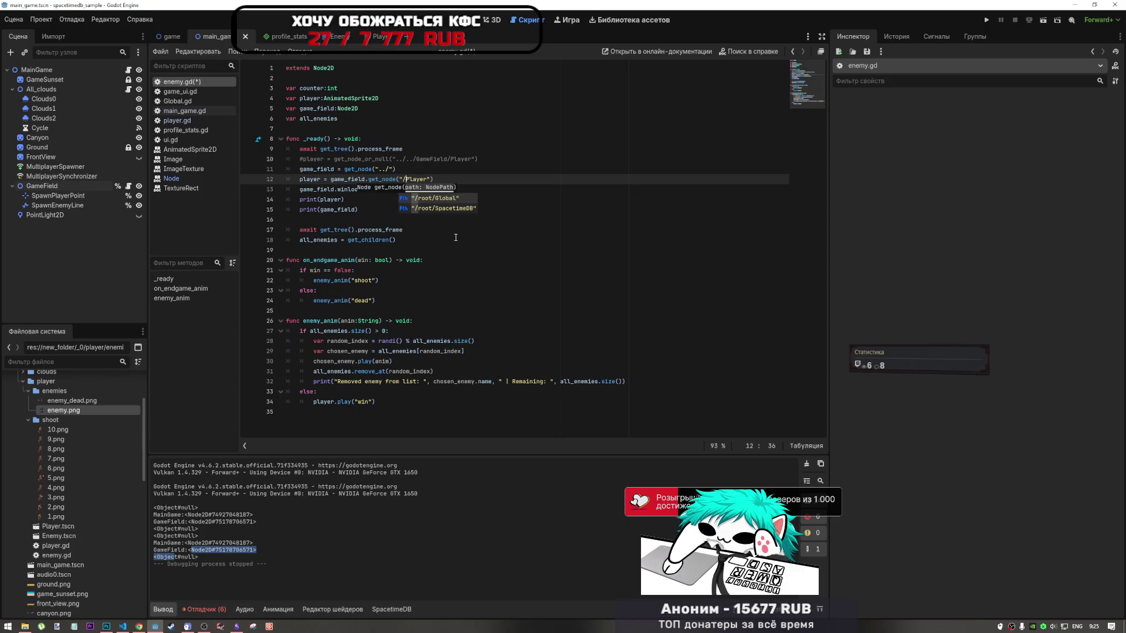
{"action": "key", "text": "ctrl+s"}
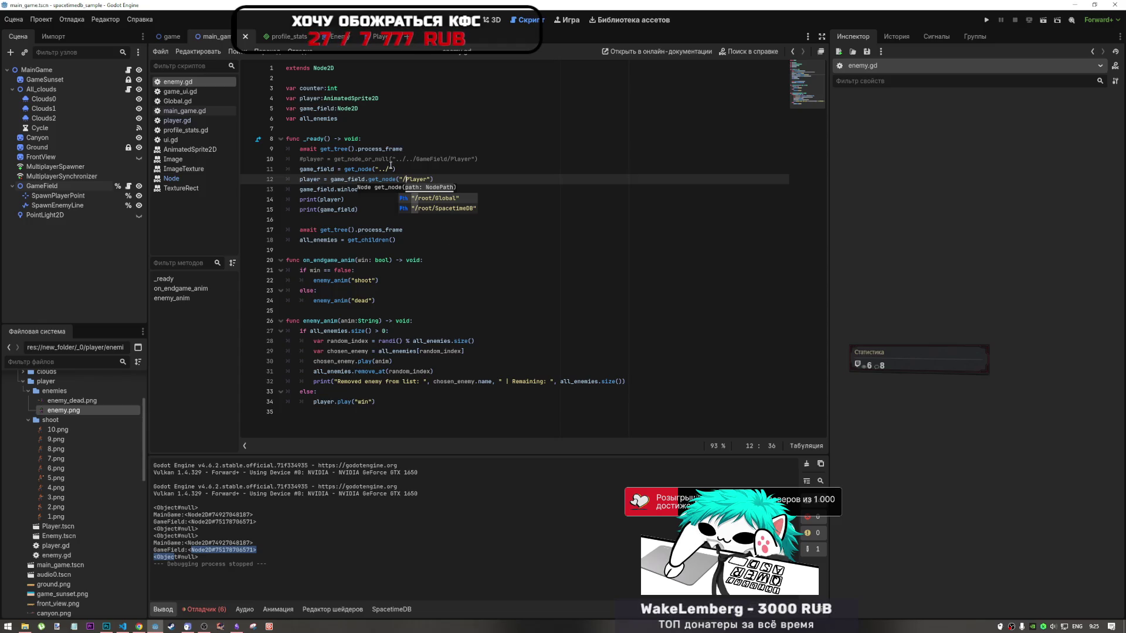
{"action": "left_click_drag", "start_coordinate": [403, 148], "coordinate": [298, 147]}
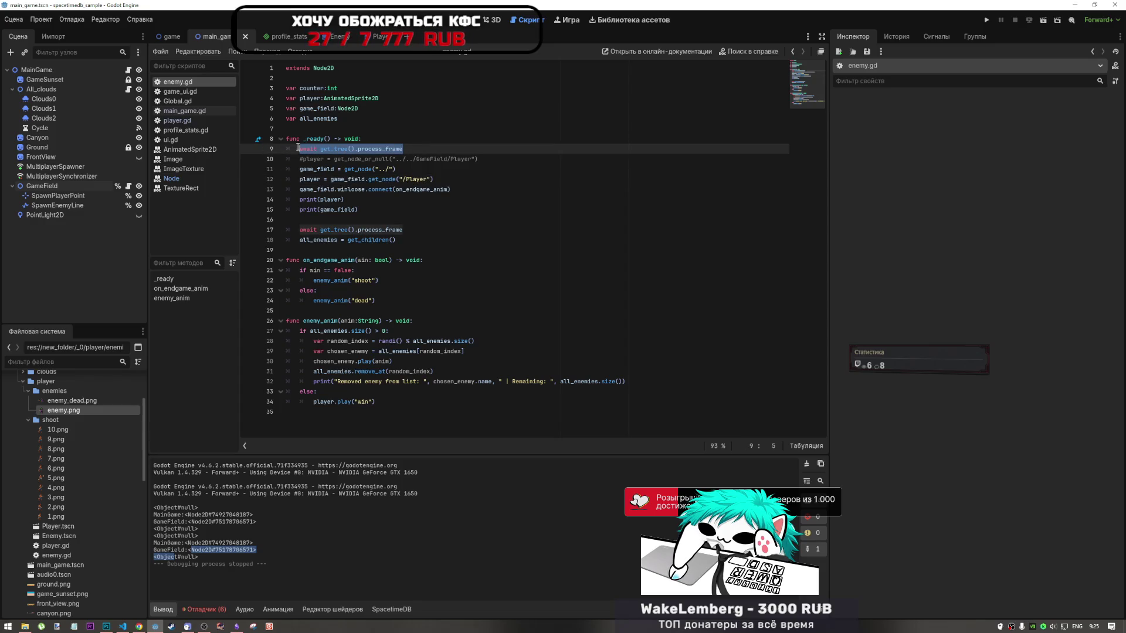
{"action": "left_click", "coordinate": [401, 109]}
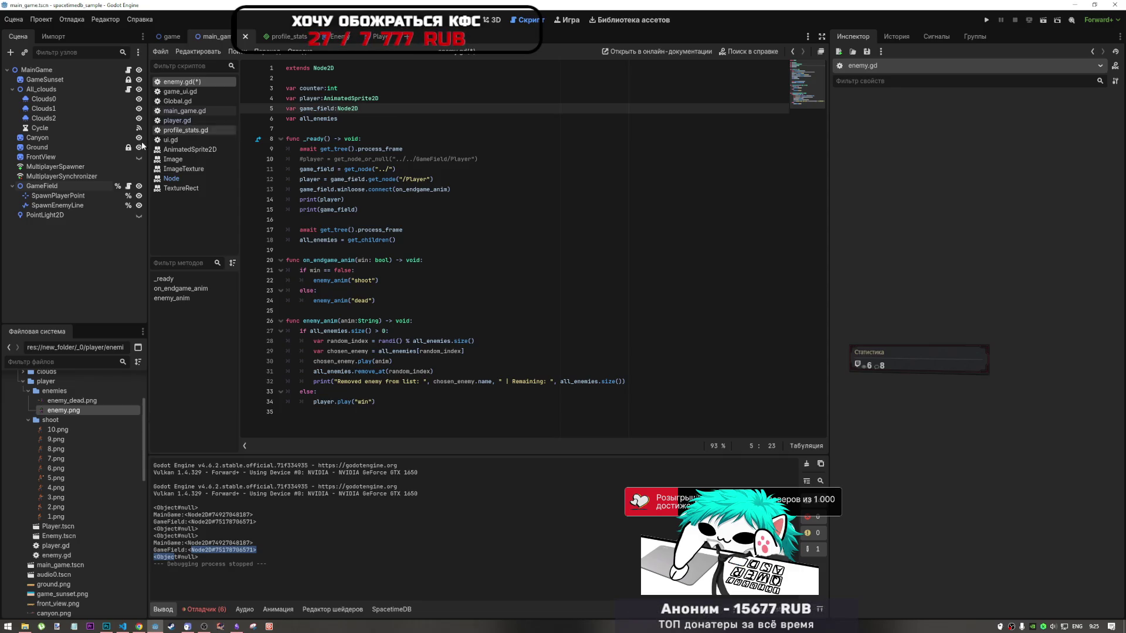
{"action": "left_click_drag", "start_coordinate": [42, 186], "coordinate": [406, 110]}
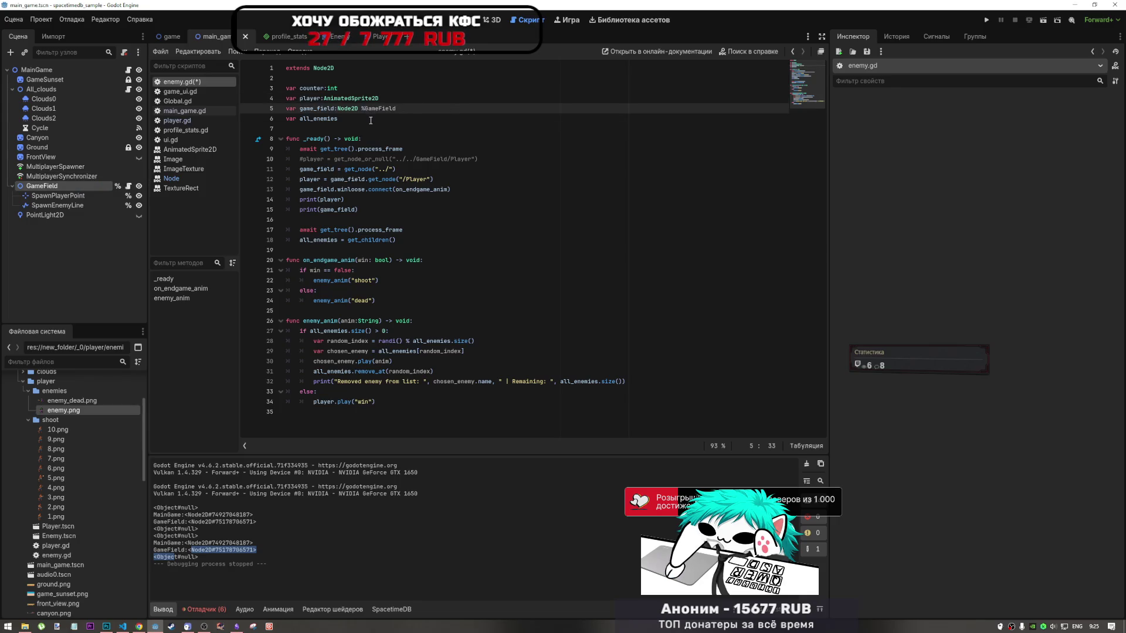
{"action": "mouse_move", "coordinate": [65, 190]}
{"action": "left_mouse_down"}
{"action": "mouse_move", "coordinate": [368, 108]}
{"action": "mouse_move", "coordinate": [285, 108]}
{"action": "left_mouse_up"}
{"action": "key", "text": "BackSpace"}
{"action": "key", "text": "BackSpace"}
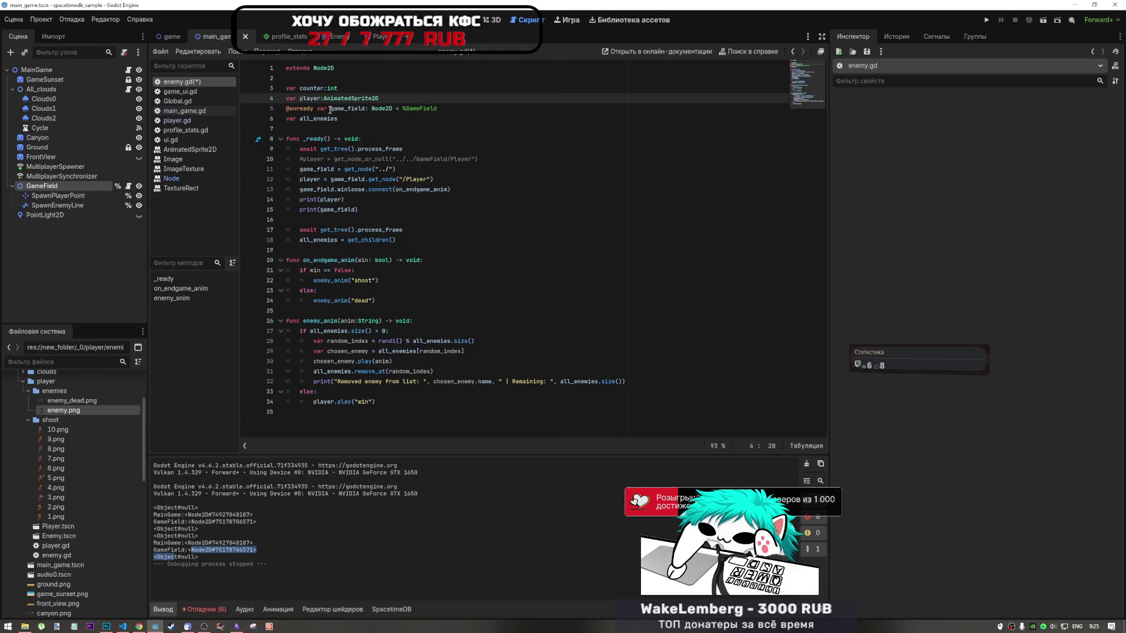
{"action": "left_click_drag", "start_coordinate": [316, 108], "coordinate": [271, 113]}
{"action": "key", "text": "BackSpace"}
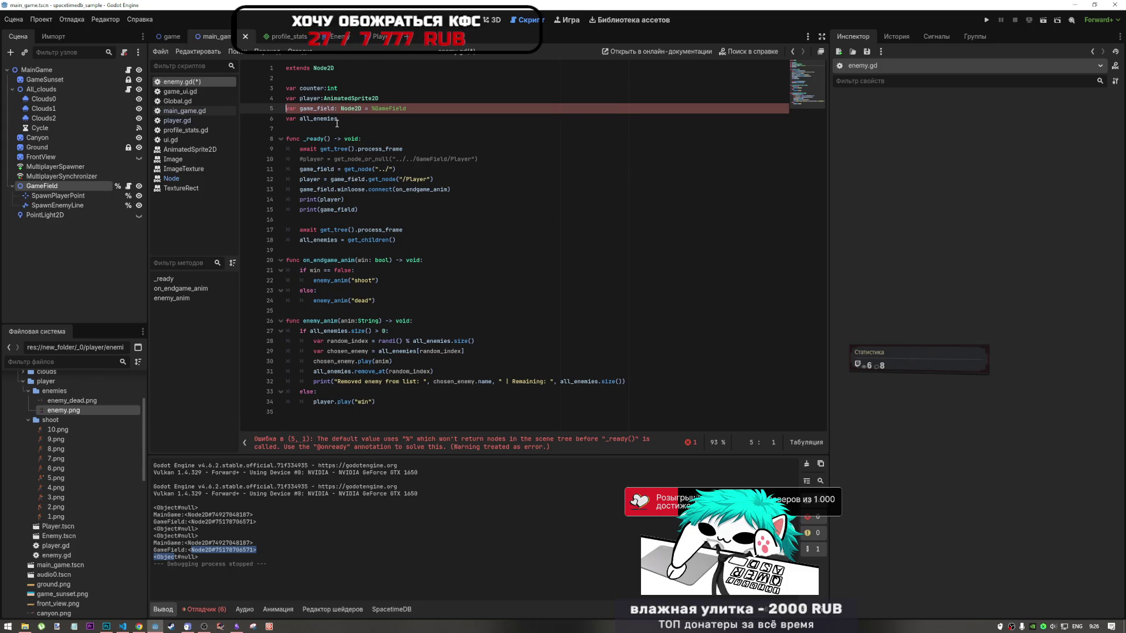
{"action": "key", "text": "ctrl+z"}
{"action": "left_click_drag", "start_coordinate": [444, 109], "coordinate": [403, 108]}
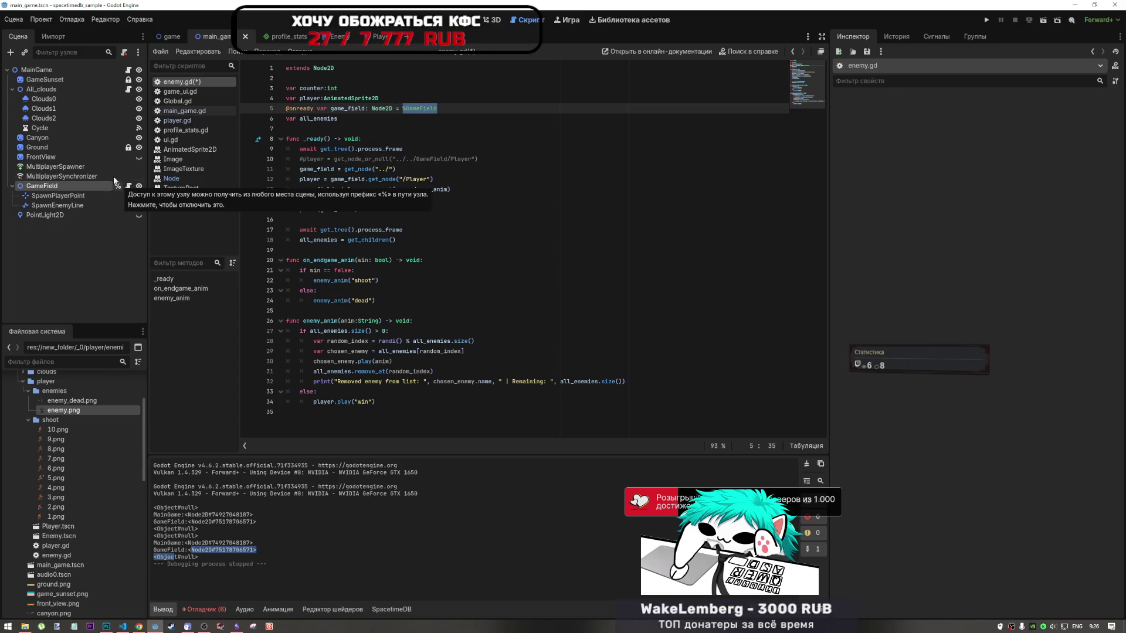
{"action": "left_click", "coordinate": [128, 70]}
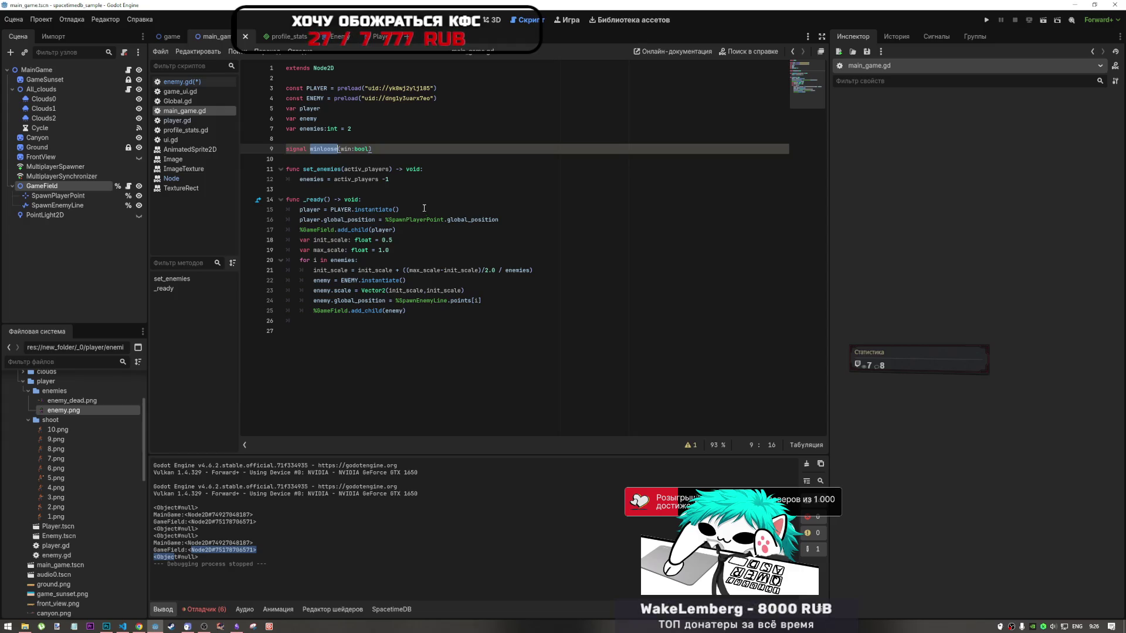
{"action": "key", "text": "alt+Left"}
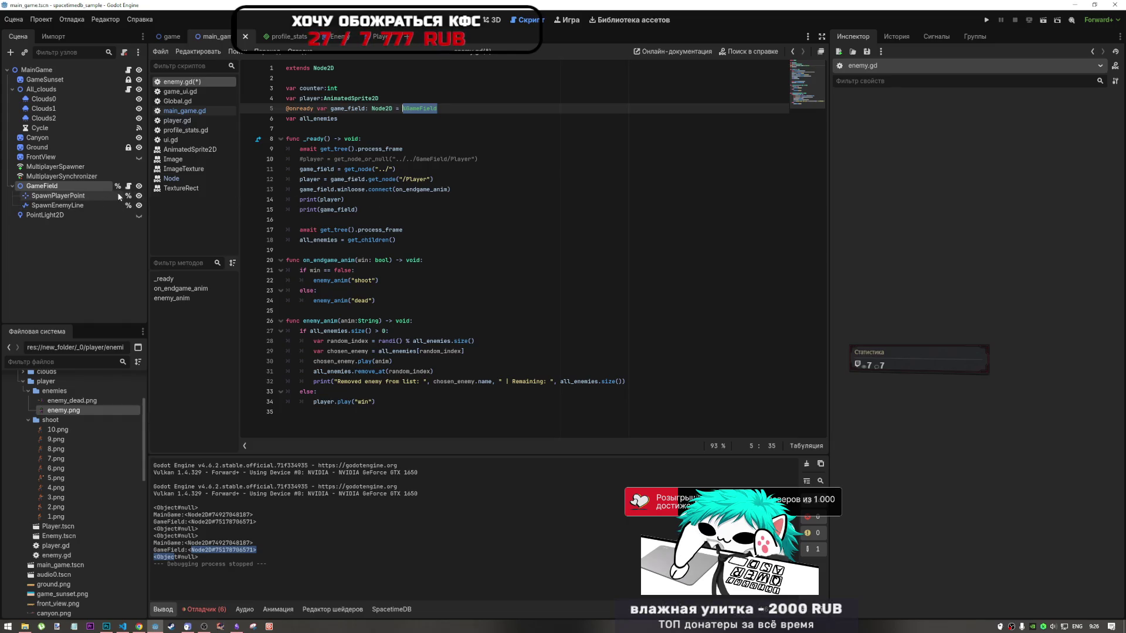
{"action": "mouse_move", "coordinate": [370, 170]}
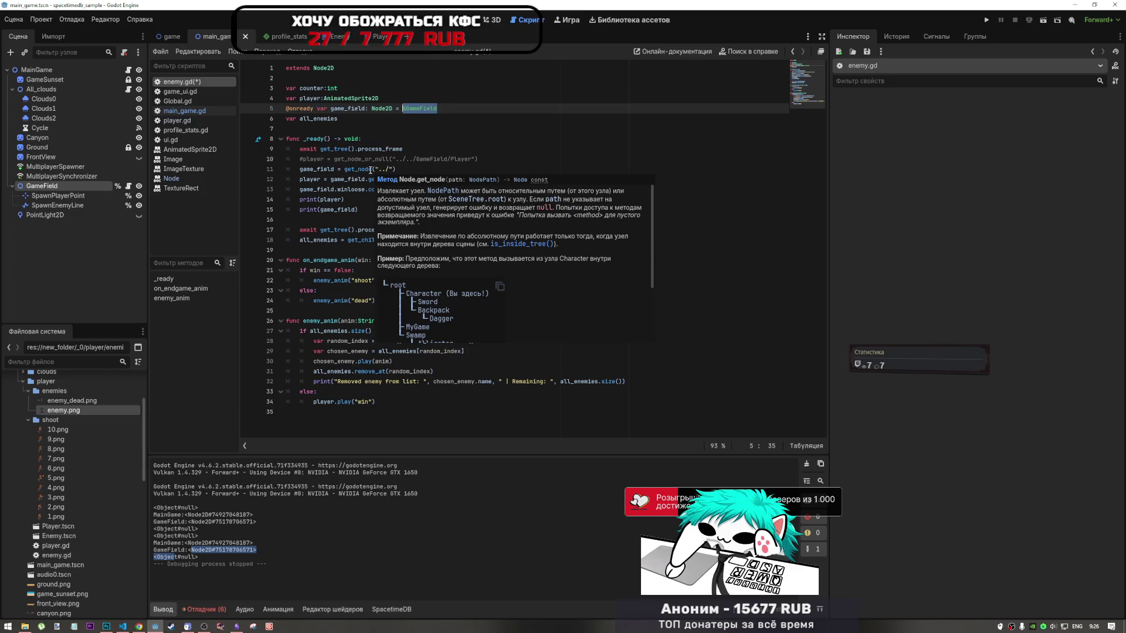
{"action": "left_click", "coordinate": [353, 120]}
{"action": "left_click", "coordinate": [371, 109]}
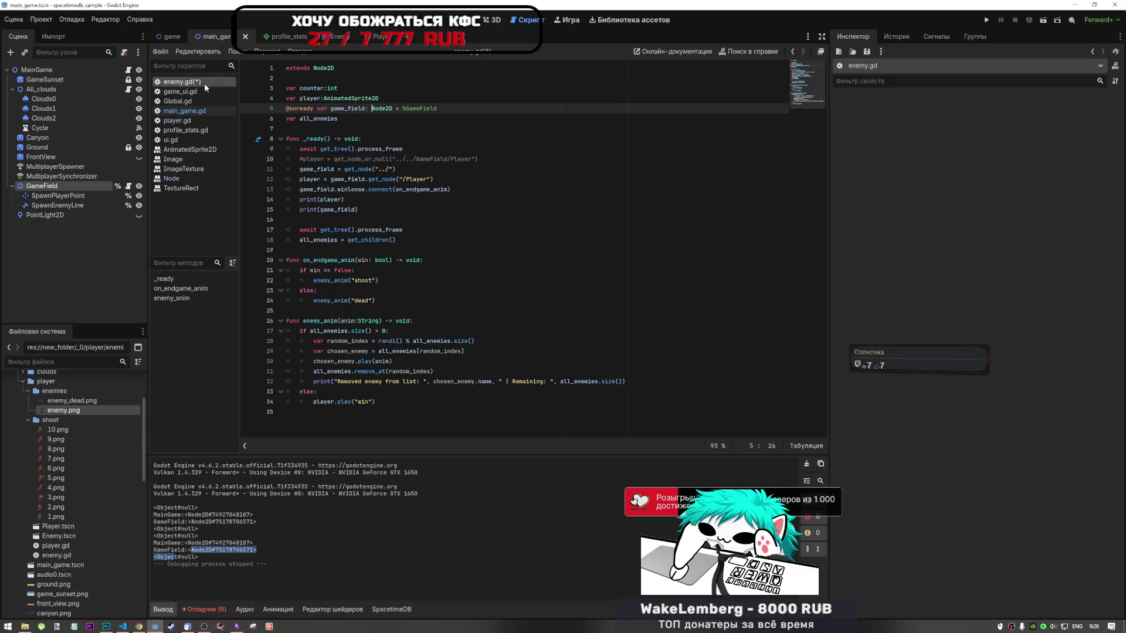
{"action": "key", "text": "Down"}
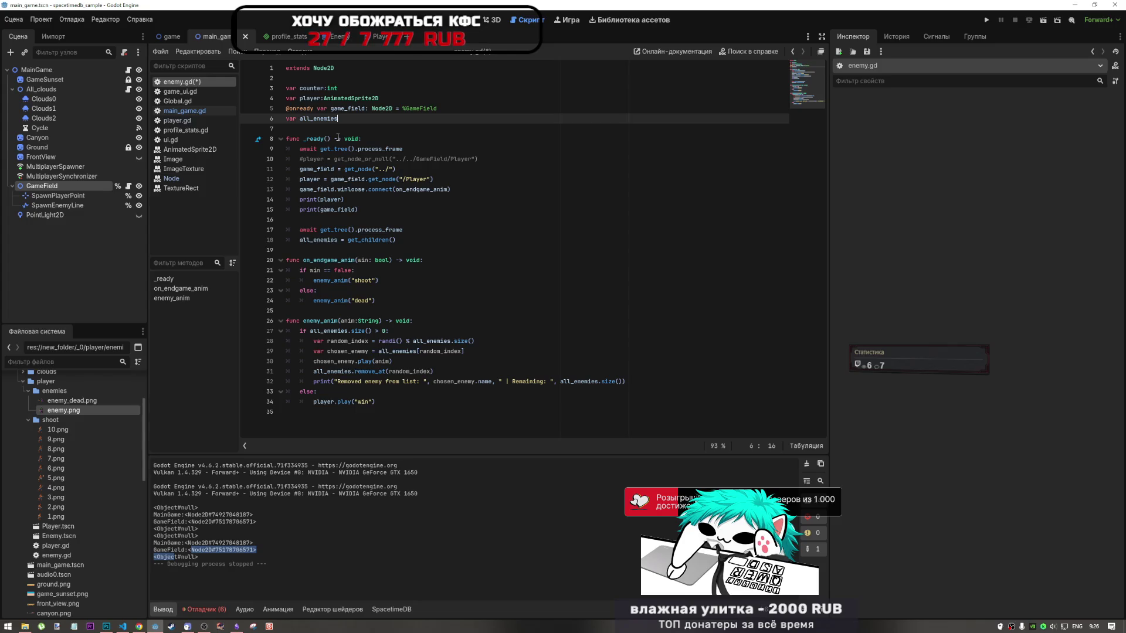
{"action": "left_click_drag", "start_coordinate": [437, 109], "coordinate": [402, 109]}
{"action": "key", "text": "ctrl+c"}
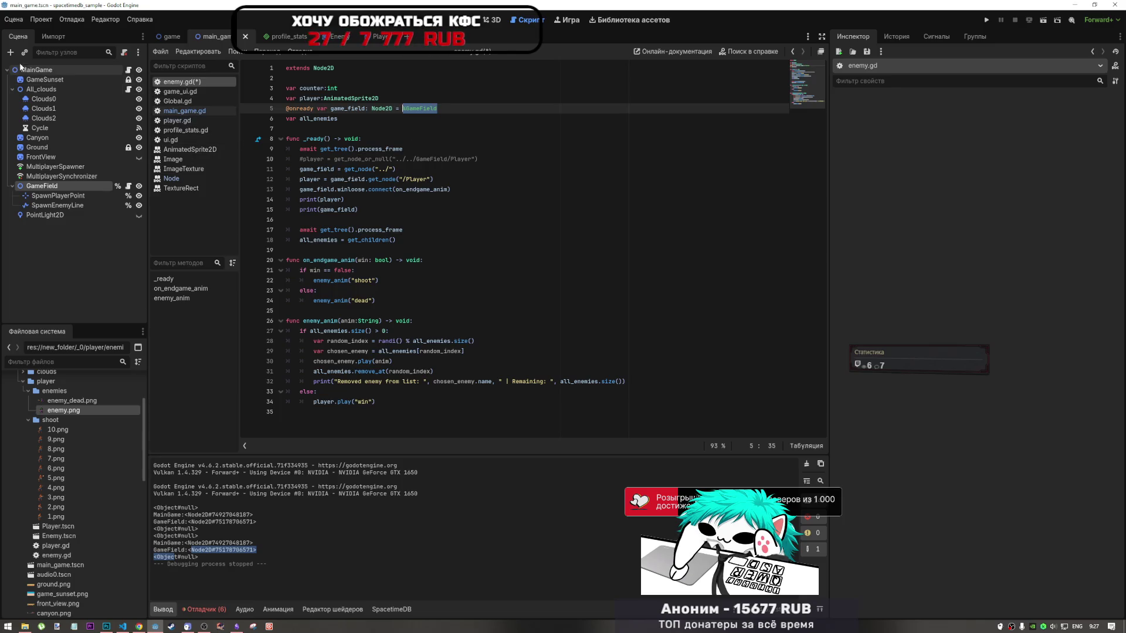
Search main_game.gd for winloose and %GameField, then return to line 5 of enemy.gd
{"action": "left_click", "coordinate": [345, 189], "text": "ctrl"}
{"action": "key", "text": "ctrl+f"}
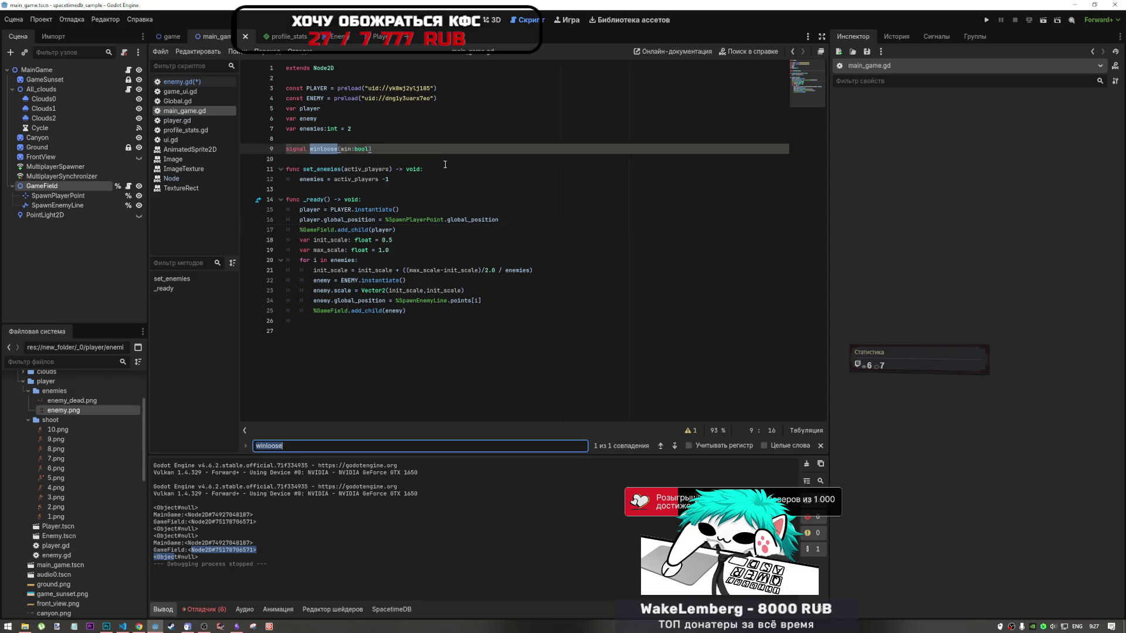
{"action": "key", "text": "ctrl+v"}
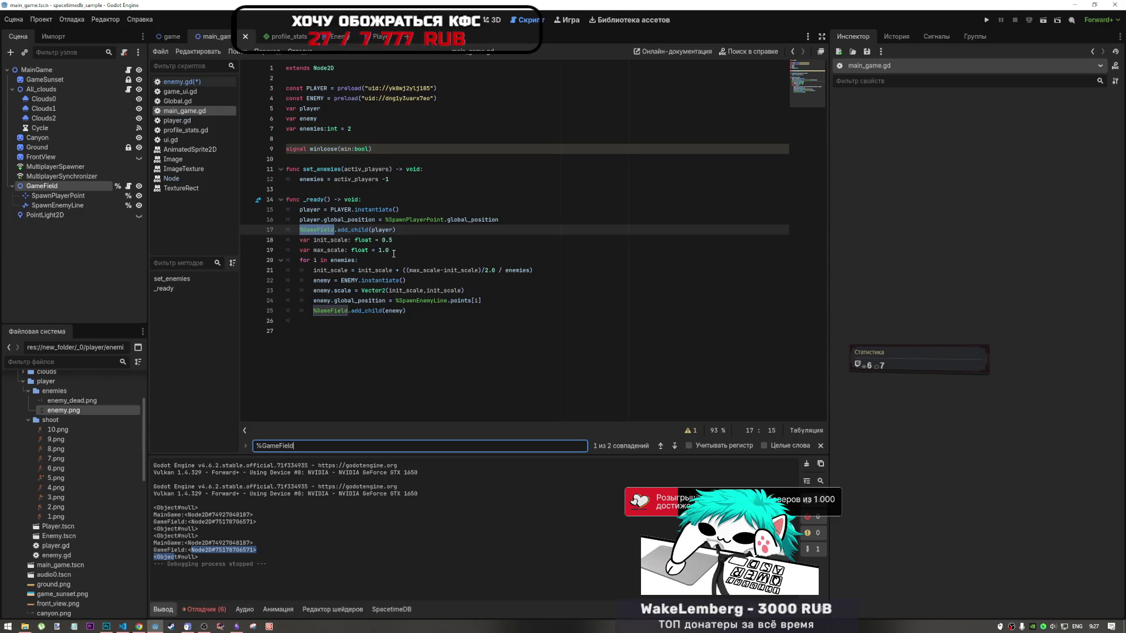
{"action": "left_click", "coordinate": [187, 83]}
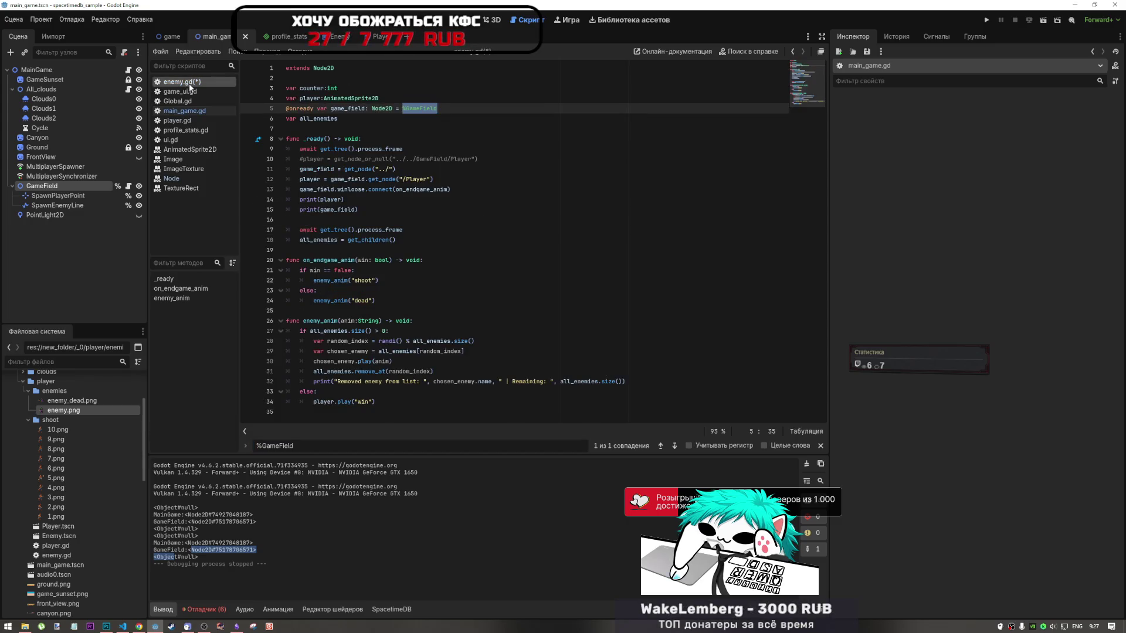
{"action": "left_click", "coordinate": [400, 110]}
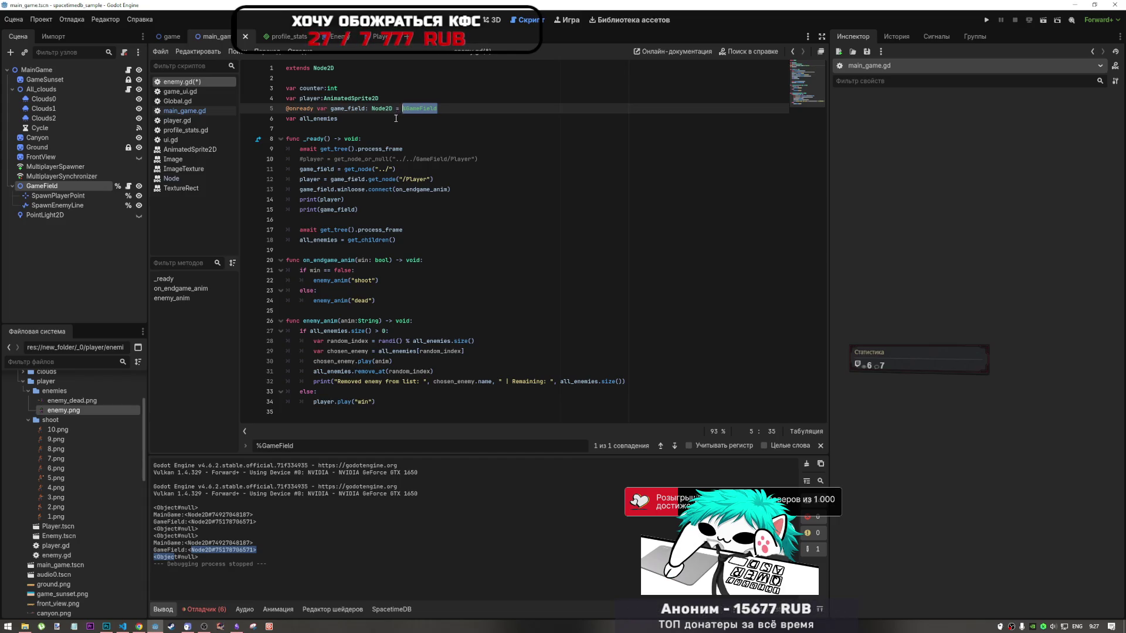
Delete the game_field get_node assignment line in enemy.gd and save
{"action": "left_click_drag", "start_coordinate": [396, 168], "coordinate": [276, 169]}
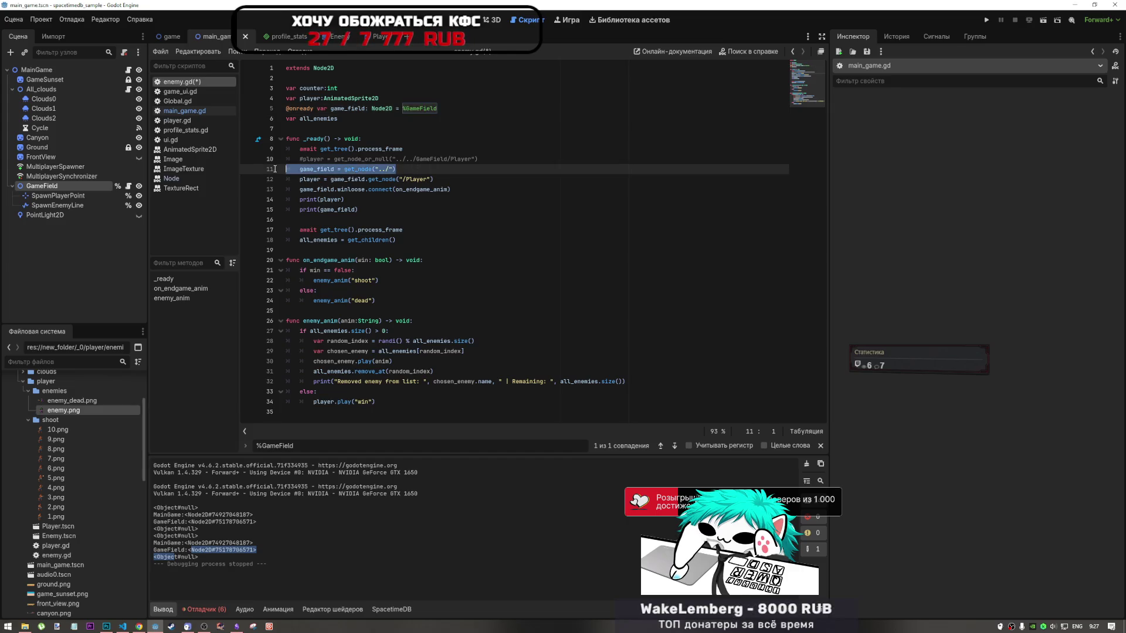
{"action": "key", "text": "BackSpace"}
{"action": "key", "text": "BackSpace"}
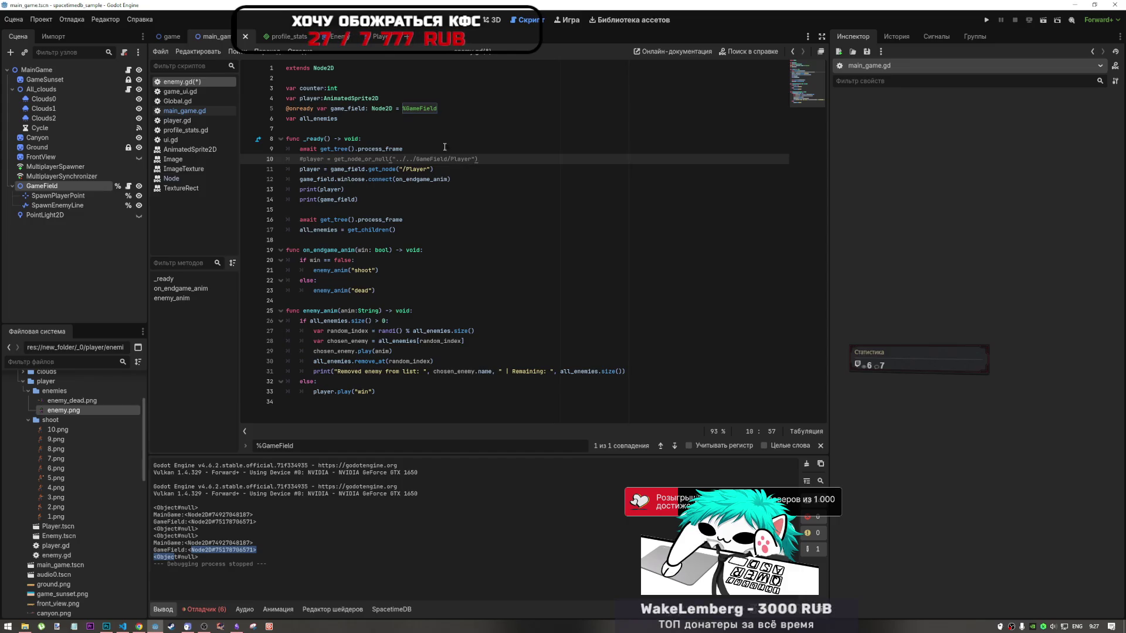
{"action": "left_click", "coordinate": [384, 120]}
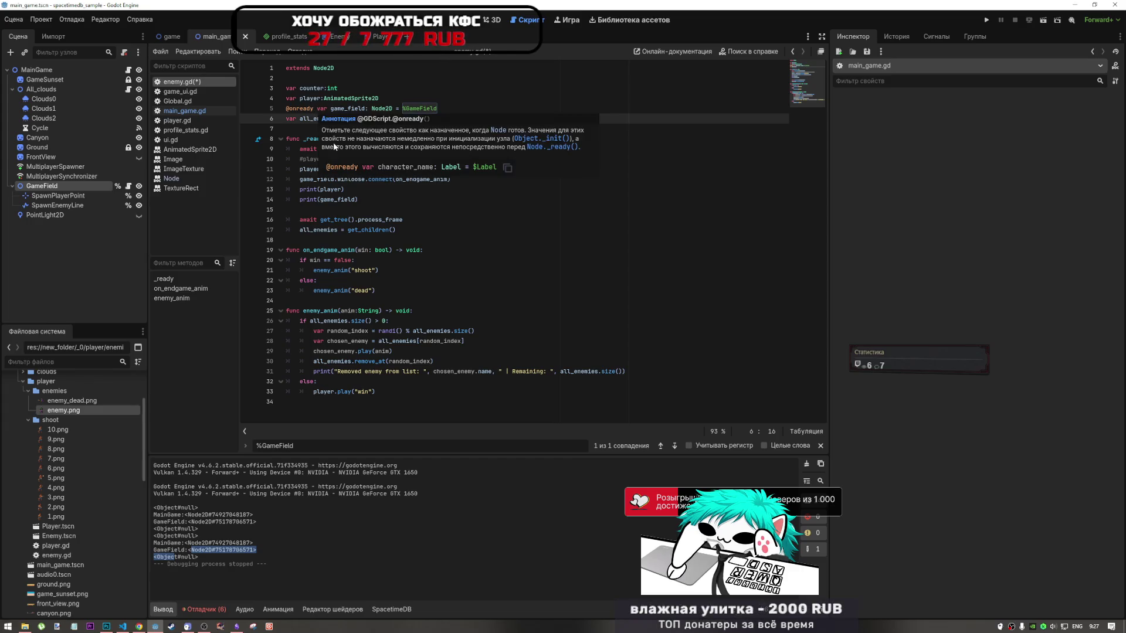
{"action": "left_click", "coordinate": [331, 179]}
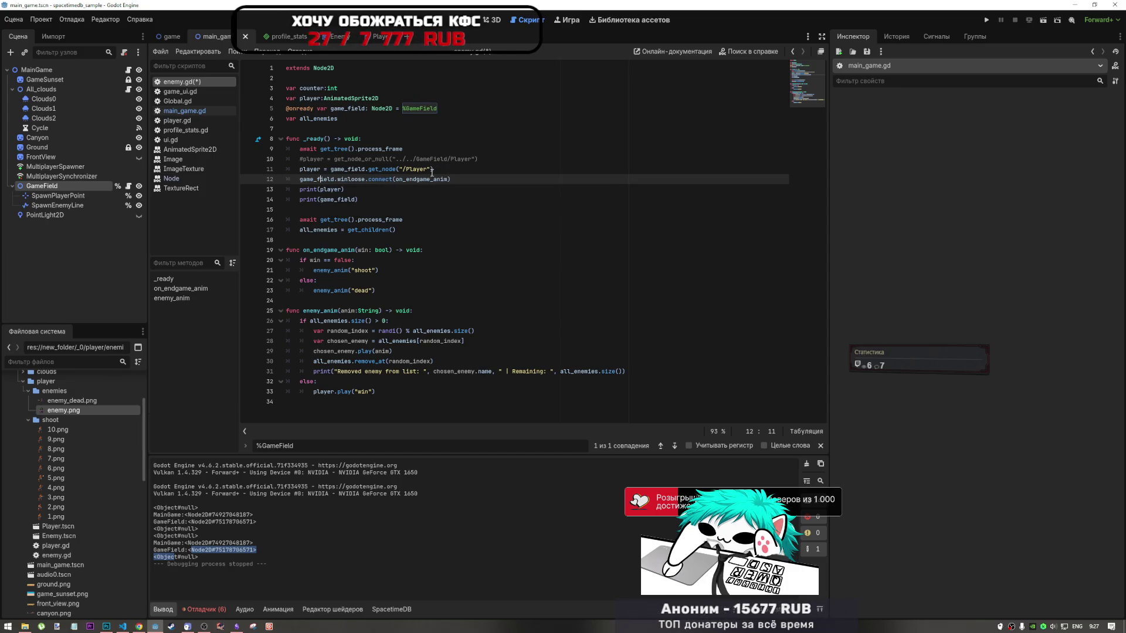
{"action": "left_click", "coordinate": [460, 183]}
{"action": "key", "text": "ctrl+s"}
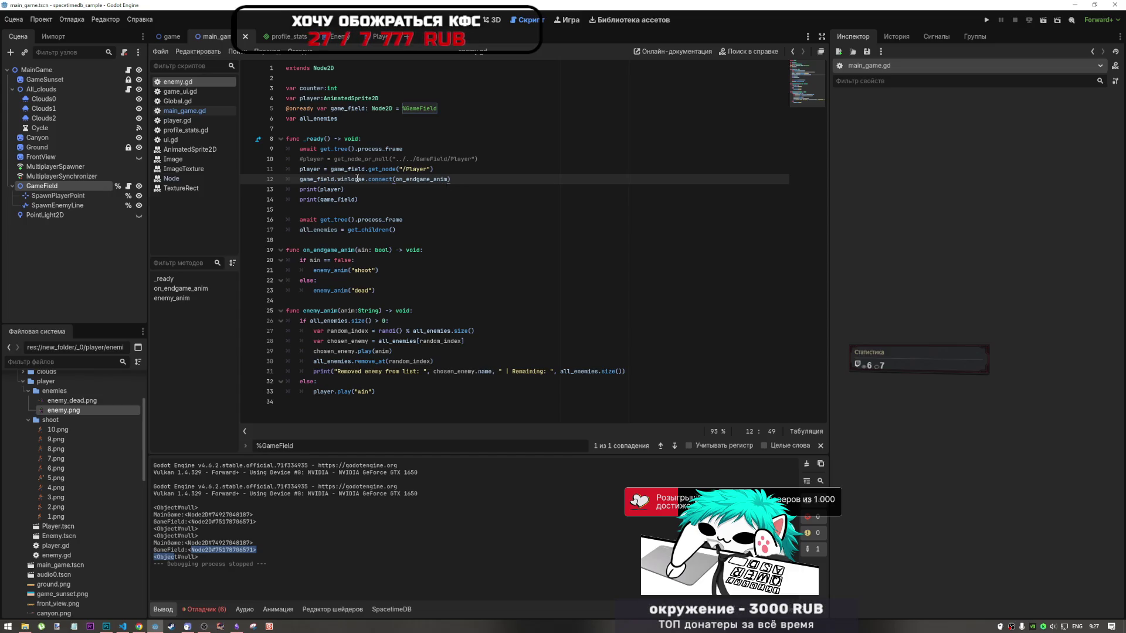
{"action": "left_click", "coordinate": [189, 112]}
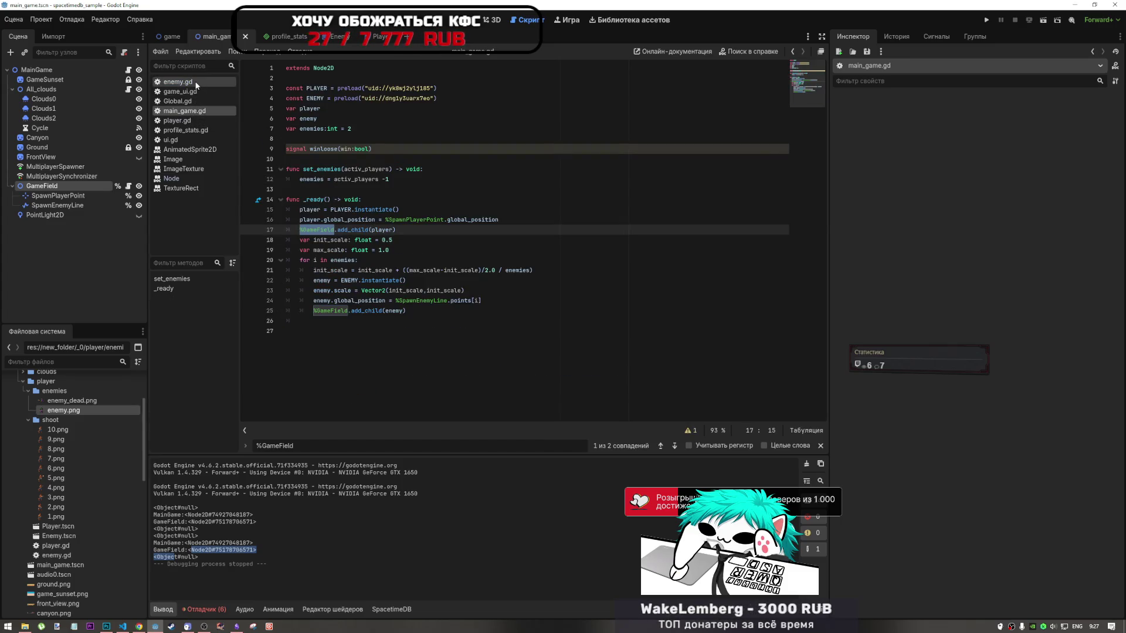
{"action": "left_click", "coordinate": [176, 81]}
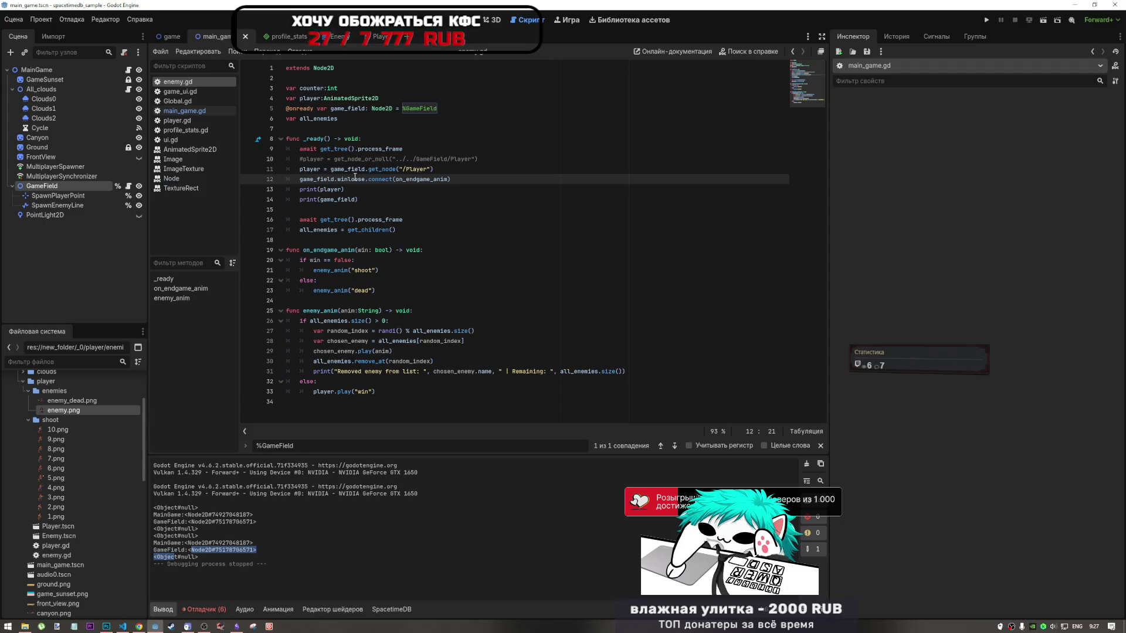
{"action": "left_click", "coordinate": [355, 119]}
{"action": "key", "text": "ctrl+z"}
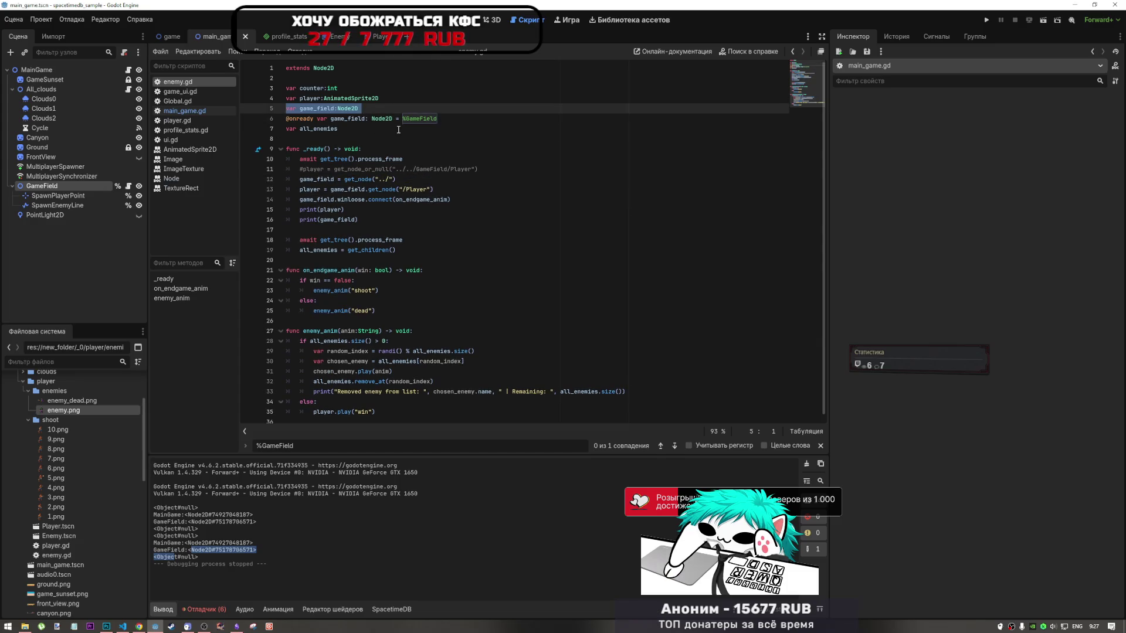
{"action": "key", "text": "ctrl+z"}
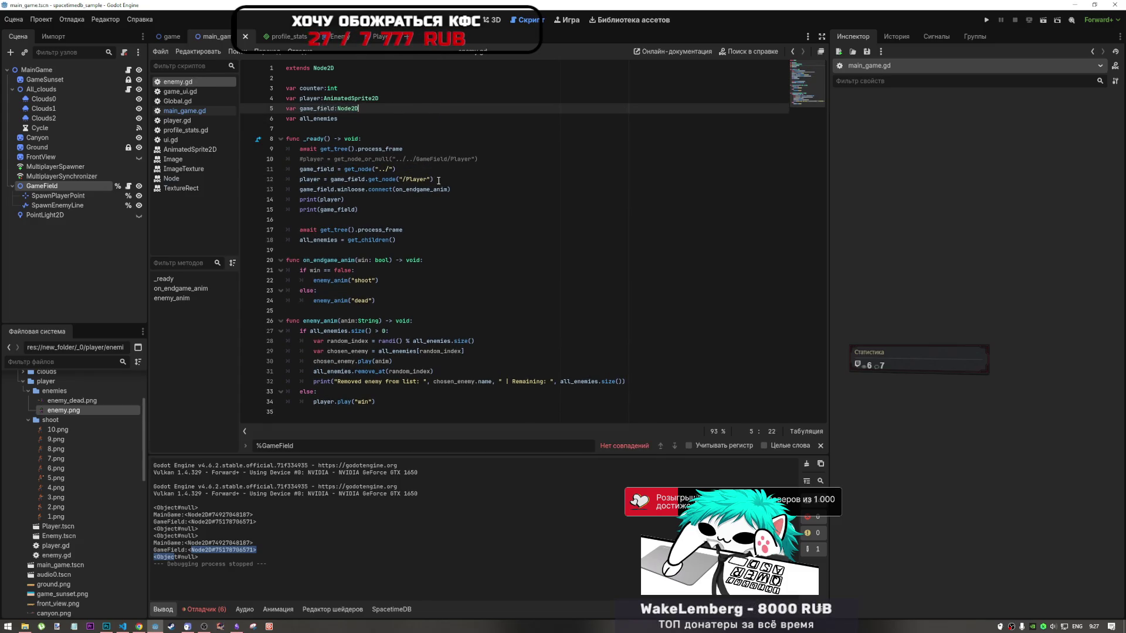
{"action": "left_click", "coordinate": [334, 109]}
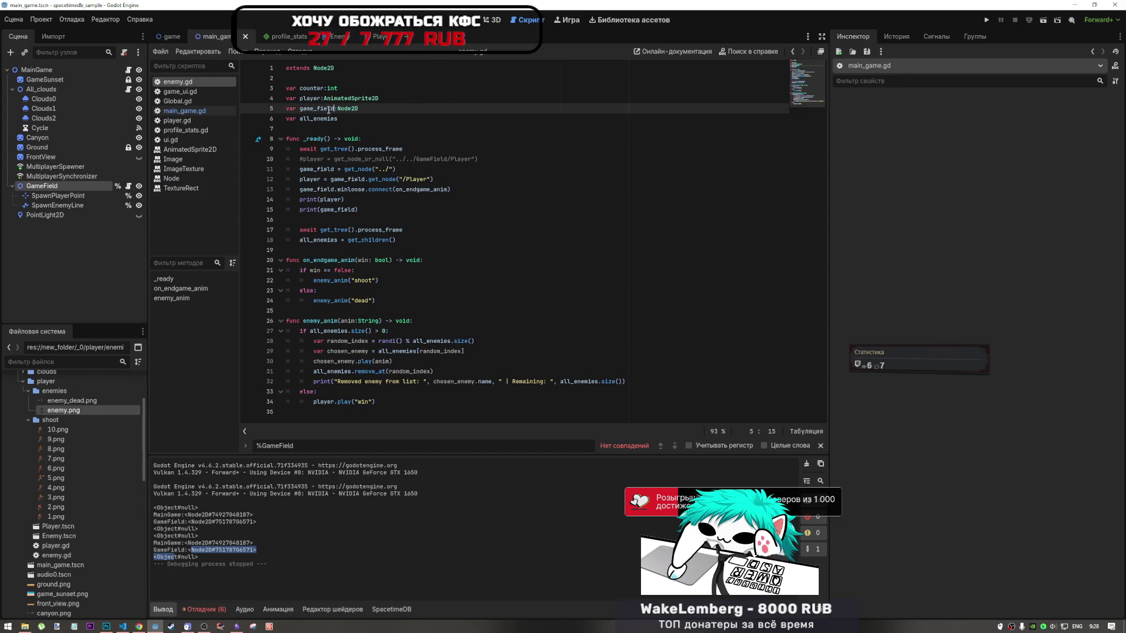
{"action": "key", "text": "shift+Left"}
{"action": "key", "text": "shift+Left"}
{"action": "key", "text": "shift+Left"}
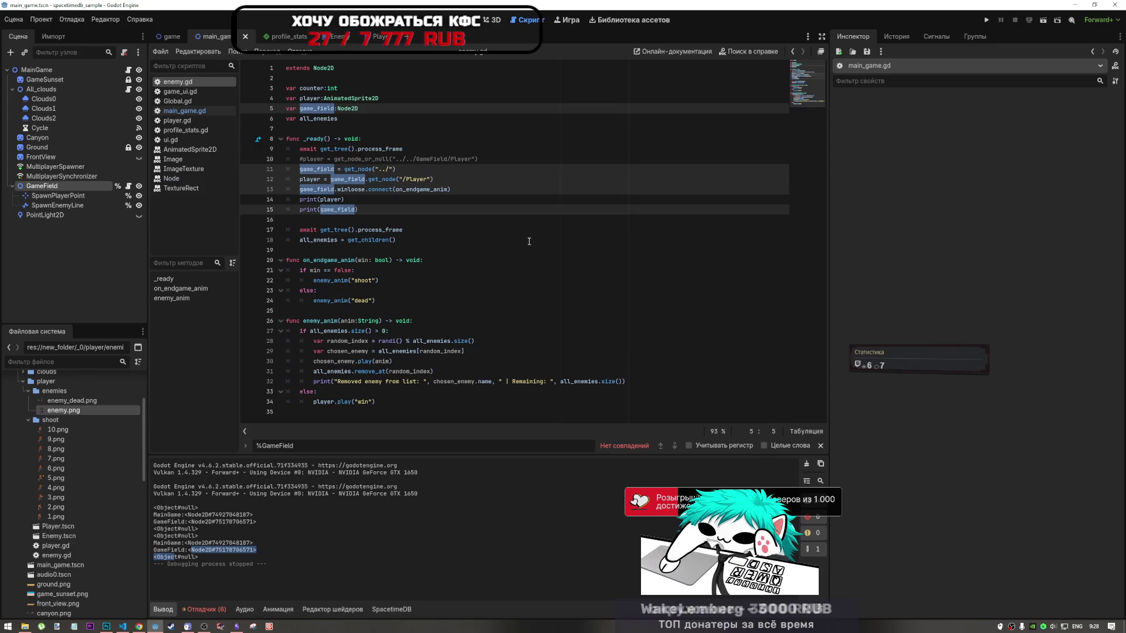
{"action": "type", "text": "main_game"}
Save the rename and change the player lookup path to GameField/Player
{"action": "left_click", "coordinate": [421, 188]}
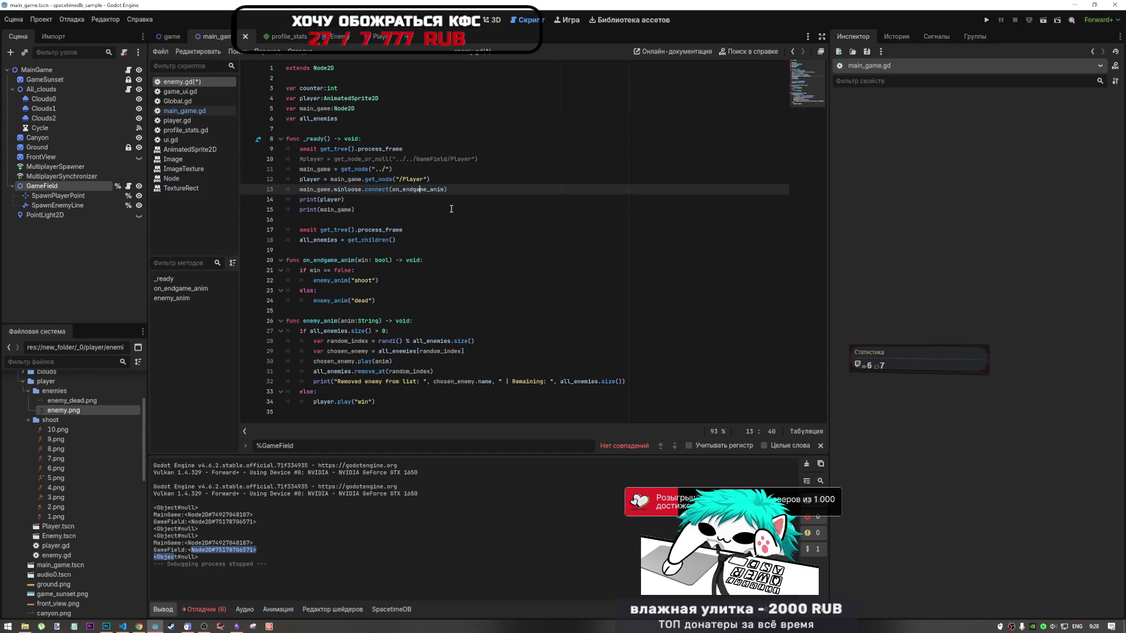
{"action": "key", "text": "ctrl+s"}
{"action": "left_click", "coordinate": [339, 170]}
{"action": "left_click", "coordinate": [378, 179]}
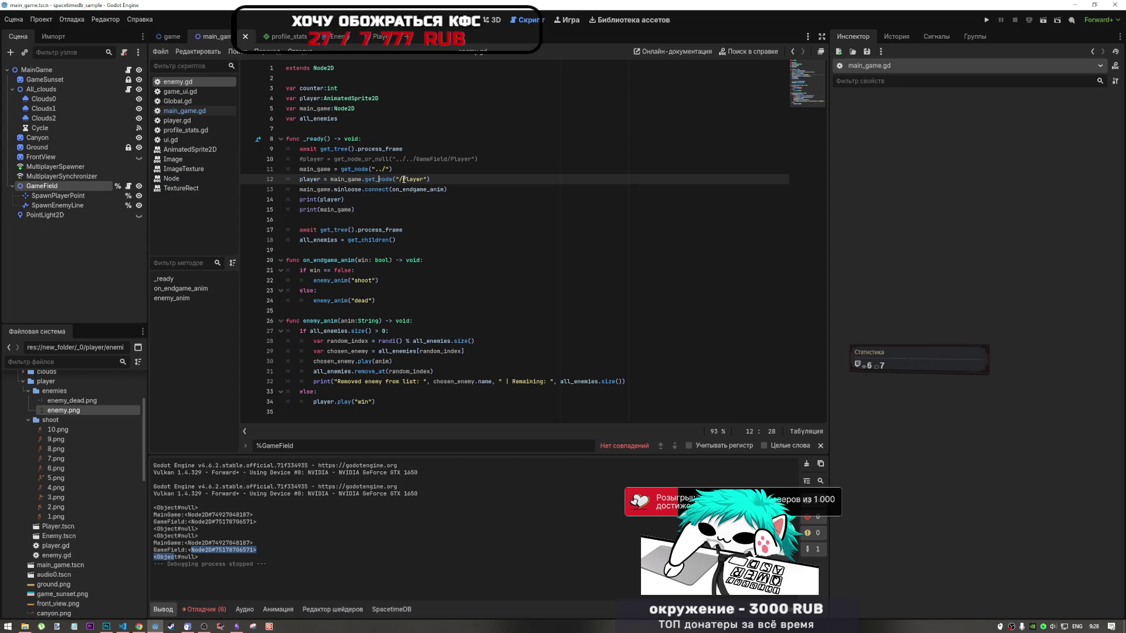
{"action": "left_click_drag", "start_coordinate": [452, 159], "coordinate": [417, 159]}
{"action": "key", "text": "ctrl+c"}
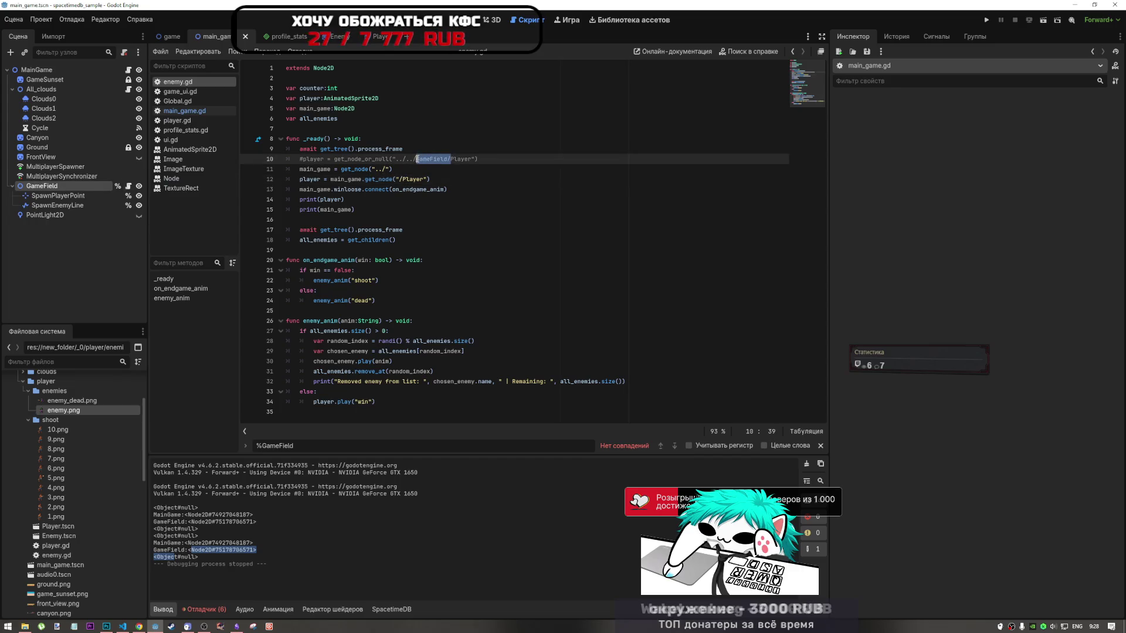
{"action": "left_click", "coordinate": [400, 178]}
{"action": "key", "text": "ctrl+v"}
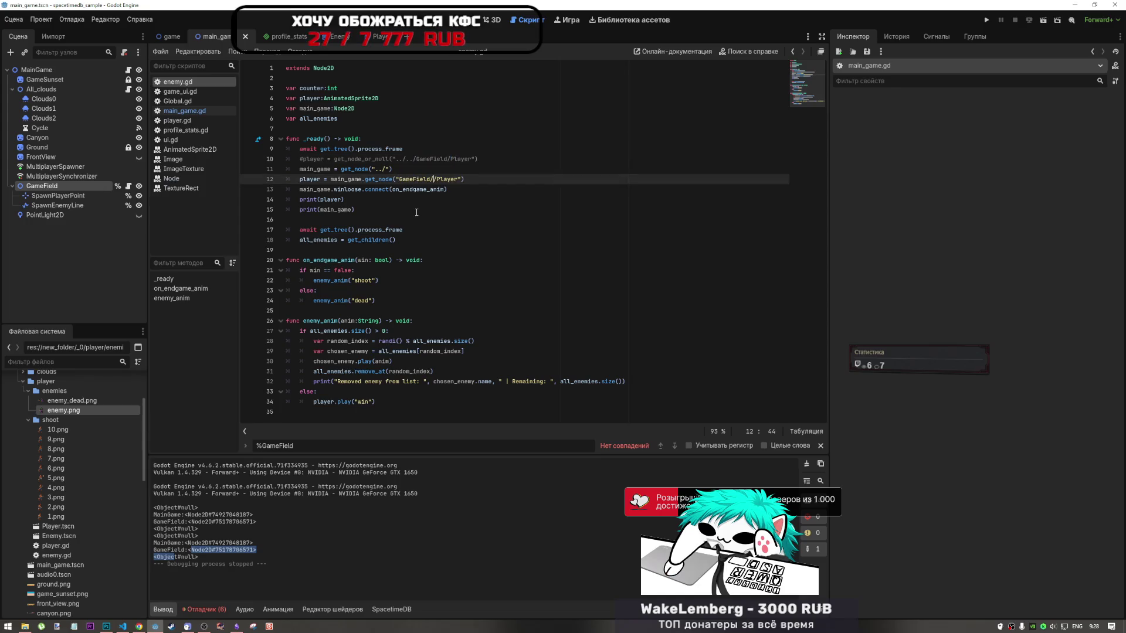
Save enemy.gd and relaunch the game
{"action": "key", "text": "Up"}
{"action": "left_click", "coordinate": [431, 159]}
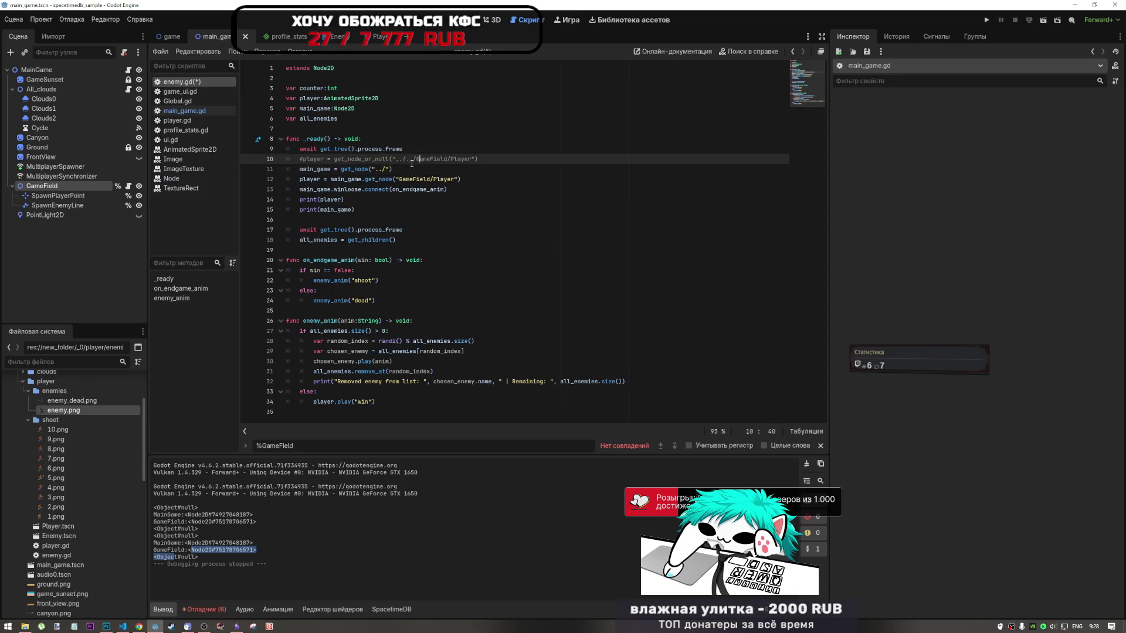
{"action": "key", "text": "Down"}
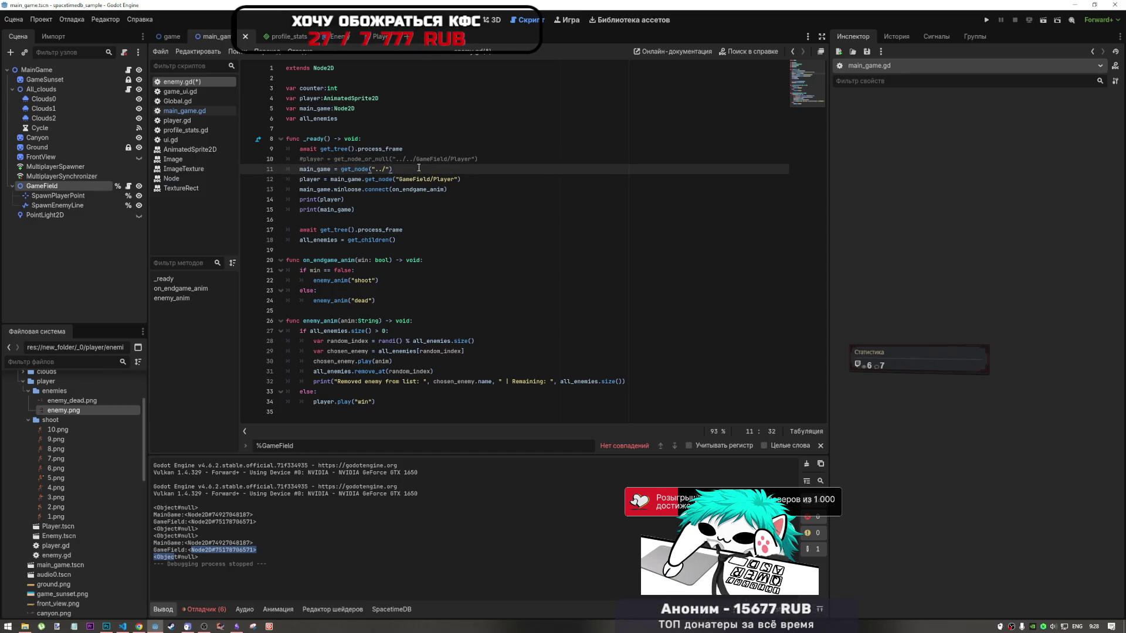
{"action": "left_click", "coordinate": [460, 185]}
{"action": "key", "text": "ctrl+s"}
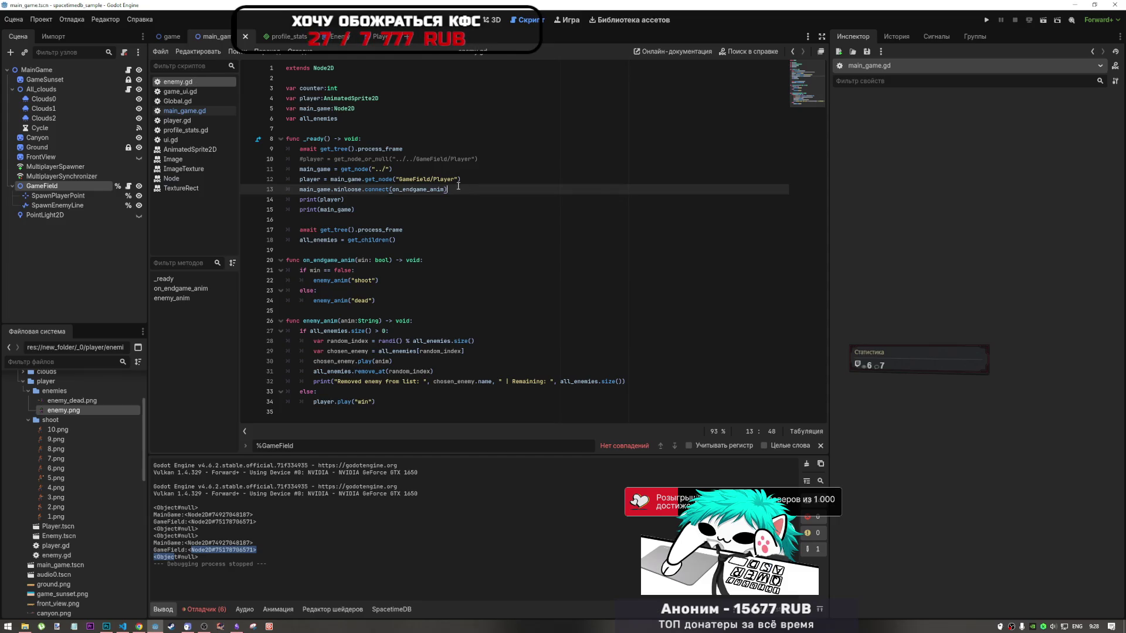
{"action": "left_click", "coordinate": [1039, 21]}
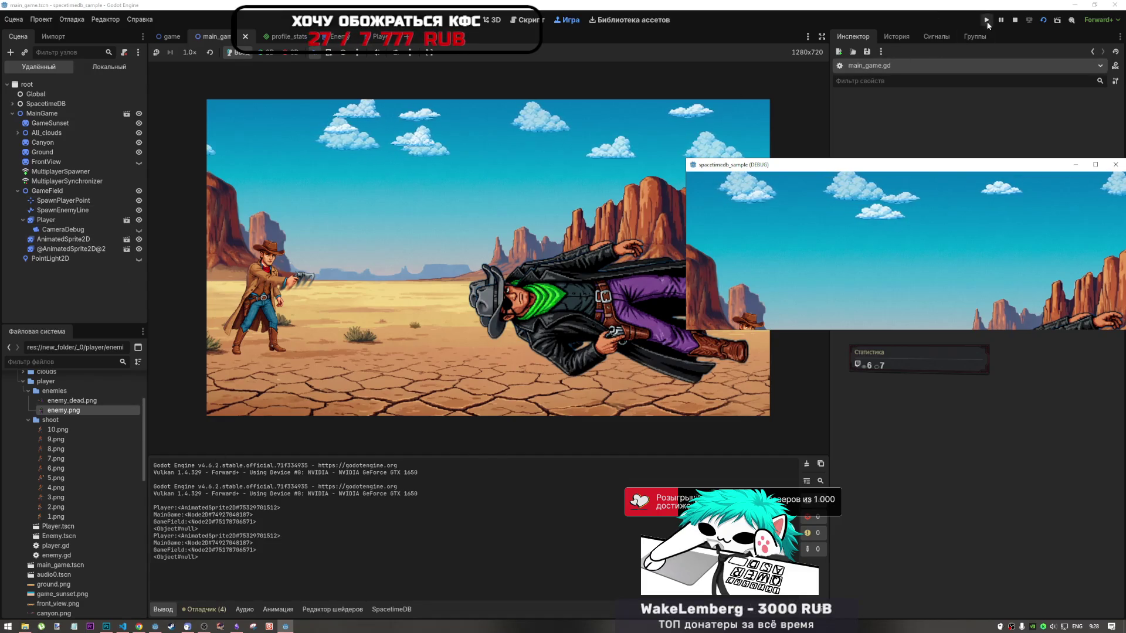
Stop the game and add a second await get_tree().process_frame line after the main_game assignment
{"action": "key", "text": "F8"}
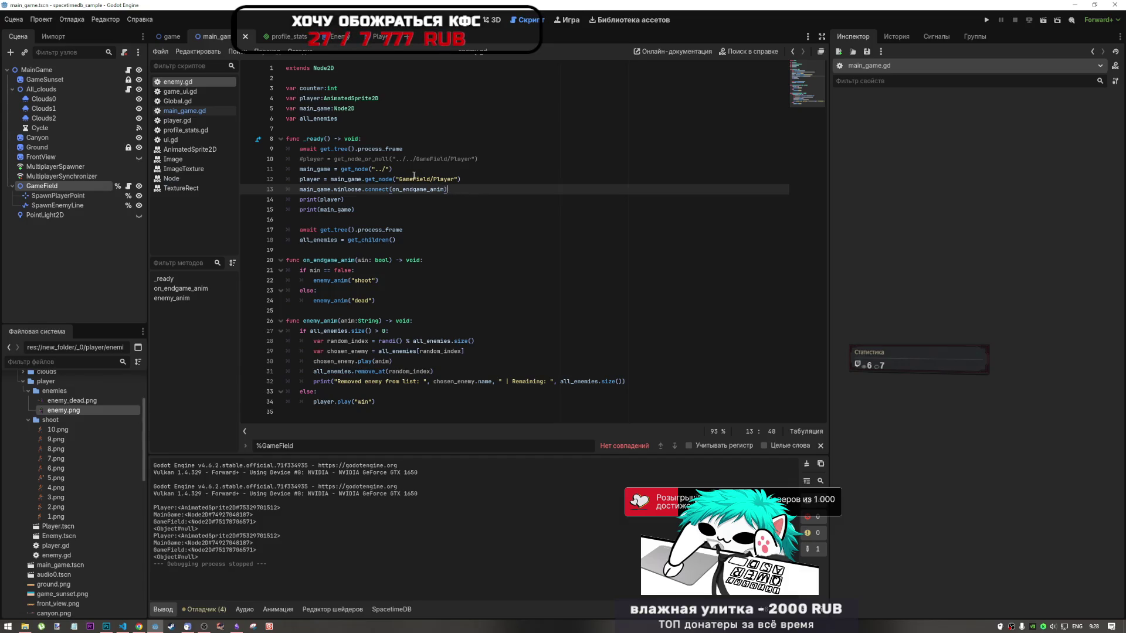
{"action": "triple_click", "coordinate": [412, 149]}
{"action": "key", "text": "ctrl+c"}
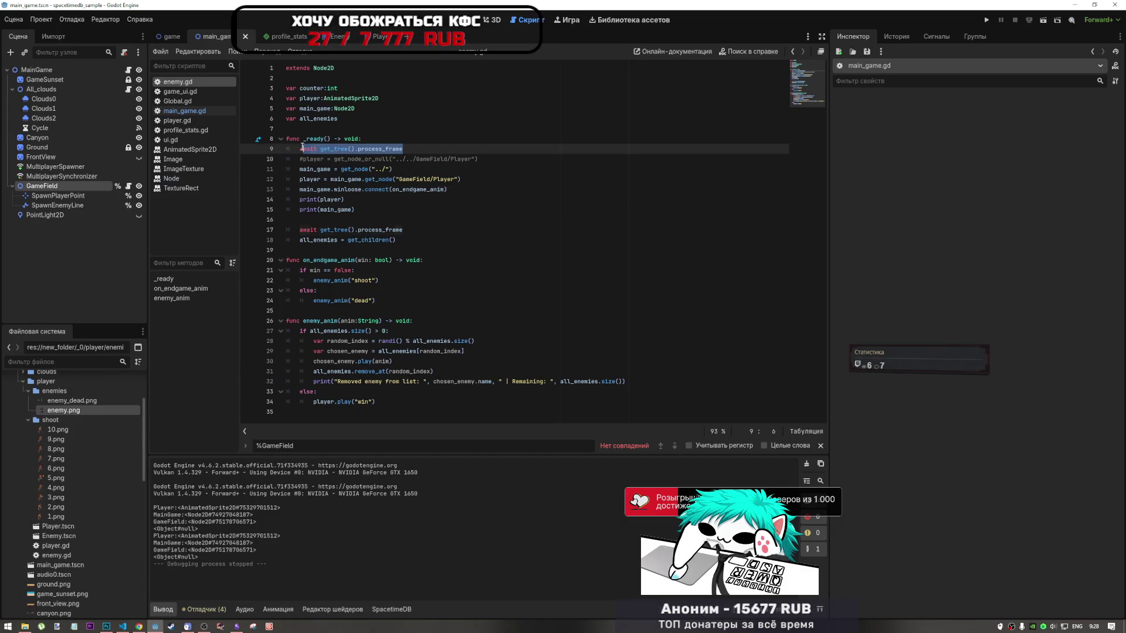
{"action": "left_click", "coordinate": [406, 170]}
{"action": "key", "text": "Return"}
{"action": "key", "text": "ctrl+v"}
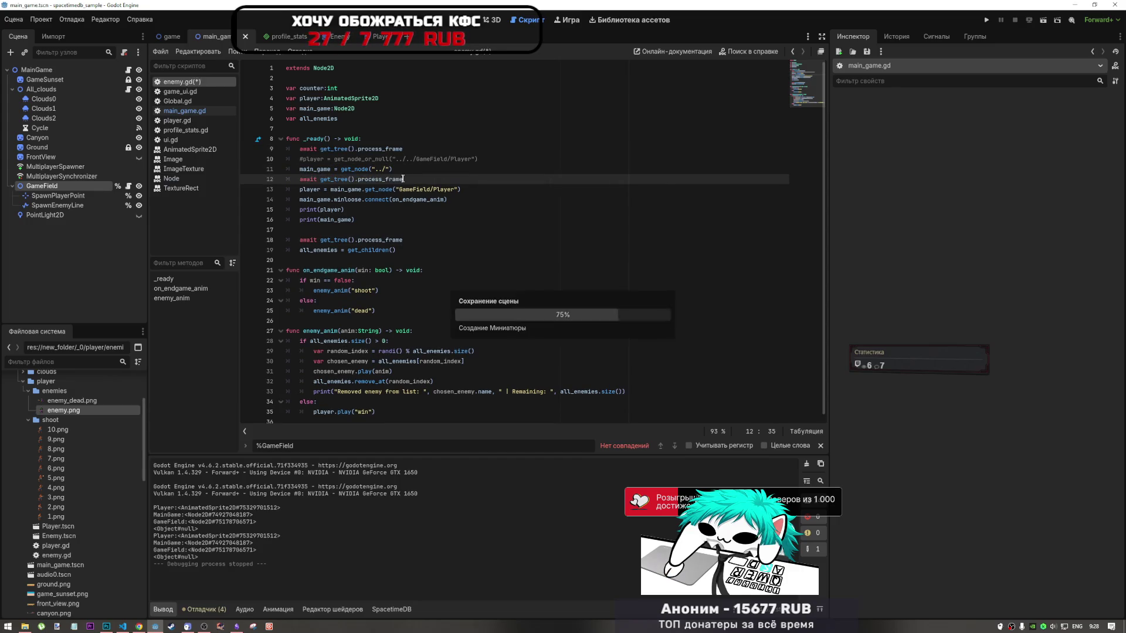
Rerun the game, check the Output for Player and MainGame nodes, and return to the script
{"action": "left_click", "coordinate": [1047, 21]}
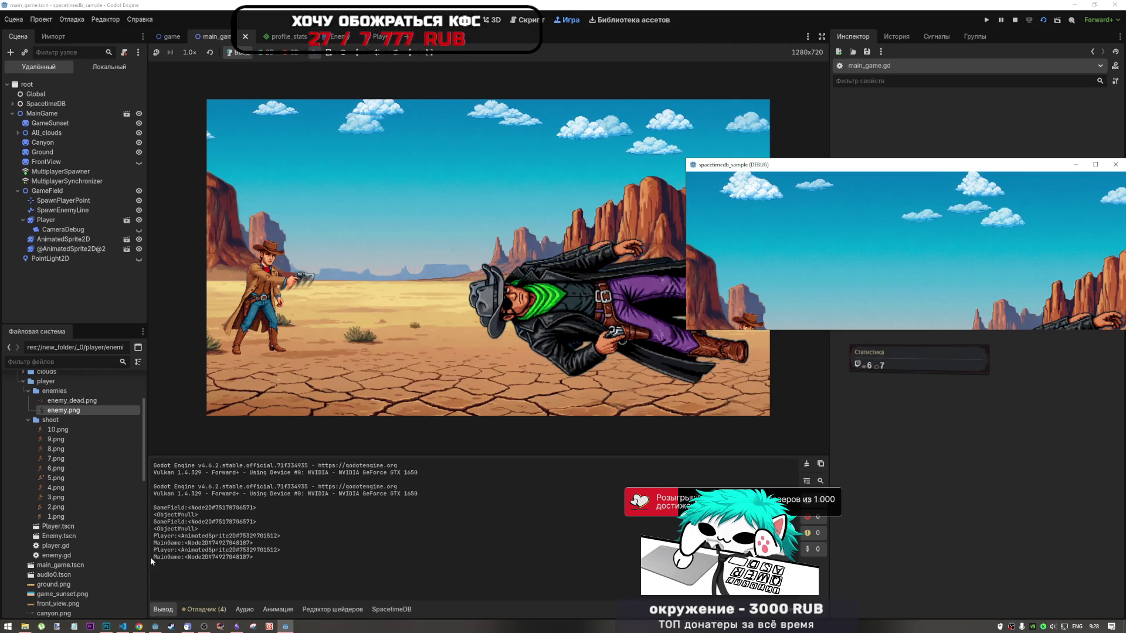
{"action": "left_click", "coordinate": [247, 551]}
{"action": "mouse_move", "coordinate": [247, 551]}
{"action": "left_mouse_down"}
{"action": "mouse_move", "coordinate": [154, 541]}
{"action": "mouse_move", "coordinate": [164, 521]}
{"action": "mouse_move", "coordinate": [180, 556]}
{"action": "left_mouse_up"}
{"action": "double_click", "coordinate": [189, 528]}
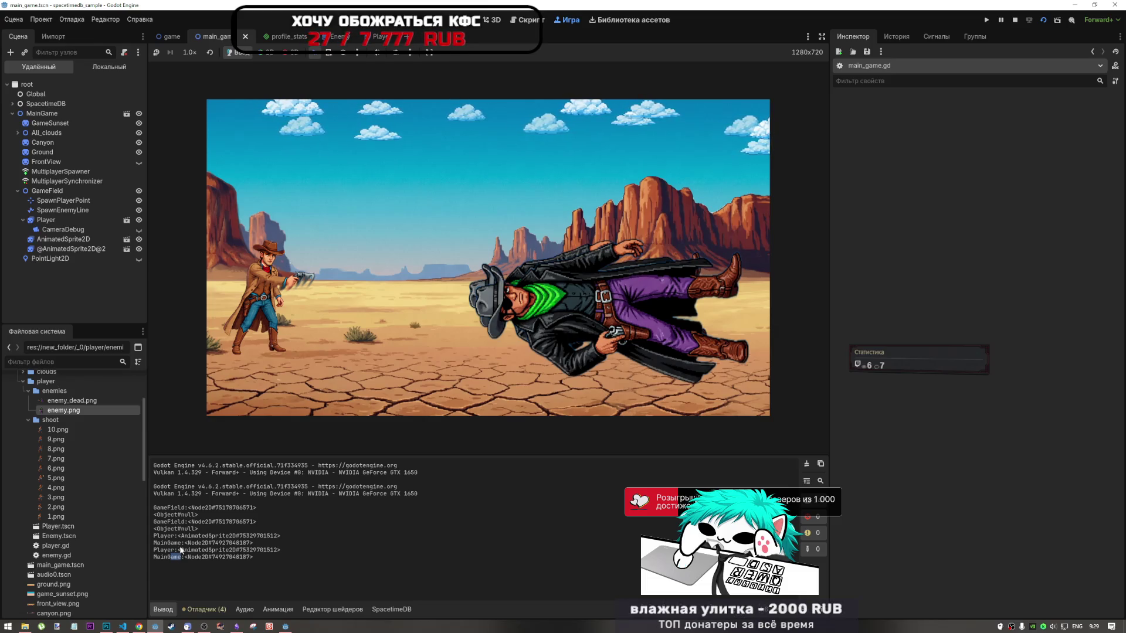
{"action": "triple_click", "coordinate": [176, 515]}
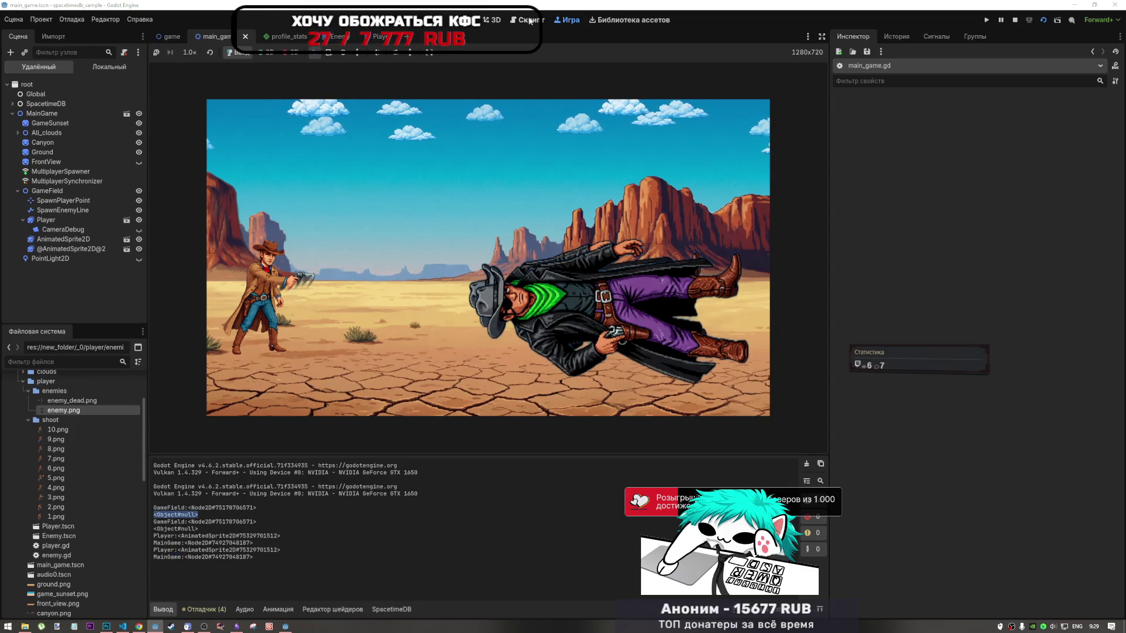
{"action": "left_click", "coordinate": [528, 19]}
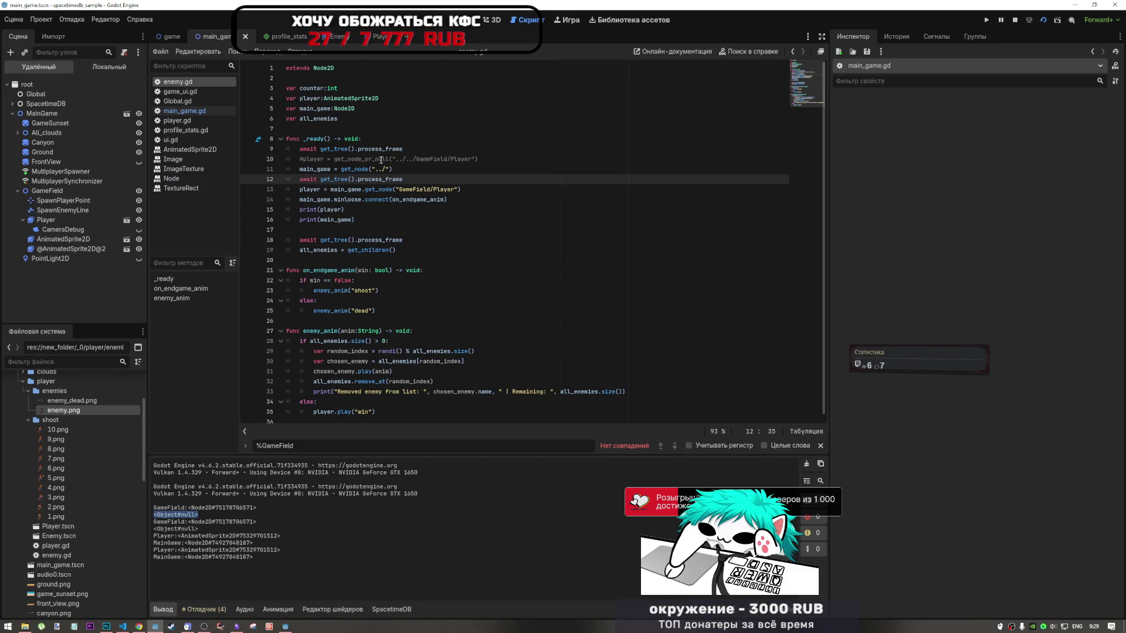
Delete the commented-out player lookup on line 10 of enemy.gd
{"action": "left_click_drag", "start_coordinate": [478, 158], "coordinate": [426, 159]}
{"action": "key", "text": "shift+Home"}
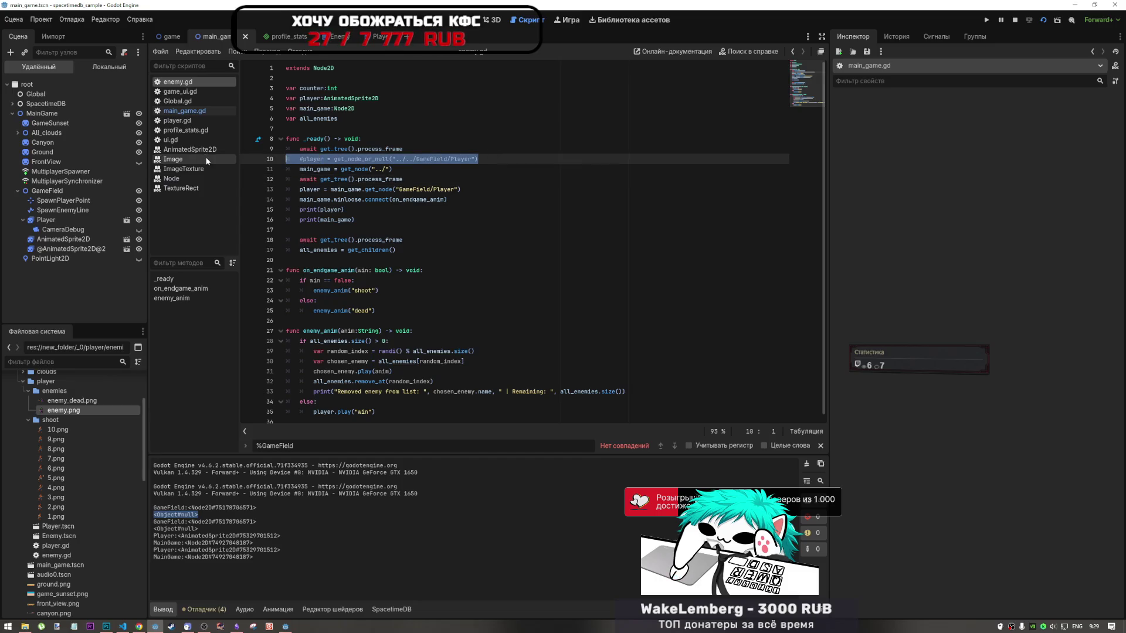
{"action": "key", "text": "BackSpace"}
{"action": "key", "text": "BackSpace"}
{"action": "key", "text": "BackSpace"}
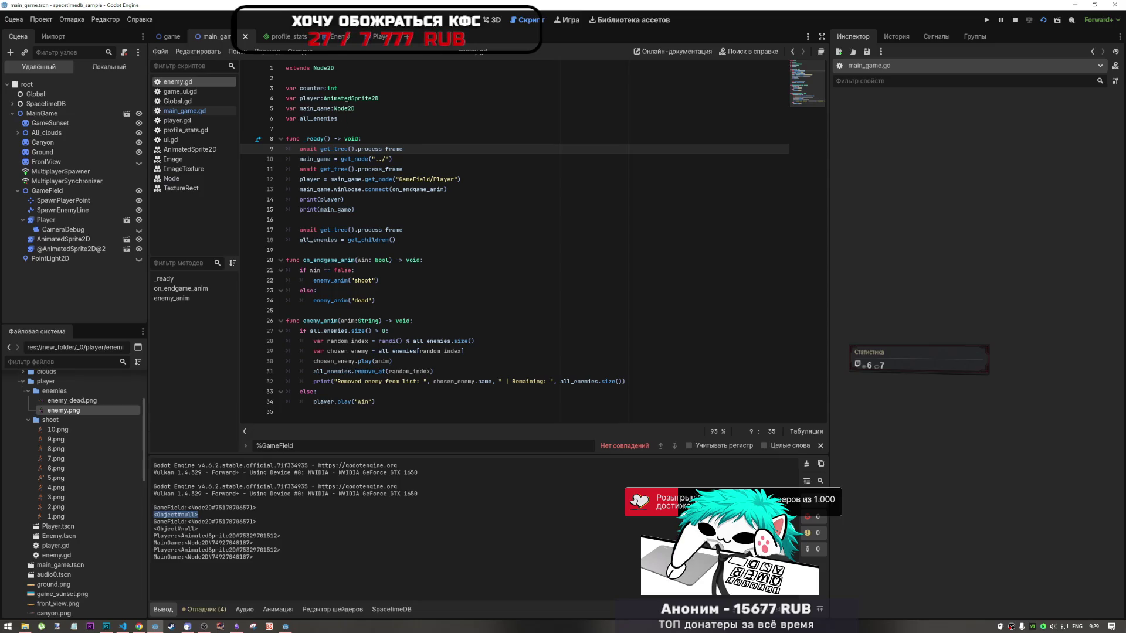
Search main_game.gd for "prin" calls, then open player.gd
{"action": "left_click", "coordinate": [184, 110]}
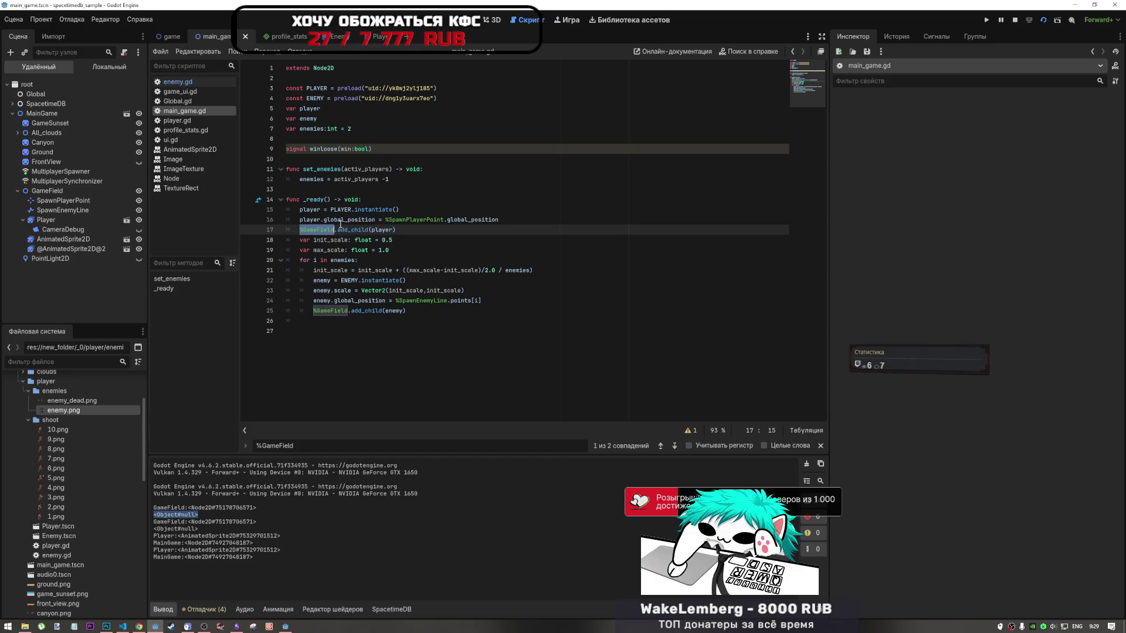
{"action": "key", "text": "ctrl+f"}
{"action": "type", "text": "print"}
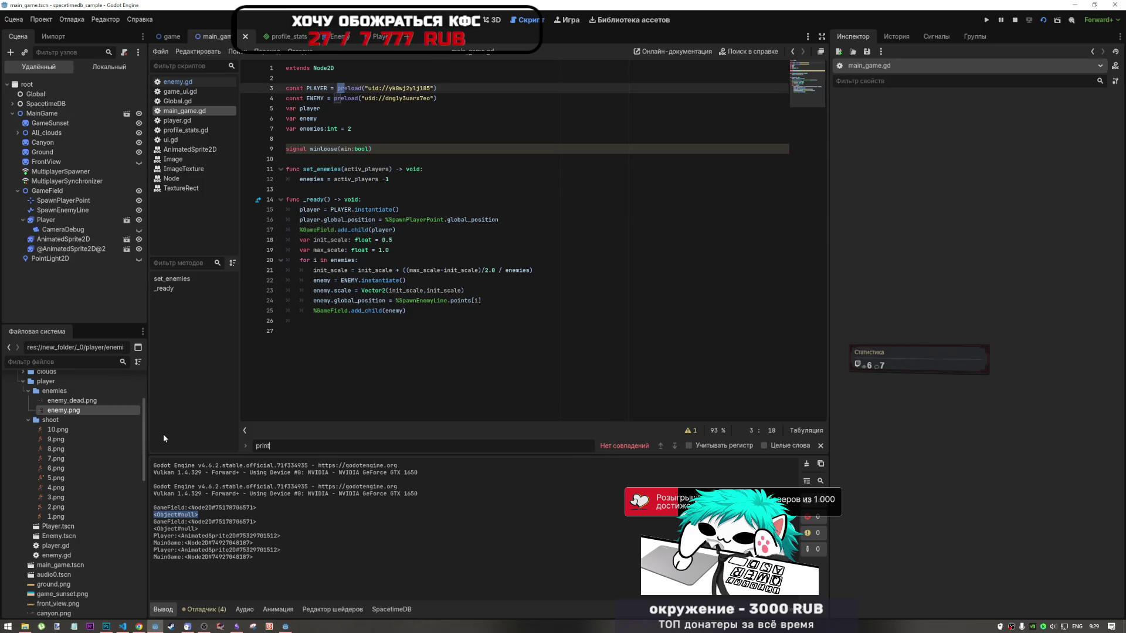
{"action": "left_click", "coordinate": [178, 120]}
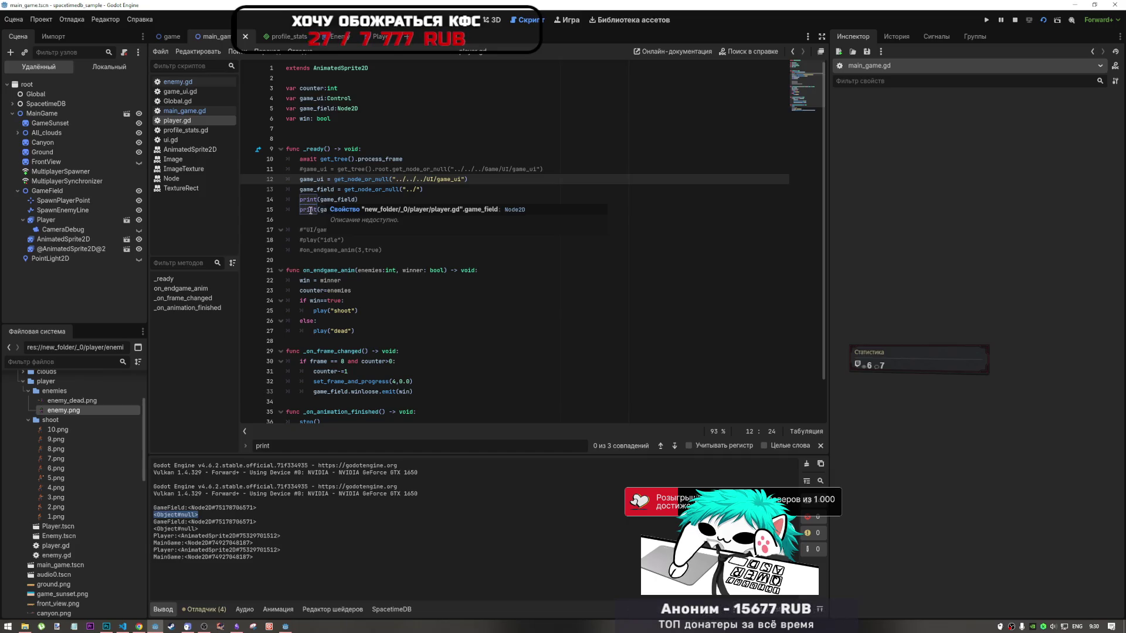
Review player.gd's print(game_ui) call and its two game_ui lookup lines
{"action": "left_click", "coordinate": [310, 210]}
{"action": "left_click_drag", "start_coordinate": [350, 209], "coordinate": [275, 207]}
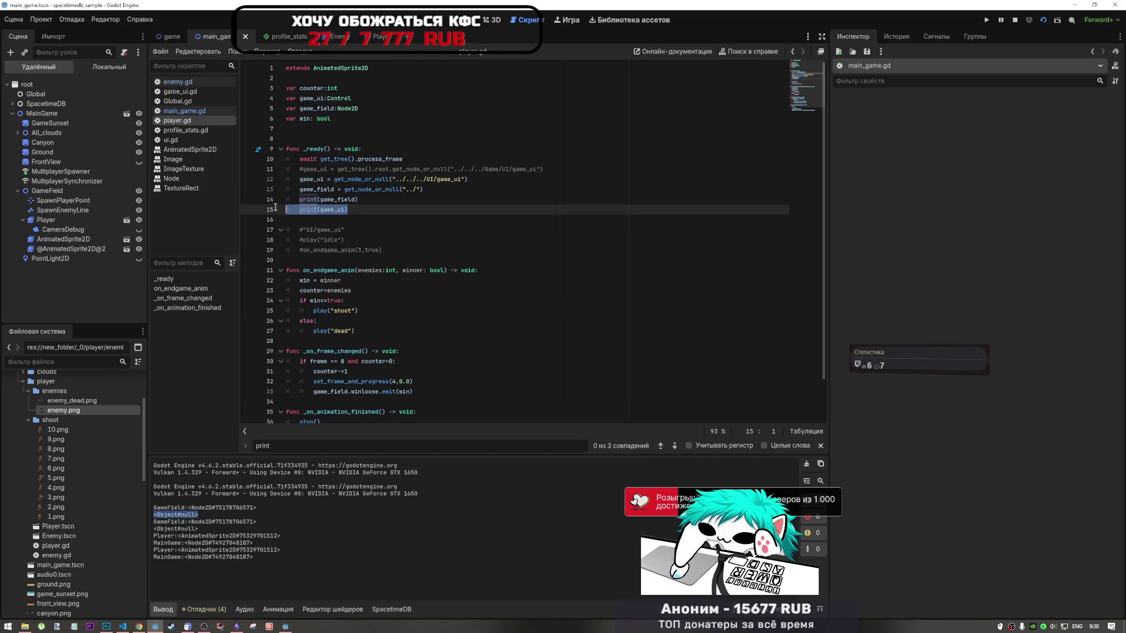
{"action": "left_click", "coordinate": [343, 210]}
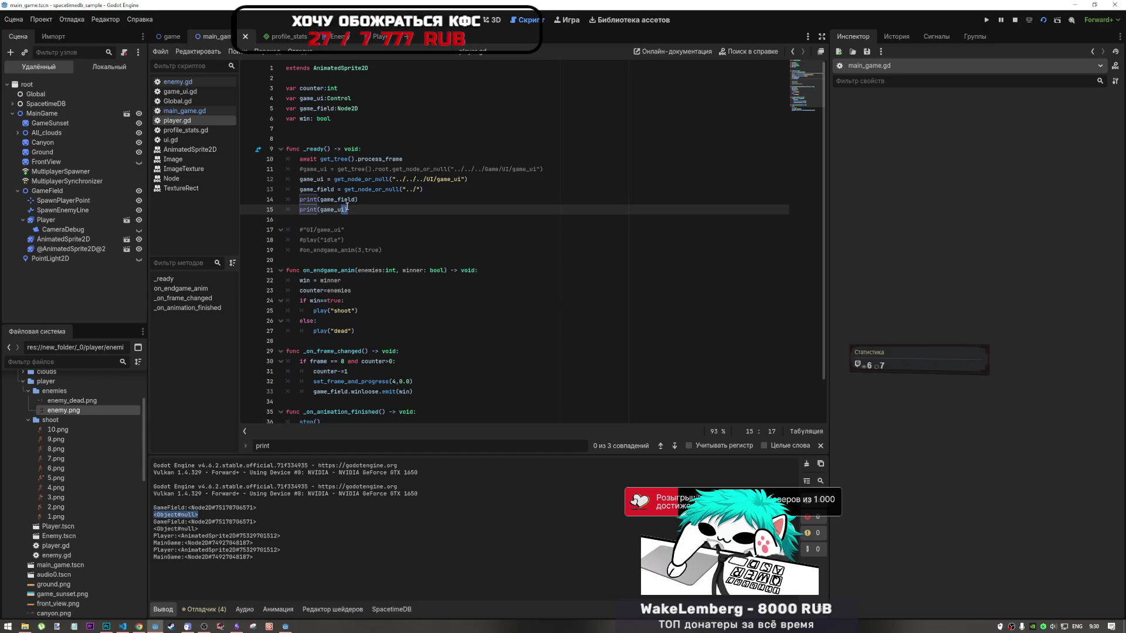
{"action": "scroll", "coordinate": [347, 207], "scroll_direction": "down", "scroll_amount": 2}
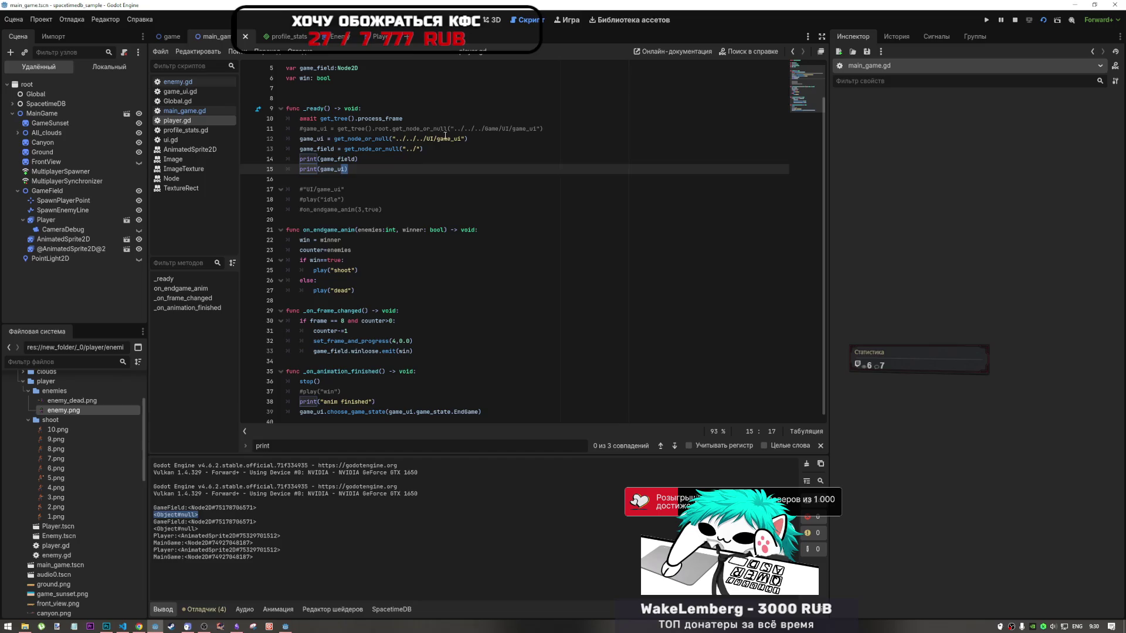
{"action": "double_click", "coordinate": [429, 139]}
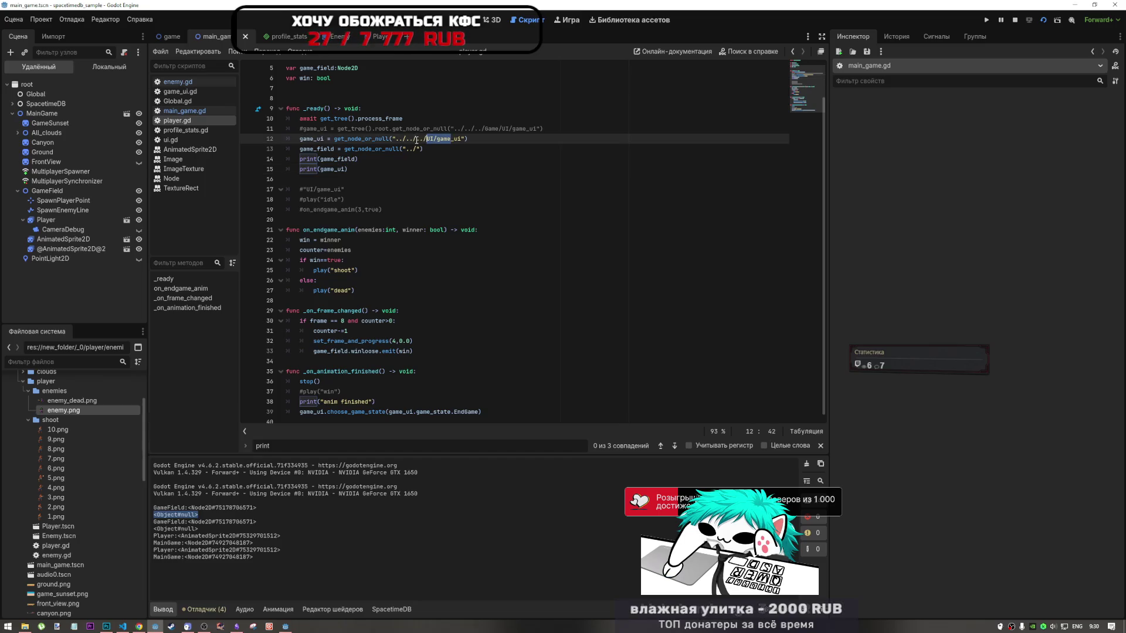
{"action": "scroll", "coordinate": [355, 139], "scroll_direction": "up", "scroll_amount": 2}
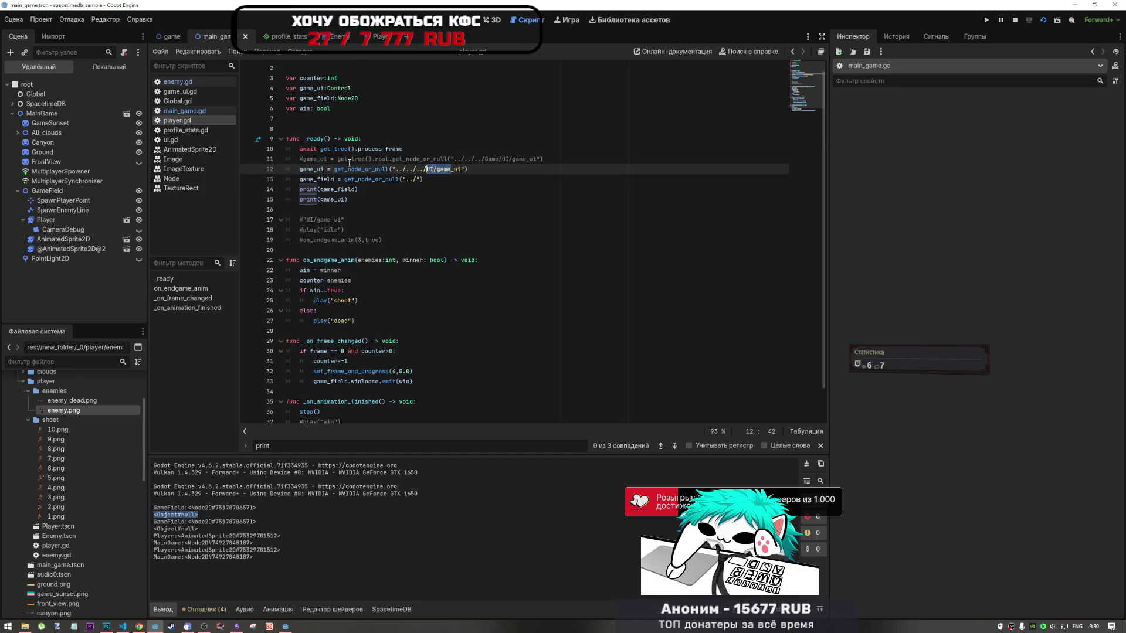
{"action": "mouse_move", "coordinate": [347, 167]}
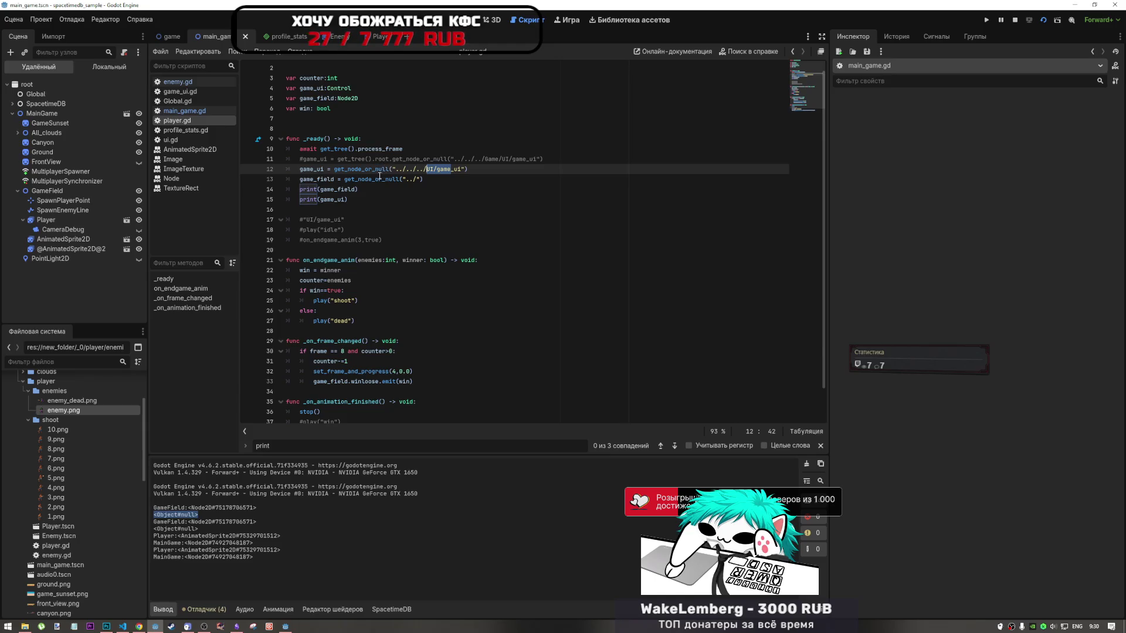
{"action": "left_click", "coordinate": [408, 170]}
{"action": "key", "text": "Up"}
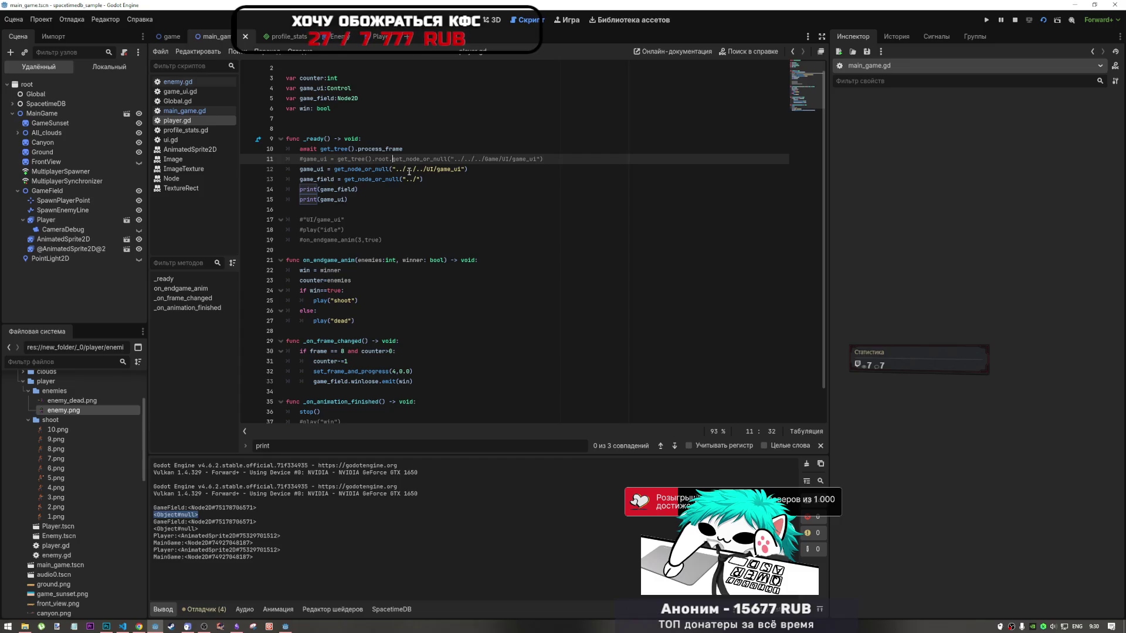
{"action": "left_click", "coordinate": [443, 169]}
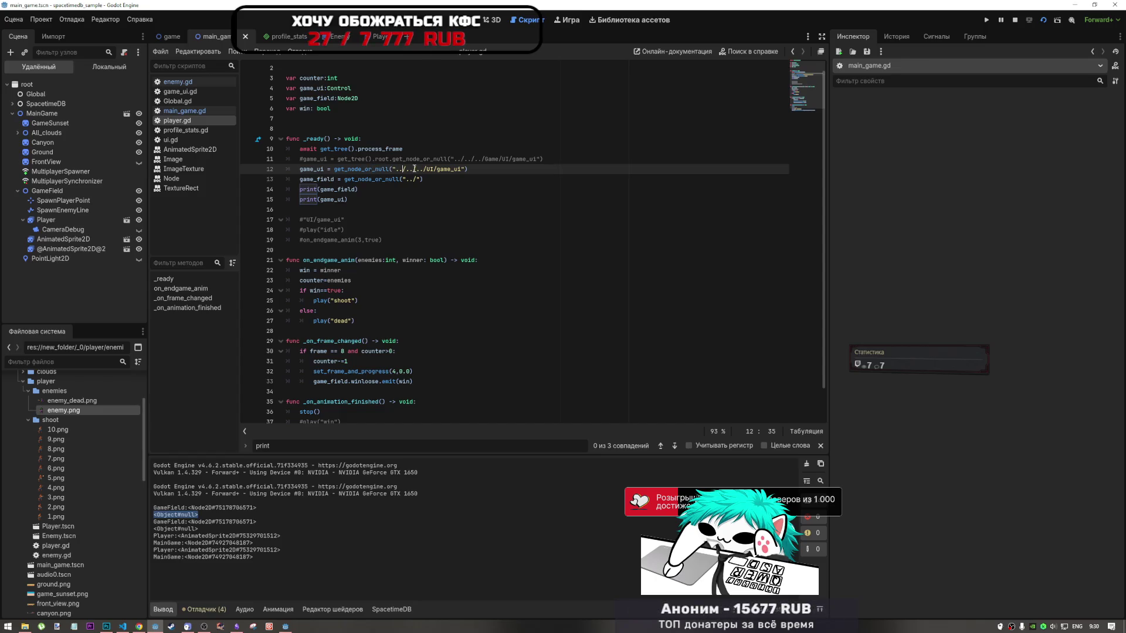
{"action": "left_click_drag", "start_coordinate": [417, 169], "coordinate": [428, 168]}
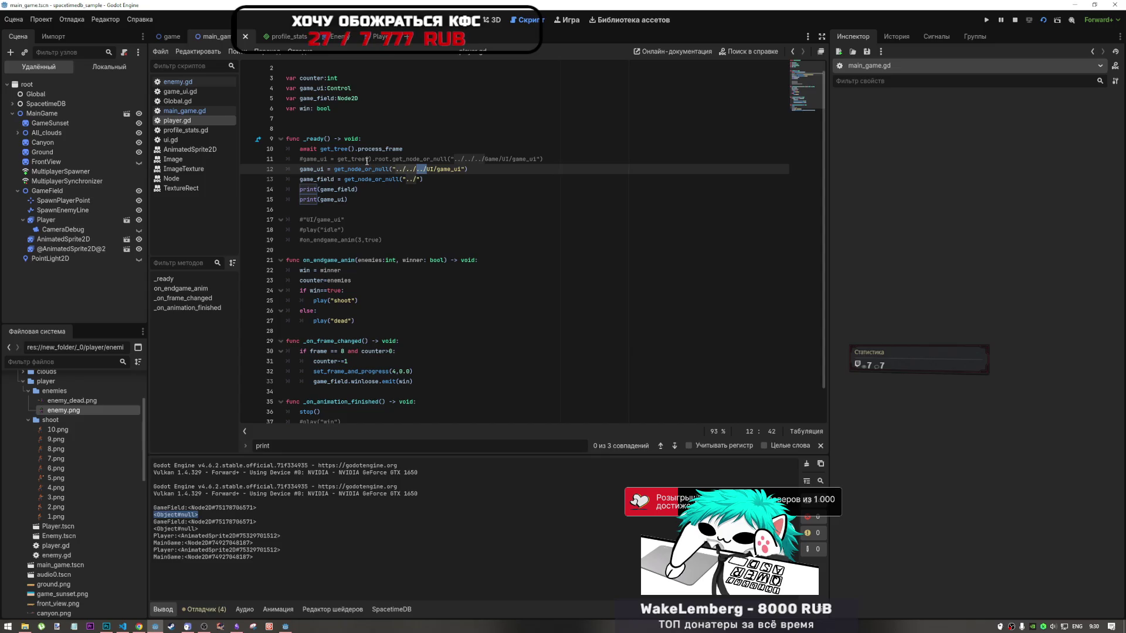
Strip ../../../ from the root-based "Game/UI/game_ui" path, make it active over the relative line, and run
{"action": "left_click_drag", "start_coordinate": [386, 158], "coordinate": [489, 159]}
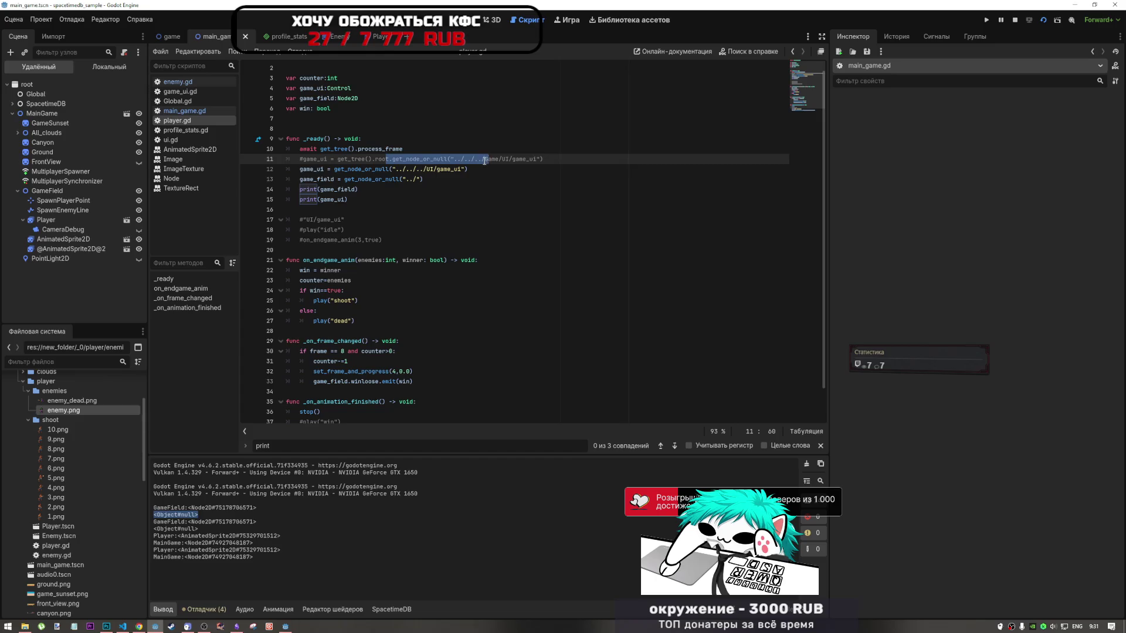
{"action": "left_click", "coordinate": [484, 158]}
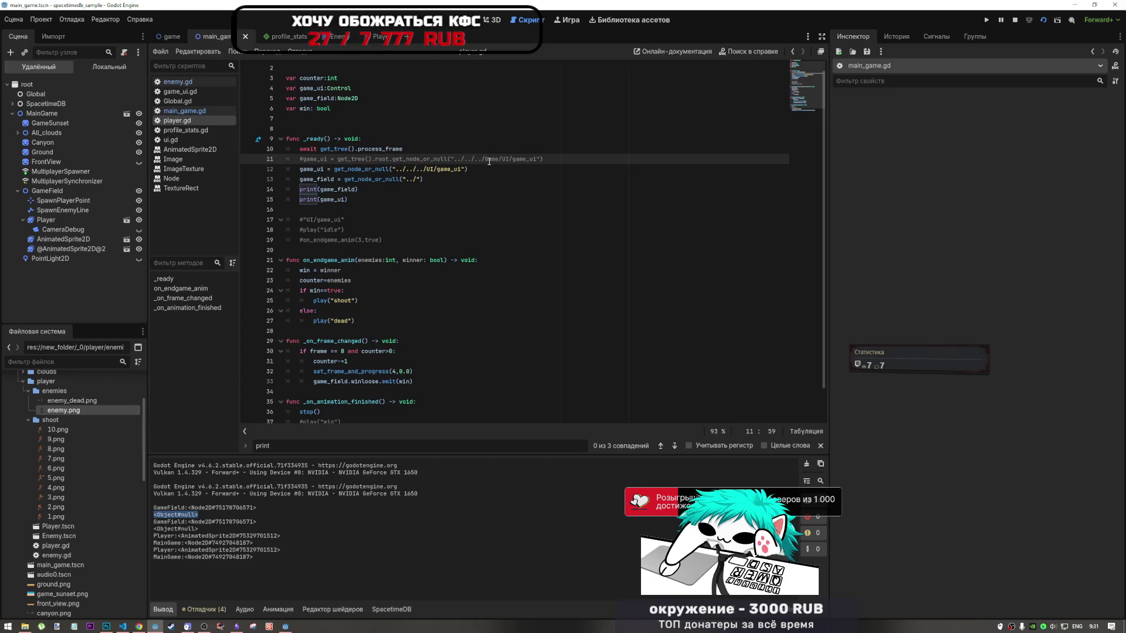
{"action": "left_click_drag", "start_coordinate": [485, 159], "coordinate": [464, 159]}
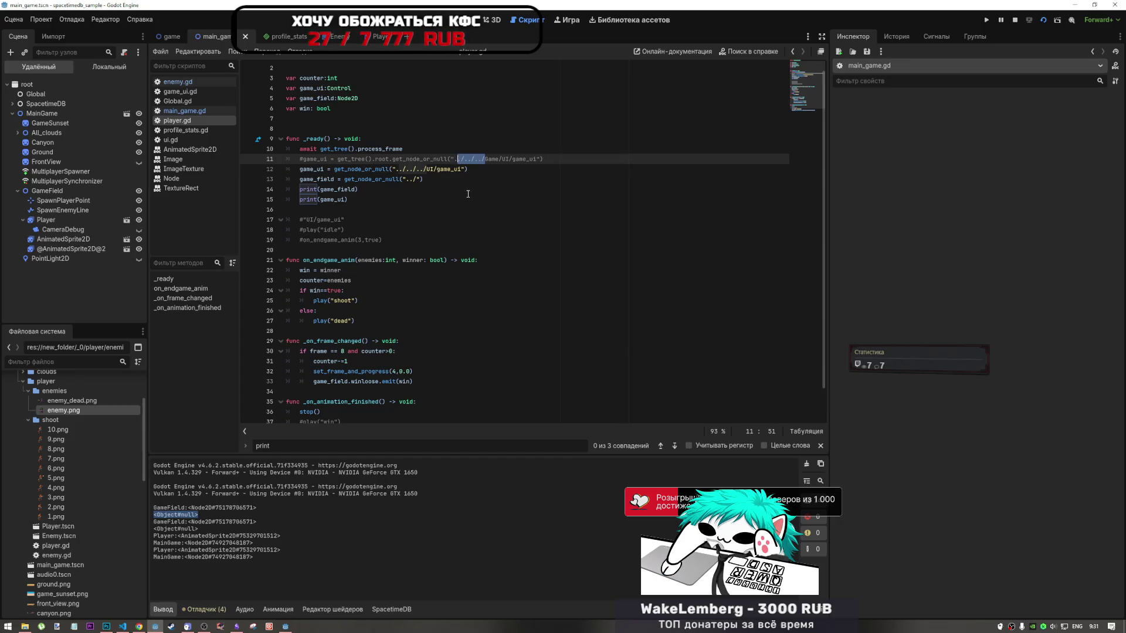
{"action": "key", "text": "BackSpace"}
{"action": "key", "text": "BackSpace"}
{"action": "key", "text": "BackSpace"}
{"action": "left_click", "coordinate": [489, 169]}
{"action": "key", "text": "ctrl+k"}
{"action": "key", "text": "Up"}
{"action": "key", "text": "ctrl+k"}
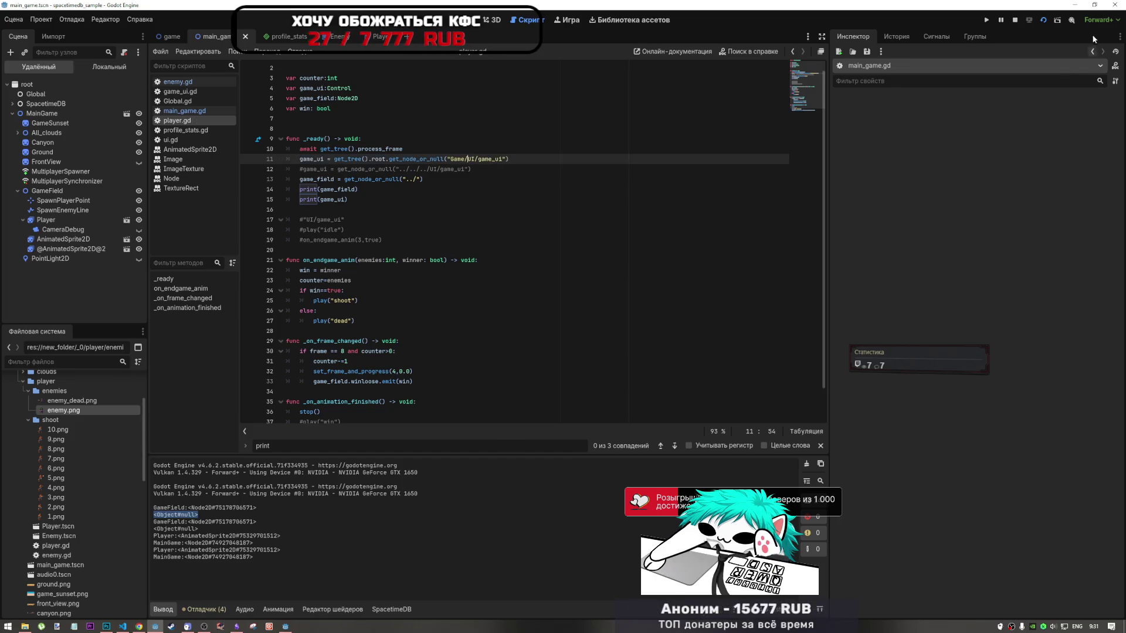
{"action": "left_click", "coordinate": [1043, 21]}
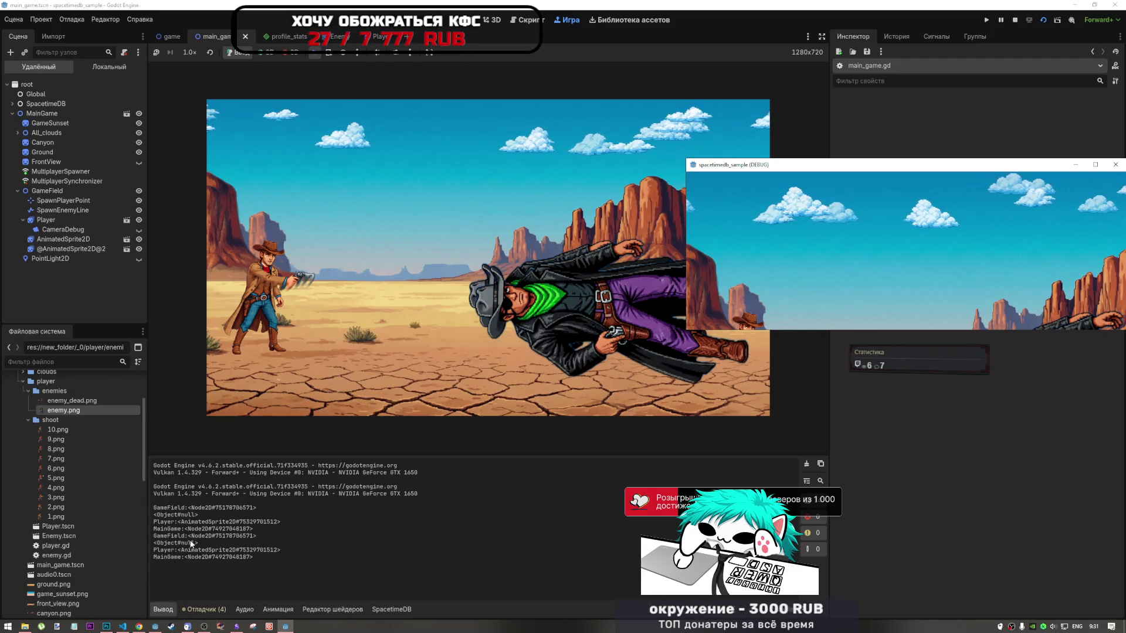
Note the null result in the Output, stop the game, and review .root on player.gd line 11
{"action": "left_click_drag", "start_coordinate": [198, 543], "coordinate": [161, 543]}
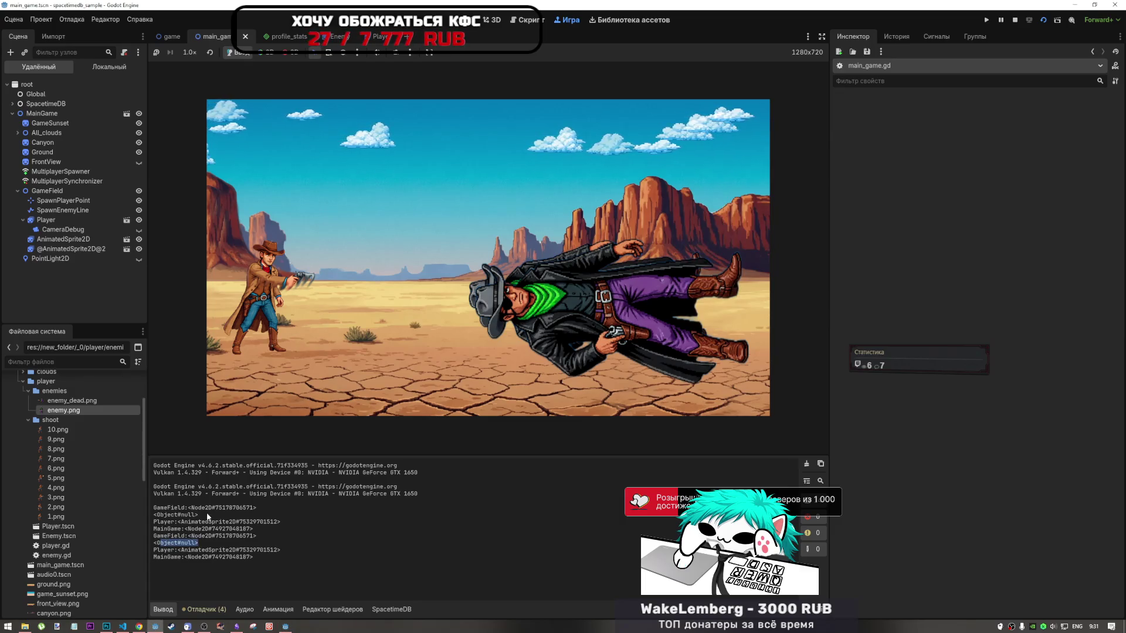
{"action": "key", "text": "F8"}
{"action": "left_click", "coordinate": [436, 178]}
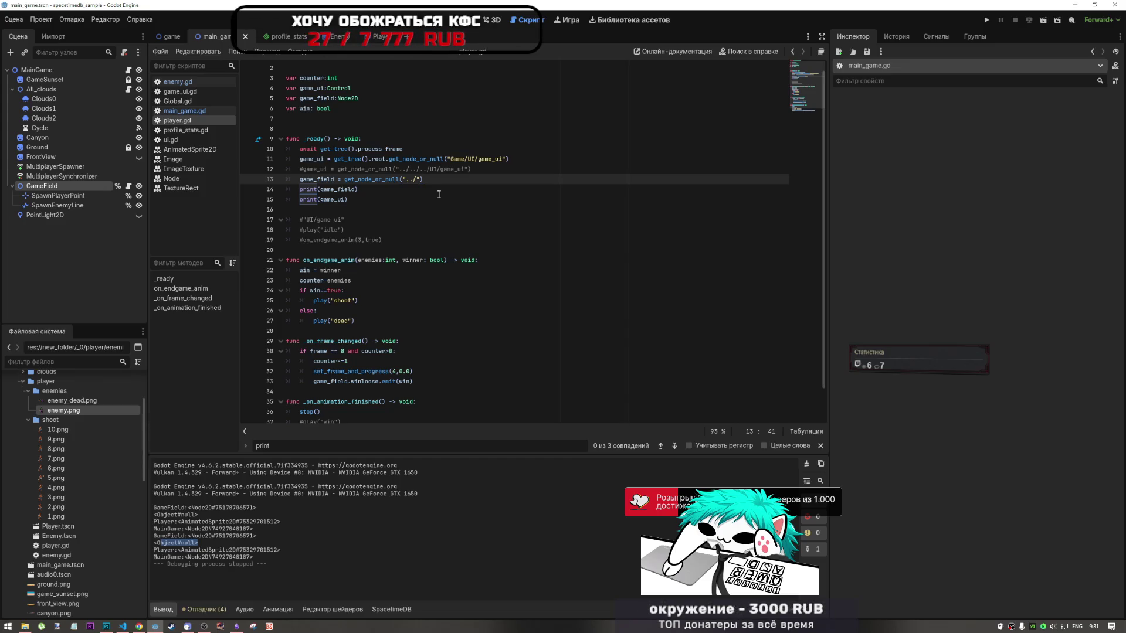
{"action": "left_click_drag", "start_coordinate": [365, 159], "coordinate": [383, 159]}
Insert print(get_tree().root) above the game_ui assignment in player.gd's _ready and save
{"action": "mouse_move", "coordinate": [389, 162]}
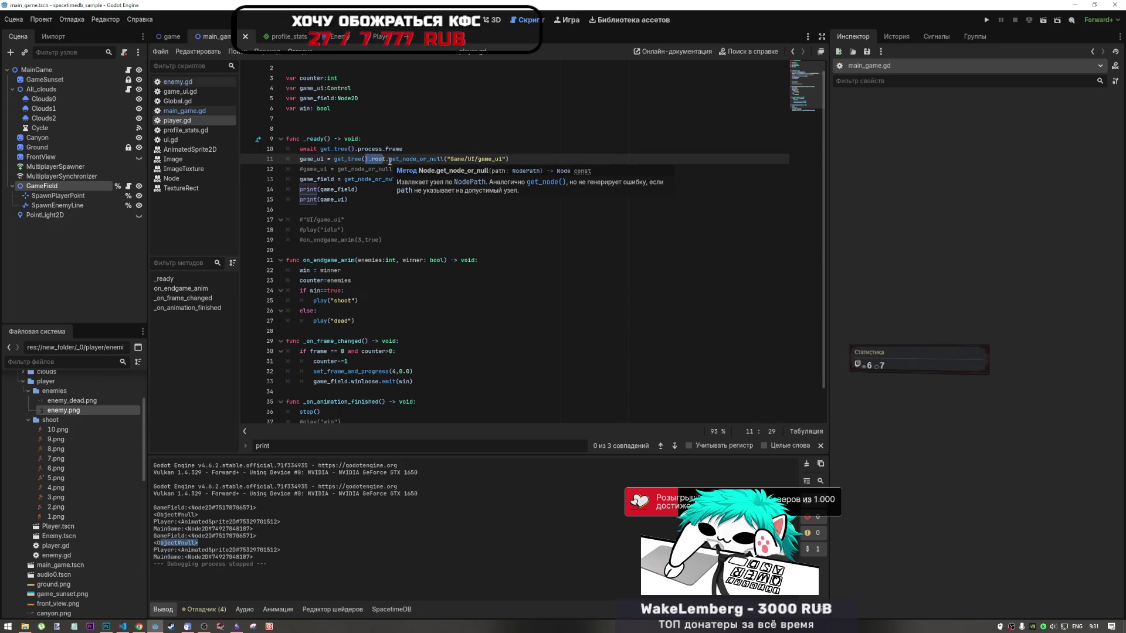
{"action": "left_click_drag", "start_coordinate": [388, 159], "coordinate": [335, 159]}
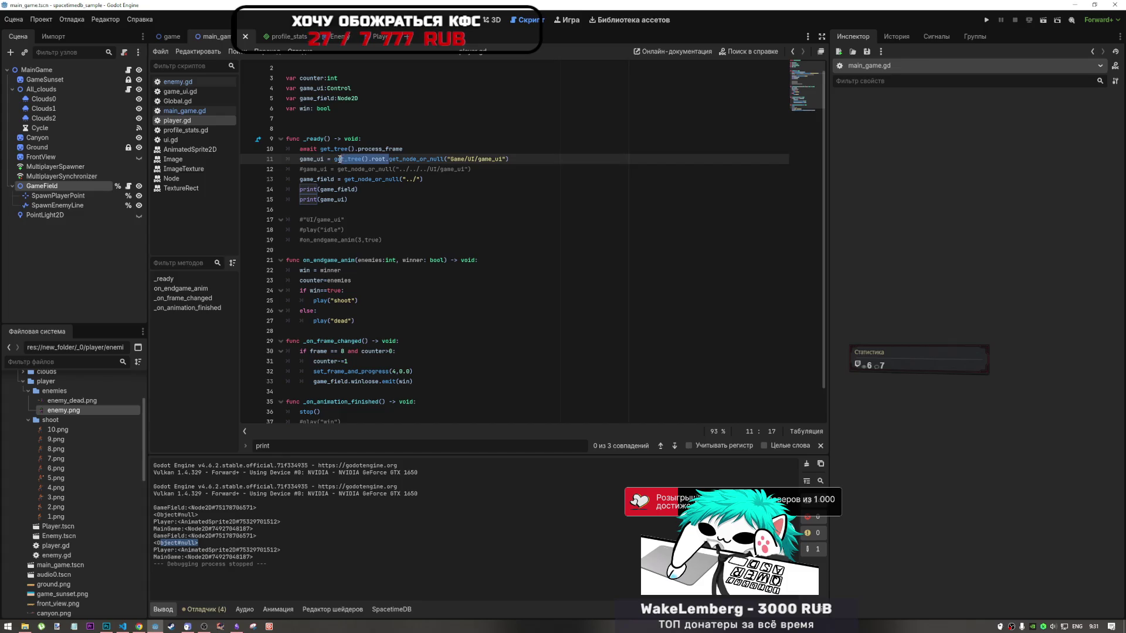
{"action": "key", "text": "ctrl+shift+Return"}
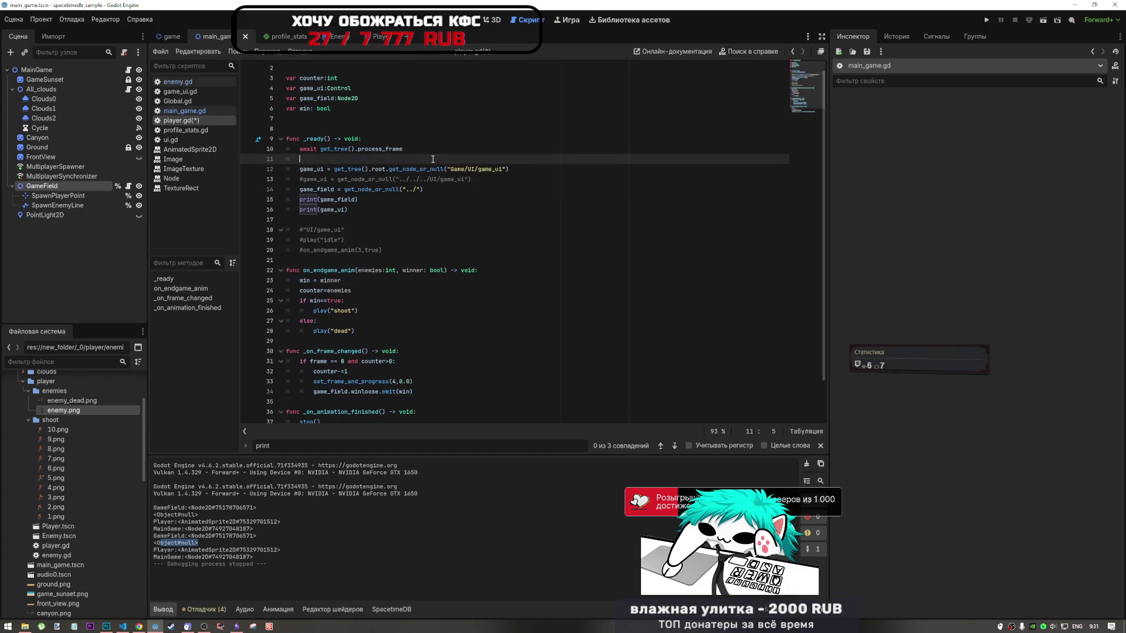
{"action": "type", "text": "pr"}
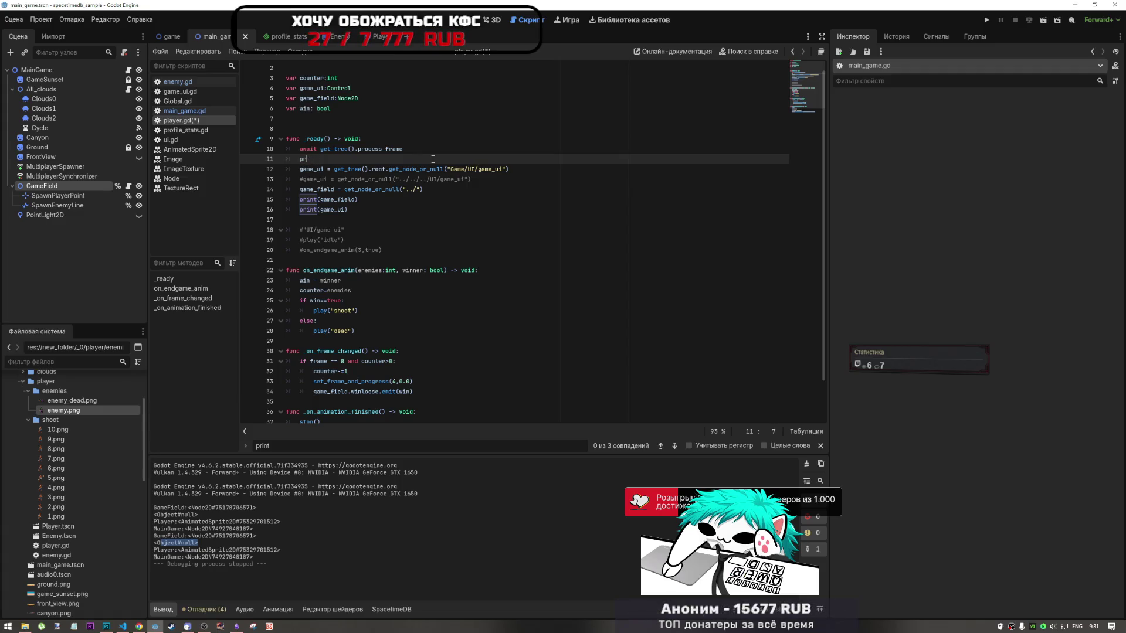
{"action": "type", "text": "int("}
{"action": "type", "text": "get_tree().root."}
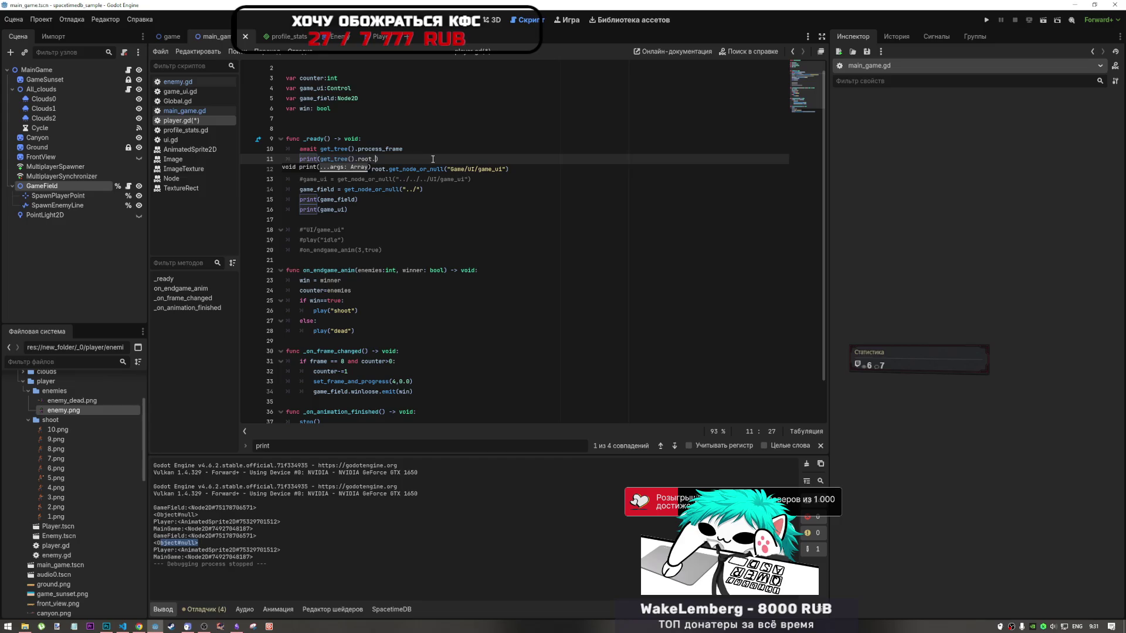
{"action": "type", "text": "\\"}
{"action": "key", "text": "ctrl+s"}
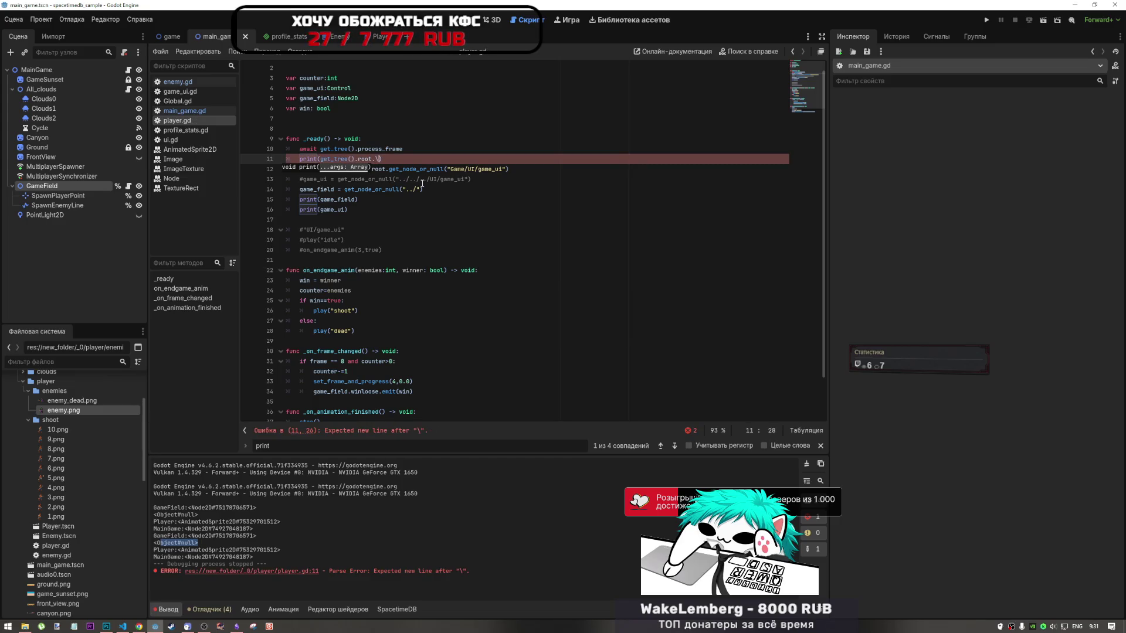
Run the project to print the scene root as a Window node, then stop it
{"action": "left_click", "coordinate": [1030, 20]}
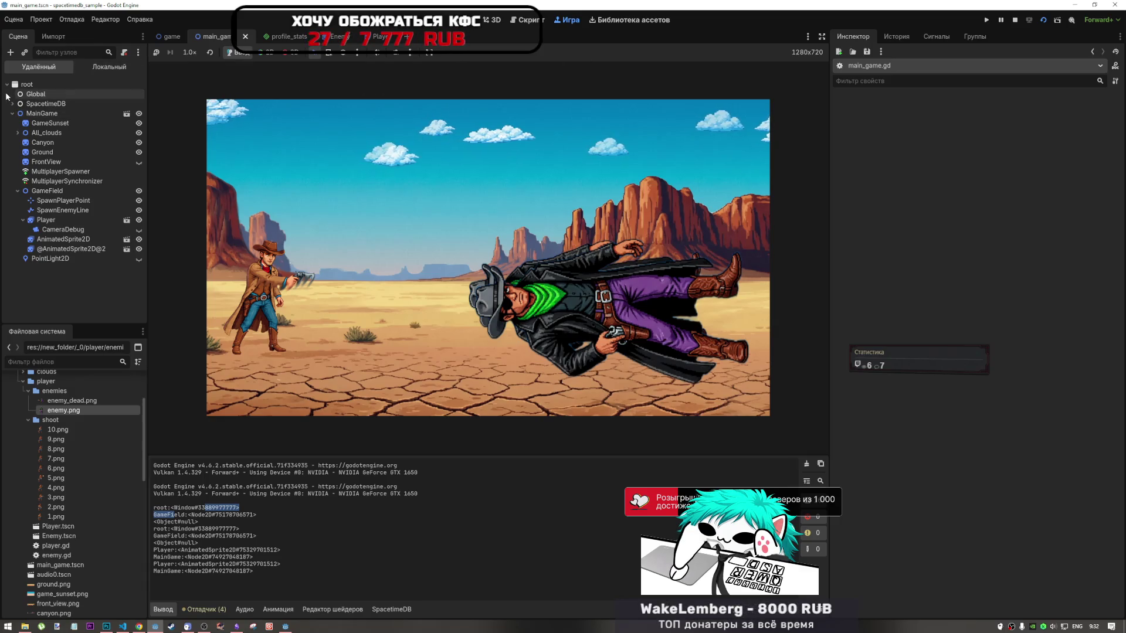
{"action": "key", "text": "F8"}
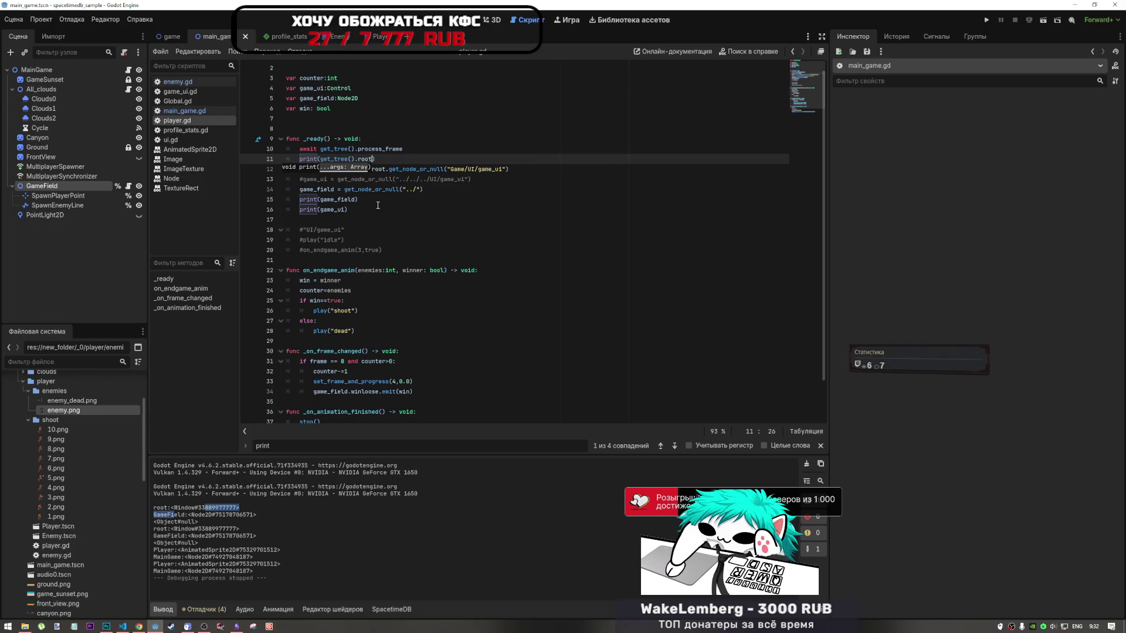
Delete the print(get_tree().root) line from player.gd's _ready
{"action": "left_click", "coordinate": [422, 169]}
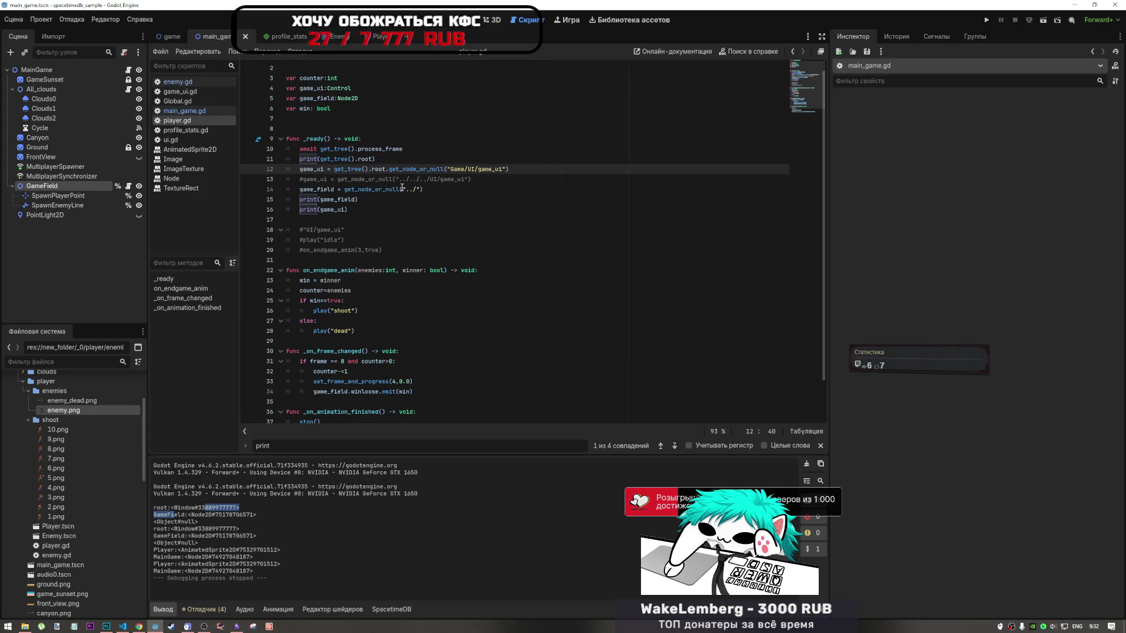
{"action": "left_click", "coordinate": [471, 181]}
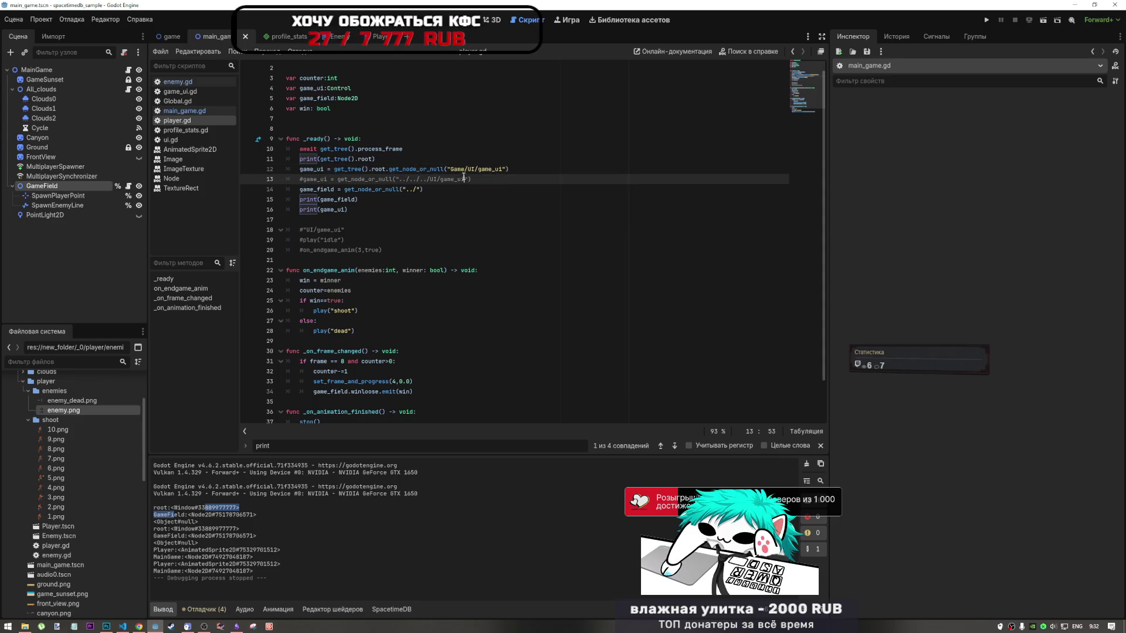
{"action": "key", "text": "Up"}
{"action": "key", "text": "Up"}
{"action": "key", "text": "BackSpace"}
{"action": "key", "text": "BackSpace"}
{"action": "key", "text": "BackSpace"}
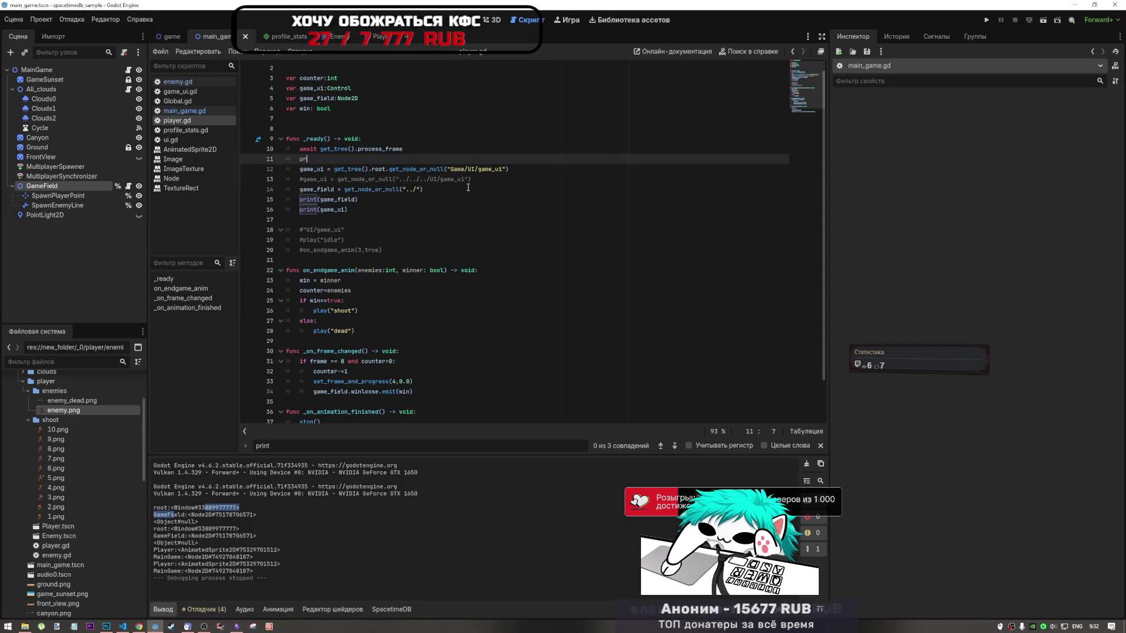
Comment out the root-based game_ui line, reactivate the "../../../UI/game_ui" one, and switch to enemy.gd
{"action": "key", "text": "Down"}
{"action": "key", "text": "ctrl+k"}
{"action": "key", "text": "Down"}
{"action": "key", "text": "ctrl+k"}
{"action": "key", "text": "End"}
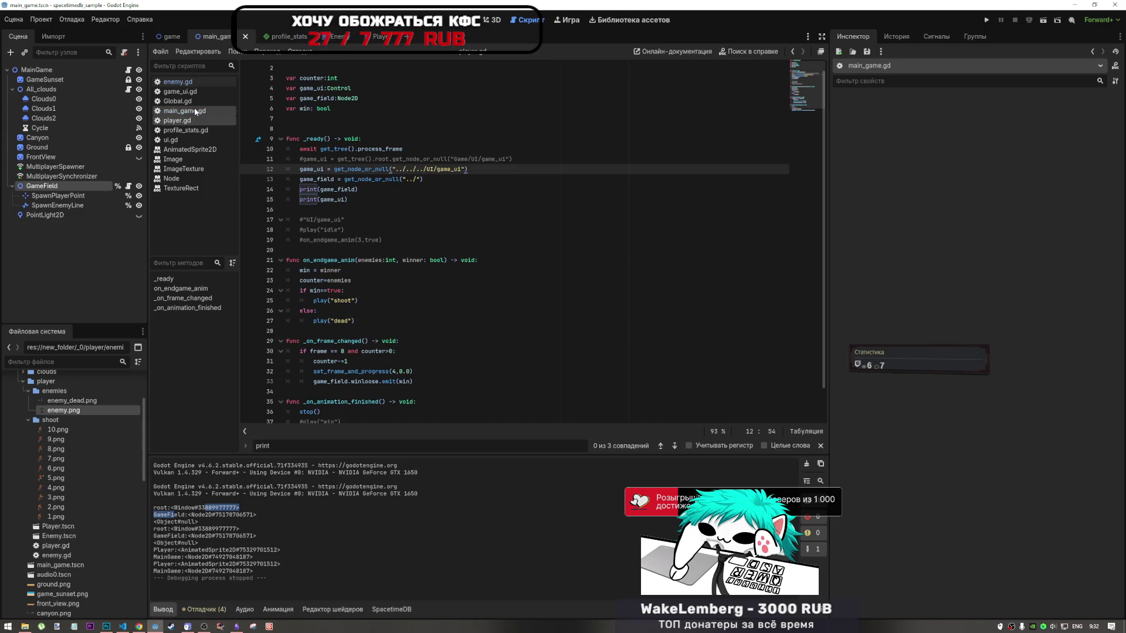
{"action": "left_click", "coordinate": [177, 82]}
Comment out the second await get_tree().process_frame line in enemy.gd's _ready
{"action": "left_click", "coordinate": [378, 189]}
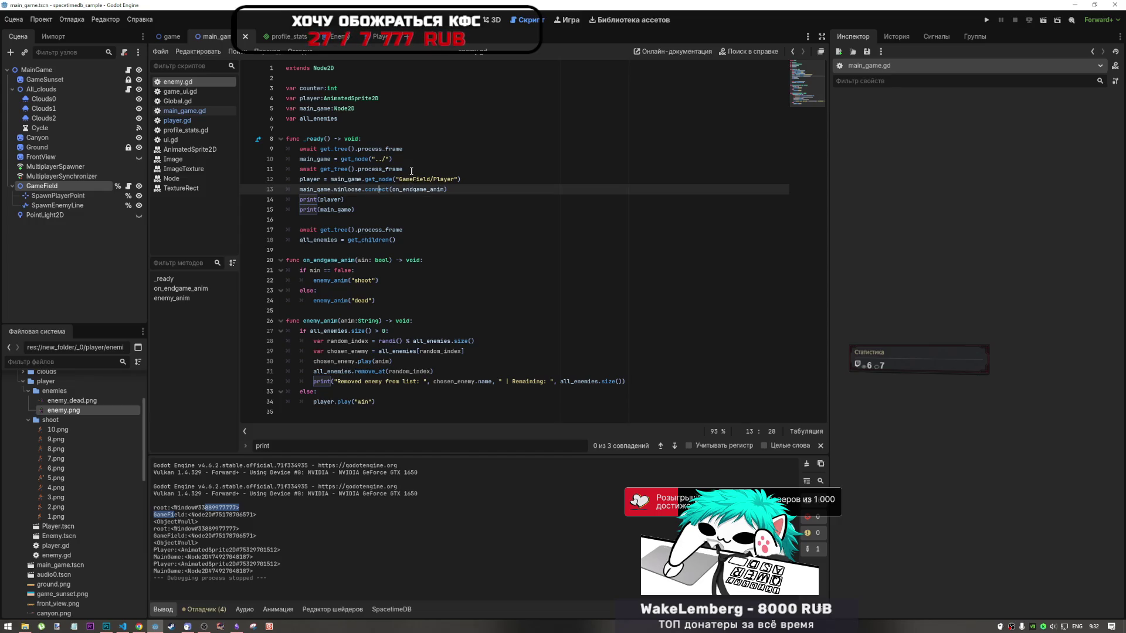
{"action": "left_click_drag", "start_coordinate": [410, 170], "coordinate": [276, 169]}
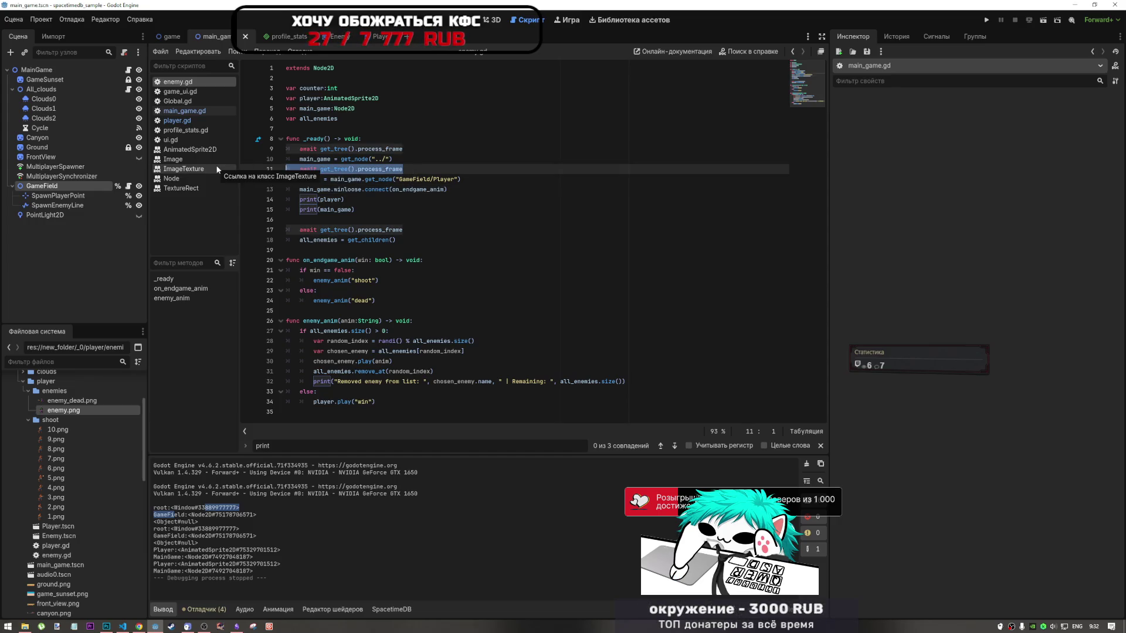
{"action": "key", "text": "ctrl+k"}
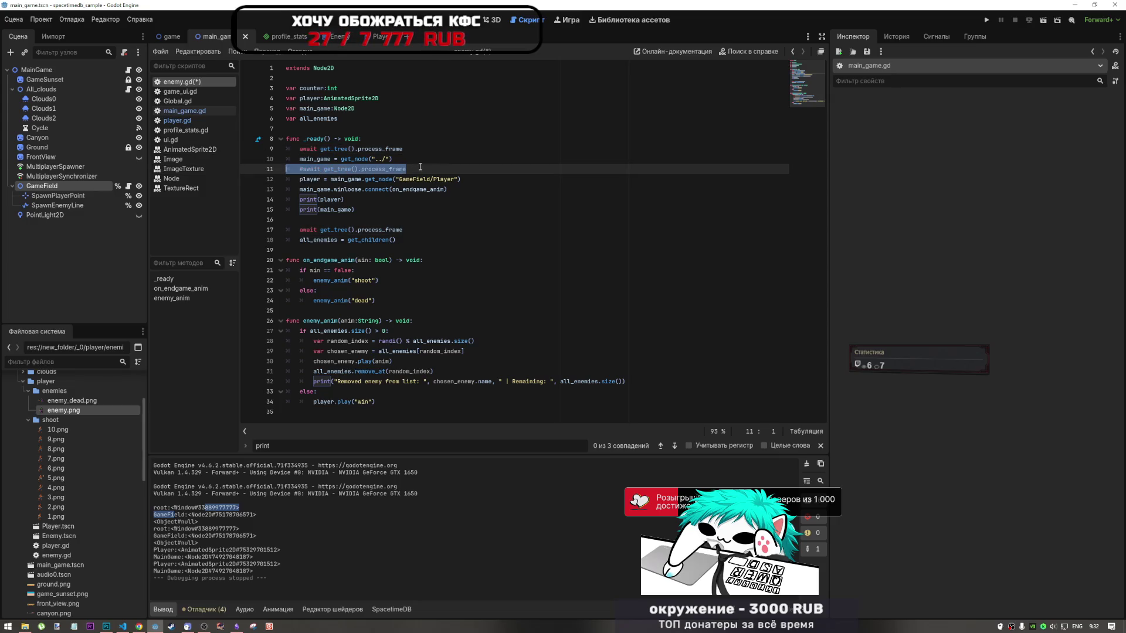
Add a new line 11 below main_game reading player = get_node("../")
{"action": "left_click", "coordinate": [463, 179]}
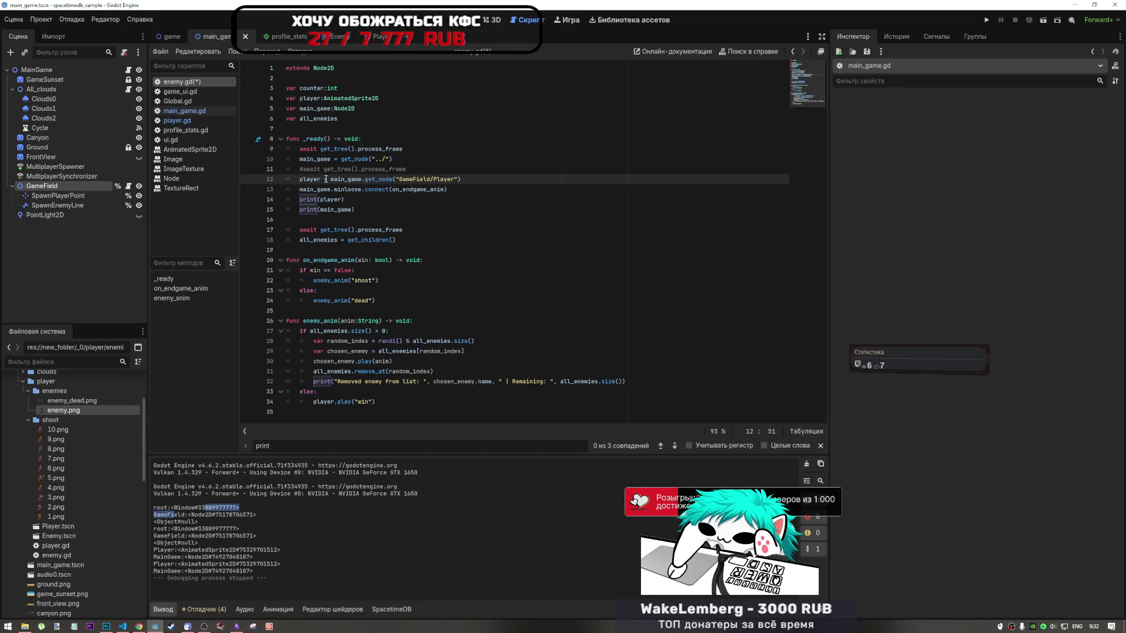
{"action": "left_click_drag", "start_coordinate": [326, 179], "coordinate": [295, 179]}
{"action": "key", "text": "ctrl+c"}
{"action": "left_click", "coordinate": [423, 160]}
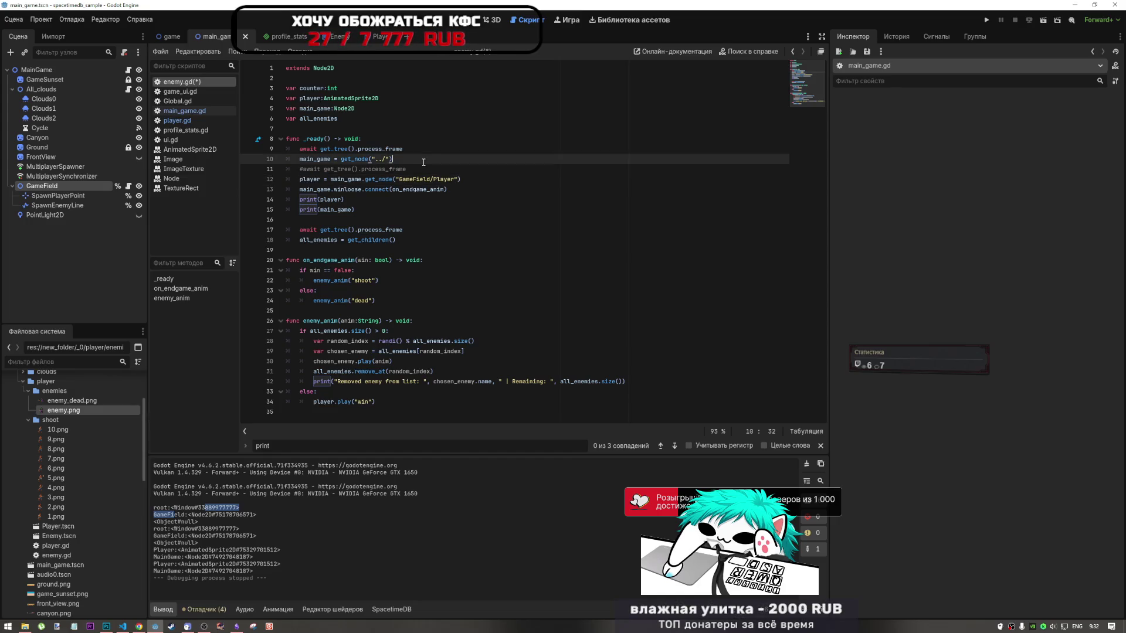
{"action": "key", "text": "Return"}
{"action": "key", "text": "ctrl+v"}
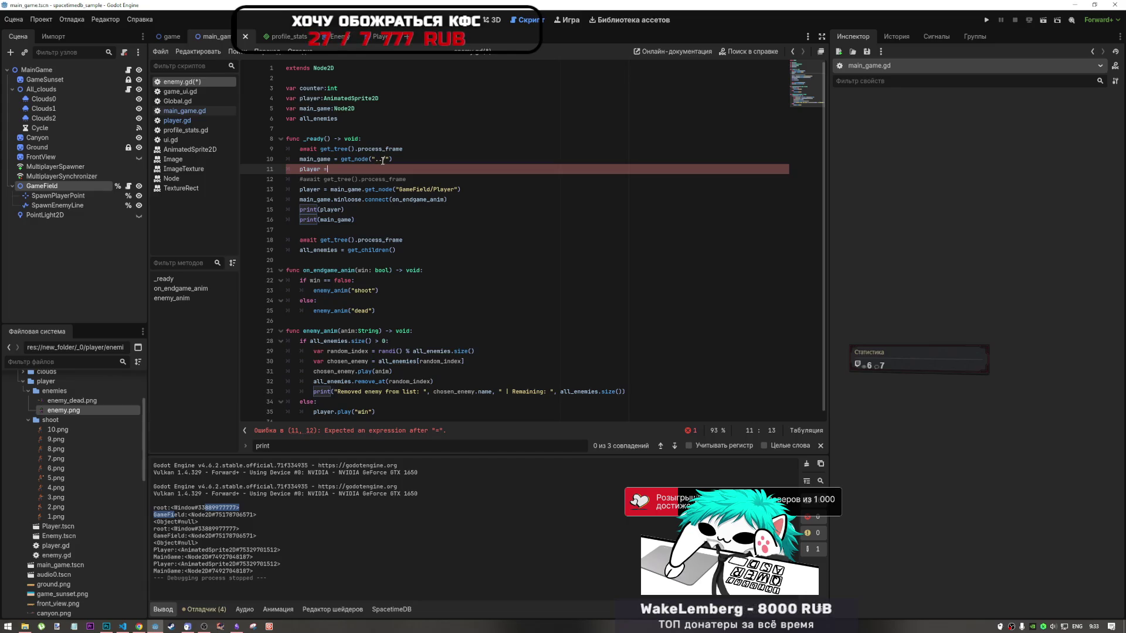
{"action": "left_click_drag", "start_coordinate": [394, 159], "coordinate": [341, 158]}
{"action": "key", "text": "ctrl+c"}
{"action": "left_click", "coordinate": [352, 169]}
{"action": "key", "text": "ctrl+v"}
{"action": "left_click", "coordinate": [330, 169]}
{"action": "key", "text": "ctrl+space"}
{"action": "left_click", "coordinate": [444, 168]}
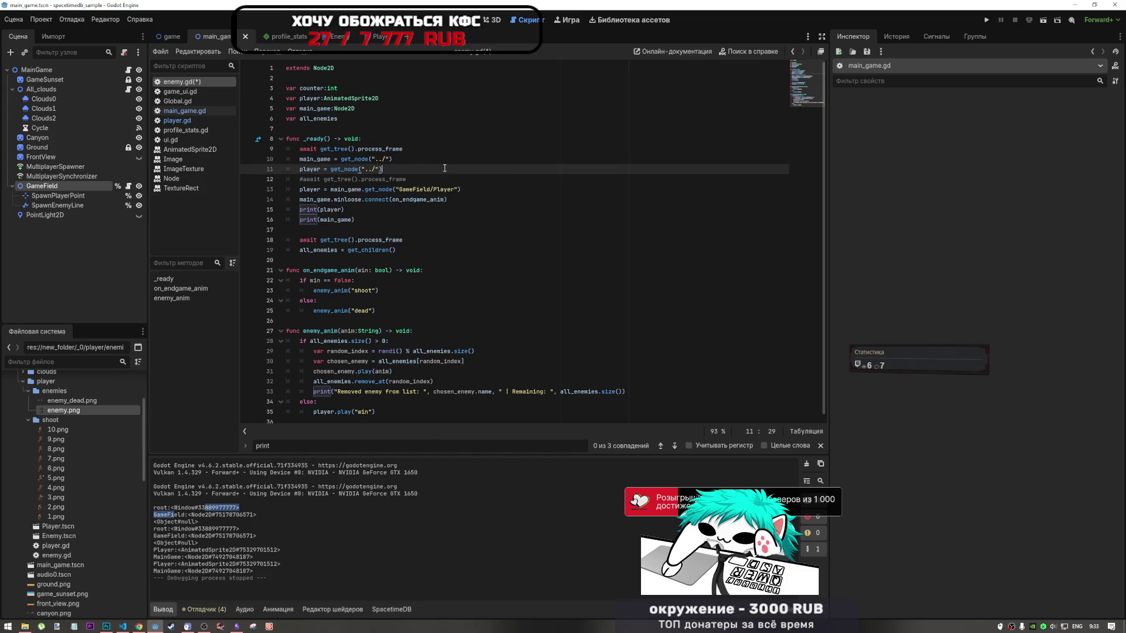
Change line 11's path from "../" to "Player", giving player = get_node("Player")
{"action": "left_click_drag", "start_coordinate": [455, 189], "coordinate": [428, 189]}
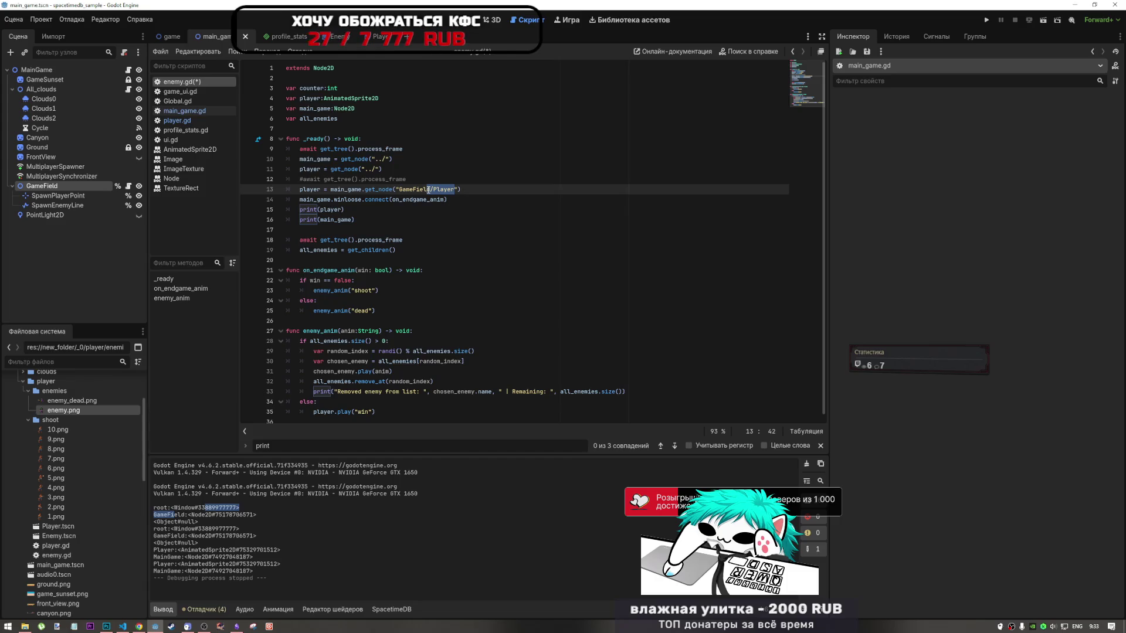
{"action": "left_click_drag", "start_coordinate": [430, 189], "coordinate": [434, 191]}
{"action": "key", "text": "BackSpace"}
{"action": "key", "text": "BackSpace"}
{"action": "key", "text": "ctrl+z"}
{"action": "key", "text": "ctrl+z"}
{"action": "key", "text": "ctrl+z"}
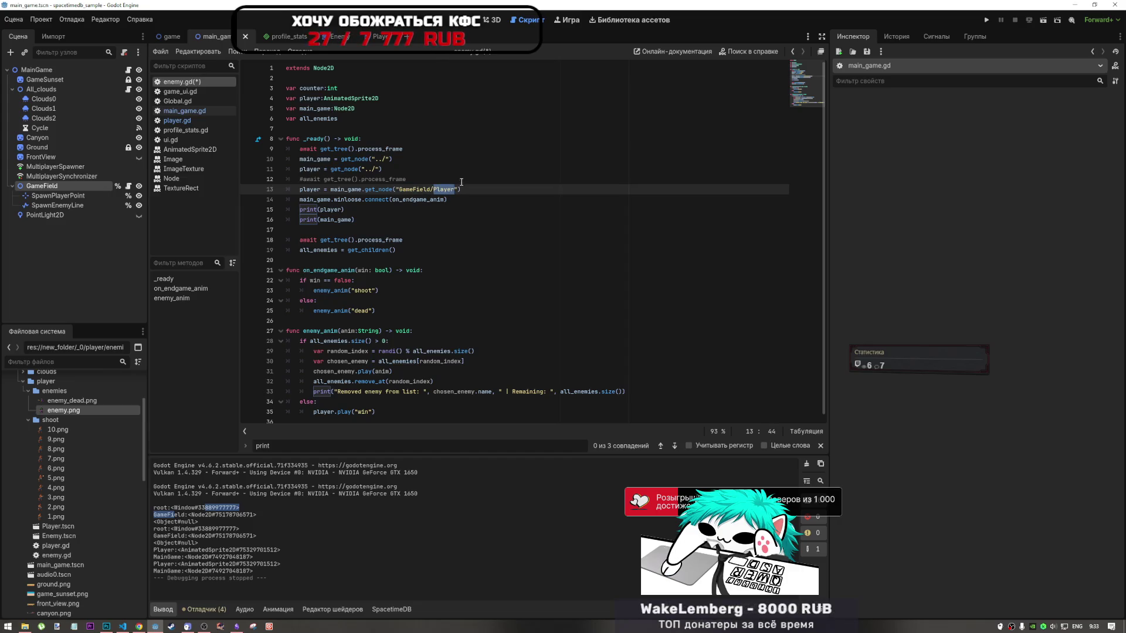
{"action": "left_click", "coordinate": [367, 170]}
{"action": "key", "text": "ctrl+z"}
{"action": "left_click", "coordinate": [355, 169]}
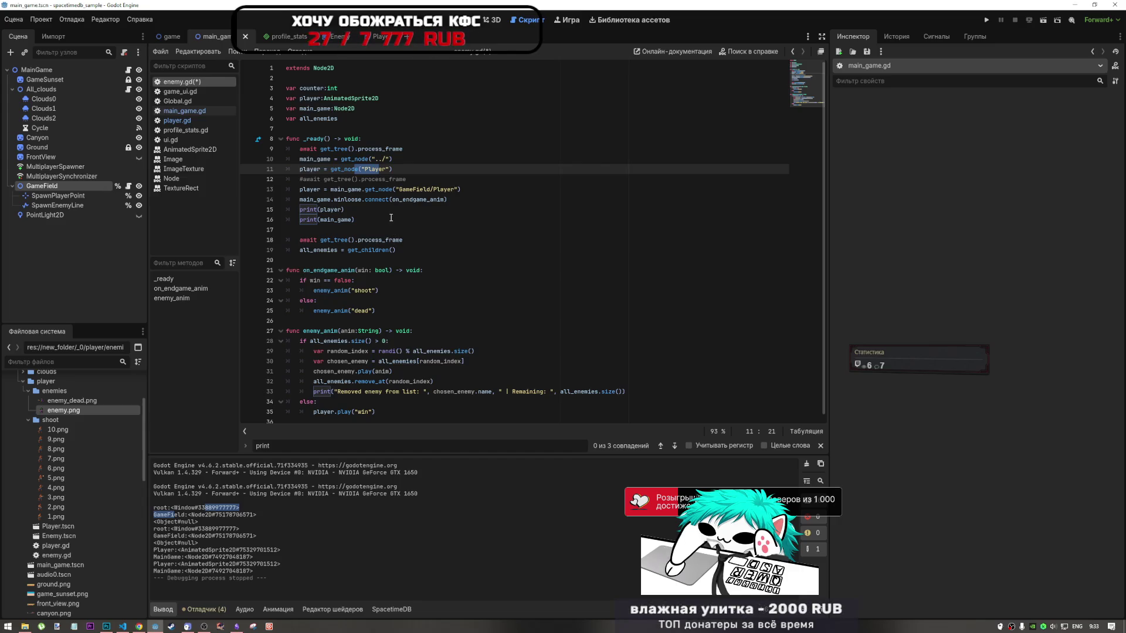
Rewrite line 11 as player = call_deferred("get_node", "Player")
{"action": "mouse_move", "coordinate": [361, 184]}
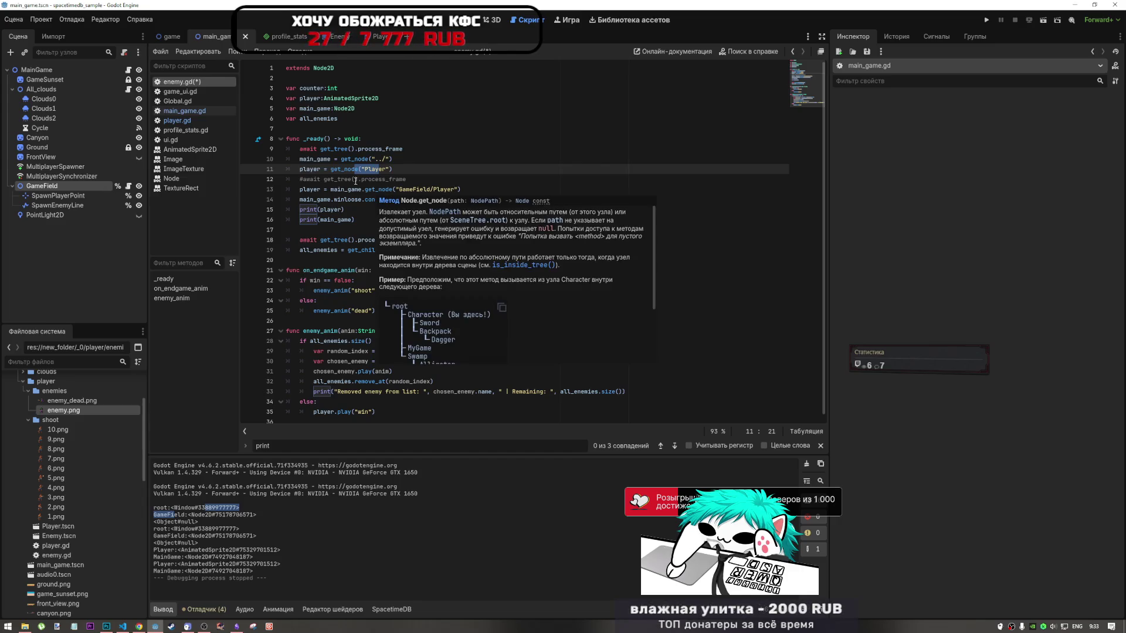
{"action": "key", "text": "Left"}
{"action": "type", "text": "call"}
{"action": "key", "text": "Down"}
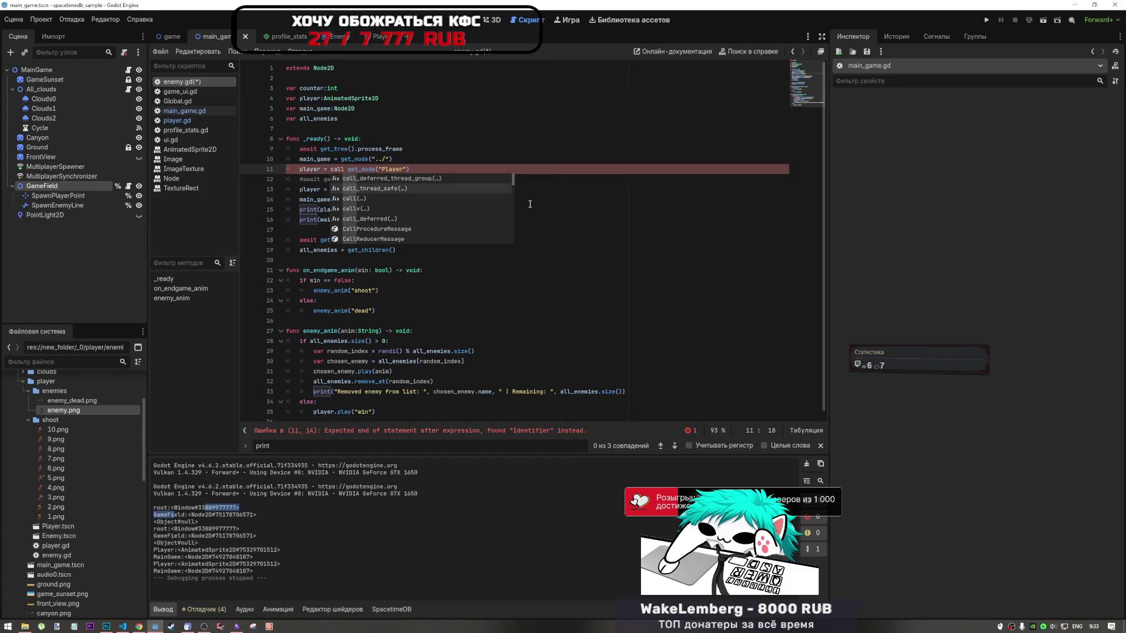
{"action": "type", "text": "_de"}
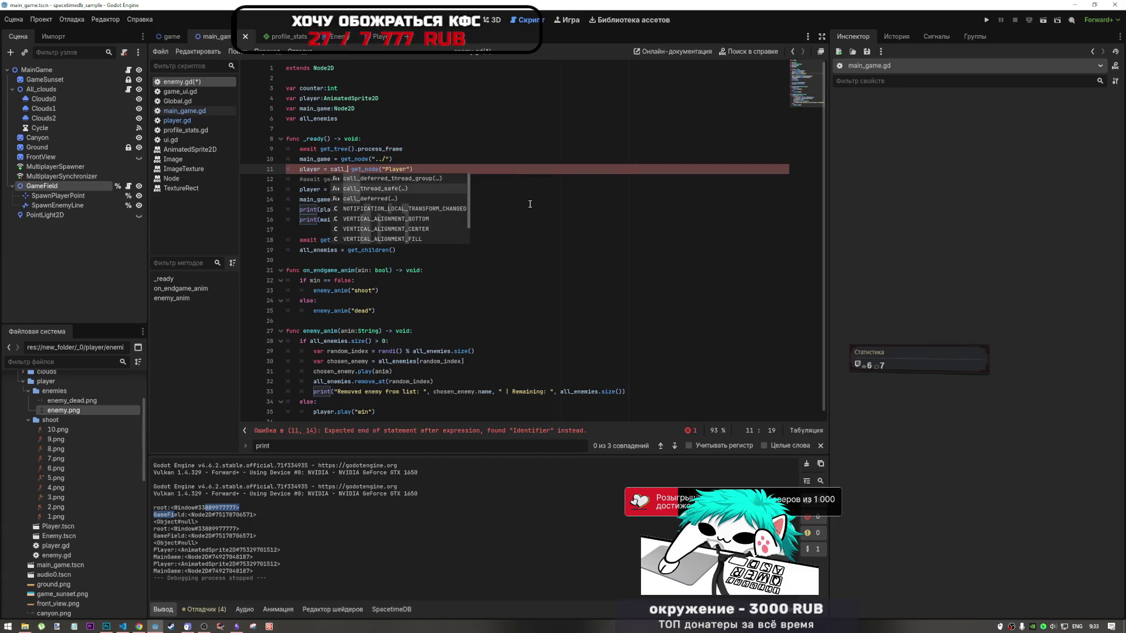
{"action": "key", "text": "Return"}
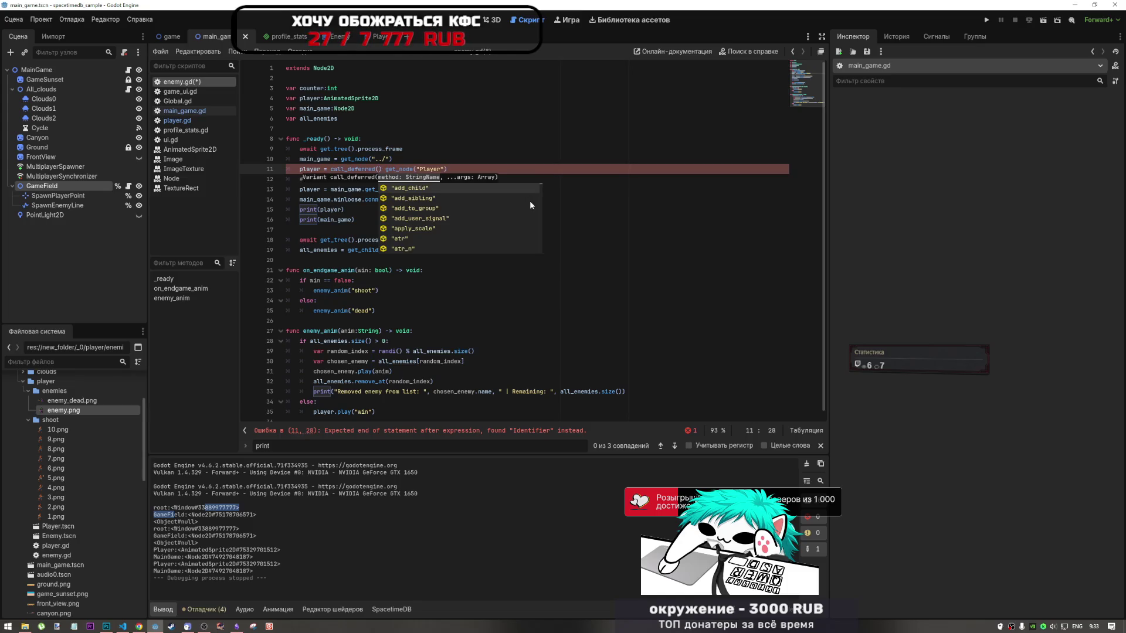
{"action": "type", "text": "\""}
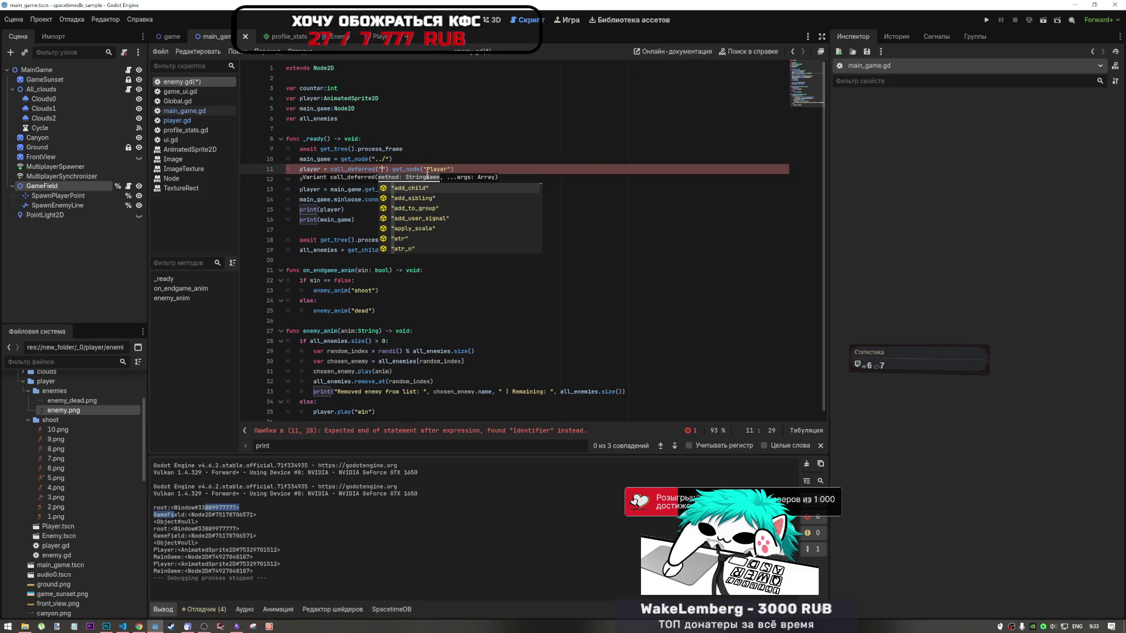
{"action": "type", "text": "get_m"}
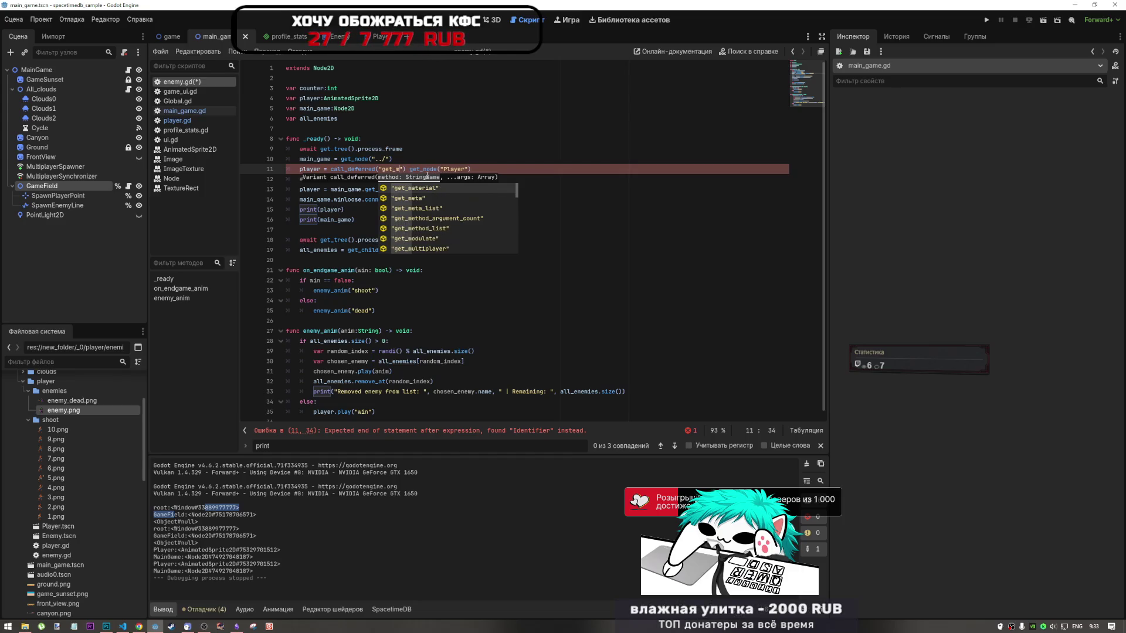
{"action": "key", "text": "BackSpace"}
{"action": "type", "text": "nod"}
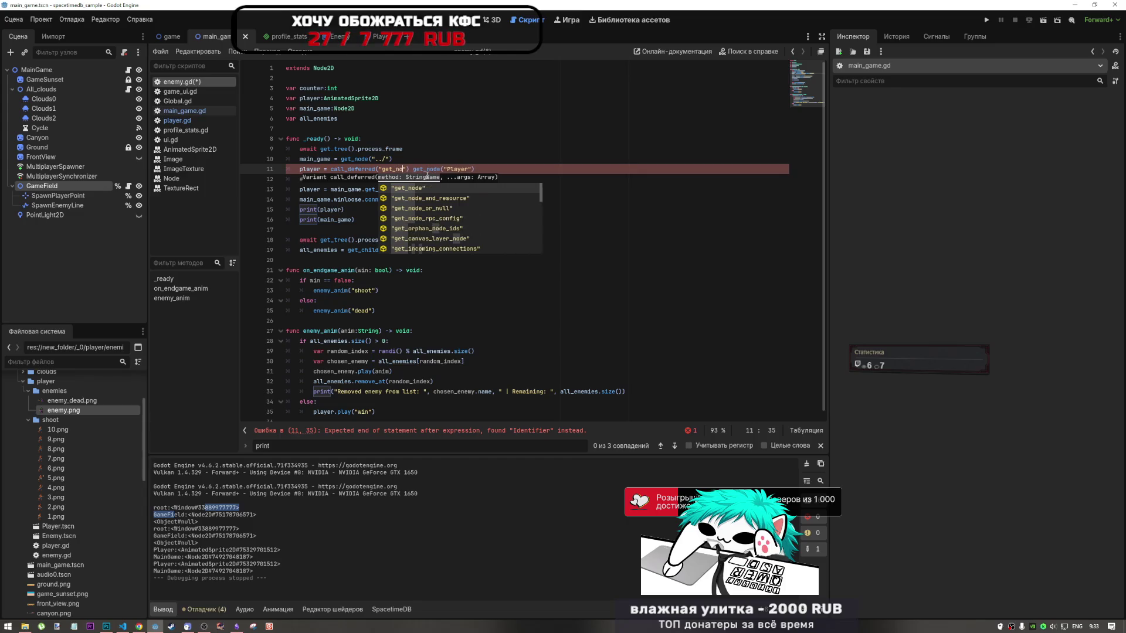
{"action": "key", "text": "Return"}
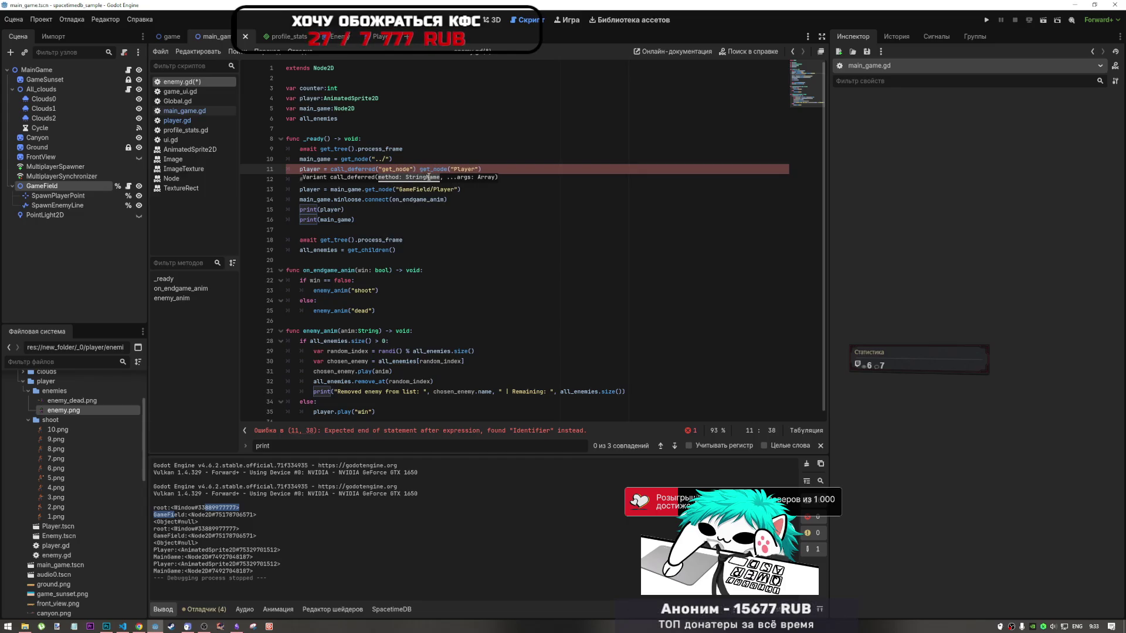
{"action": "type", "text": ", "}
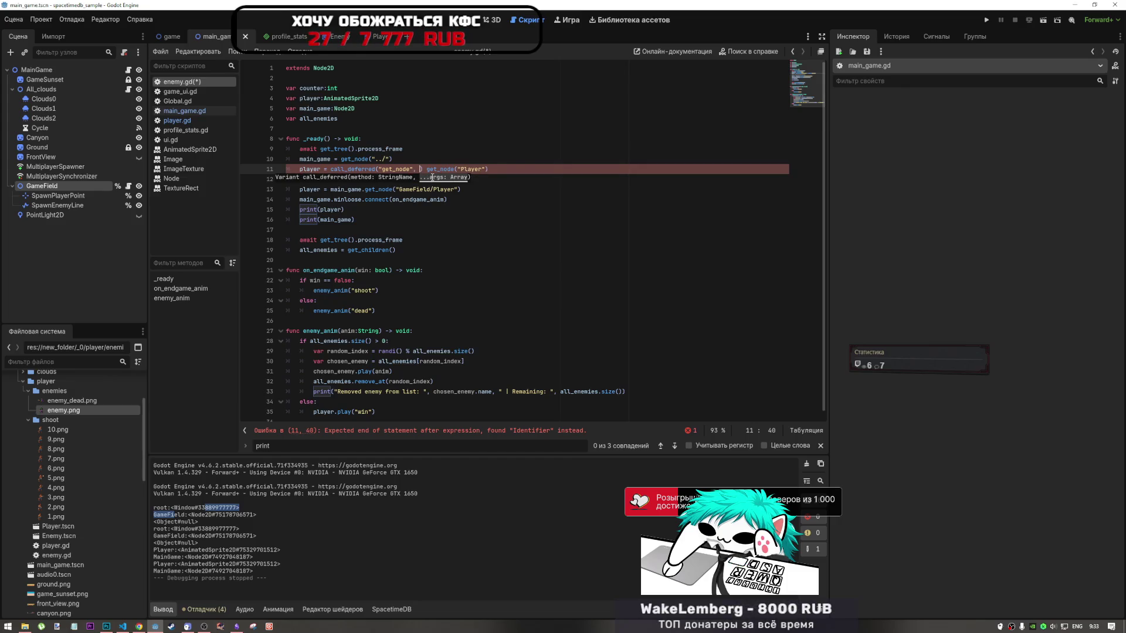
{"action": "type", "text": "Pla"}
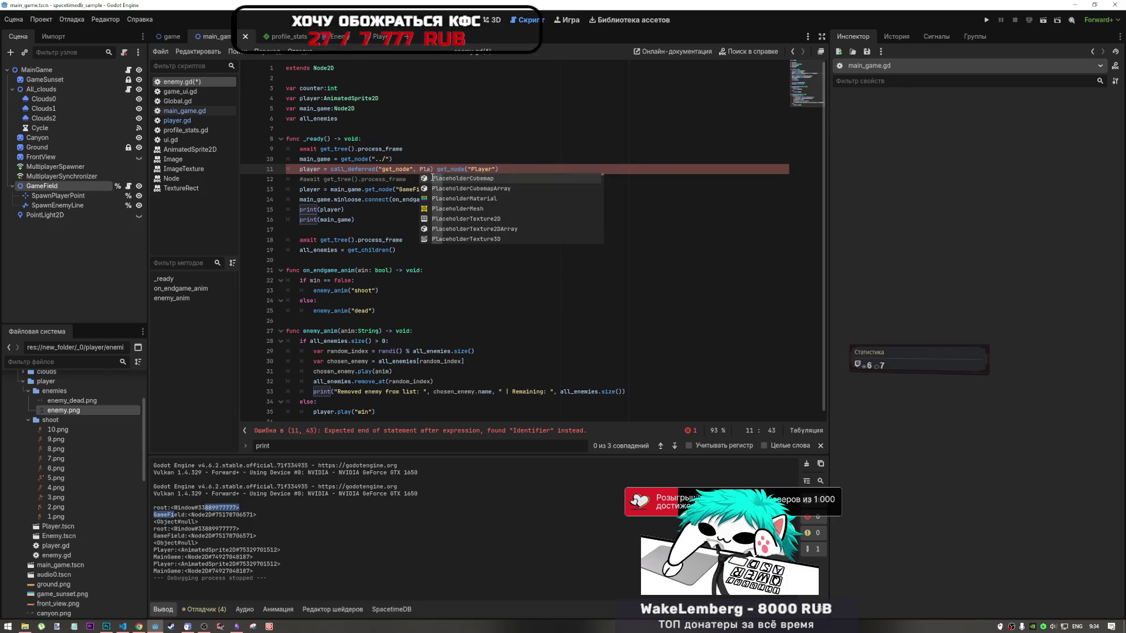
{"action": "key", "text": "shift+Left"}
{"action": "key", "text": "shift+Left"}
{"action": "key", "text": "shift+Left"}
{"action": "type", "text": "\"Player"}
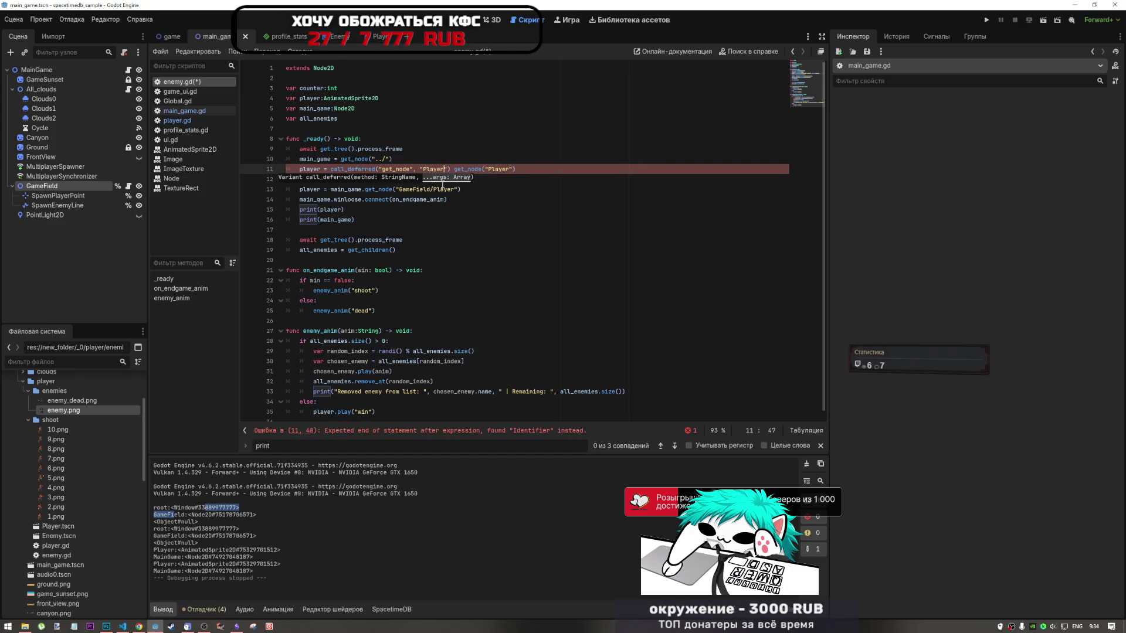
Remove the leftover get_node("Player"), keep it as a commented line above, and save
{"action": "left_click_drag", "start_coordinate": [454, 169], "coordinate": [530, 167]}
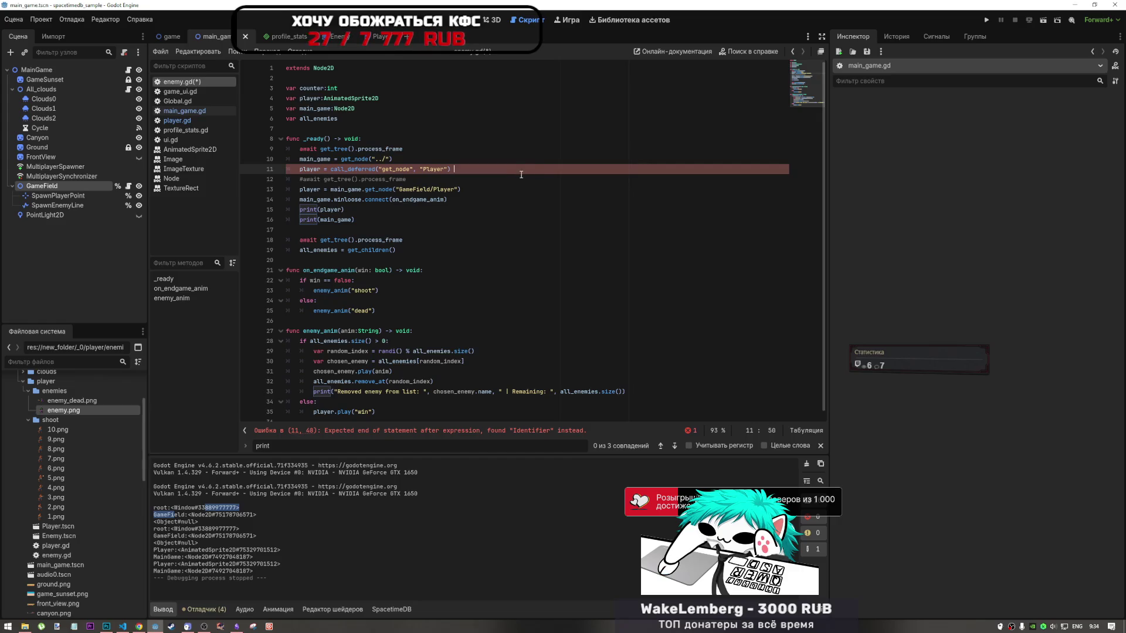
{"action": "key", "text": "BackSpace"}
{"action": "key", "text": "Up"}
{"action": "key", "text": "End"}
{"action": "key", "text": "Return"}
{"action": "type", "text": "get_node(\"Player\")"}
{"action": "key", "text": "ctrl+k"}
{"action": "key", "text": "ctrl+s"}
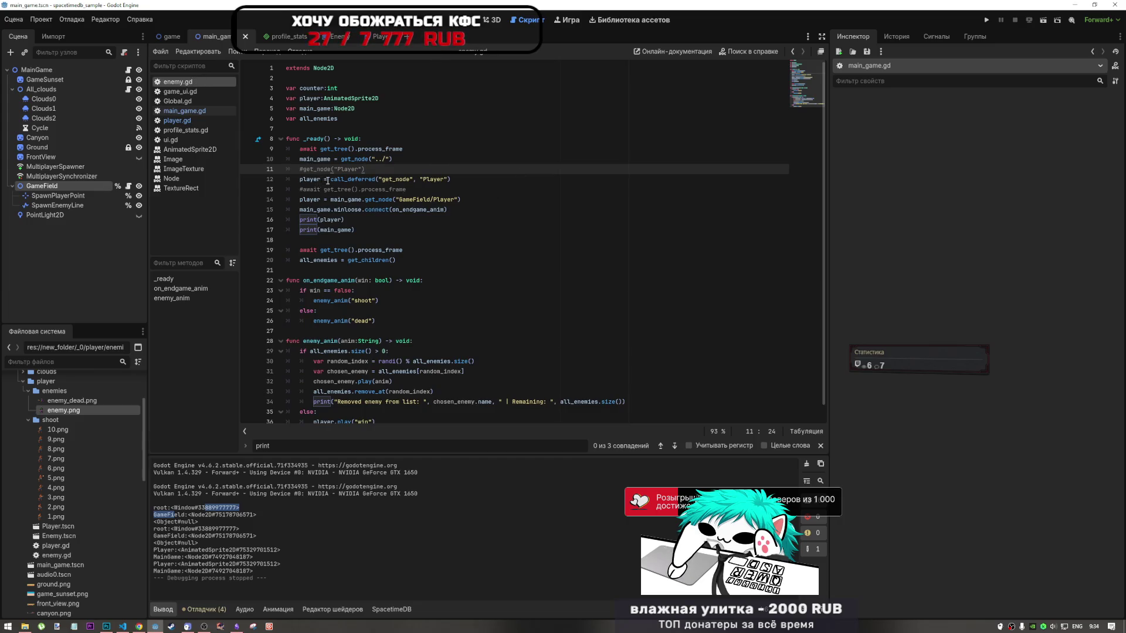
Complete the commented line 11 as #player = get_node("Player") and save
{"action": "double_click", "coordinate": [308, 179]}
{"action": "left_click", "coordinate": [305, 170]}
{"action": "type", "text": "player ="}
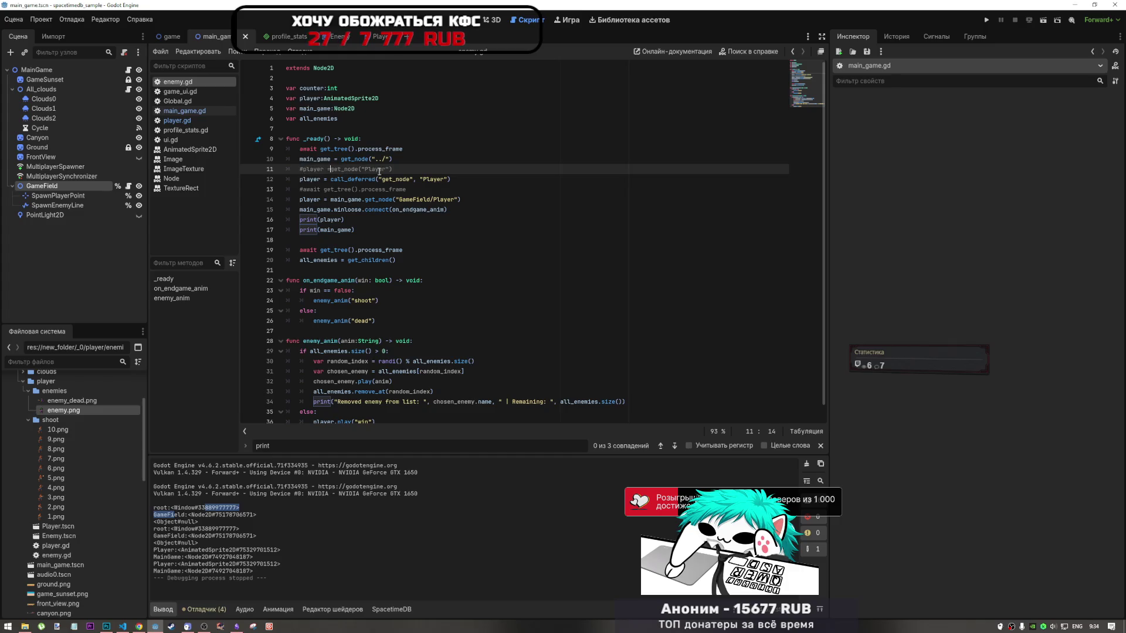
{"action": "key", "text": "ctrl+s"}
Move print(player) to just below print(main_game) and save enemy.gd
{"action": "left_click", "coordinate": [459, 190]}
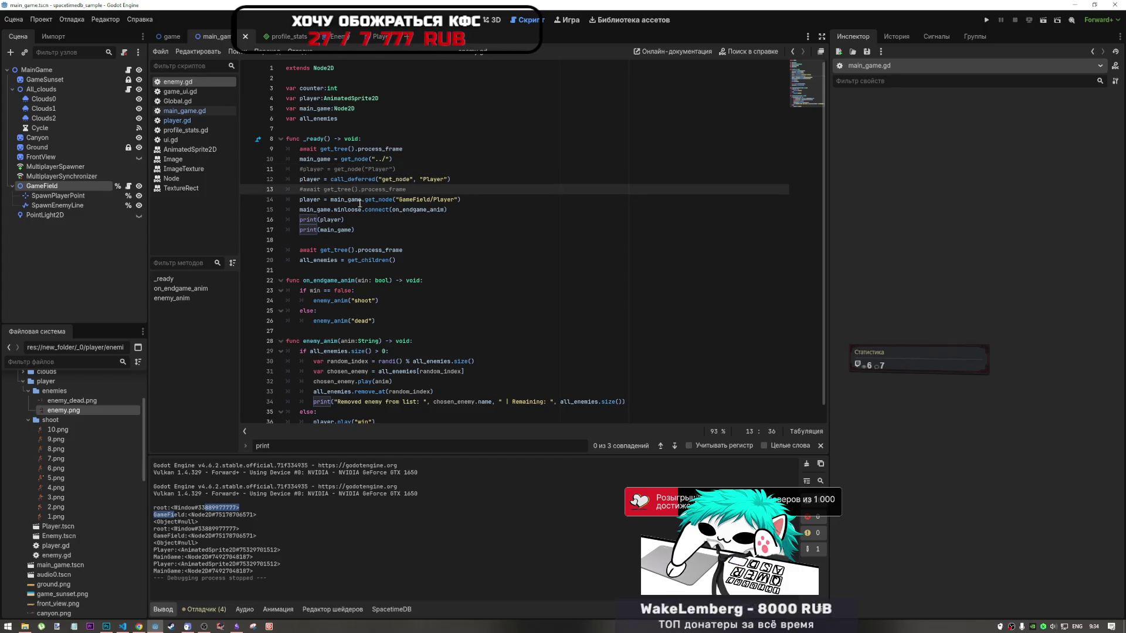
{"action": "mouse_move", "coordinate": [451, 190]}
{"action": "left_mouse_down"}
{"action": "mouse_move", "coordinate": [366, 189]}
{"action": "mouse_move", "coordinate": [296, 219]}
{"action": "left_mouse_up"}
{"action": "key", "text": "ctrl+c"}
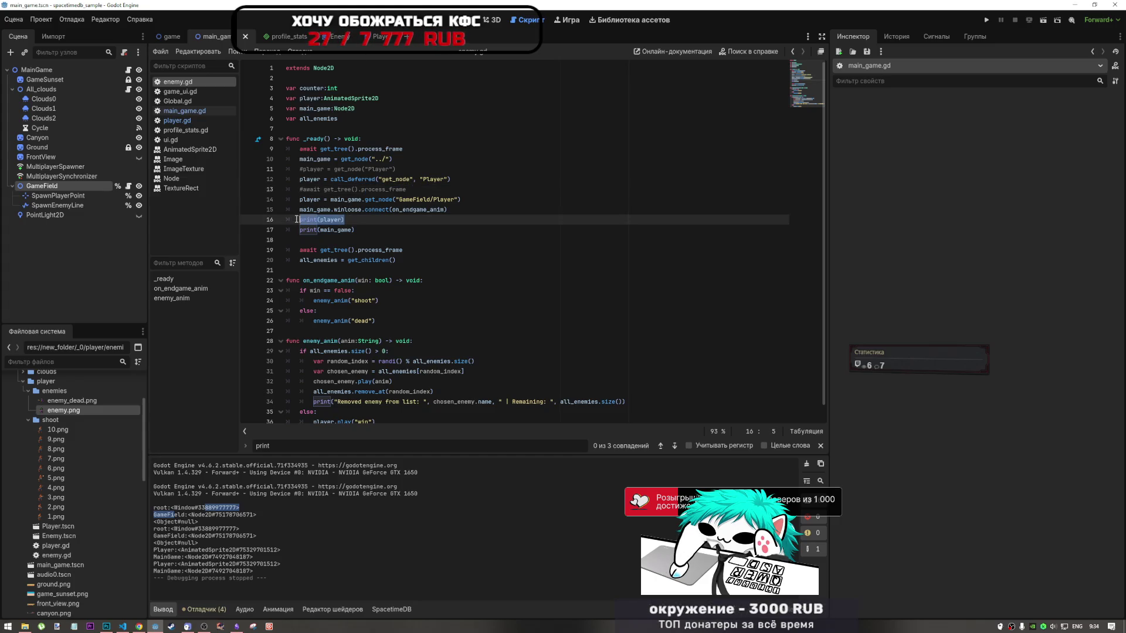
{"action": "key", "text": "BackSpace"}
{"action": "left_click", "coordinate": [365, 230]}
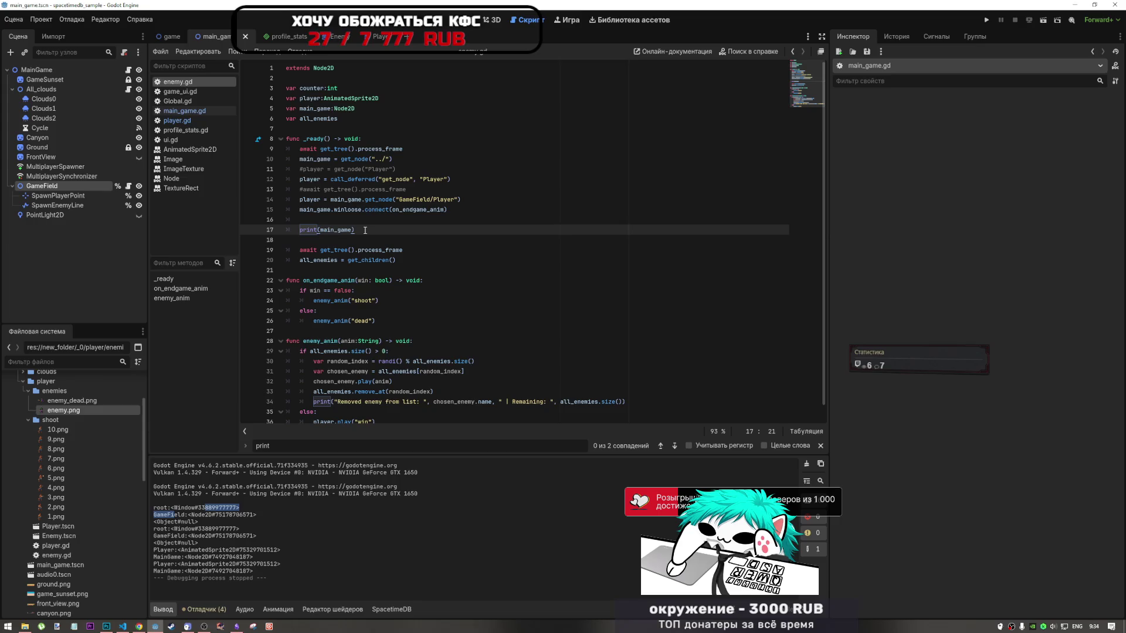
{"action": "key", "text": "Return"}
{"action": "key", "text": "ctrl+v"}
{"action": "left_click", "coordinate": [289, 221]}
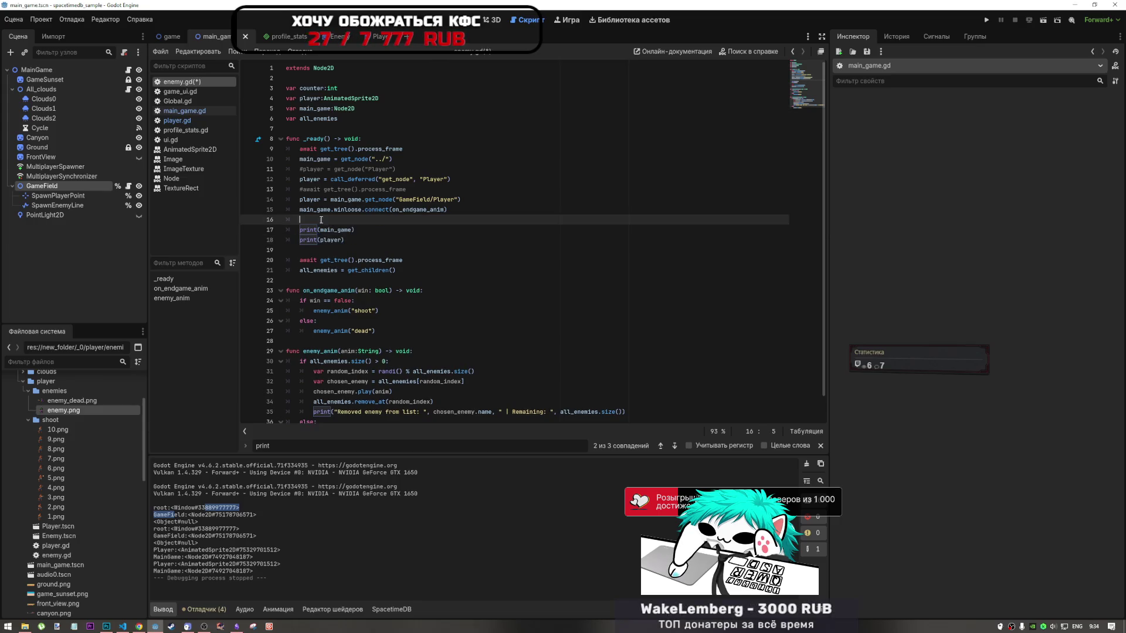
{"action": "key", "text": "ctrl+s"}
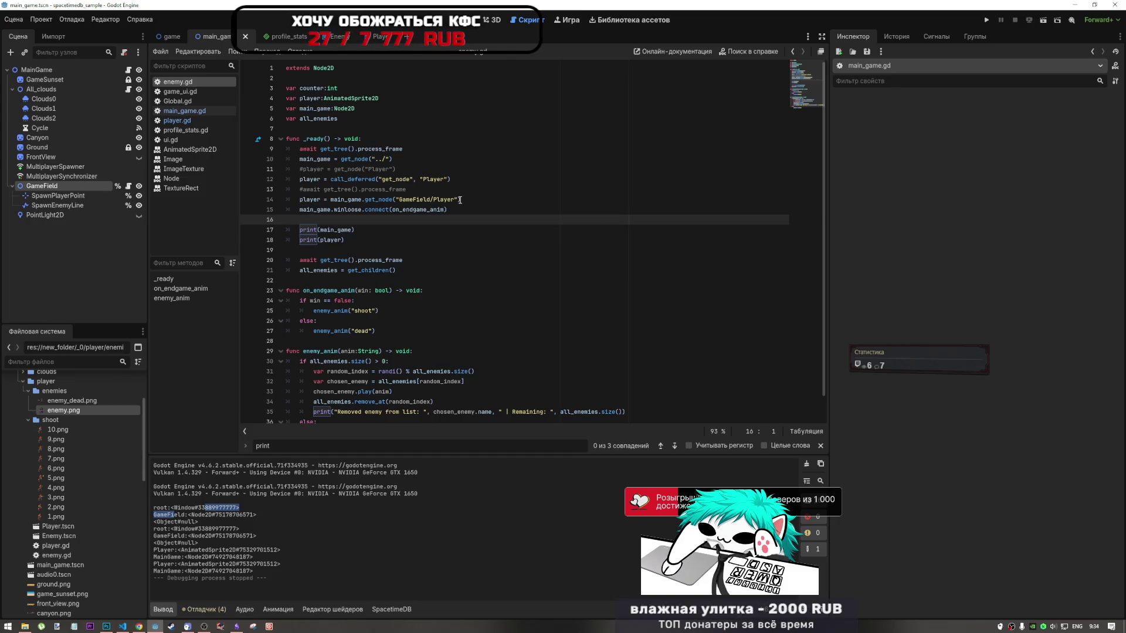
Comment out the main_game.get_node("GameField/Player") lookup and run the current scene
{"action": "left_click", "coordinate": [465, 201]}
{"action": "key", "text": "ctrl+k"}
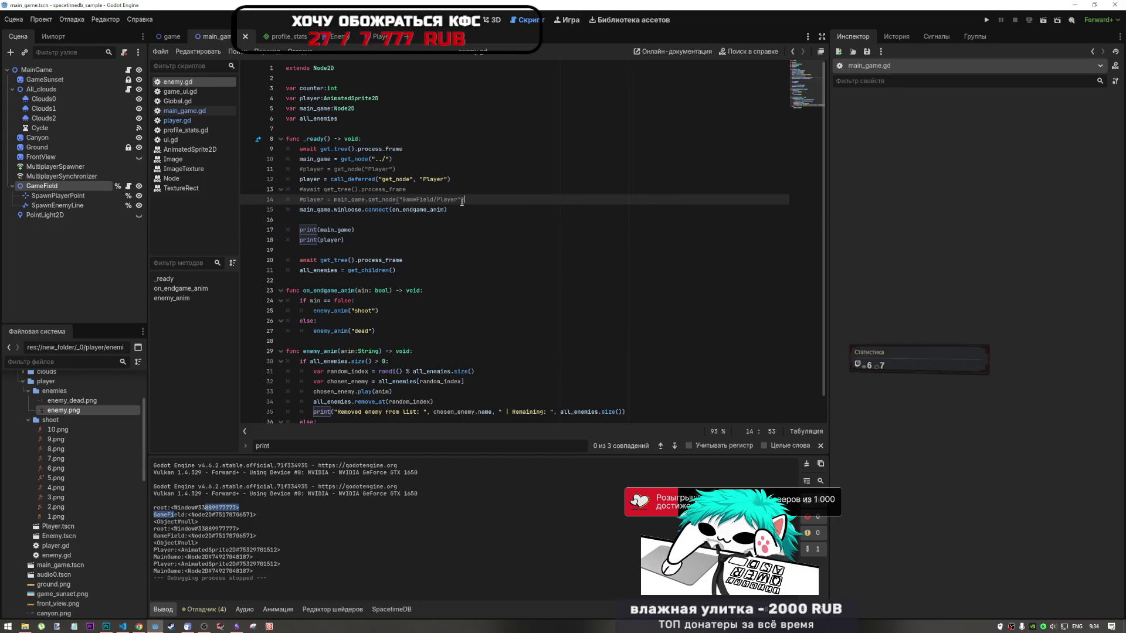
{"action": "left_click", "coordinate": [1043, 19]}
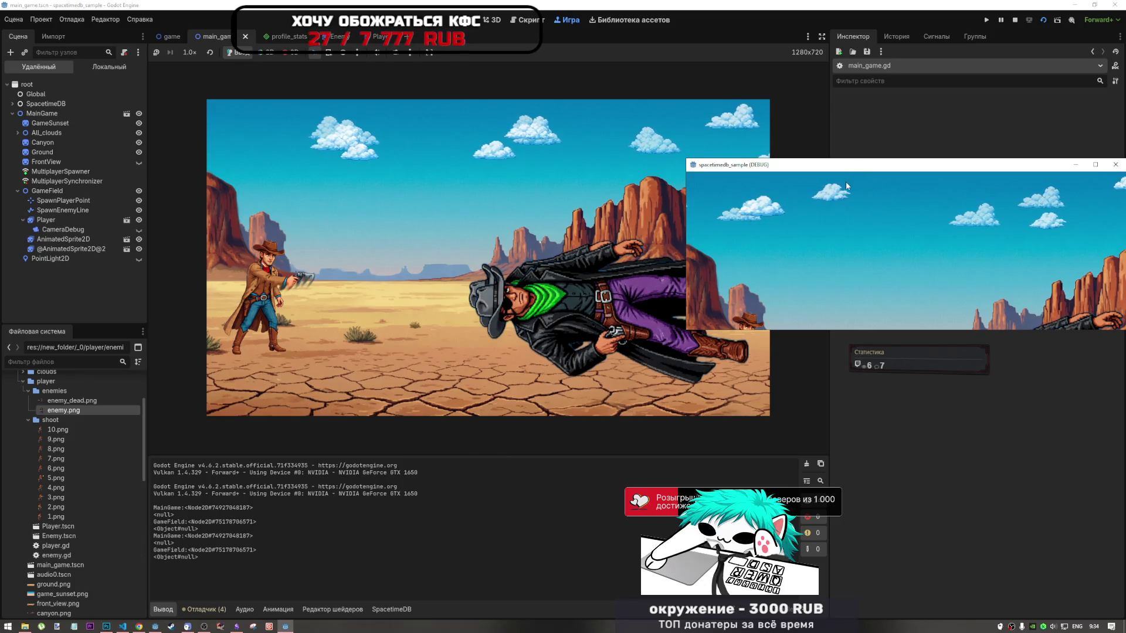
Stop the test run that printed player as <null> and delete the call_deferred line
{"action": "left_click", "coordinate": [1015, 19]}
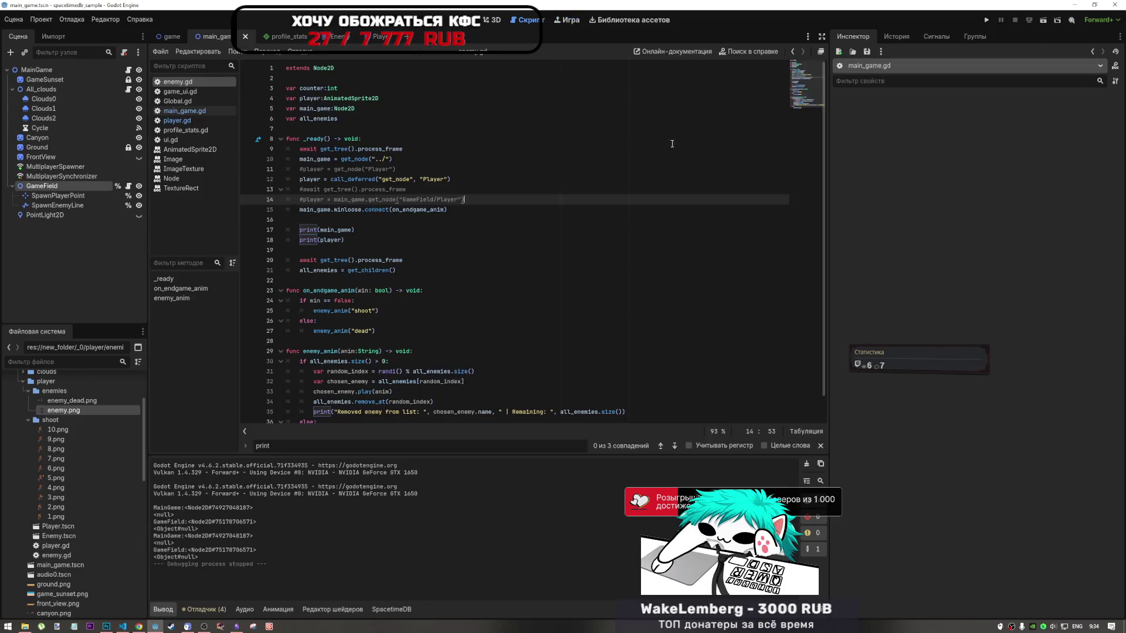
{"action": "left_click", "coordinate": [478, 234]}
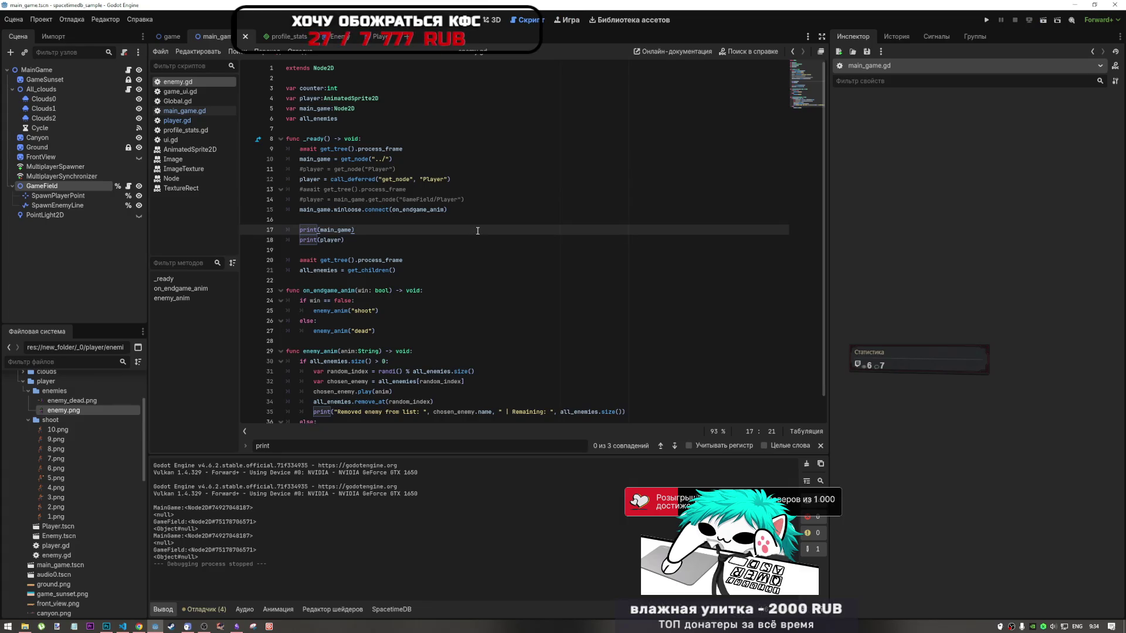
{"action": "left_click_drag", "start_coordinate": [451, 179], "coordinate": [256, 181]}
{"action": "key", "text": "BackSpace"}
{"action": "key", "text": "BackSpace"}
Uncomment player = get_node("Player"), rerun the scene to check the Output, stop it, and select lines 12–13
{"action": "key", "text": "ctrl+k"}
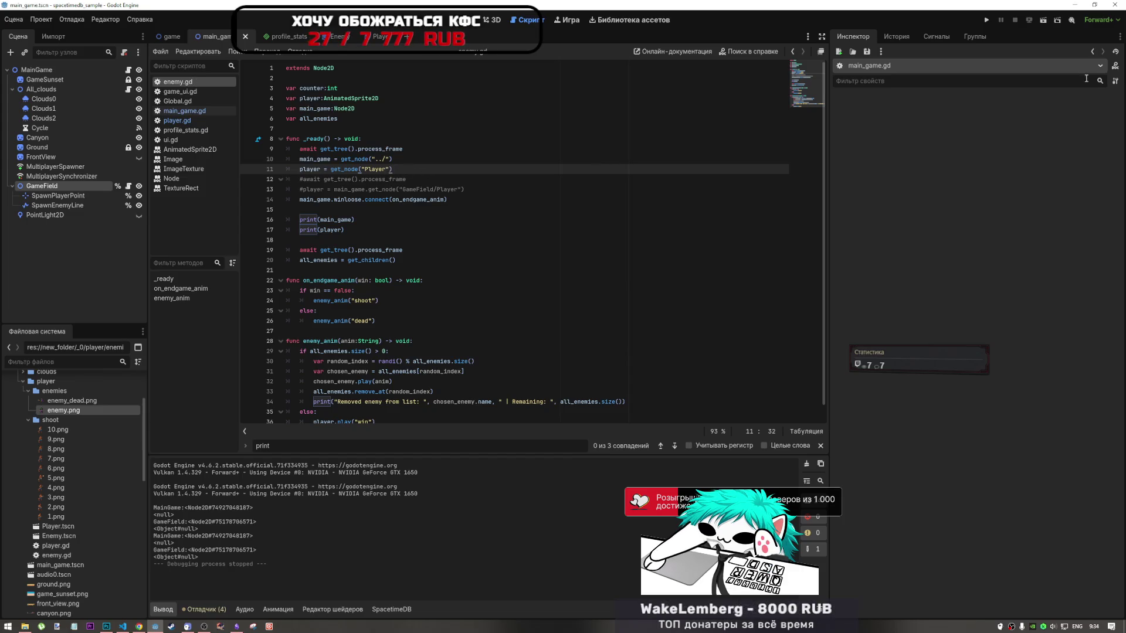
{"action": "left_click", "coordinate": [1045, 20]}
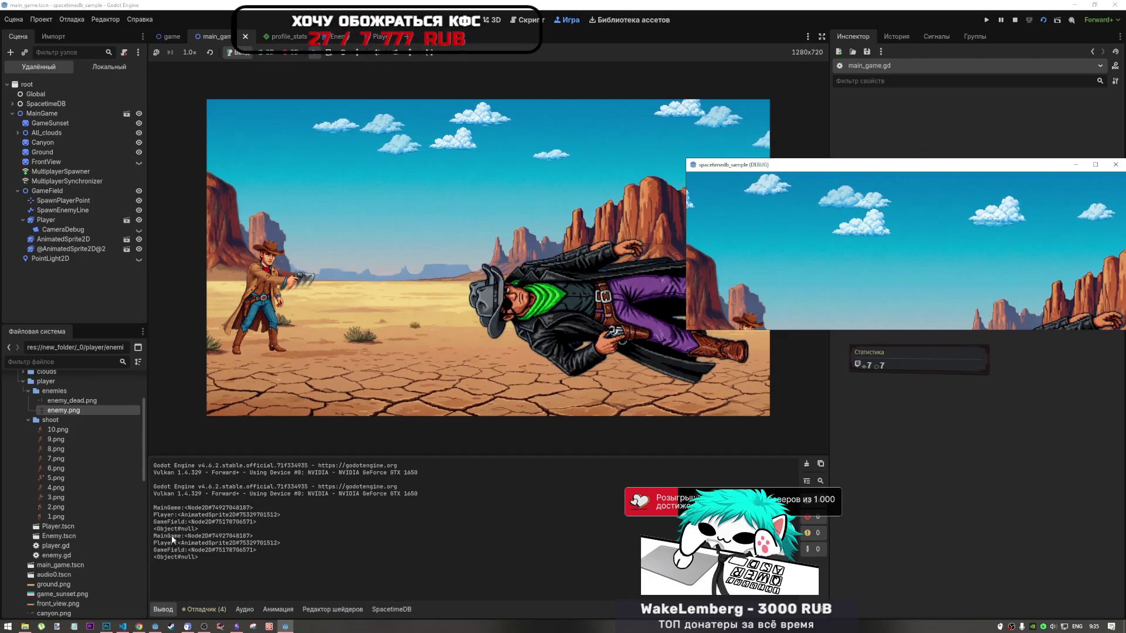
{"action": "key", "text": "F8"}
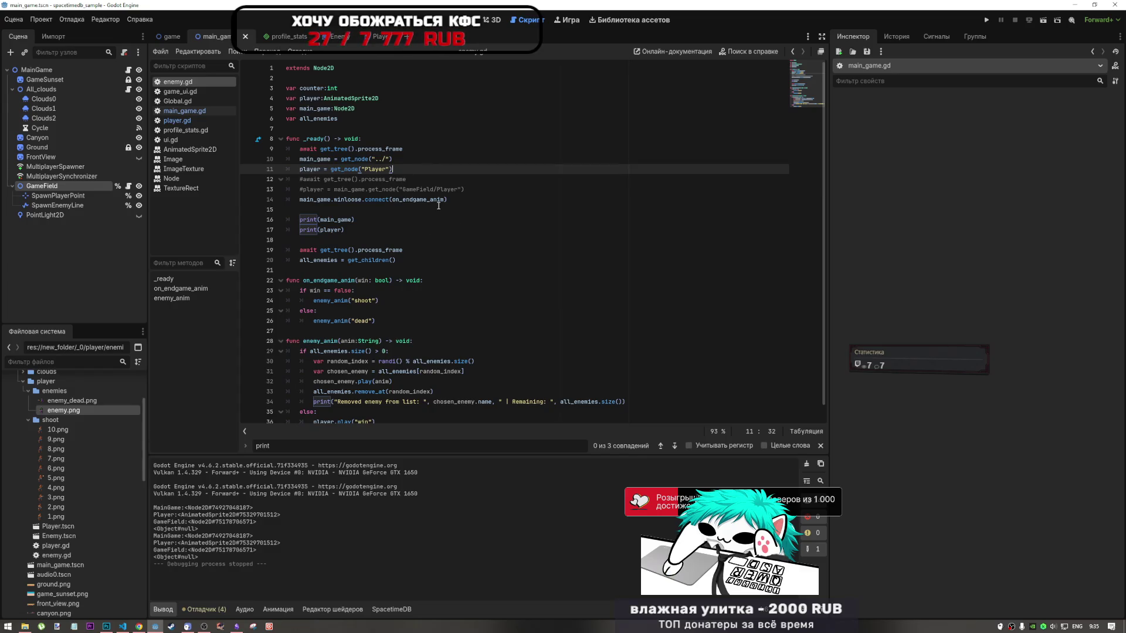
{"action": "left_click_drag", "start_coordinate": [464, 189], "coordinate": [204, 177]}
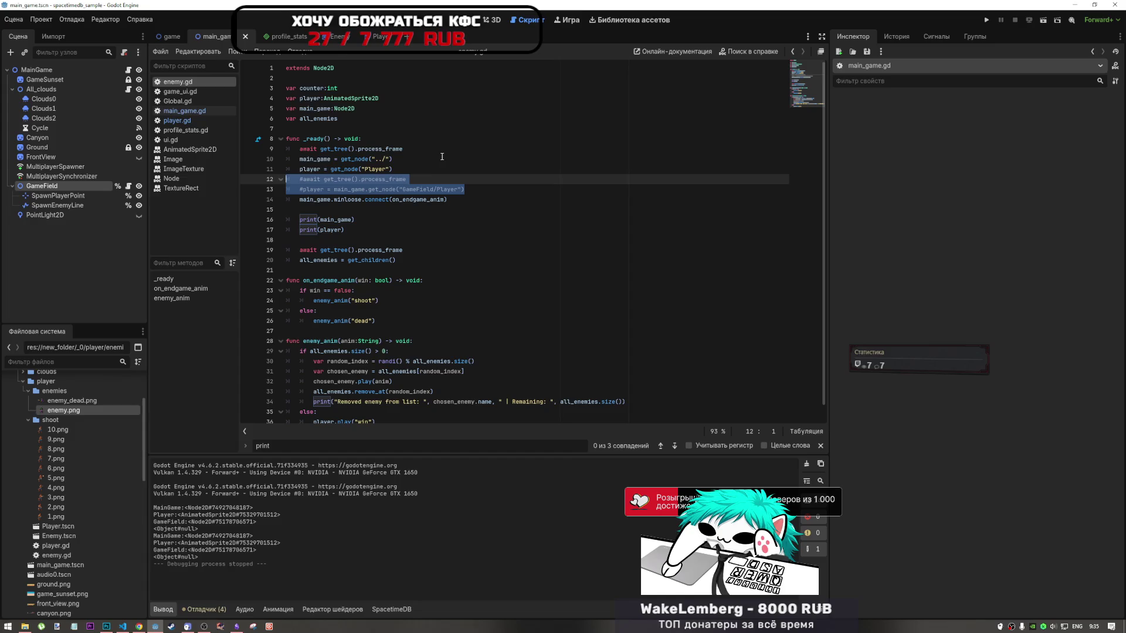
Delete the commented lines 12–13, paste await get_tree().process_frame after main_game, and save enemy.gd
{"action": "key", "text": "Delete"}
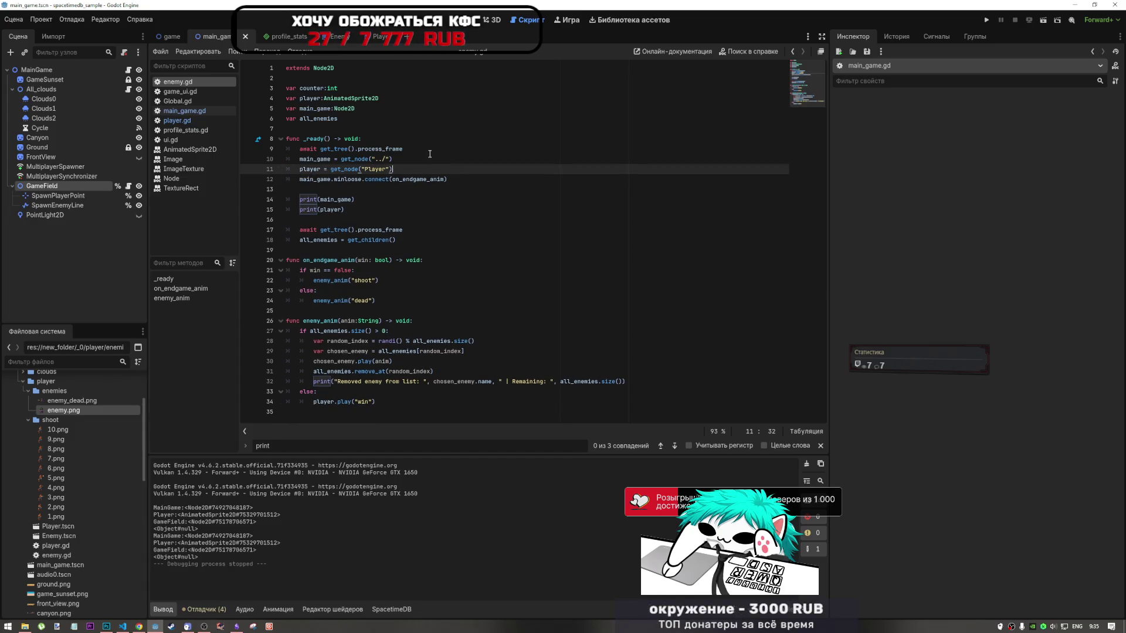
{"action": "left_click_drag", "start_coordinate": [402, 149], "coordinate": [295, 145]}
{"action": "key", "text": "ctrl+c"}
{"action": "left_click", "coordinate": [407, 159]}
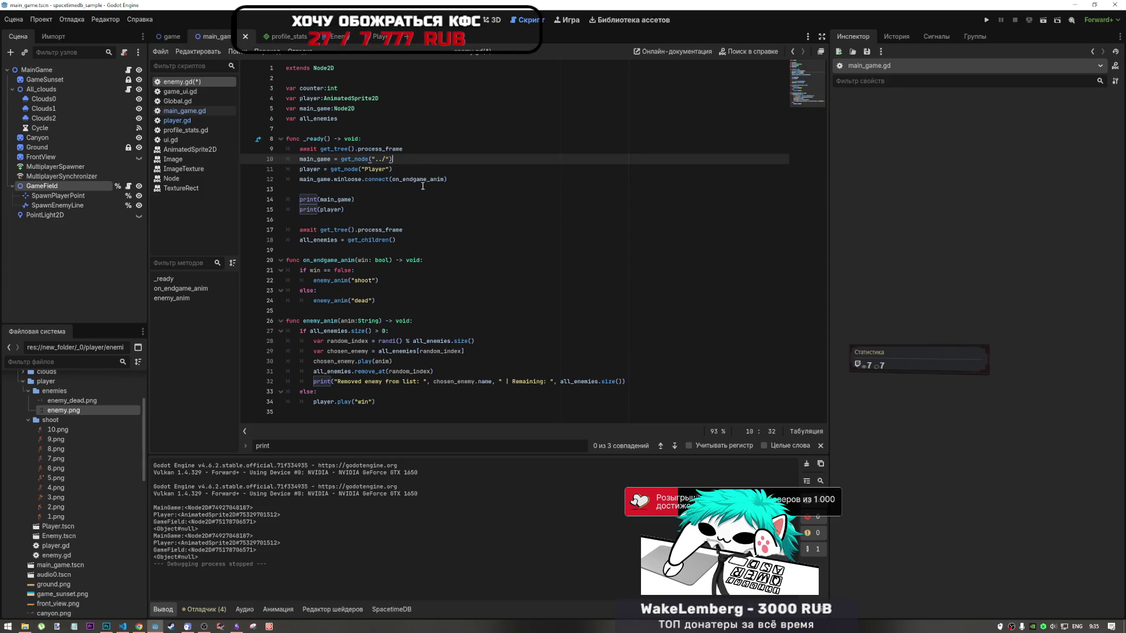
{"action": "key", "text": "Return"}
{"action": "key", "text": "ctrl+v"}
{"action": "key", "text": "ctrl+s"}
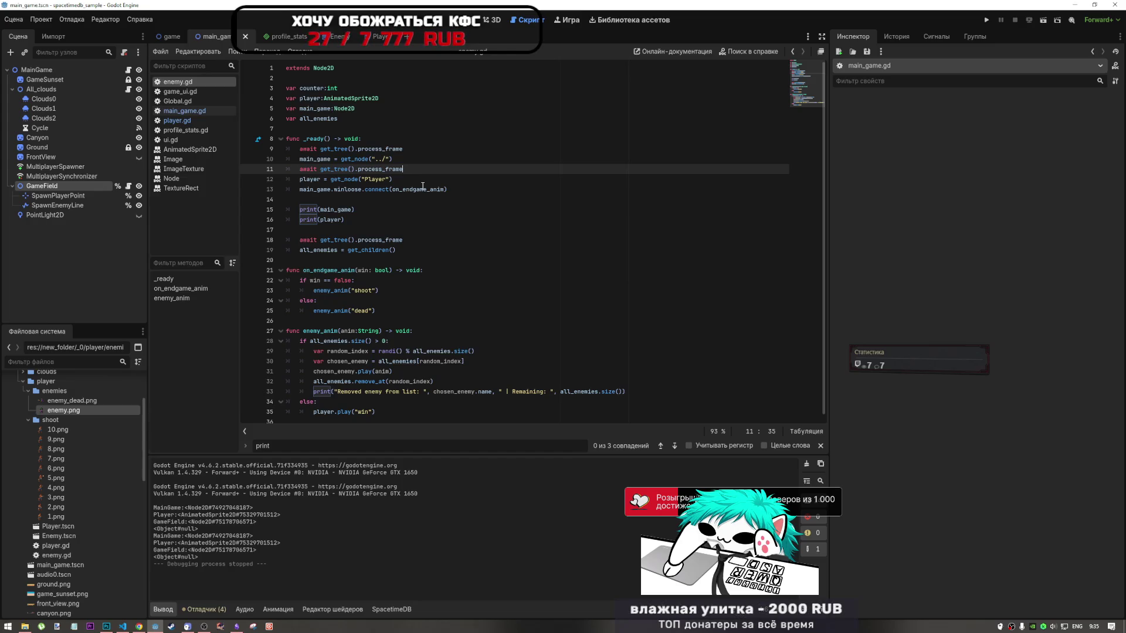
In player.gd, add await get_tree().process_frame after the game_ui line, save, and return to the 2D view
{"action": "left_click", "coordinate": [203, 109]}
{"action": "left_click", "coordinate": [176, 120]}
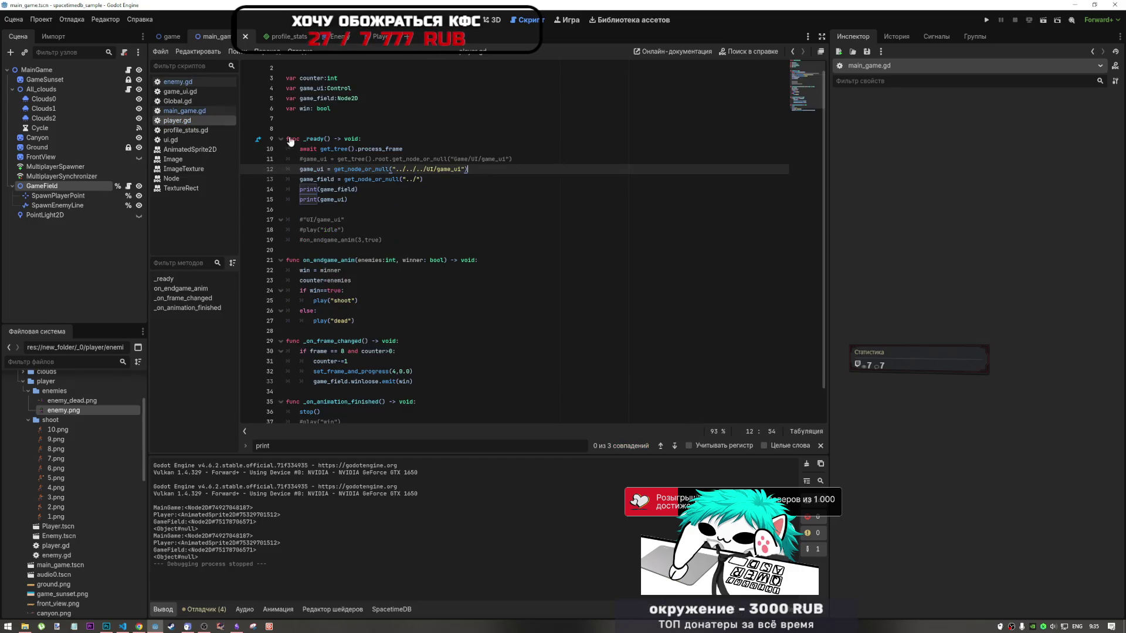
{"action": "left_click_drag", "start_coordinate": [513, 159], "coordinate": [285, 159]}
{"action": "key", "text": "BackSpace"}
{"action": "key", "text": "ctrl+z"}
{"action": "key", "text": "Down"}
{"action": "key", "text": "Return"}
{"action": "key", "text": "ctrl+v"}
{"action": "key", "text": "ctrl+s"}
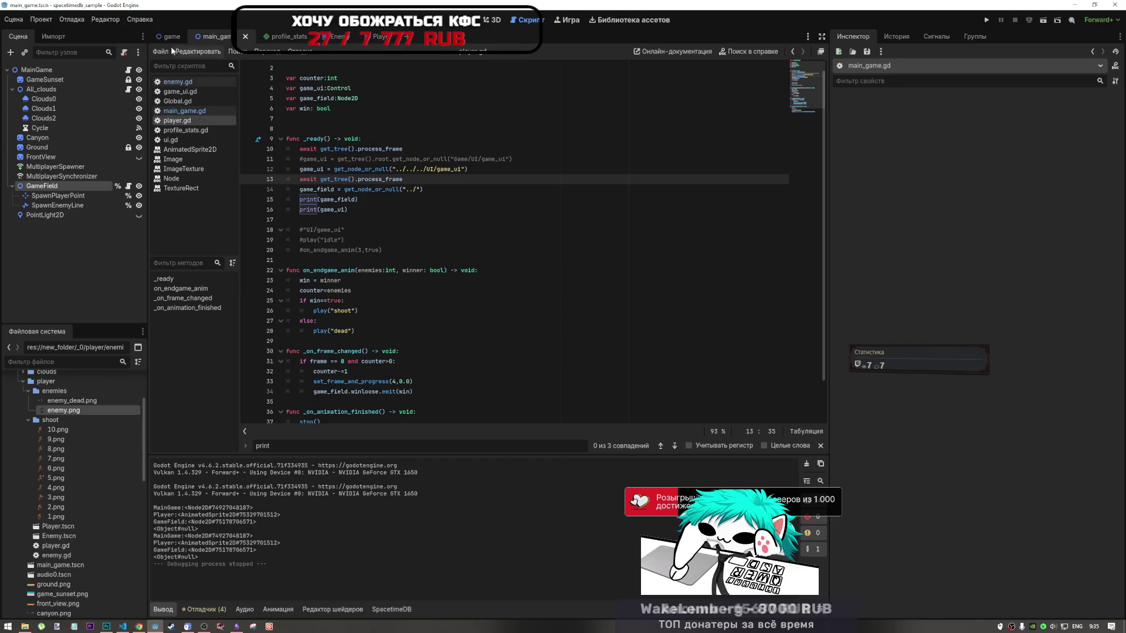
{"action": "key", "text": "ctrl+F1"}
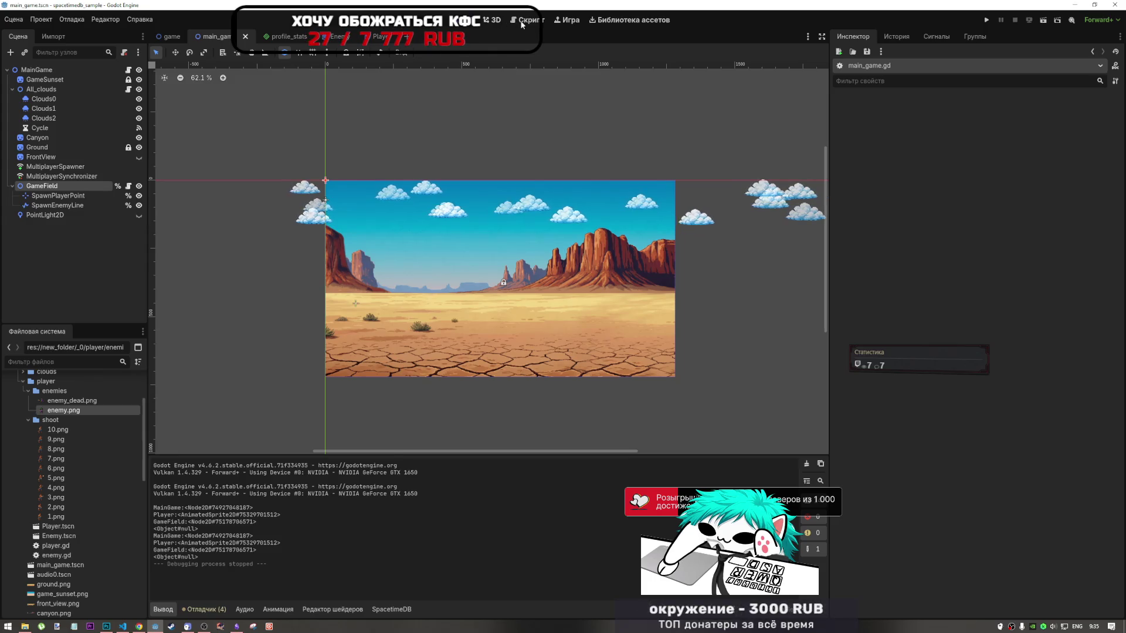
Run the project and pass the robot check and ready screen in both game windows, using nickname 'xxx'
{"action": "left_click", "coordinate": [986, 20]}
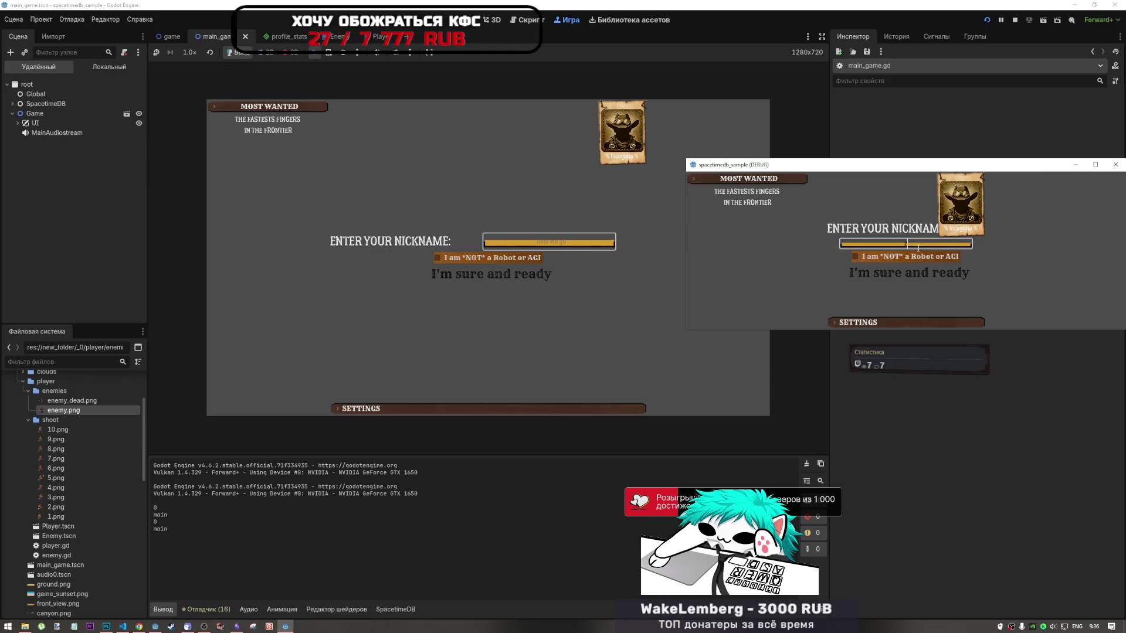
{"action": "left_click", "coordinate": [909, 255]}
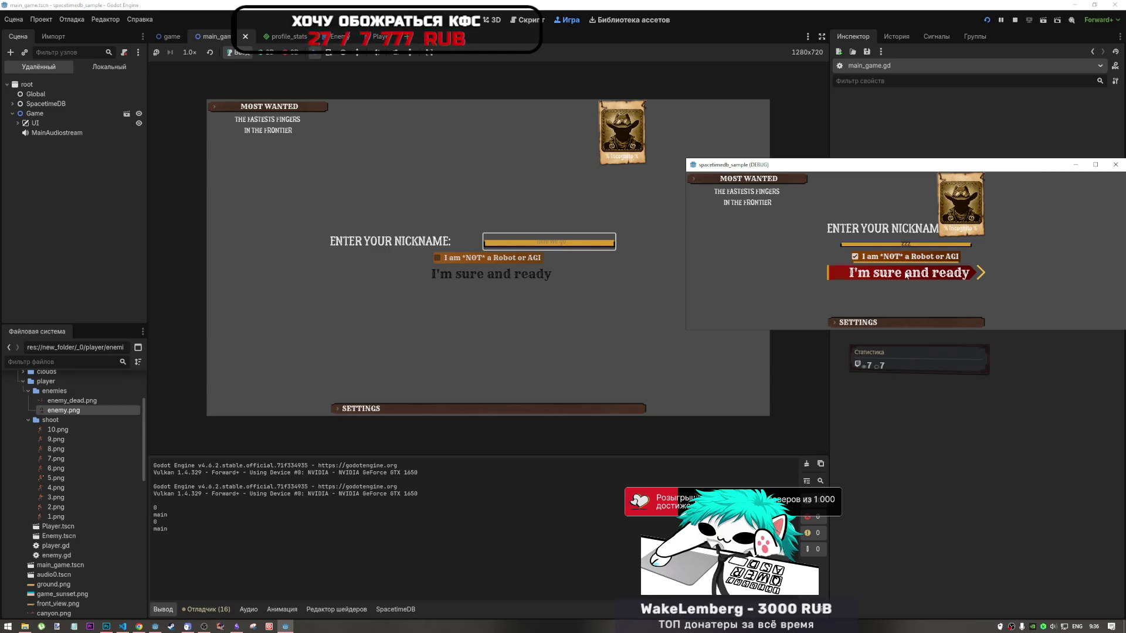
{"action": "left_click", "coordinate": [906, 273]}
{"action": "left_click", "coordinate": [496, 263]}
{"action": "type", "text": "xxx"}
{"action": "left_click", "coordinate": [496, 259]}
{"action": "left_click", "coordinate": [492, 274]}
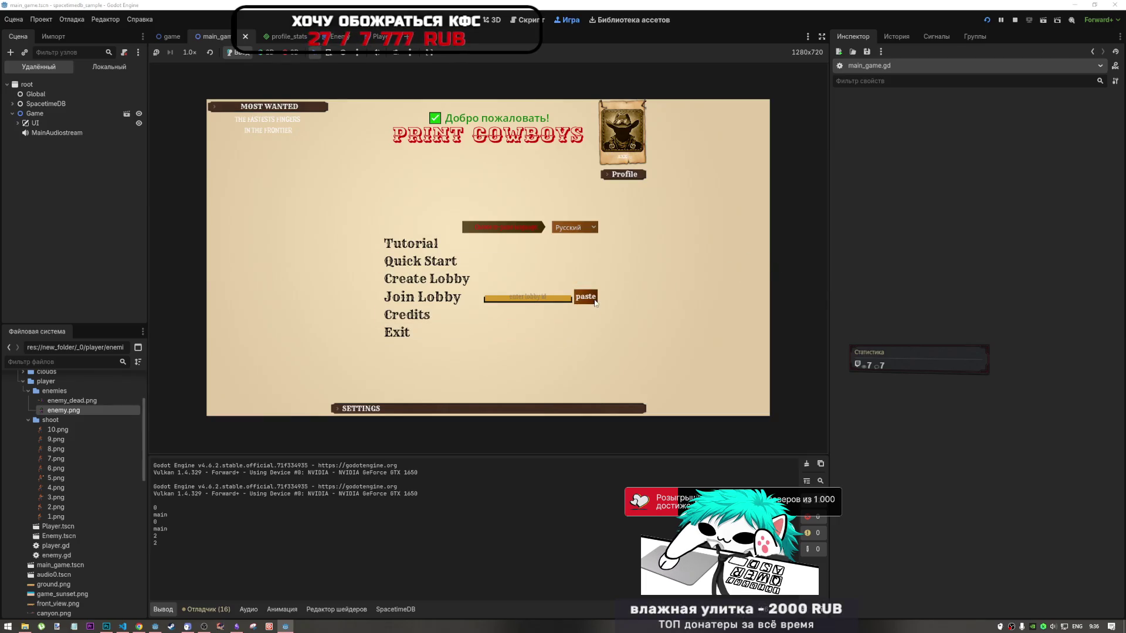
Create a two-player lobby, join it from the second window, lock categories in both, and start the duel
{"action": "left_click", "coordinate": [426, 279]}
{"action": "left_click", "coordinate": [493, 273]}
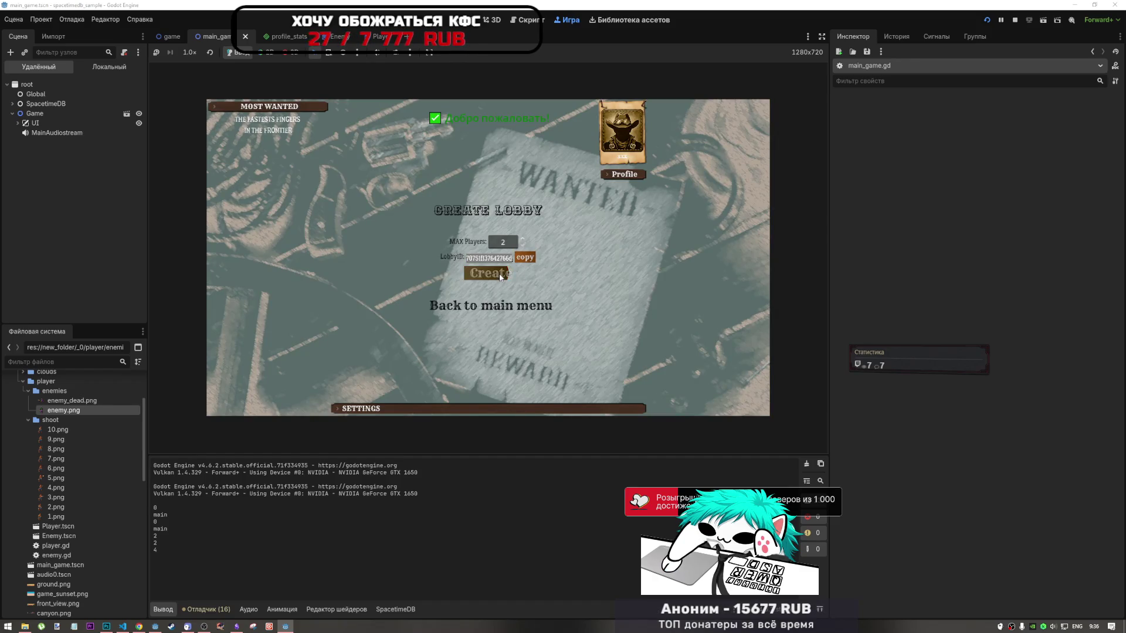
{"action": "mouse_move", "coordinate": [285, 626]}
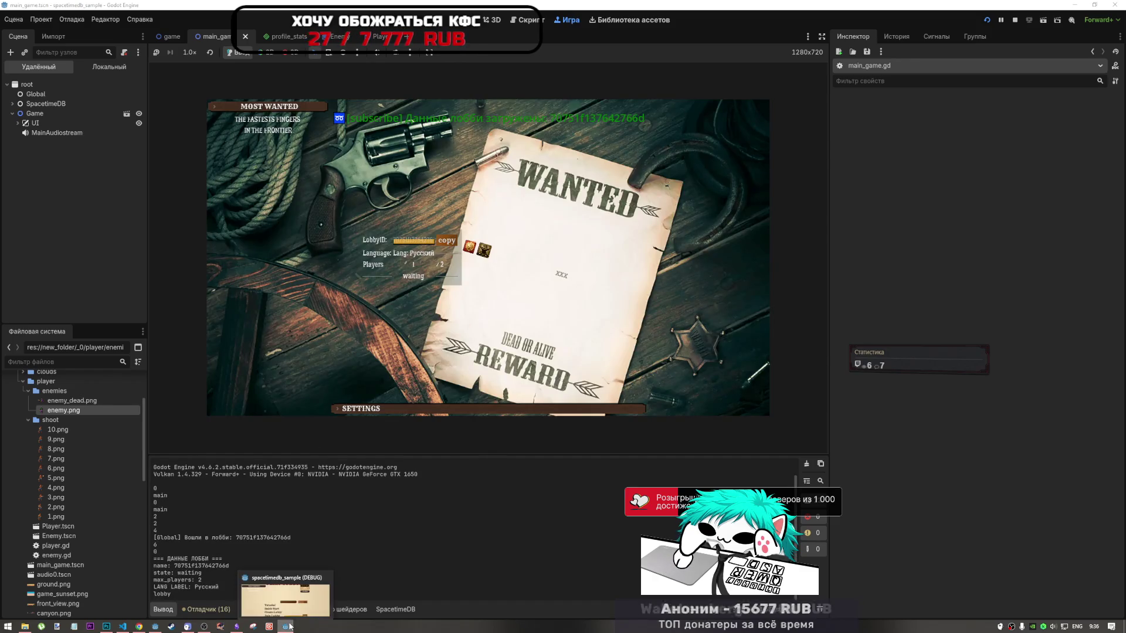
{"action": "left_click", "coordinate": [286, 595]}
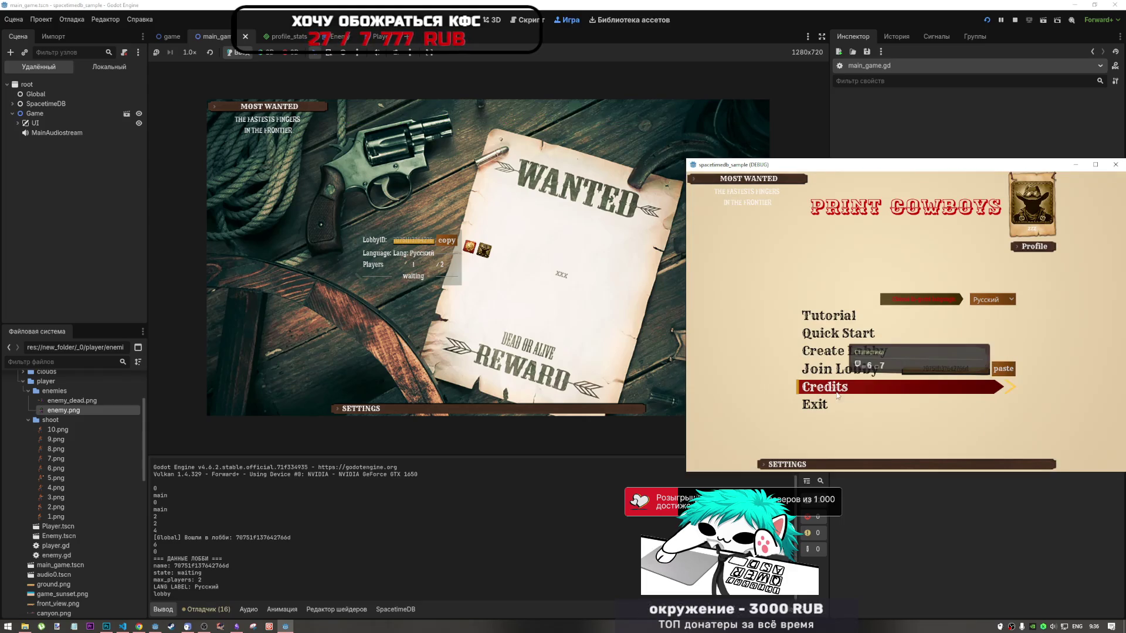
{"action": "left_click", "coordinate": [838, 371]}
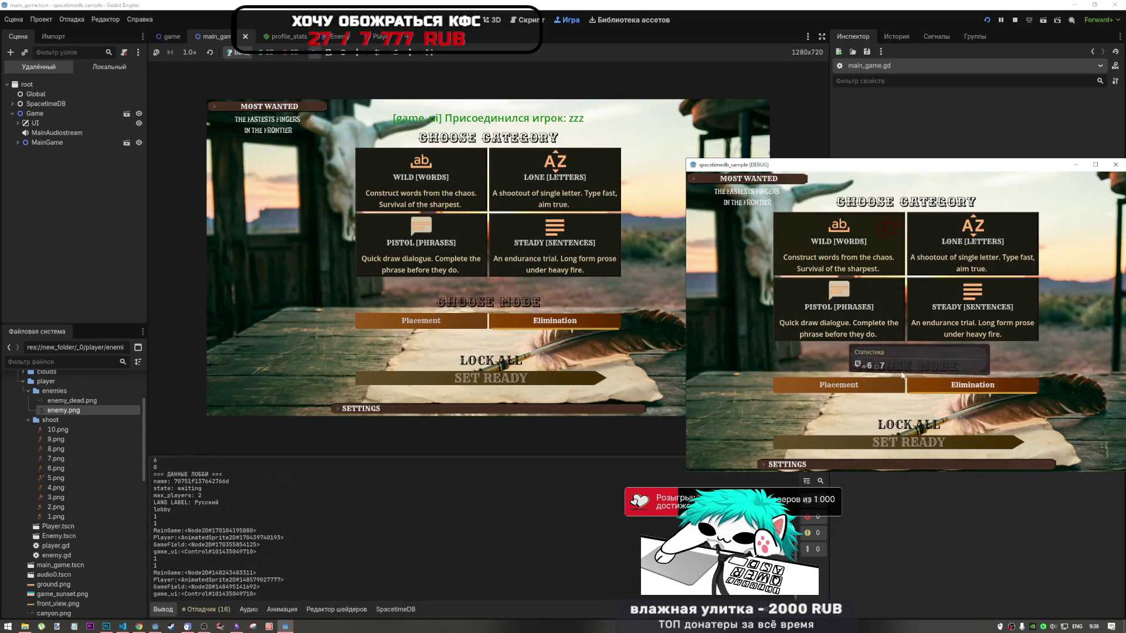
{"action": "left_click", "coordinate": [900, 422]}
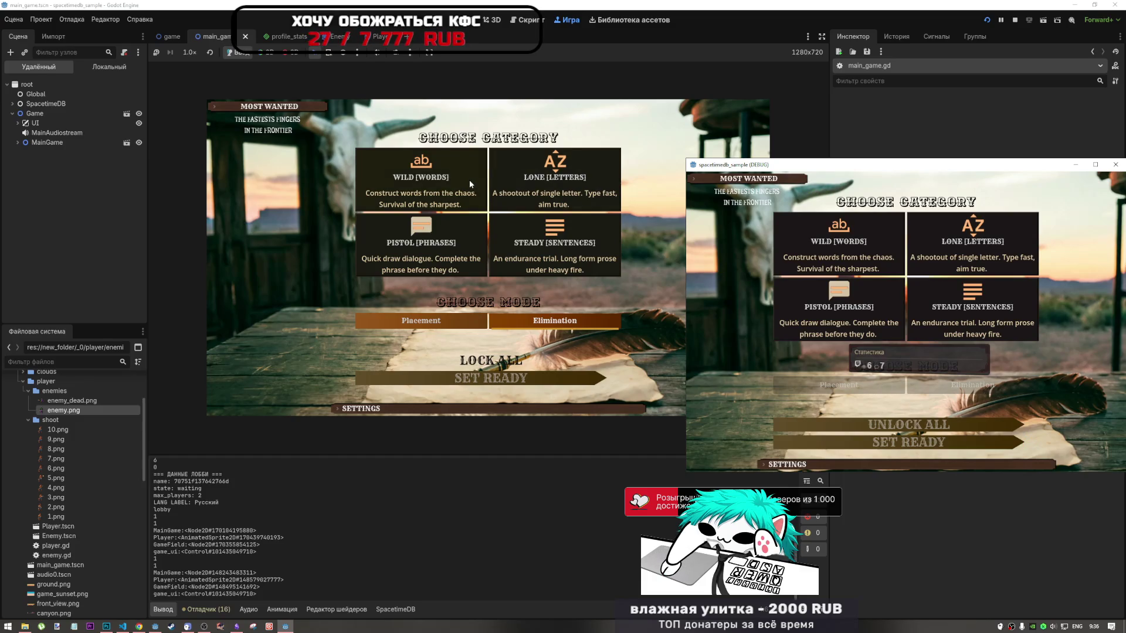
{"action": "left_click", "coordinate": [586, 375]}
{"action": "left_click", "coordinate": [522, 361]}
{"action": "left_click", "coordinate": [524, 379]}
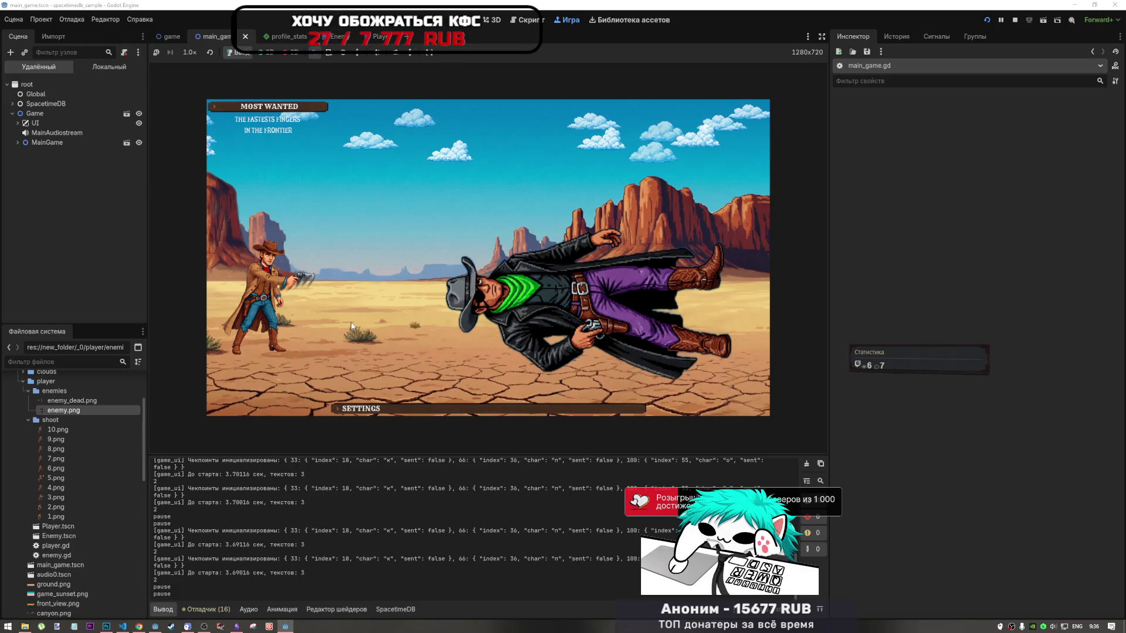
Switch the keyboard to Russian and type the duel's prompt text until the debugger breaks
{"action": "key", "text": "alt+shift"}
{"action": "type", "text": "годи"}
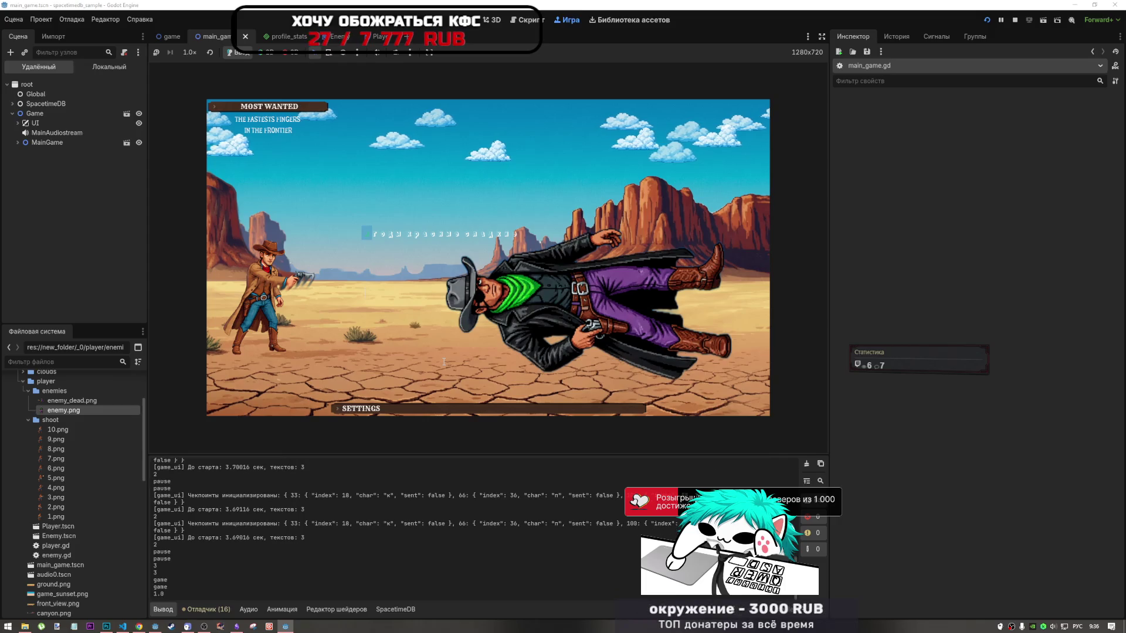
{"action": "type", "text": "н"}
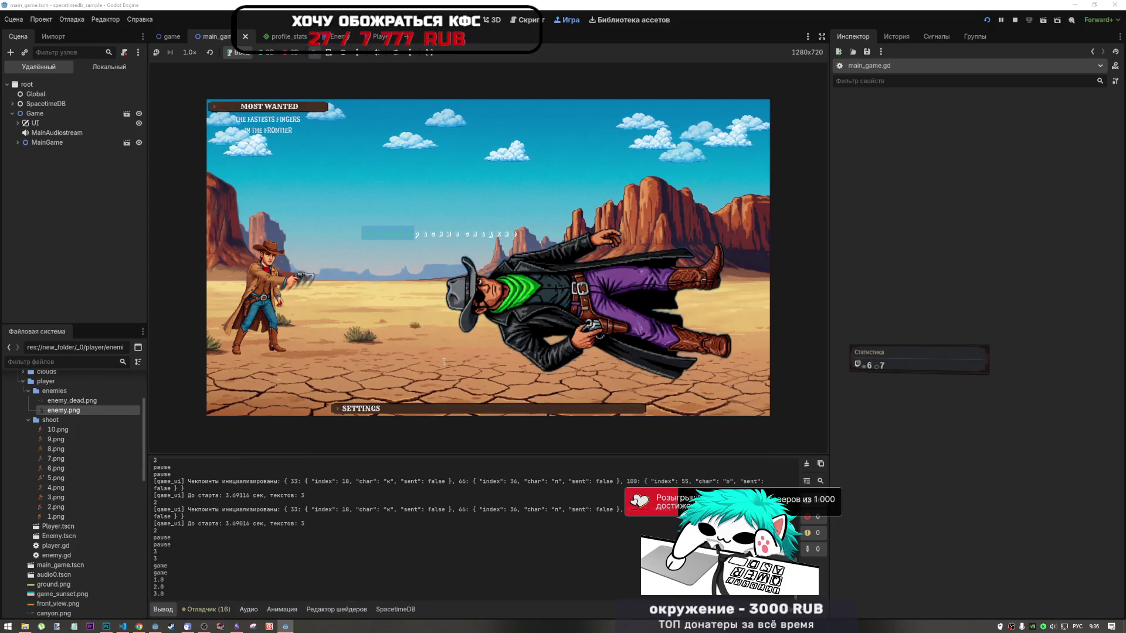
{"action": "type", "text": "ние"}
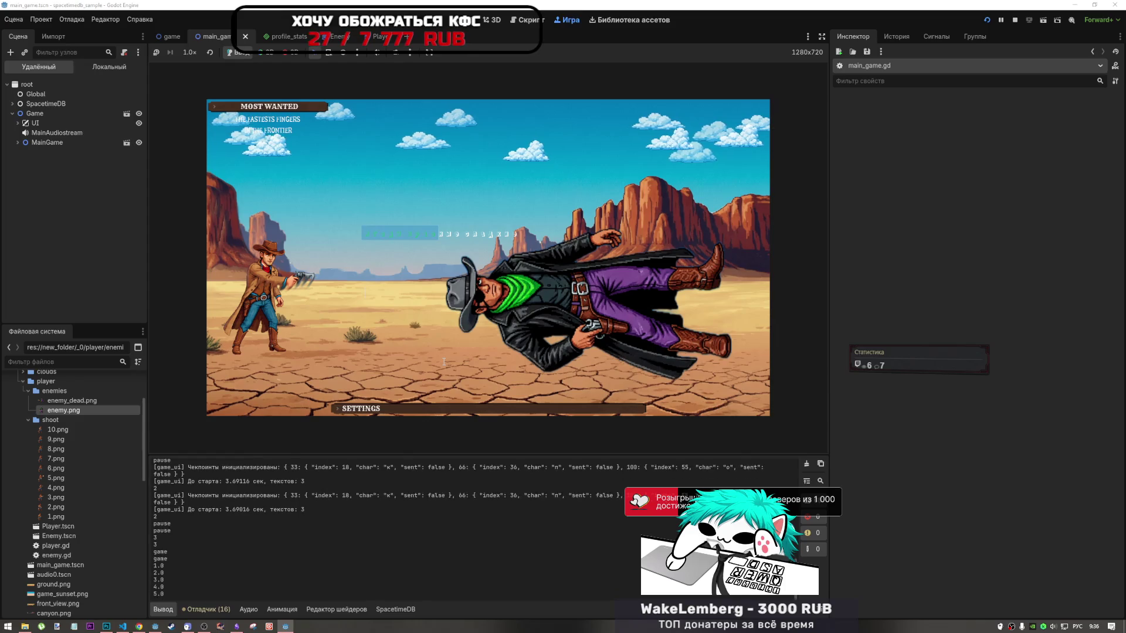
{"action": "type", "text": "ие"}
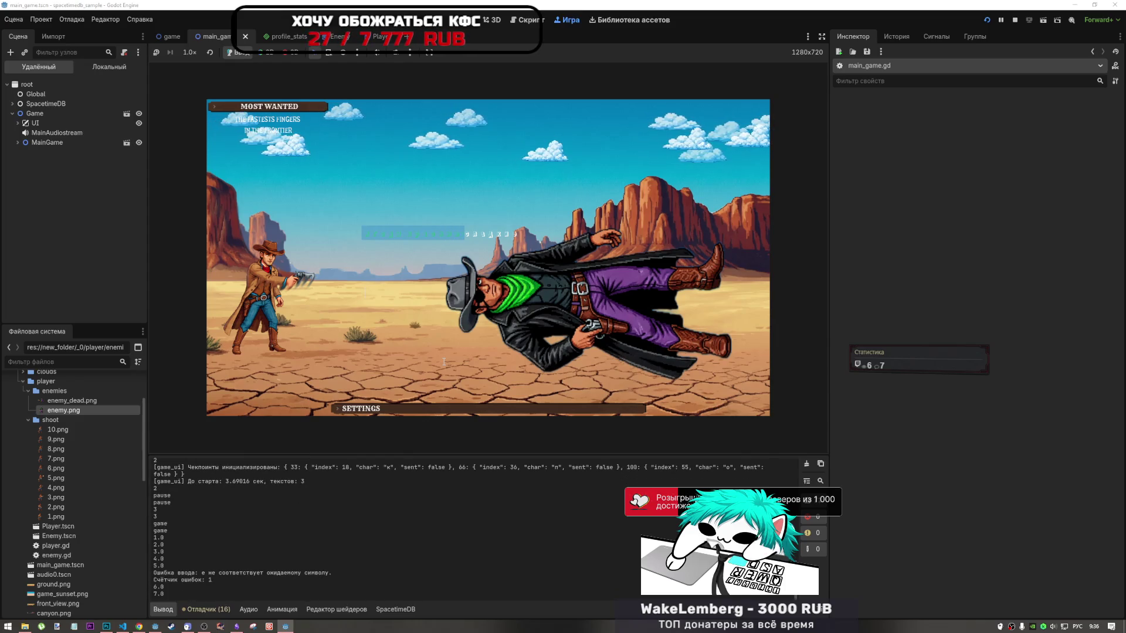
{"action": "type", "text": "ск к"}
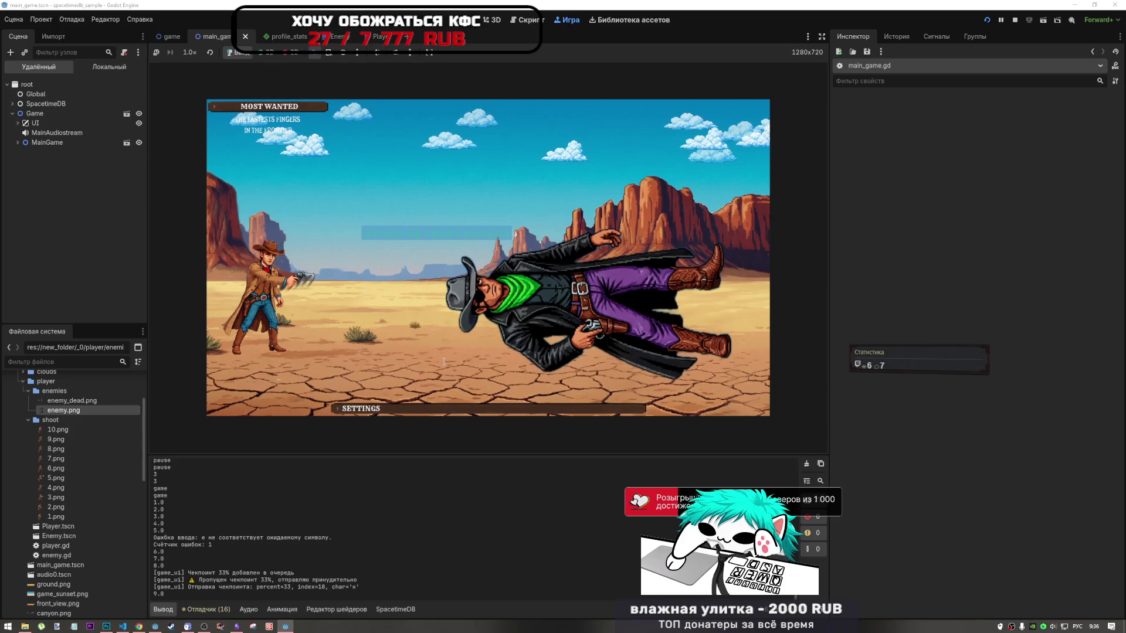
{"action": "type", "text": "вол"}
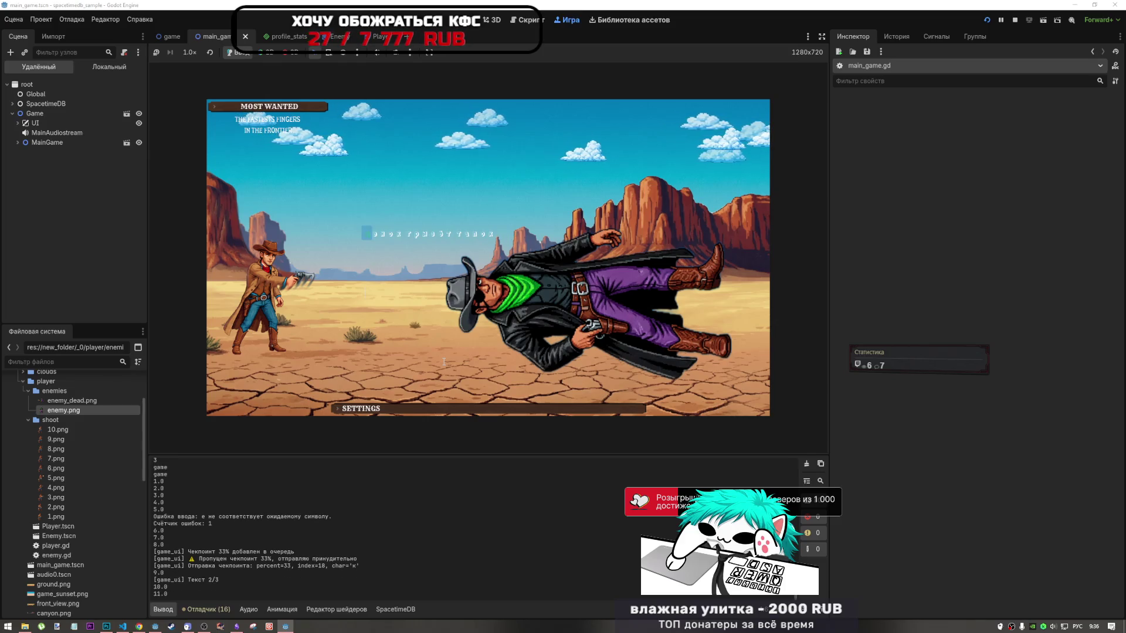
{"action": "type", "text": "оз гры"}
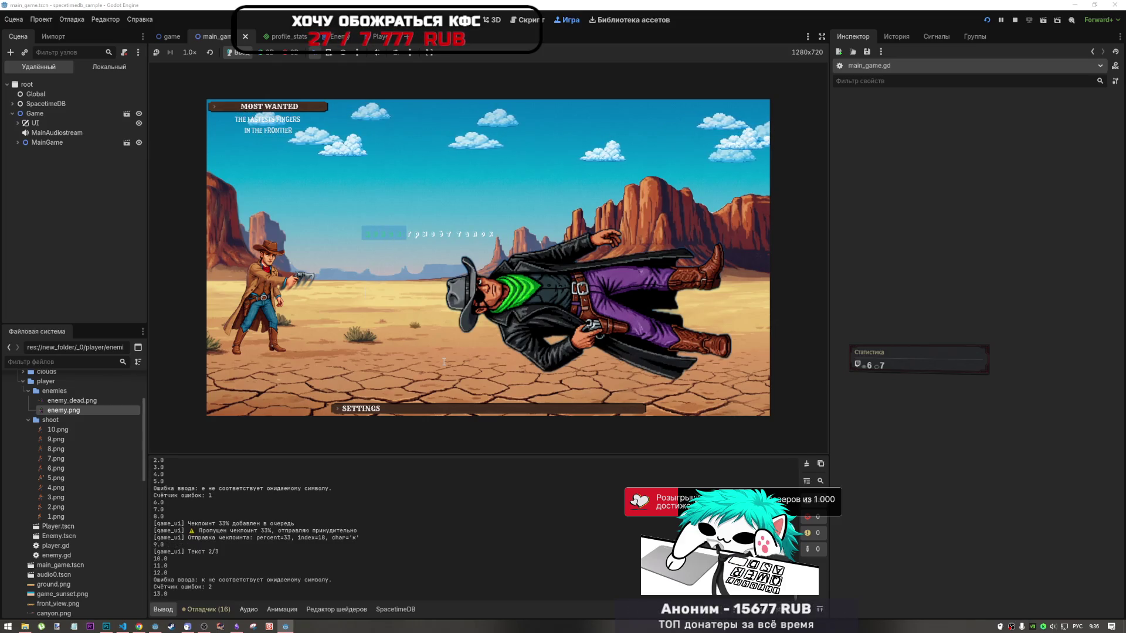
{"action": "type", "text": "зеёт"}
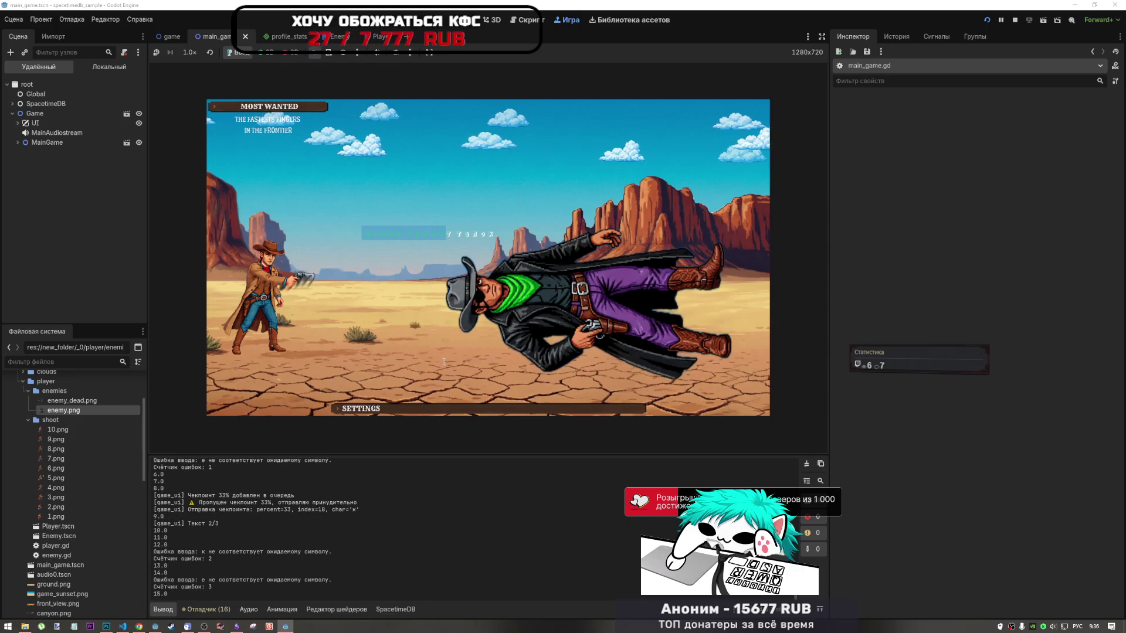
{"action": "type", "text": "тзноз"}
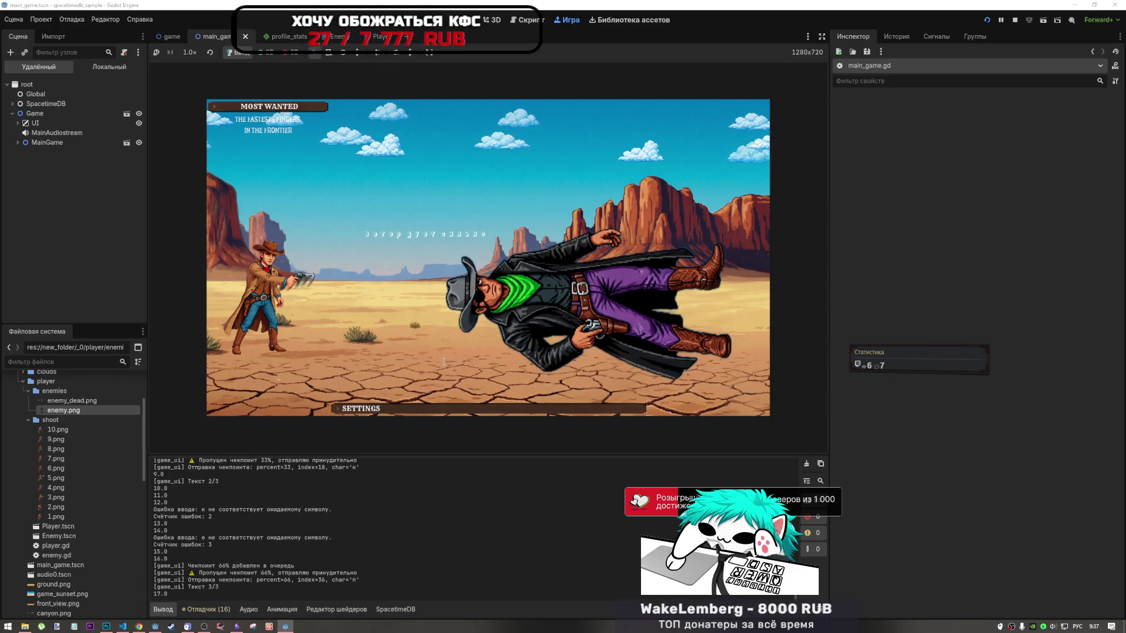
{"action": "type", "text": "ветер дует"}
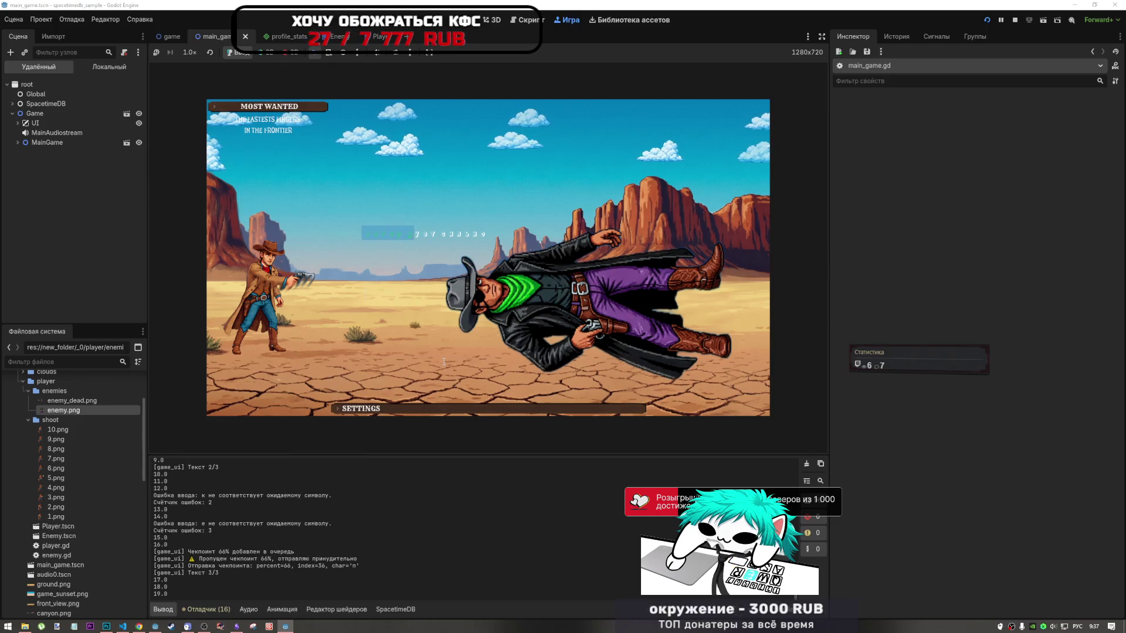
{"action": "type", "text": " сль"}
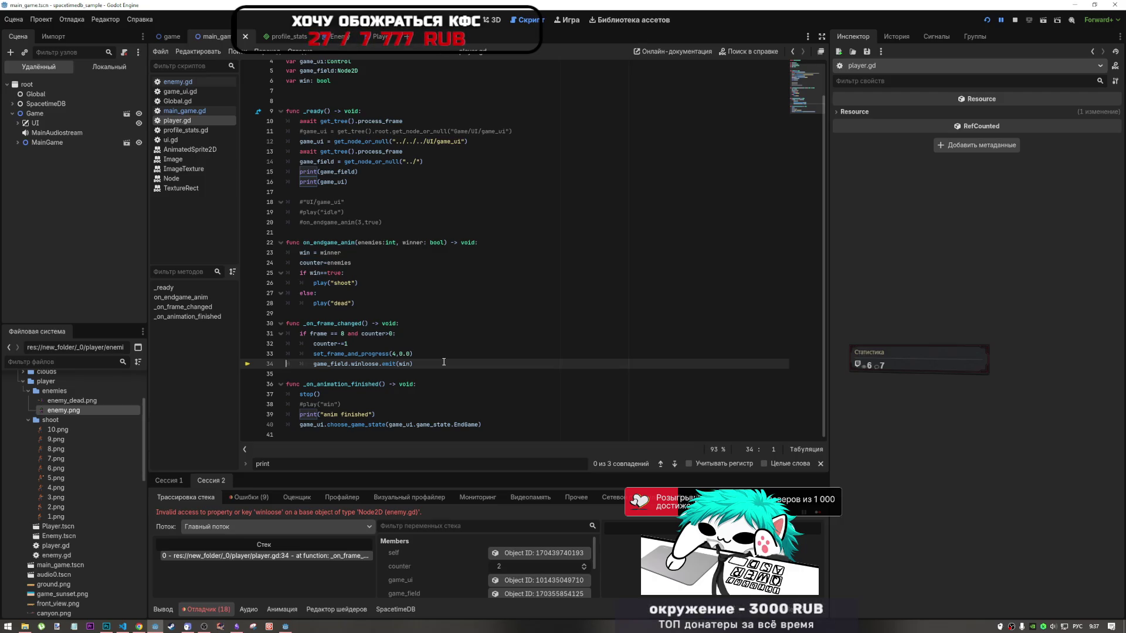
Inspect the winloose error on line 34, then go to game_field's declaration on line 5
{"action": "scroll", "coordinate": [411, 375], "scroll_direction": "up", "scroll_amount": 1}
{"action": "scroll", "coordinate": [402, 310], "scroll_direction": "down", "scroll_amount": 1}
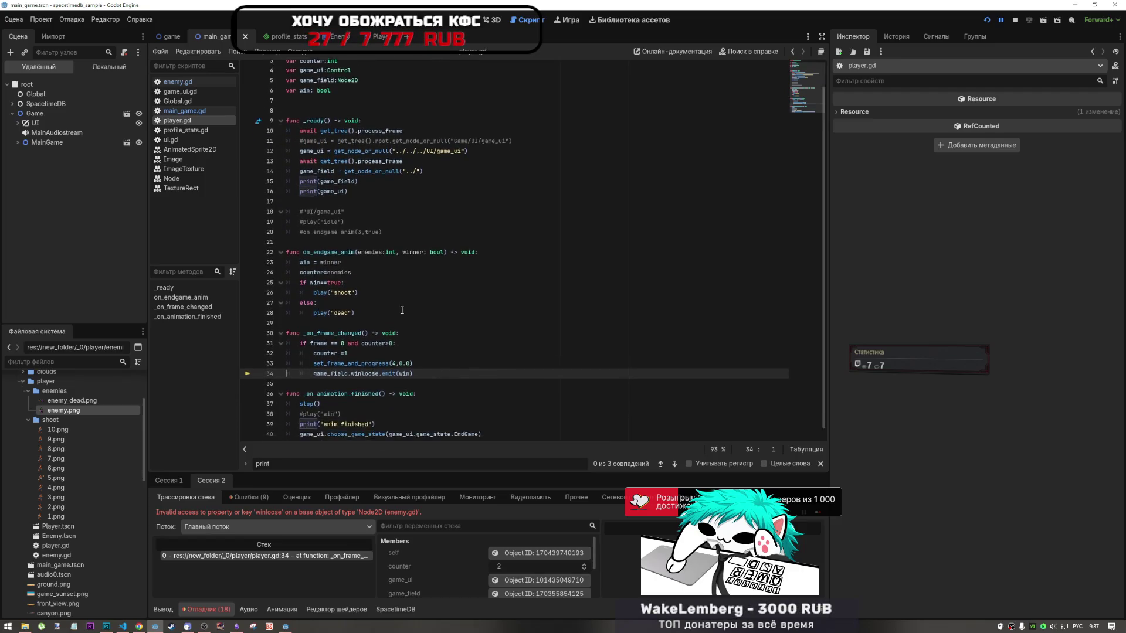
{"action": "scroll", "coordinate": [402, 313], "scroll_direction": "up", "scroll_amount": 3}
{"action": "scroll", "coordinate": [402, 314], "scroll_direction": "down", "scroll_amount": 3}
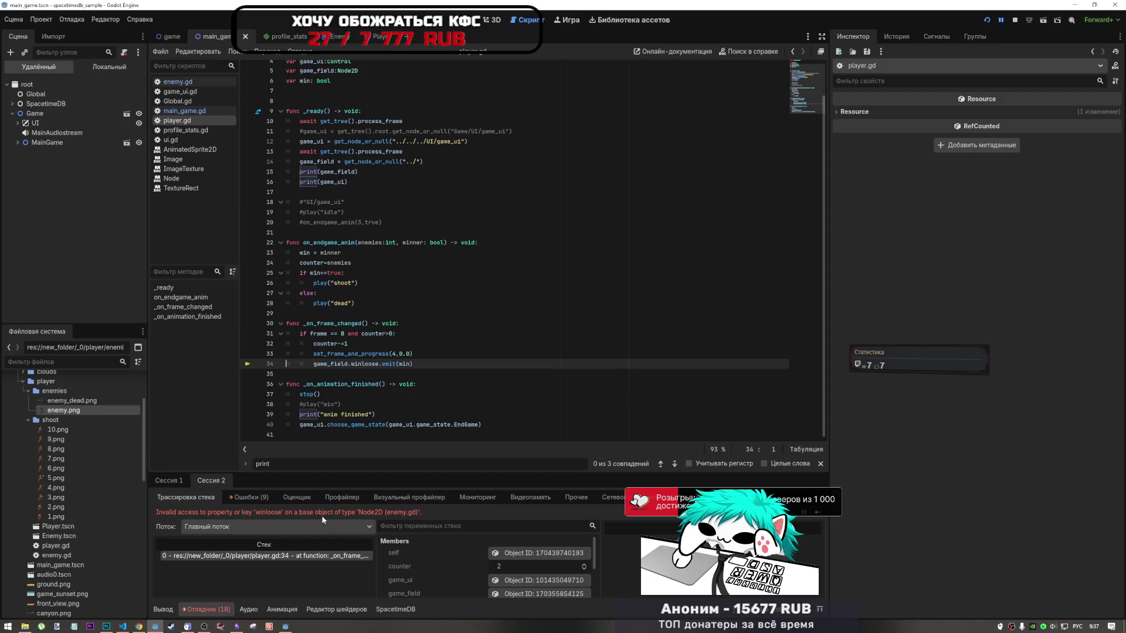
{"action": "scroll", "coordinate": [494, 578], "scroll_direction": "down", "scroll_amount": 1}
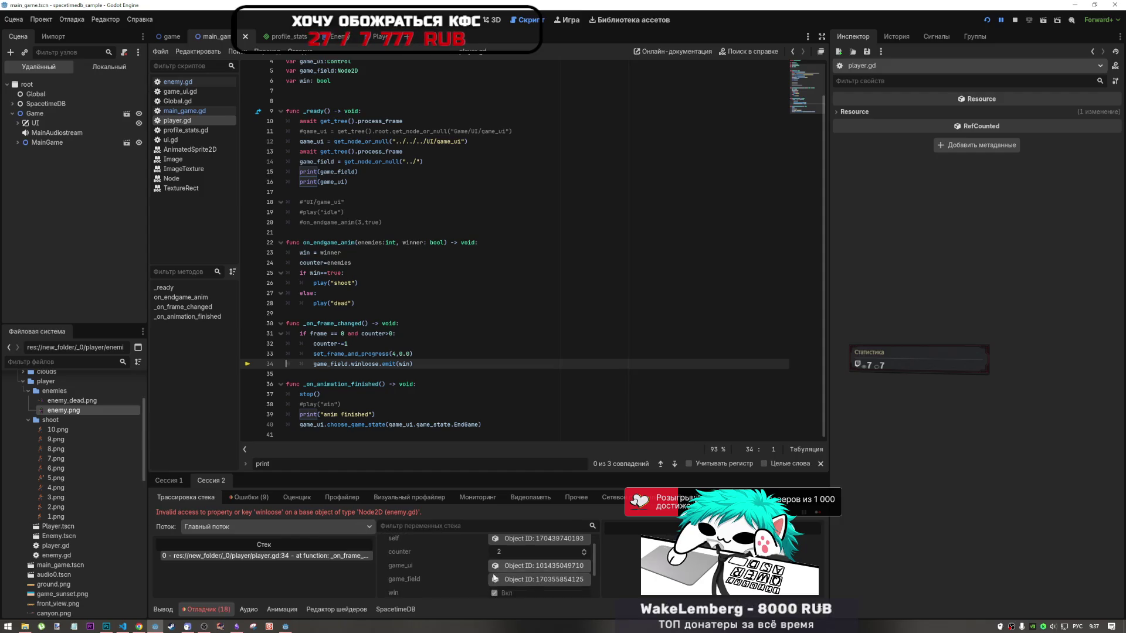
{"action": "scroll", "coordinate": [494, 578], "scroll_direction": "down", "scroll_amount": 2}
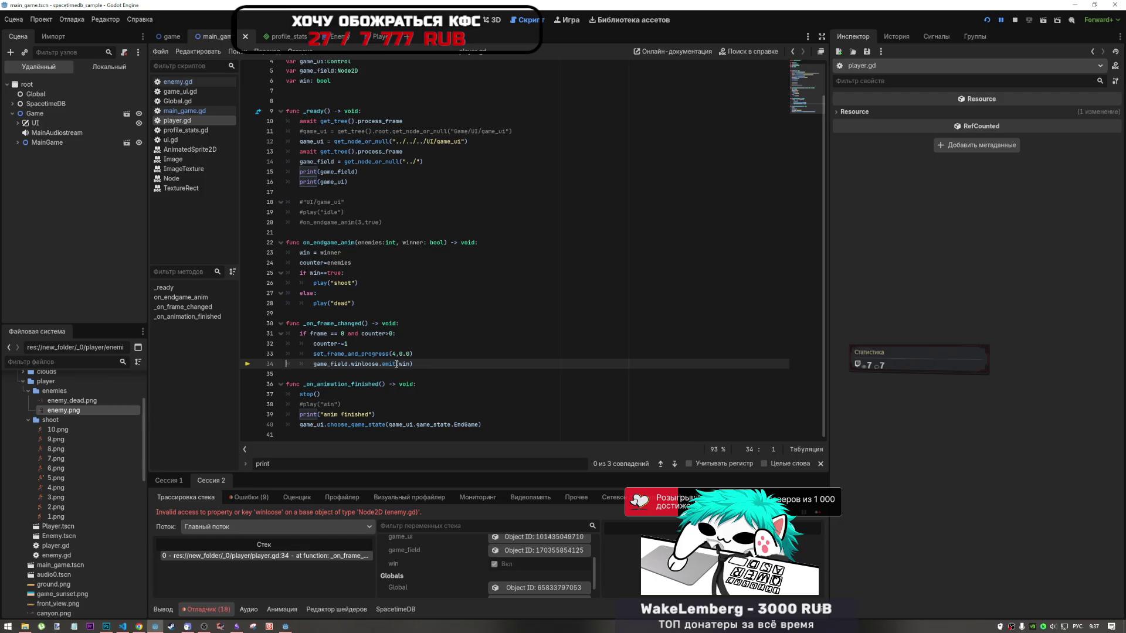
{"action": "mouse_move", "coordinate": [400, 364]}
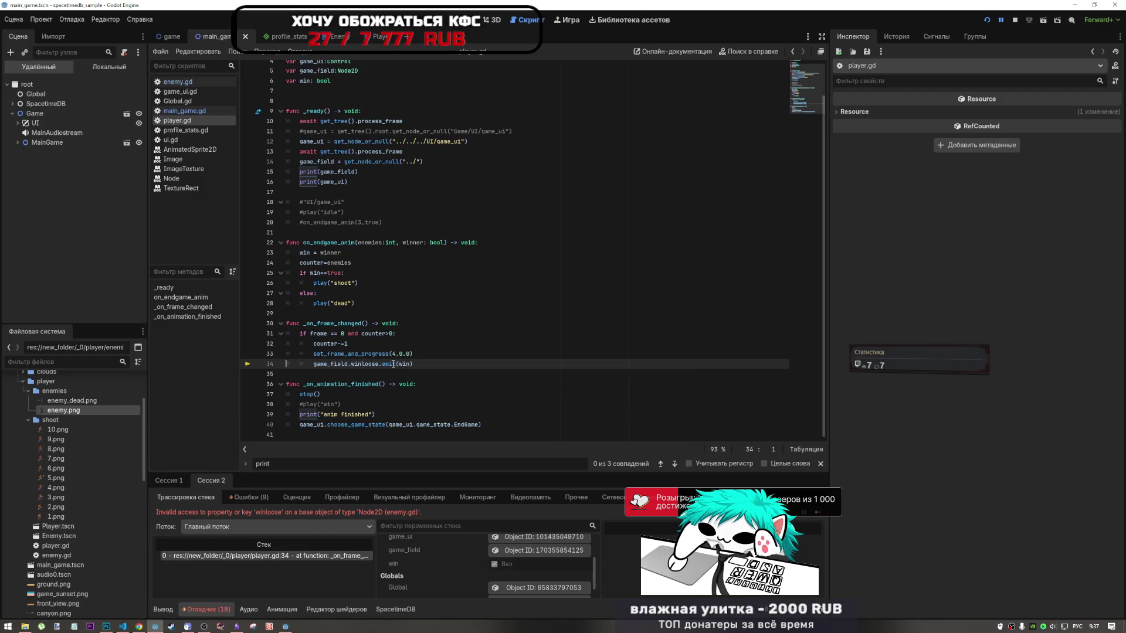
{"action": "left_click", "coordinate": [363, 364]}
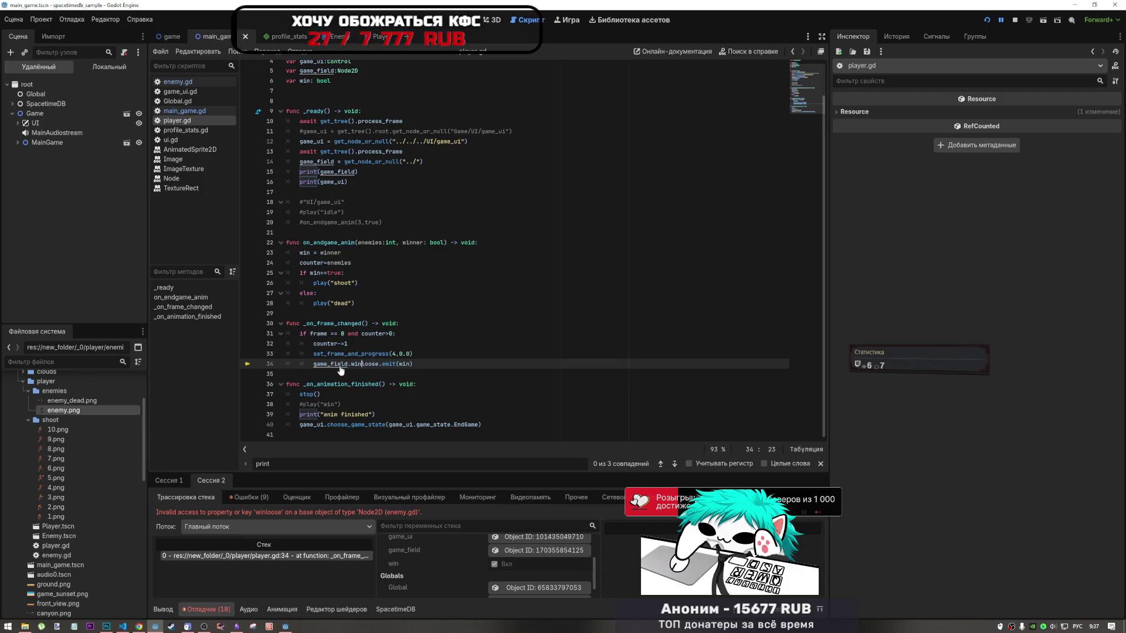
{"action": "left_click", "coordinate": [338, 365], "text": "ctrl"}
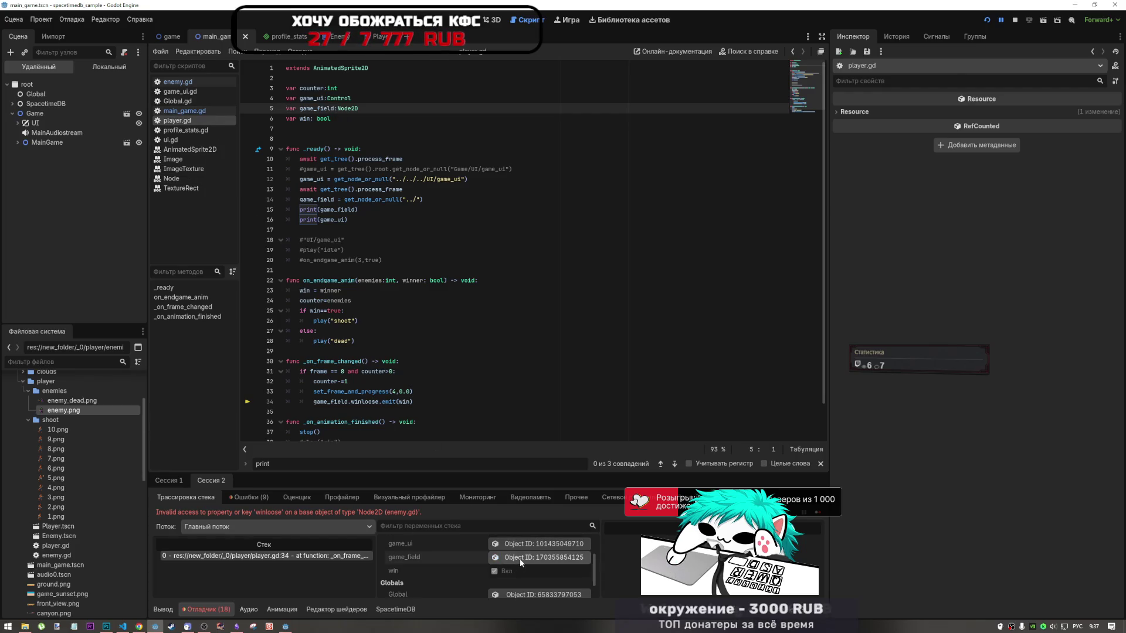
Inspect game_field's remote GameField object, glance at main_game.gd, return to player.gd, and stop the game
{"action": "left_click", "coordinate": [519, 559]}
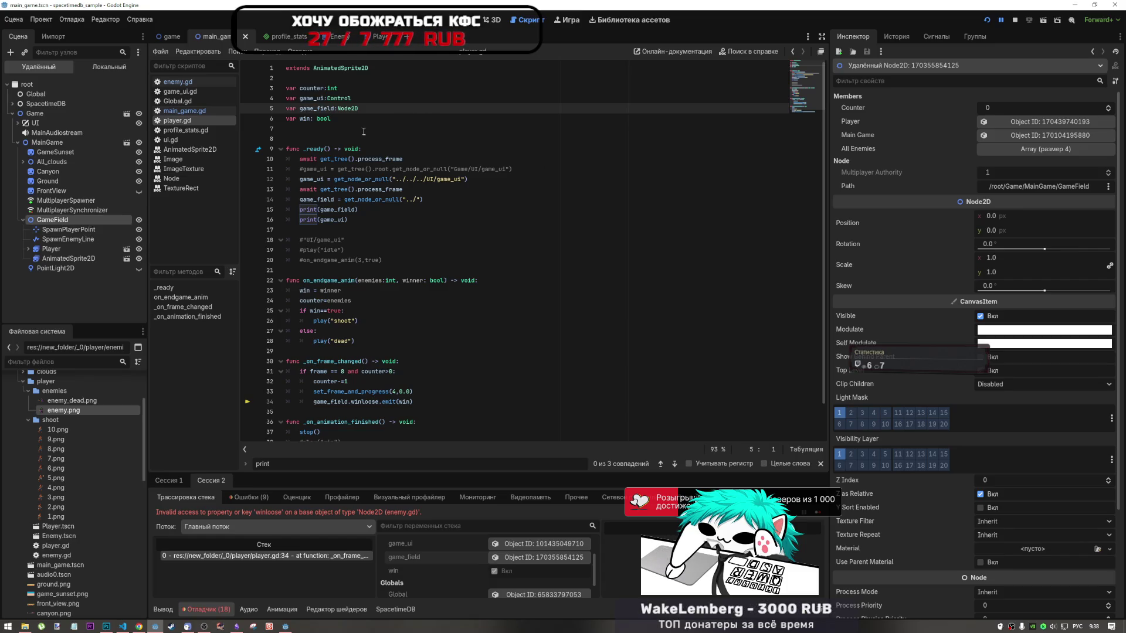
{"action": "mouse_move", "coordinate": [324, 181]}
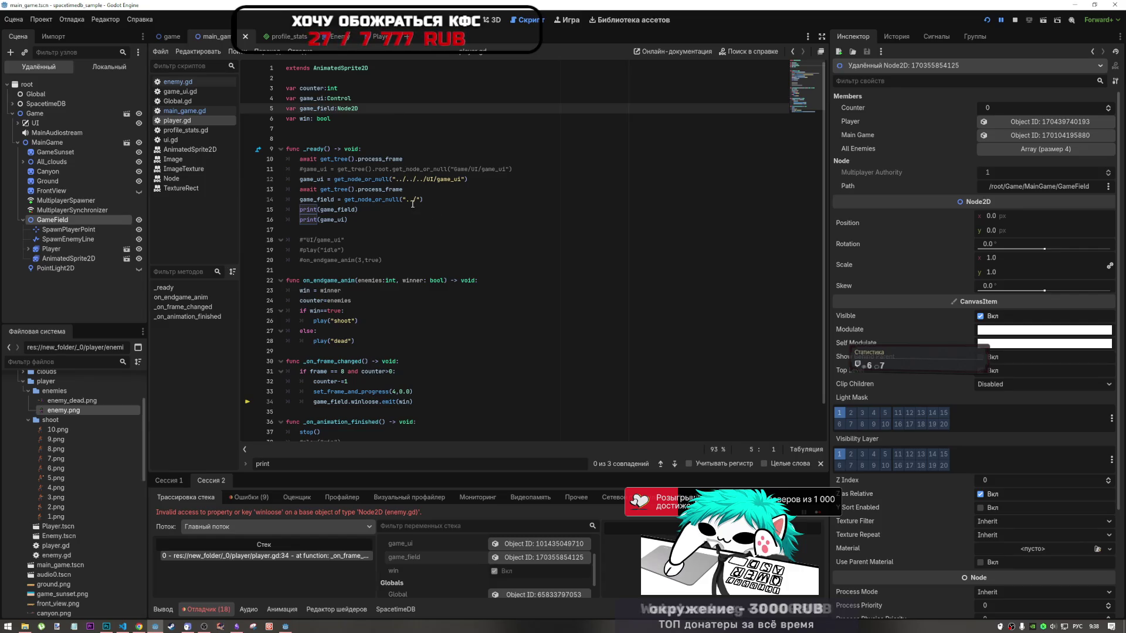
{"action": "left_click", "coordinate": [222, 110]}
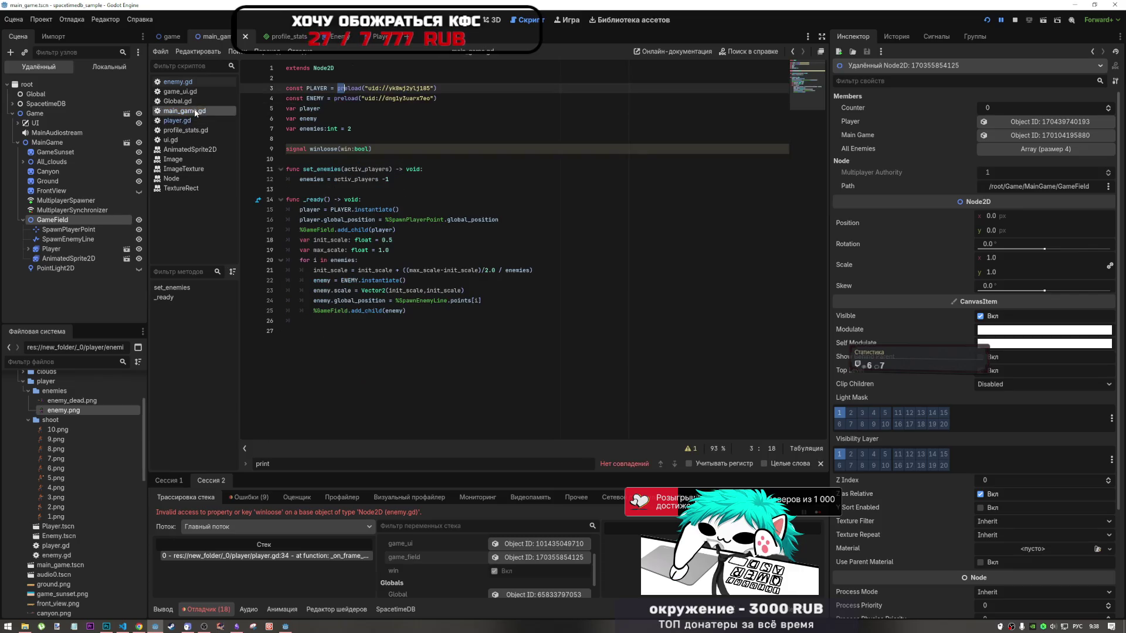
{"action": "left_click", "coordinate": [213, 122]}
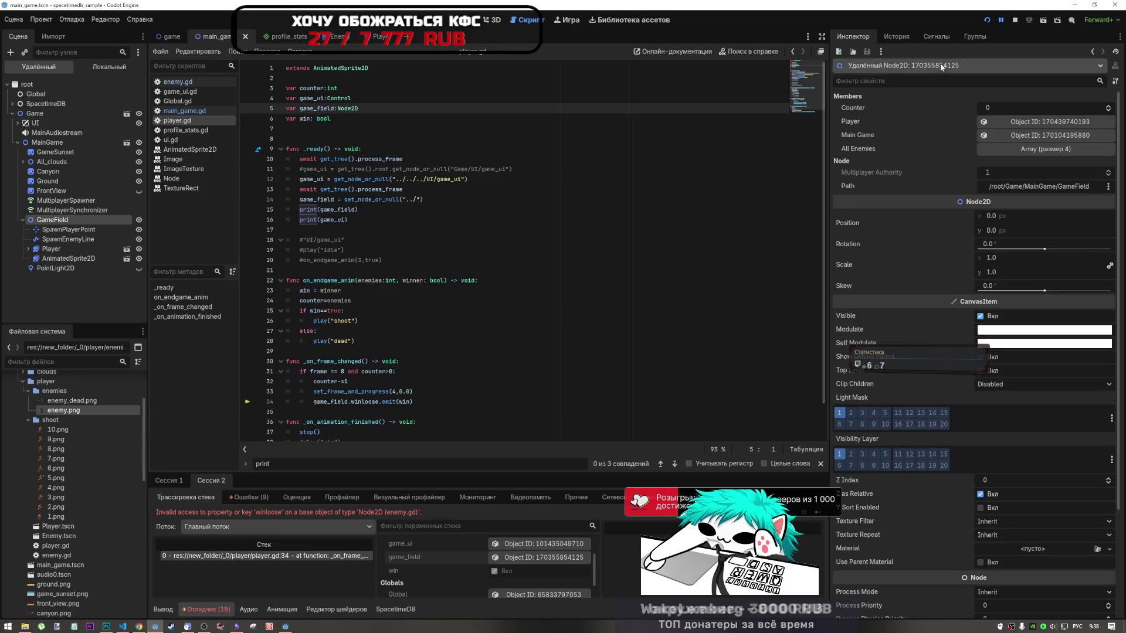
{"action": "scroll", "coordinate": [547, 445], "scroll_direction": "down", "scroll_amount": 2}
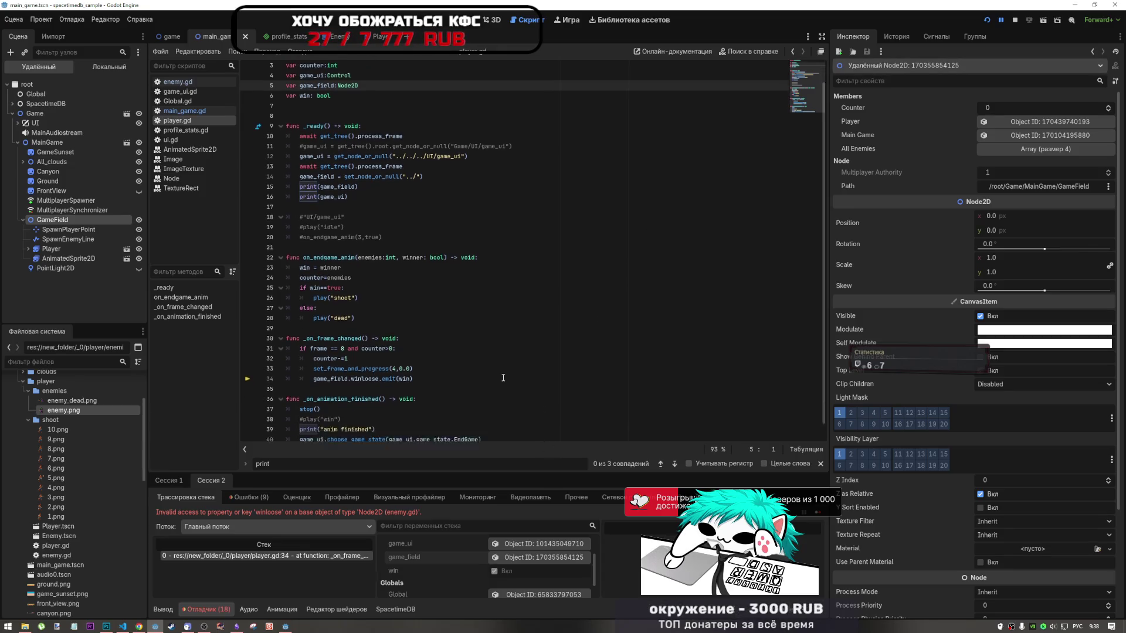
{"action": "left_click", "coordinate": [1015, 20]}
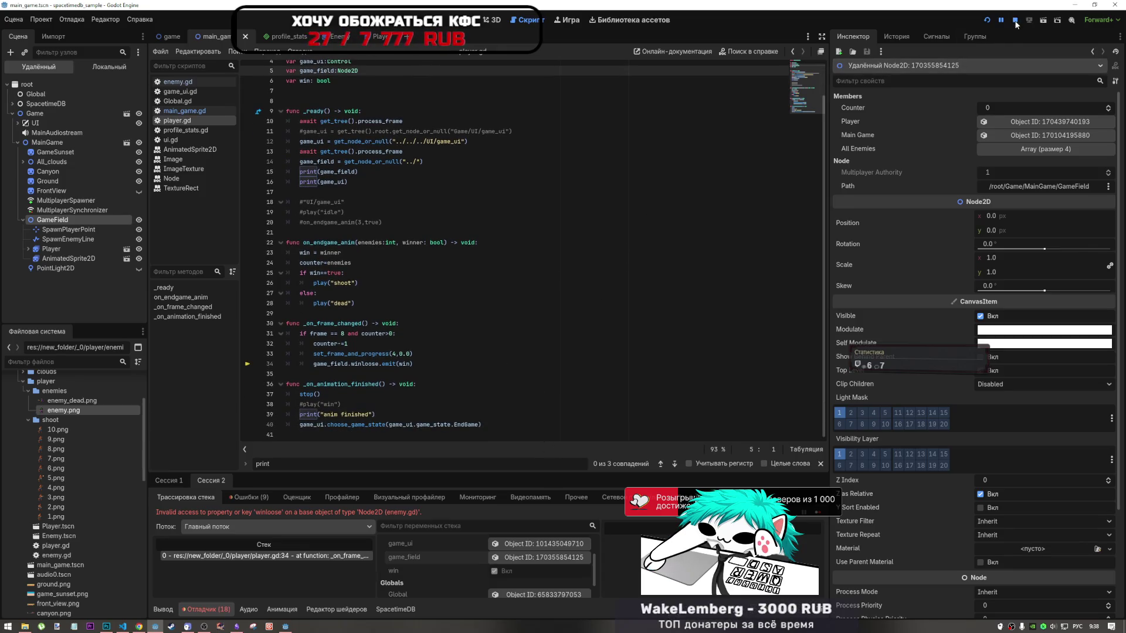
Rename every game_field occurrence to main_game, fix the print line, and save player.gd
{"action": "scroll", "coordinate": [394, 236], "scroll_direction": "up", "scroll_amount": 2}
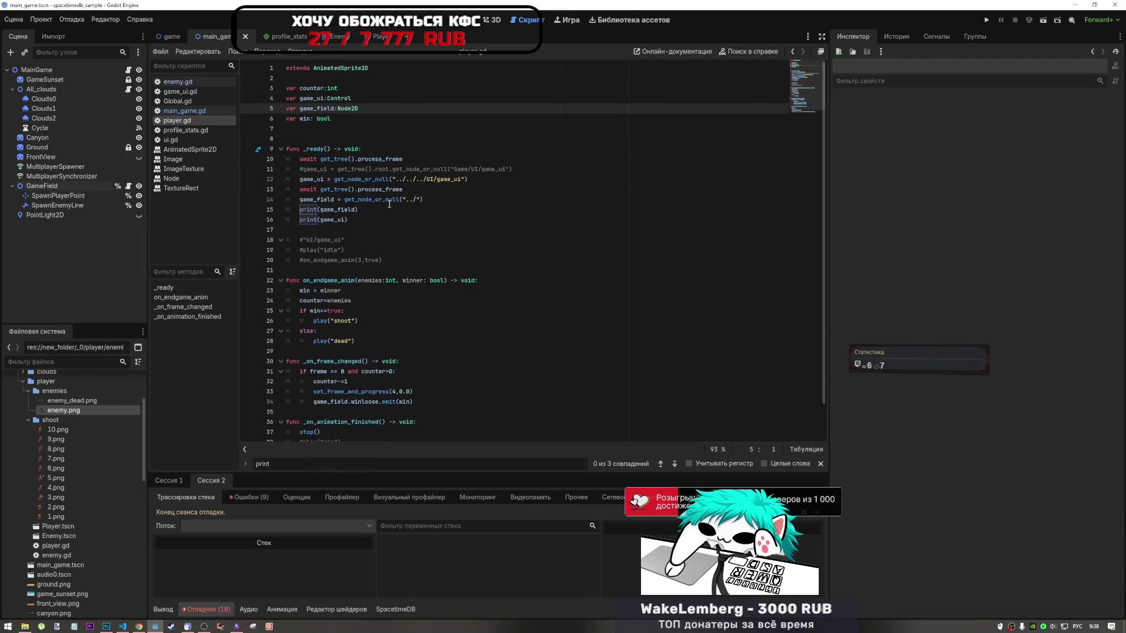
{"action": "left_click", "coordinate": [410, 200]}
{"action": "left_click_drag", "start_coordinate": [410, 200], "coordinate": [405, 200]}
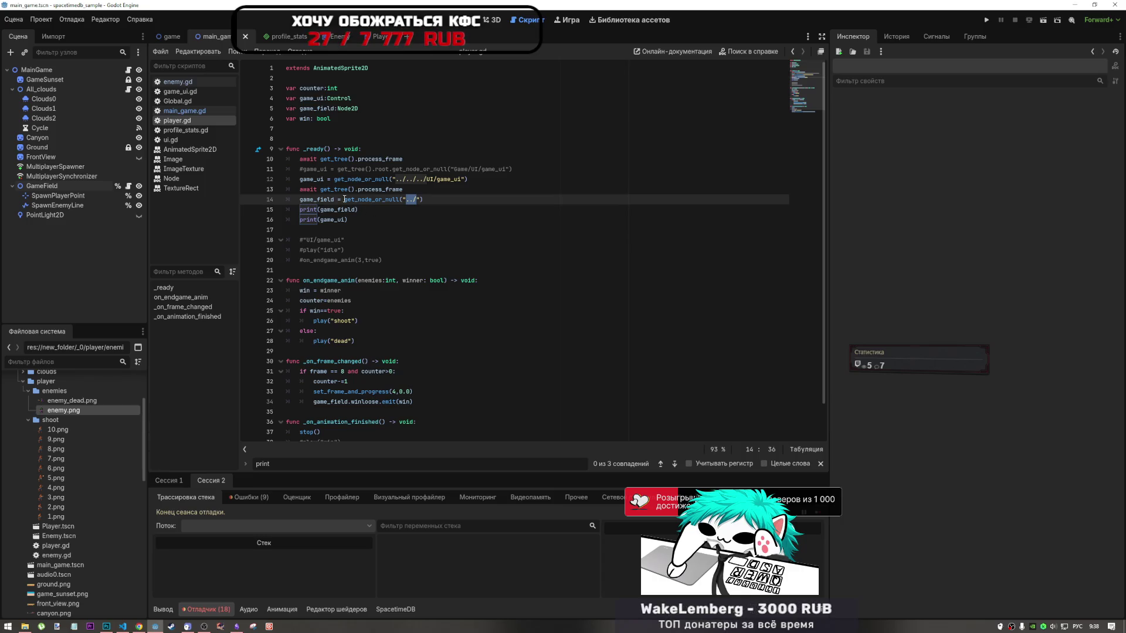
{"action": "left_click", "coordinate": [337, 210], "text": "ctrl"}
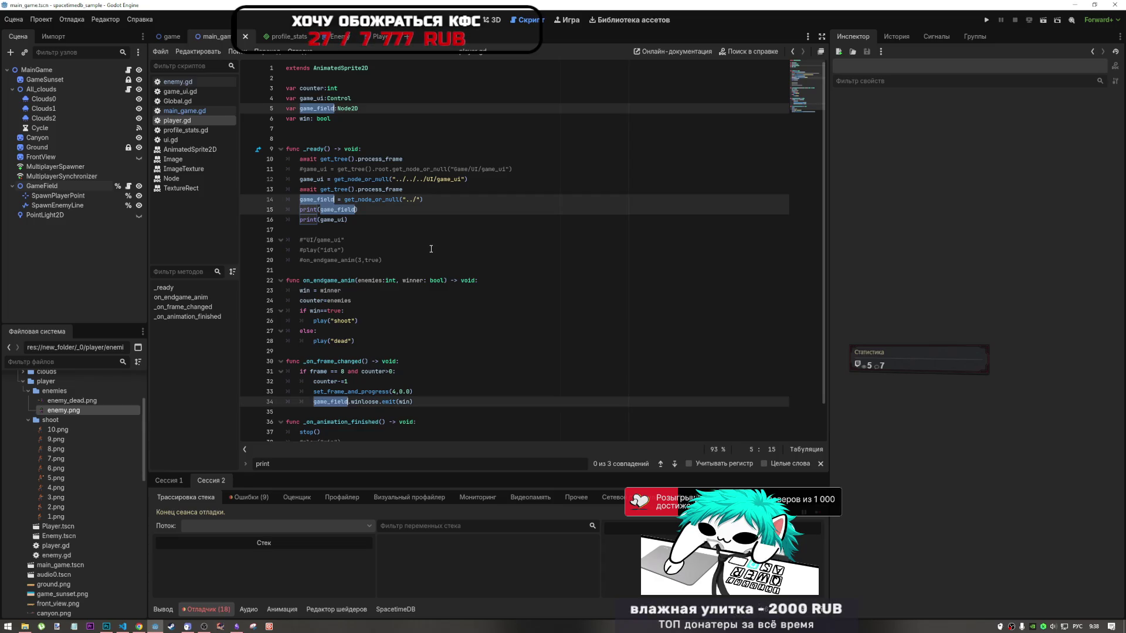
{"action": "type", "text": "ьфшт"}
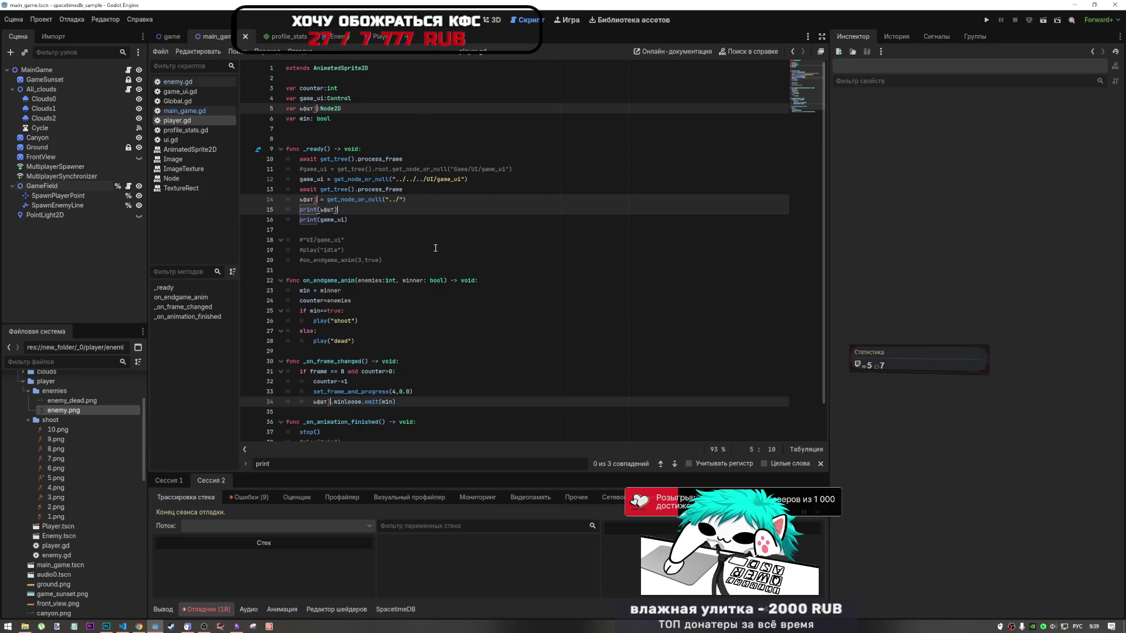
{"action": "key", "text": "BackSpace"}
{"action": "key", "text": "BackSpace"}
{"action": "key", "text": "BackSpace"}
{"action": "key", "text": "alt+shift"}
{"action": "type", "text": "main_"}
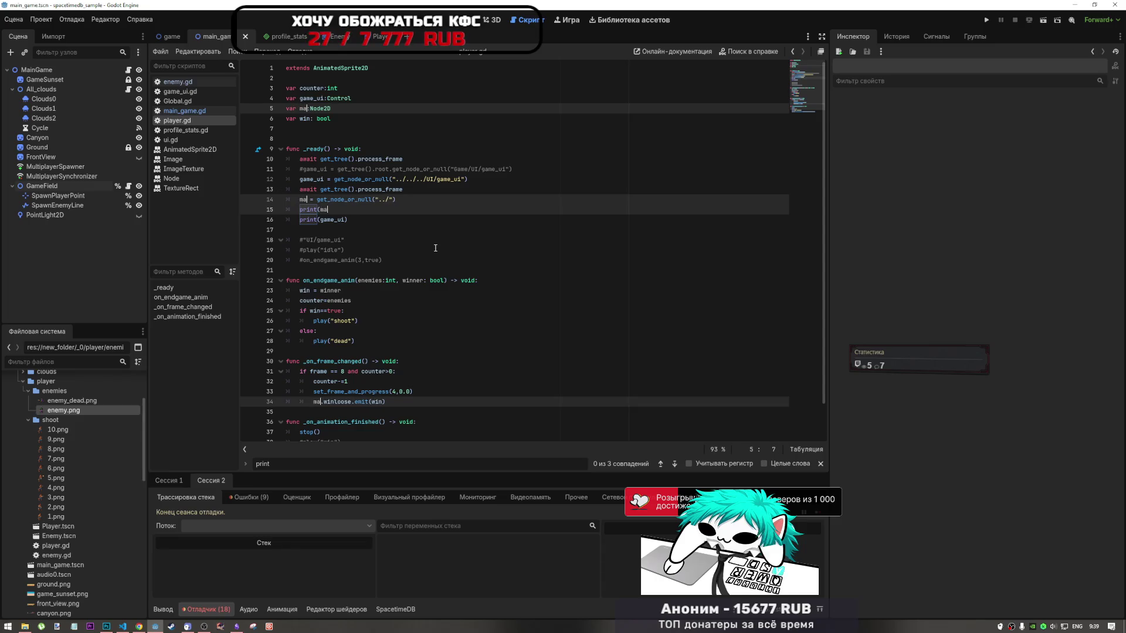
{"action": "type", "text": "game"}
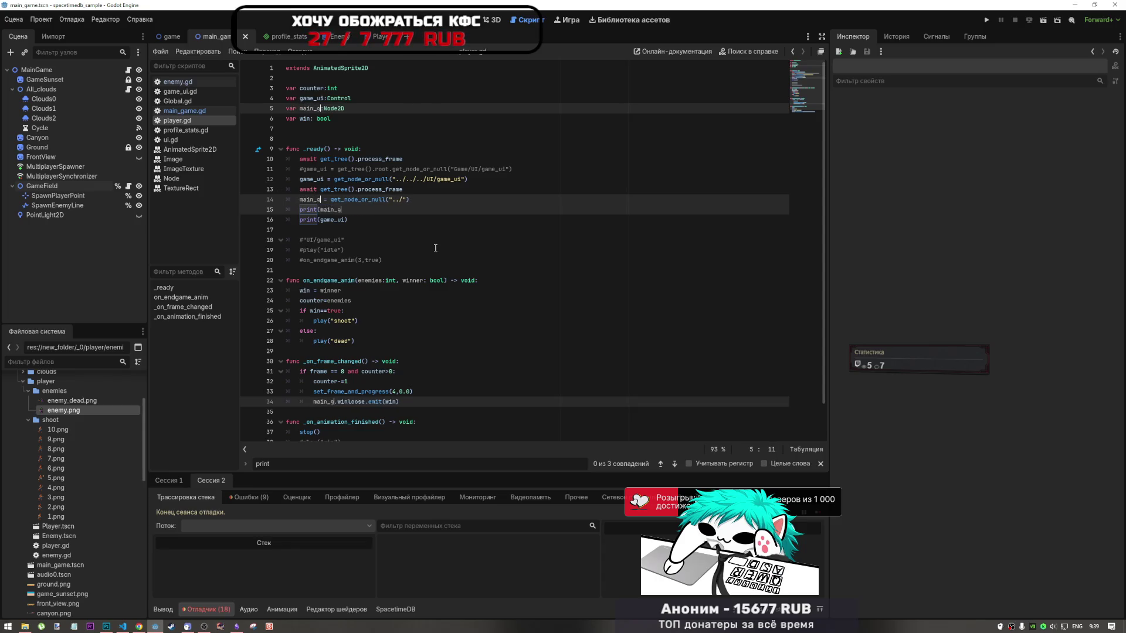
{"action": "key", "text": "Escape"}
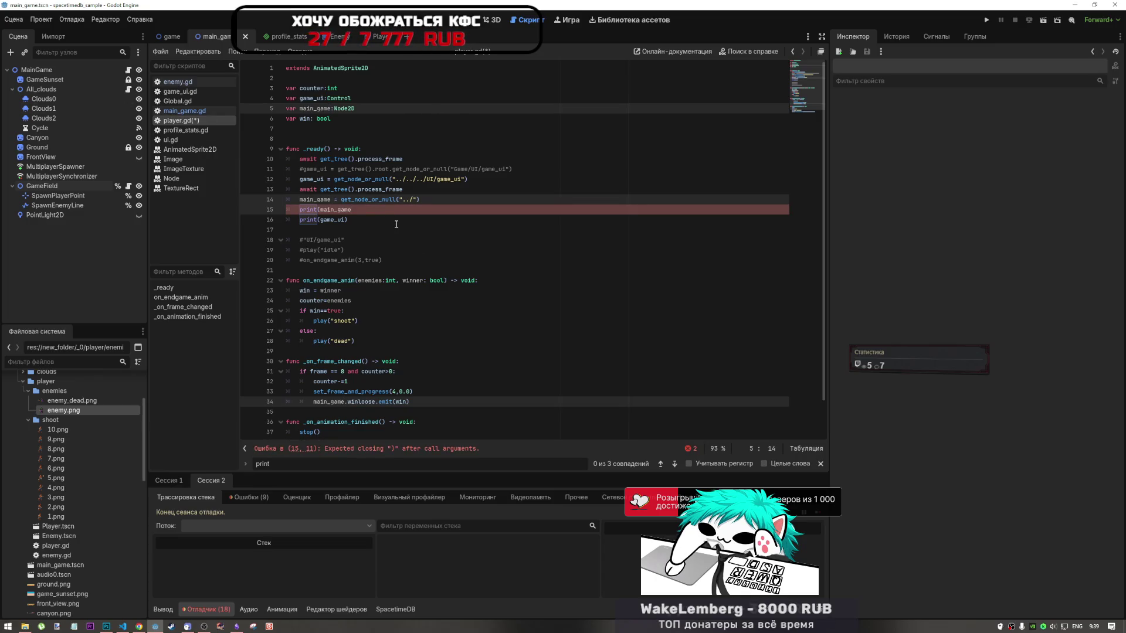
{"action": "left_click", "coordinate": [377, 211]}
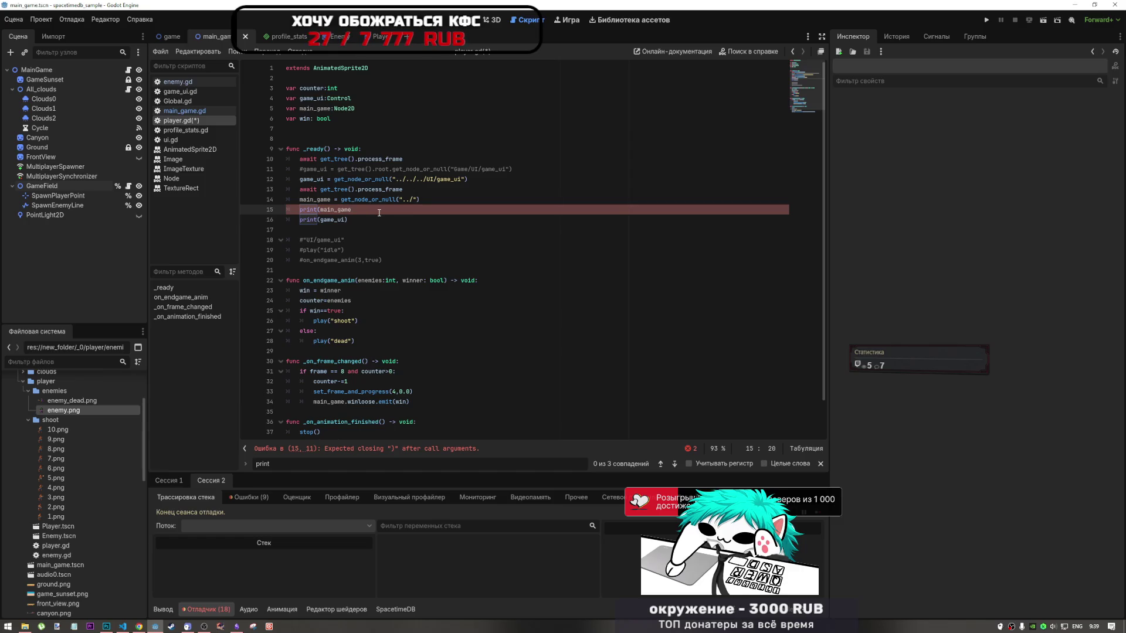
{"action": "type", "text": ")"}
{"action": "left_click", "coordinate": [394, 220]}
{"action": "key", "text": "ctrl+s"}
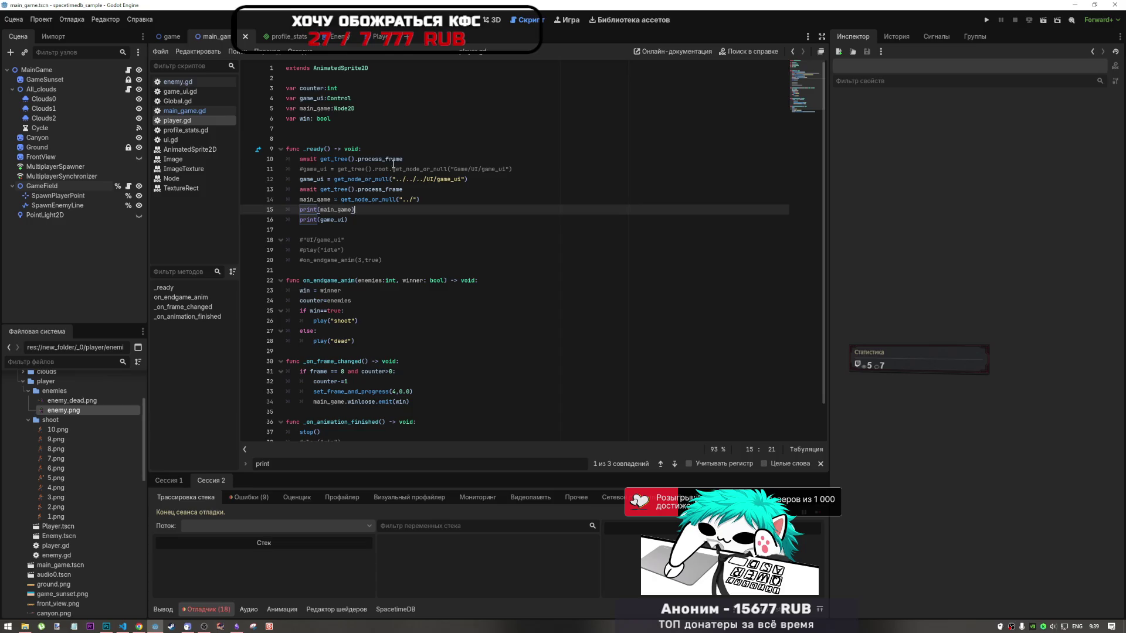
Review the await, game_ui and main_game node-path lines in player.gd
{"action": "left_click", "coordinate": [394, 159]}
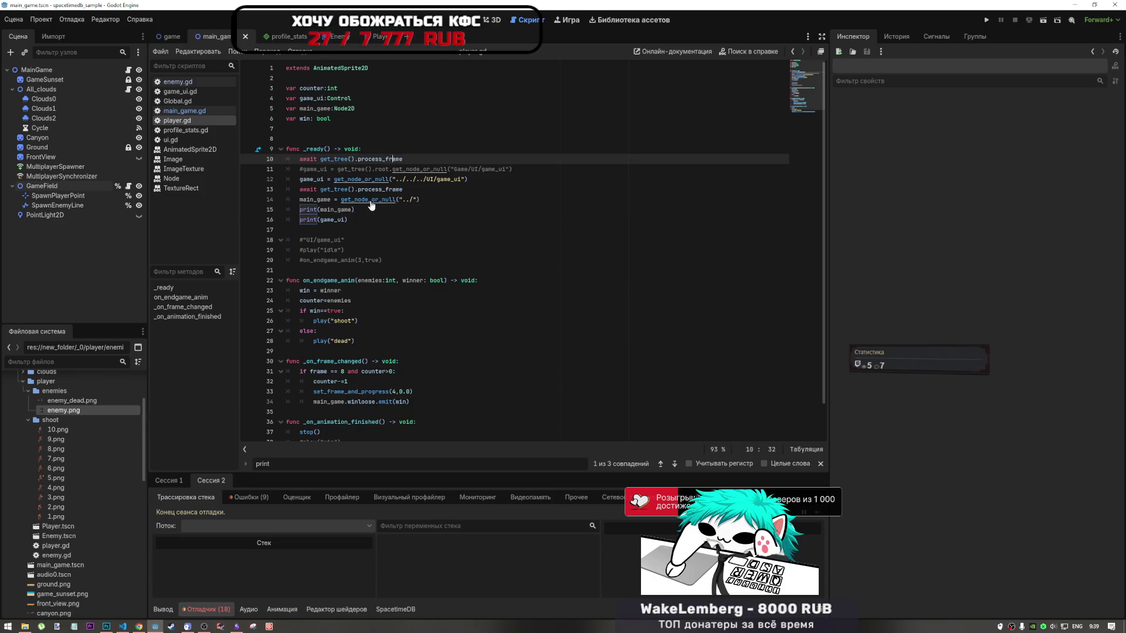
{"action": "left_click", "coordinate": [371, 220]}
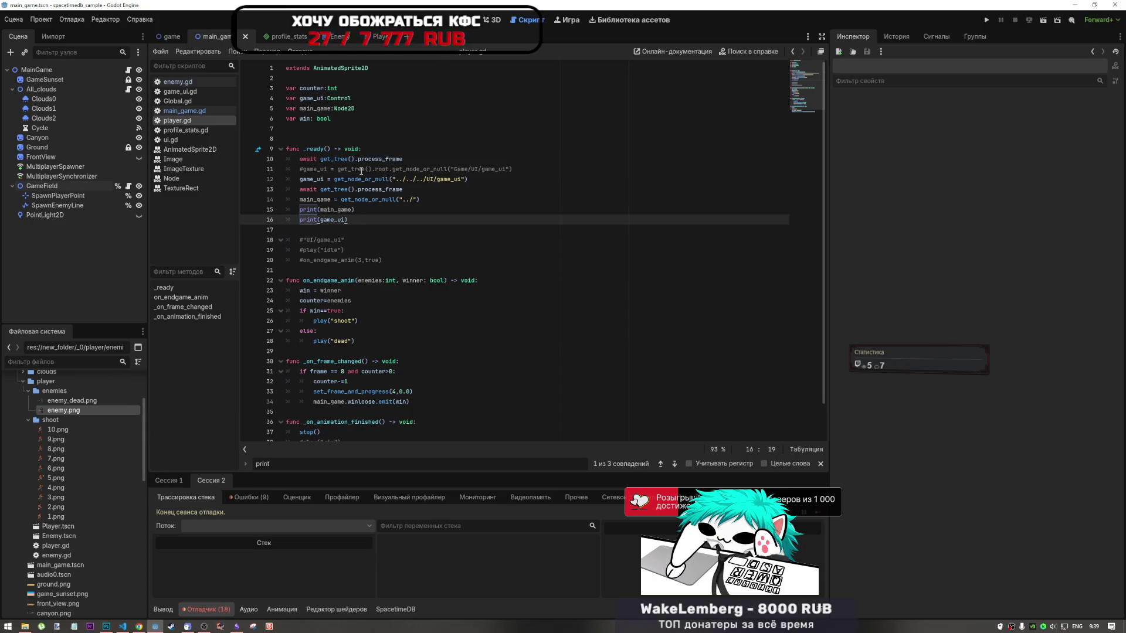
{"action": "left_click", "coordinate": [372, 170]}
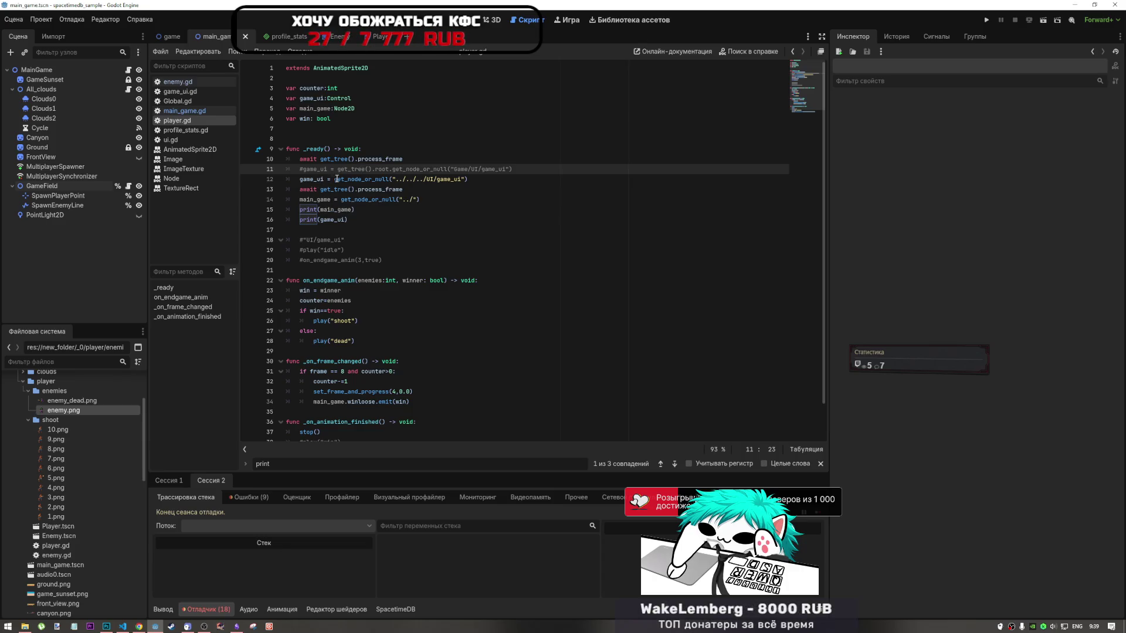
{"action": "mouse_move", "coordinate": [354, 199]}
{"action": "left_click", "coordinate": [442, 179]}
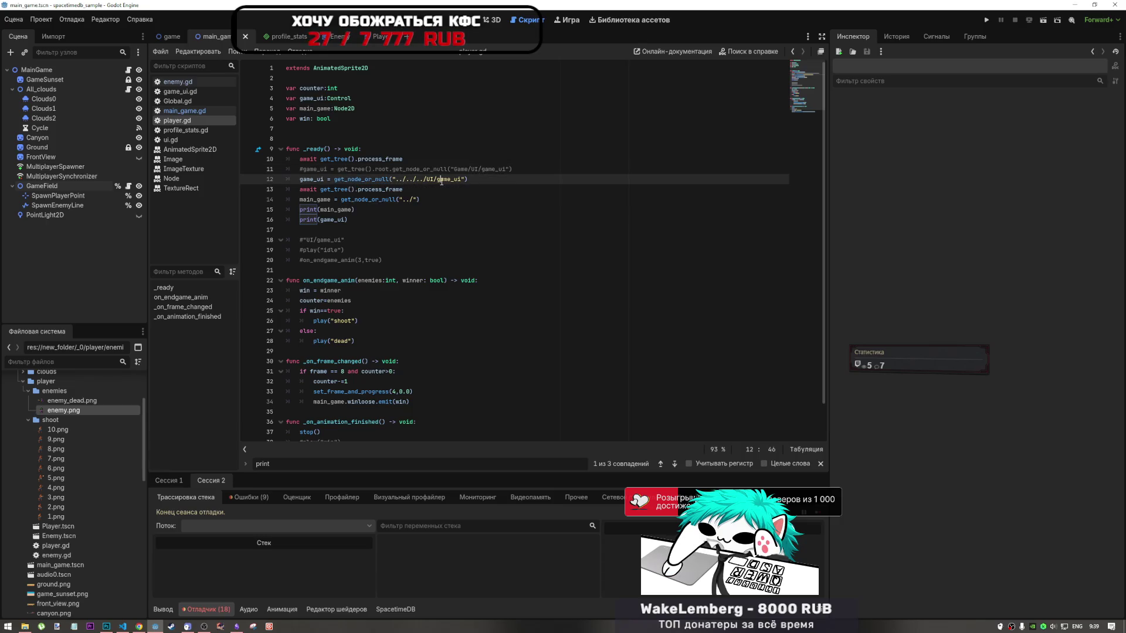
{"action": "left_click", "coordinate": [448, 200]}
{"action": "left_click", "coordinate": [455, 212]}
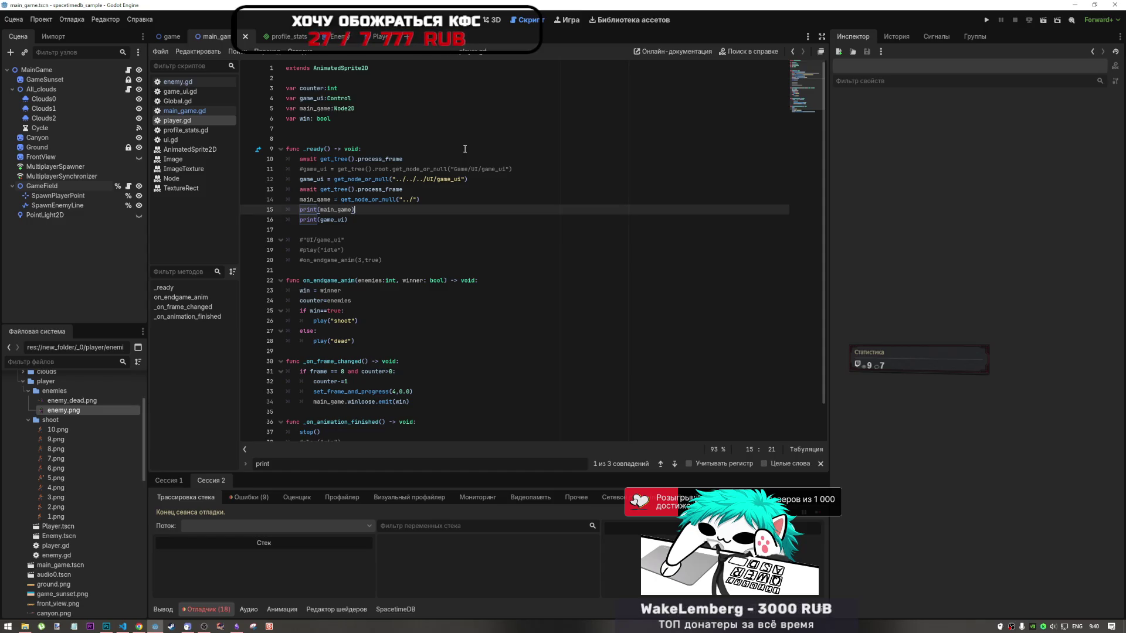
{"action": "left_click", "coordinate": [351, 199]}
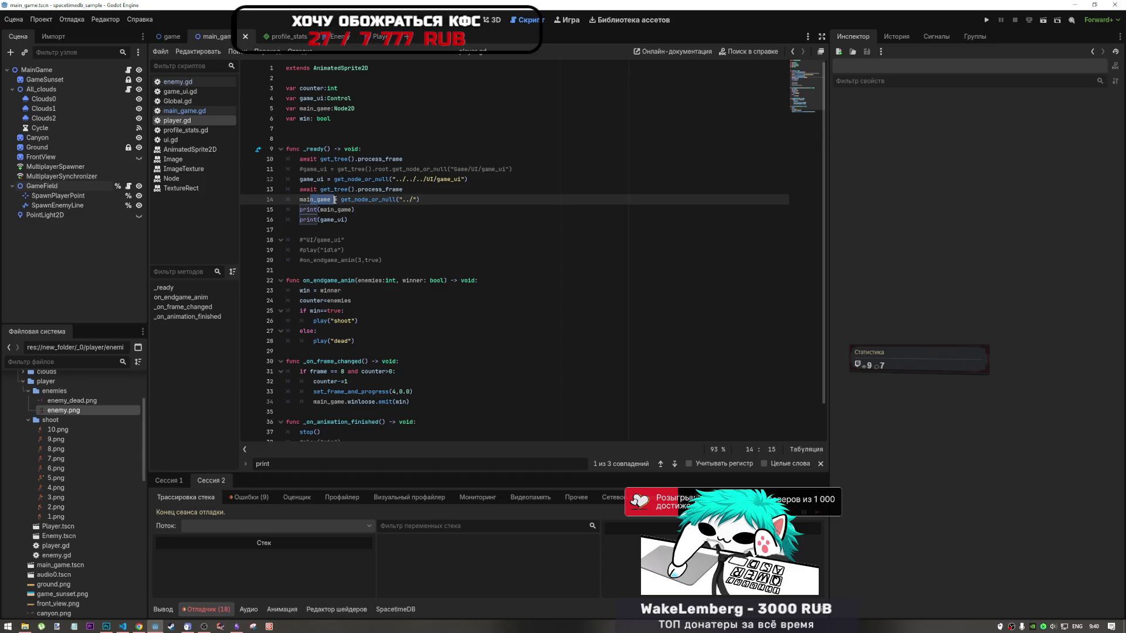
Change main_game's get_node_or_null path on line 14 from "../" to "../../"
{"action": "left_click_drag", "start_coordinate": [351, 199], "coordinate": [400, 200]}
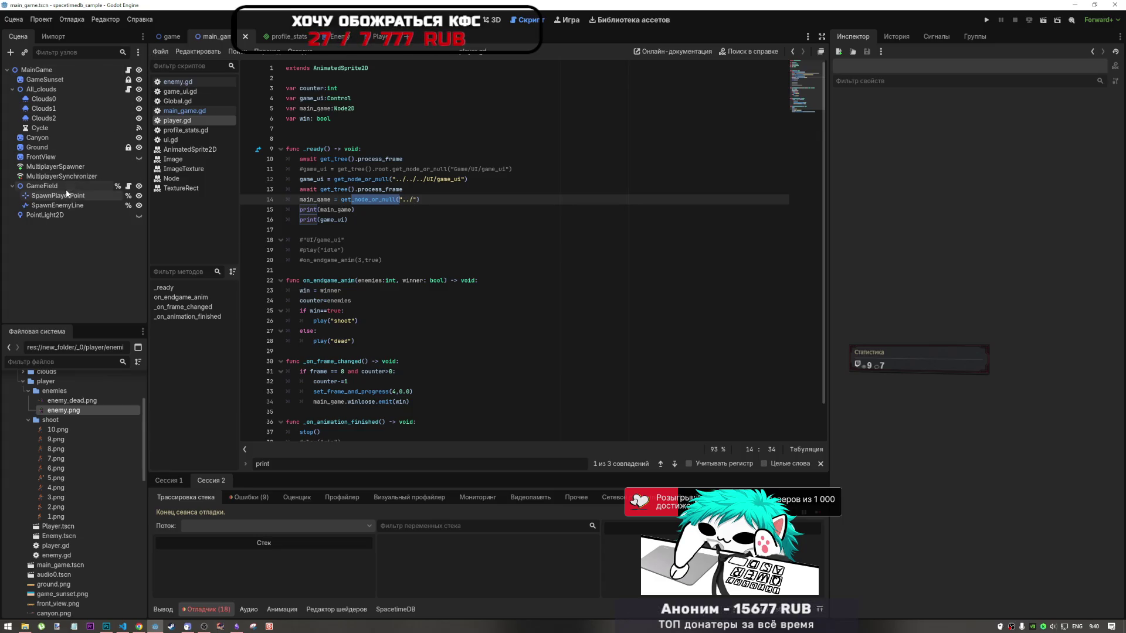
{"action": "left_click_drag", "start_coordinate": [402, 200], "coordinate": [414, 199]}
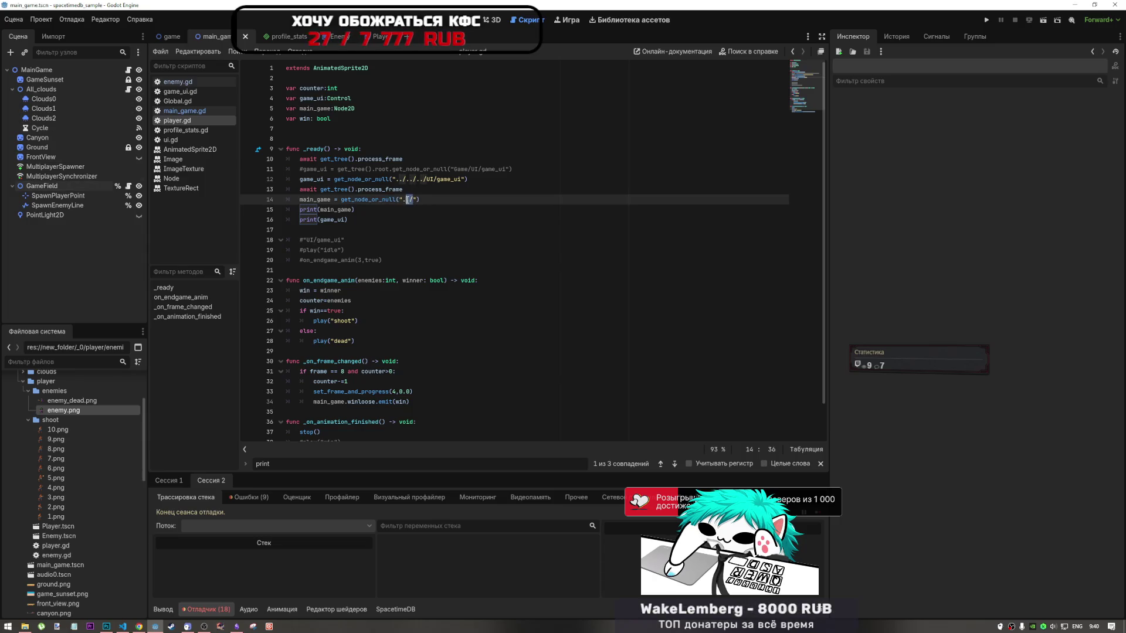
{"action": "type", "text": "../../"}
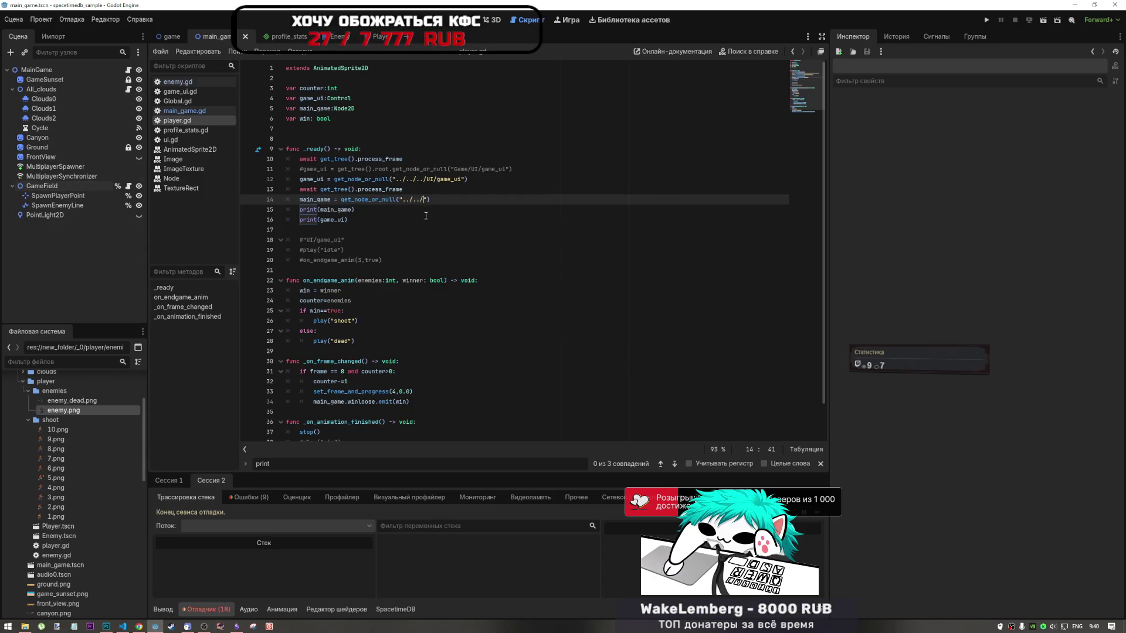
{"action": "key", "text": "Up"}
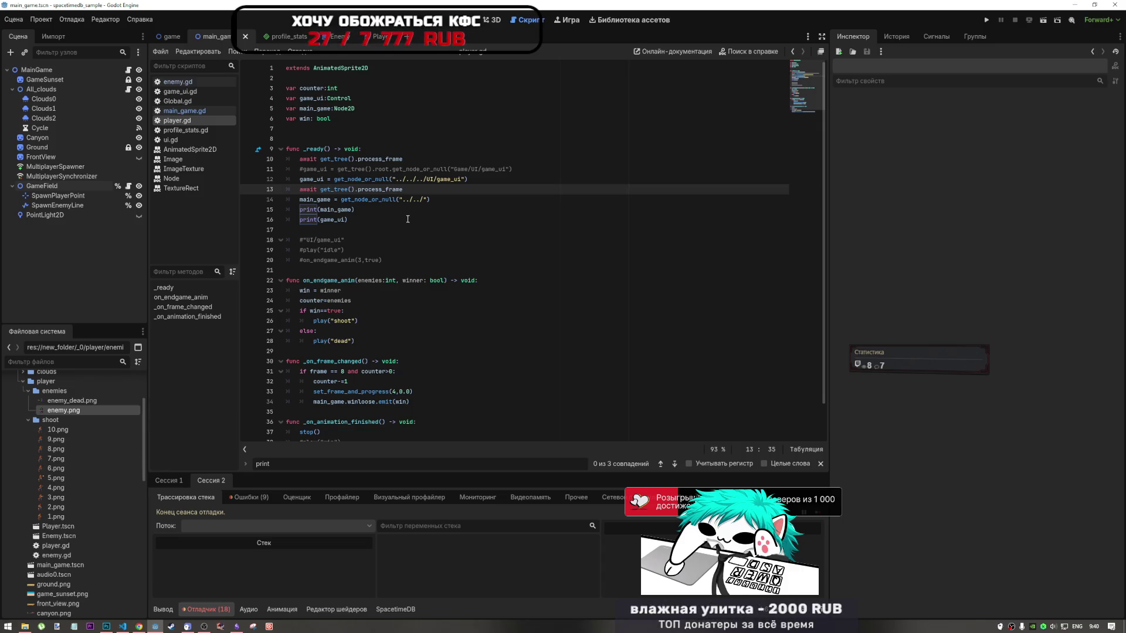
Open the Enemy scene
{"action": "left_click", "coordinate": [451, 156]}
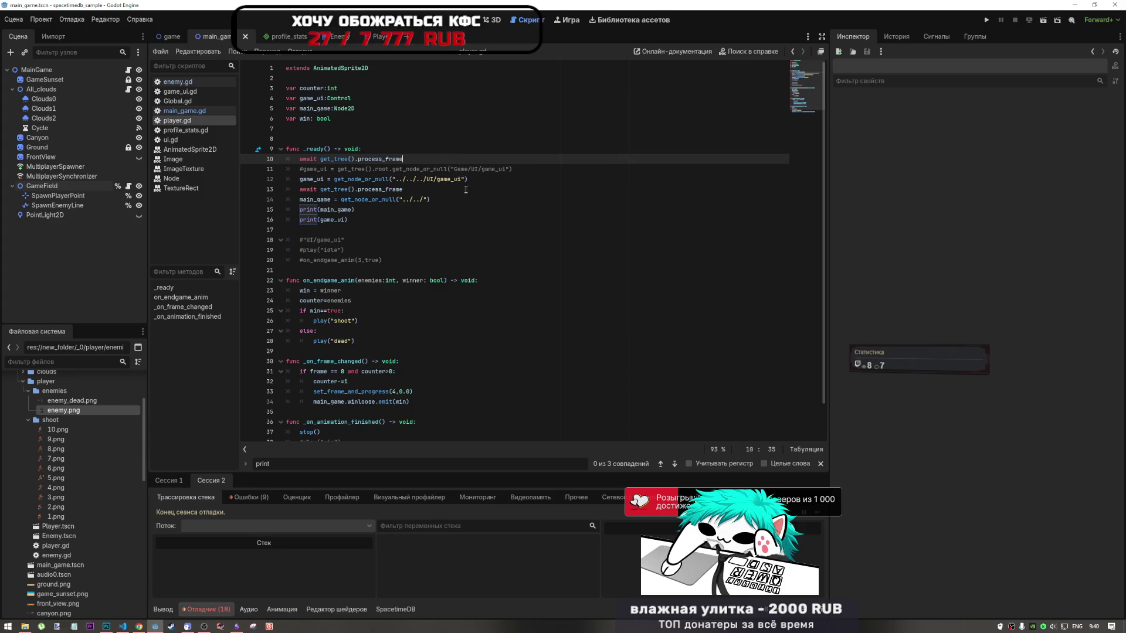
{"action": "scroll", "coordinate": [452, 303], "scroll_direction": "down", "scroll_amount": 2}
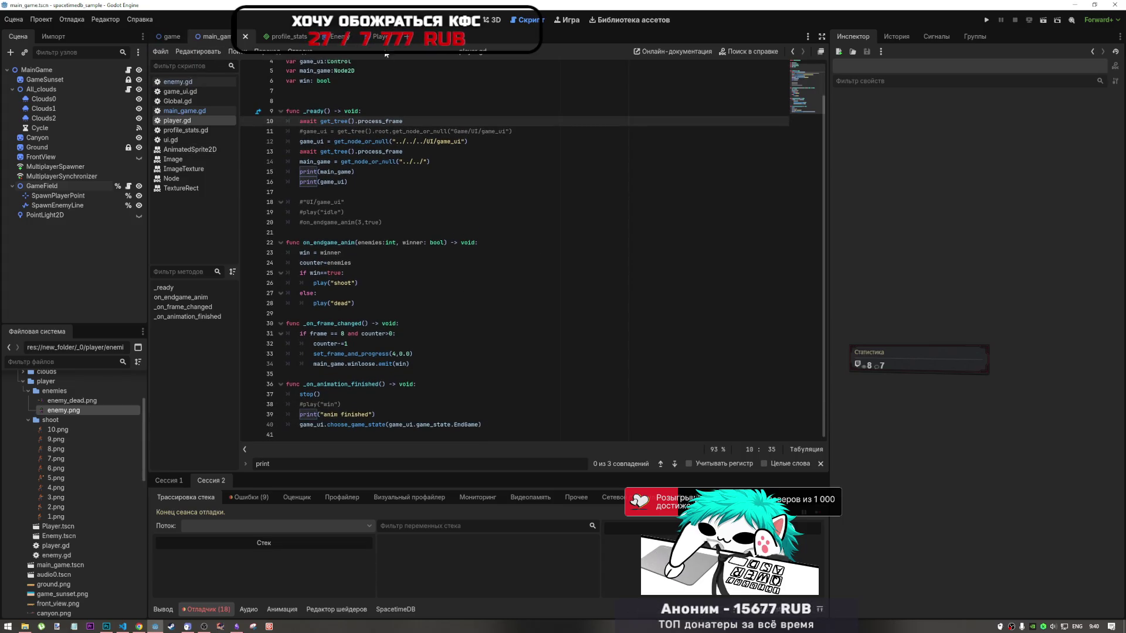
{"action": "left_click", "coordinate": [327, 40]}
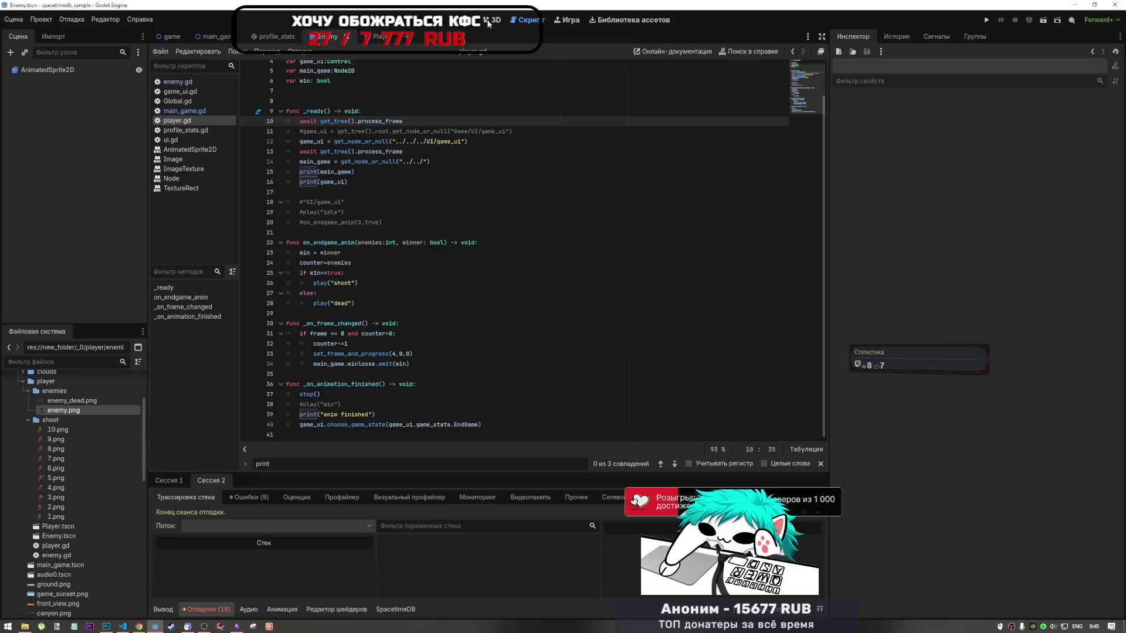
Select the Enemy's AnimatedSprite2D, compare idle and dead animations, and try shrinking it, then undo
{"action": "left_click", "coordinate": [488, 21]}
{"action": "left_click", "coordinate": [469, 20]}
{"action": "left_click", "coordinate": [86, 71]}
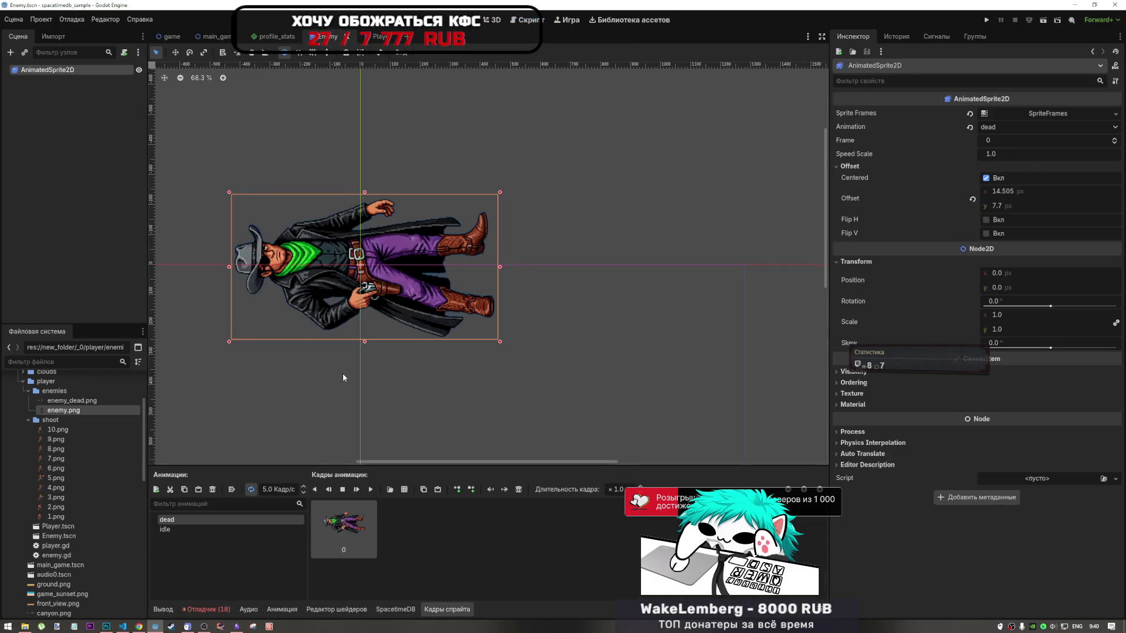
{"action": "left_click", "coordinate": [286, 531]}
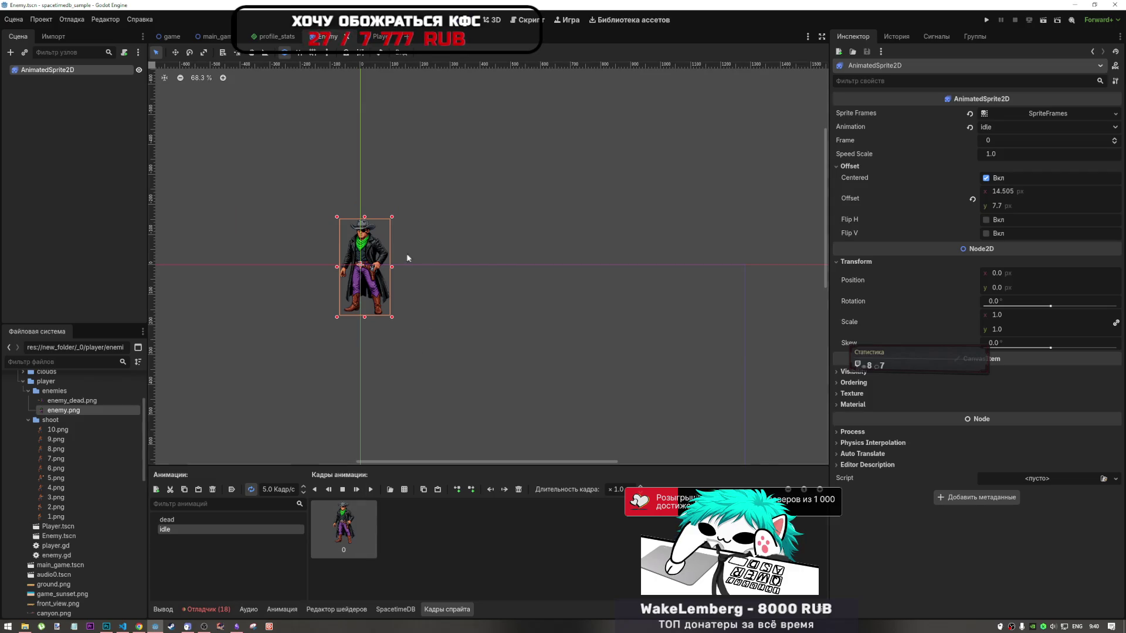
{"action": "left_click", "coordinate": [220, 521]}
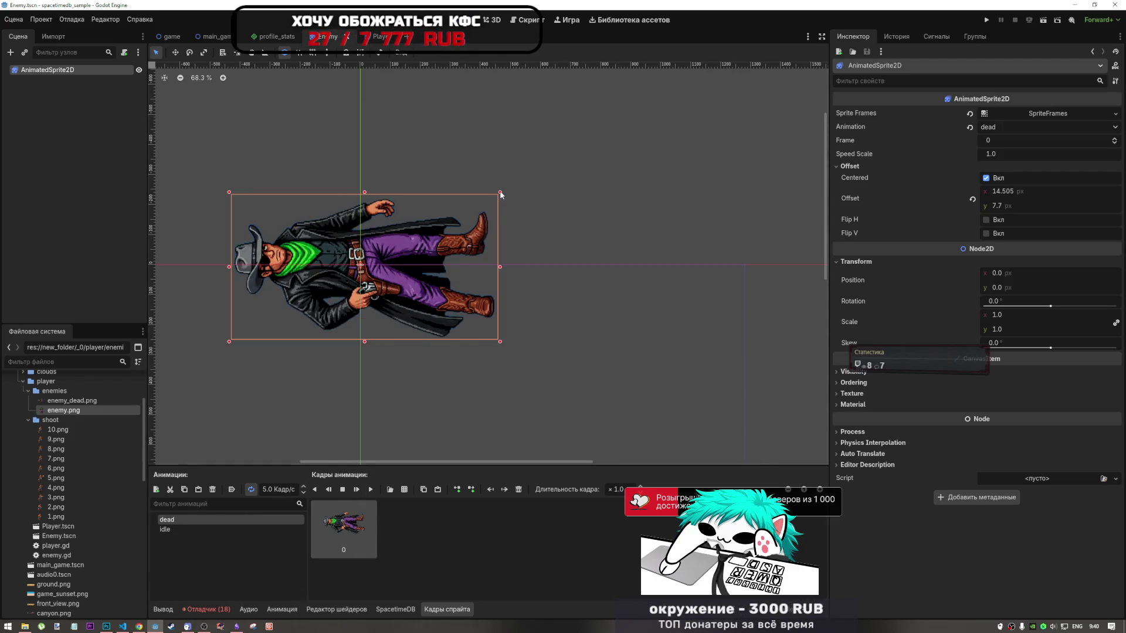
{"action": "left_click", "coordinate": [241, 529]}
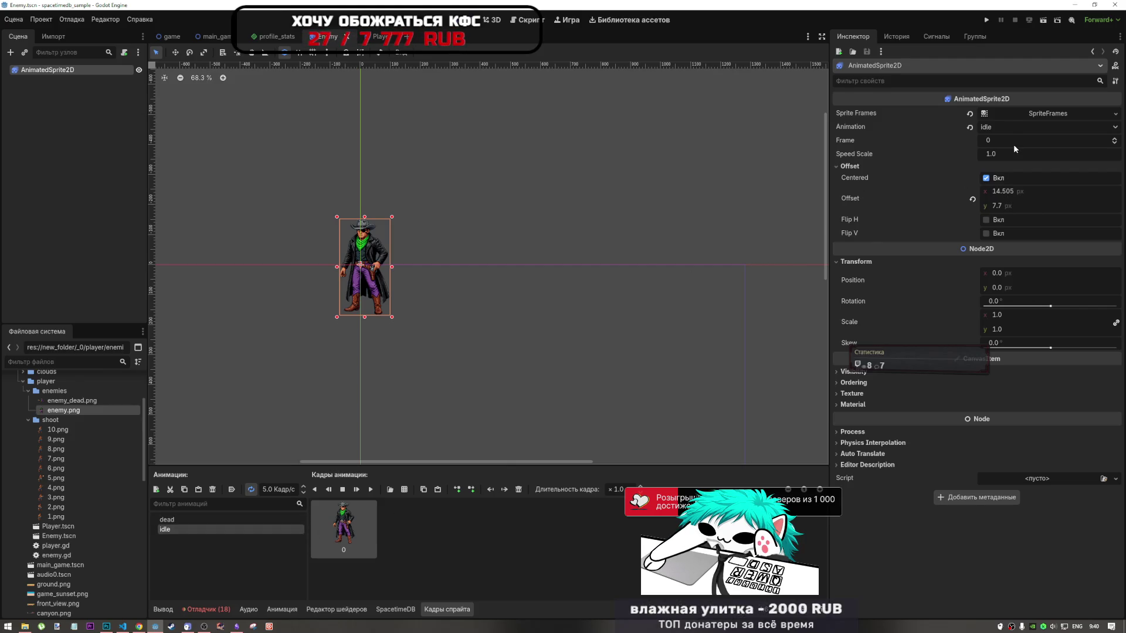
{"action": "left_click", "coordinate": [275, 519]}
{"action": "mouse_move", "coordinate": [501, 193]}
{"action": "left_mouse_down"}
{"action": "mouse_move", "coordinate": [459, 231]}
{"action": "mouse_move", "coordinate": [445, 202]}
{"action": "mouse_move", "coordinate": [441, 234]}
{"action": "mouse_move", "coordinate": [472, 218]}
{"action": "mouse_move", "coordinate": [473, 229]}
{"action": "mouse_move", "coordinate": [491, 199]}
{"action": "mouse_move", "coordinate": [459, 234]}
{"action": "left_mouse_up"}
{"action": "key", "text": "ctrl+z"}
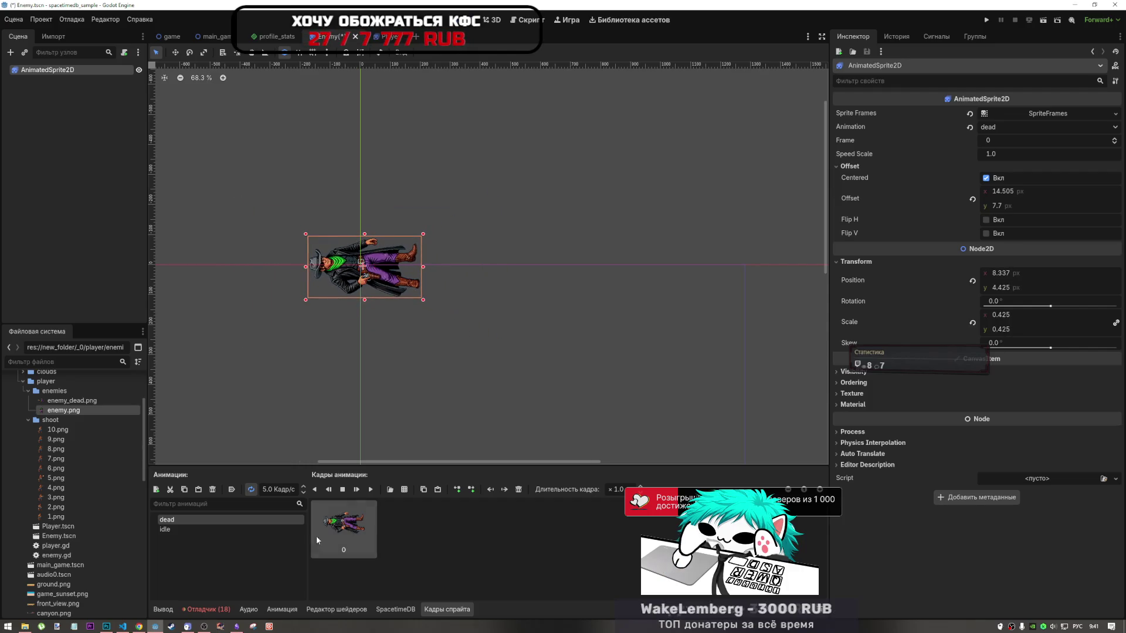
Compare idle and dead animations again, leave idle selected, and deselect the sprite
{"action": "double_click", "coordinate": [210, 522]}
{"action": "left_click", "coordinate": [197, 529]}
{"action": "left_click", "coordinate": [205, 520]}
{"action": "left_click", "coordinate": [206, 529]}
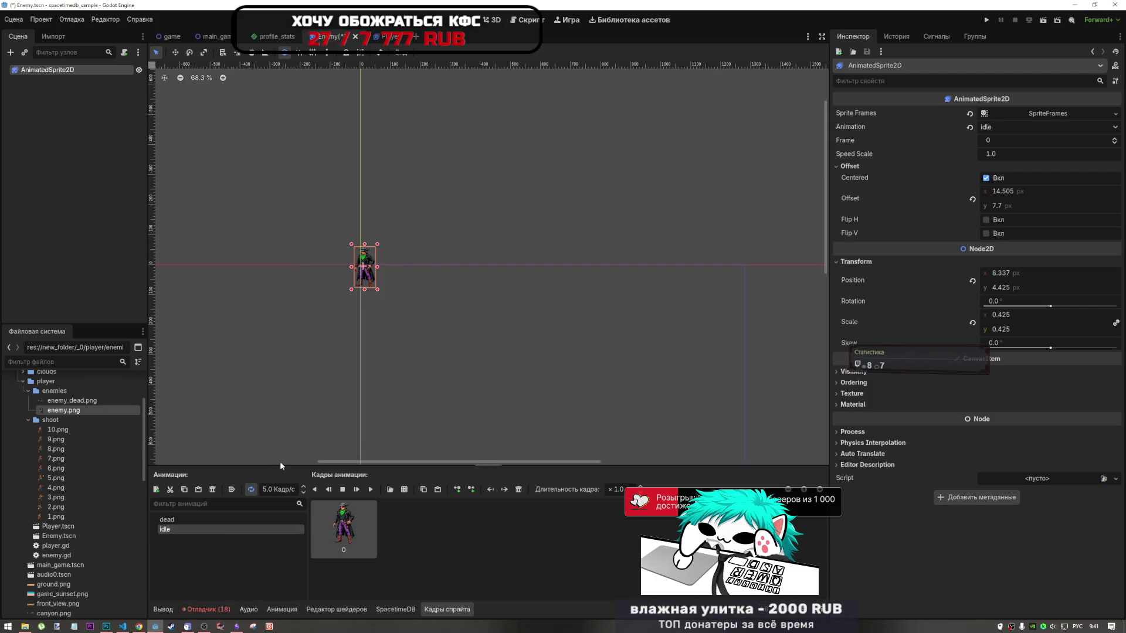
{"action": "left_click", "coordinate": [244, 514]}
{"action": "left_click", "coordinate": [244, 529]}
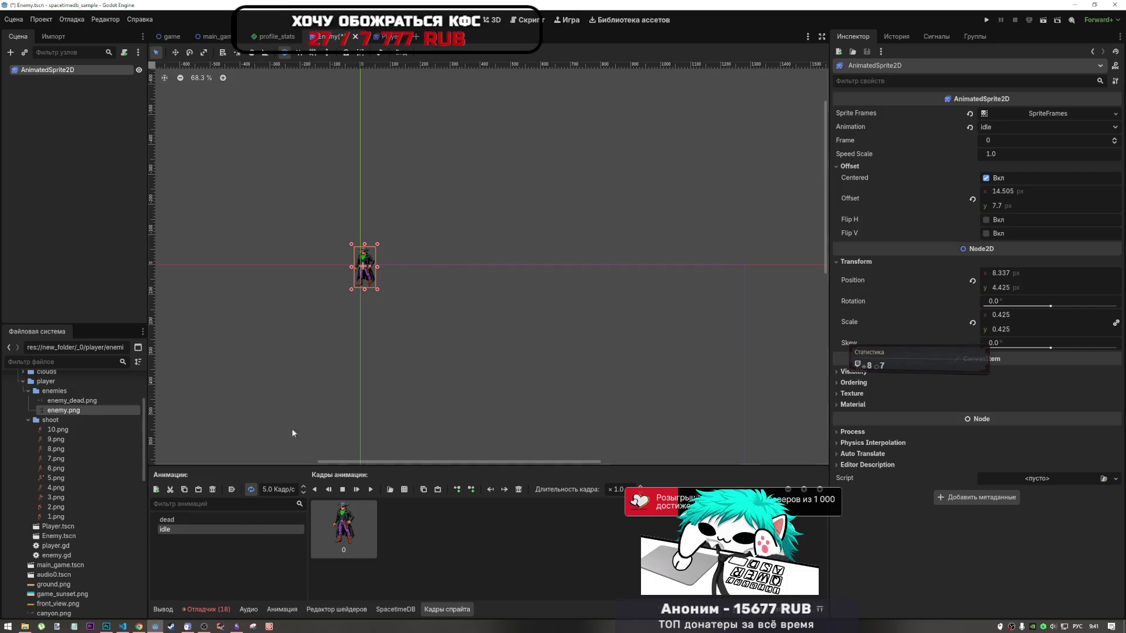
{"action": "left_click", "coordinate": [297, 389]}
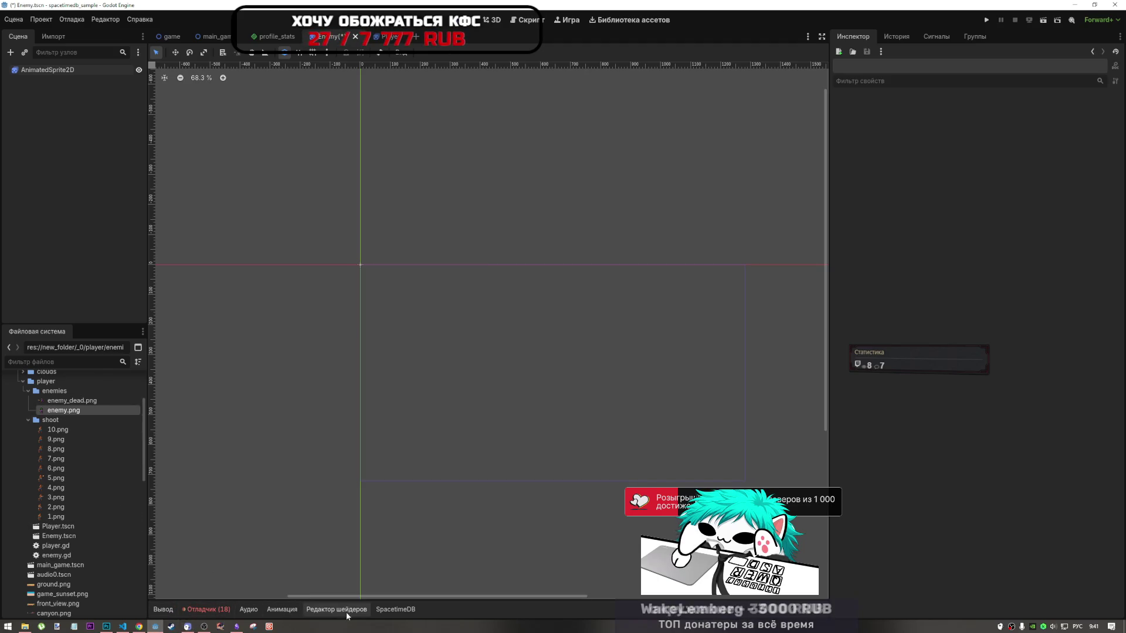
Select the Enemy sprite, compare idle and dead animations, and shrink the dead pose to fit
{"action": "left_click", "coordinate": [54, 70]}
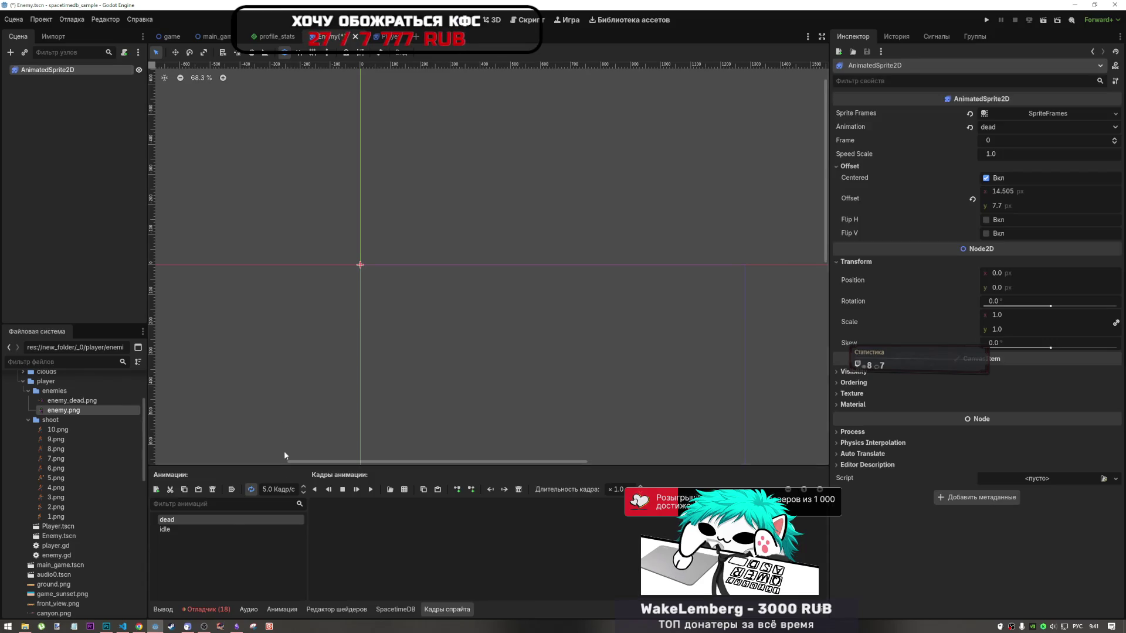
{"action": "left_click", "coordinate": [215, 525]}
{"action": "left_click", "coordinate": [216, 520]}
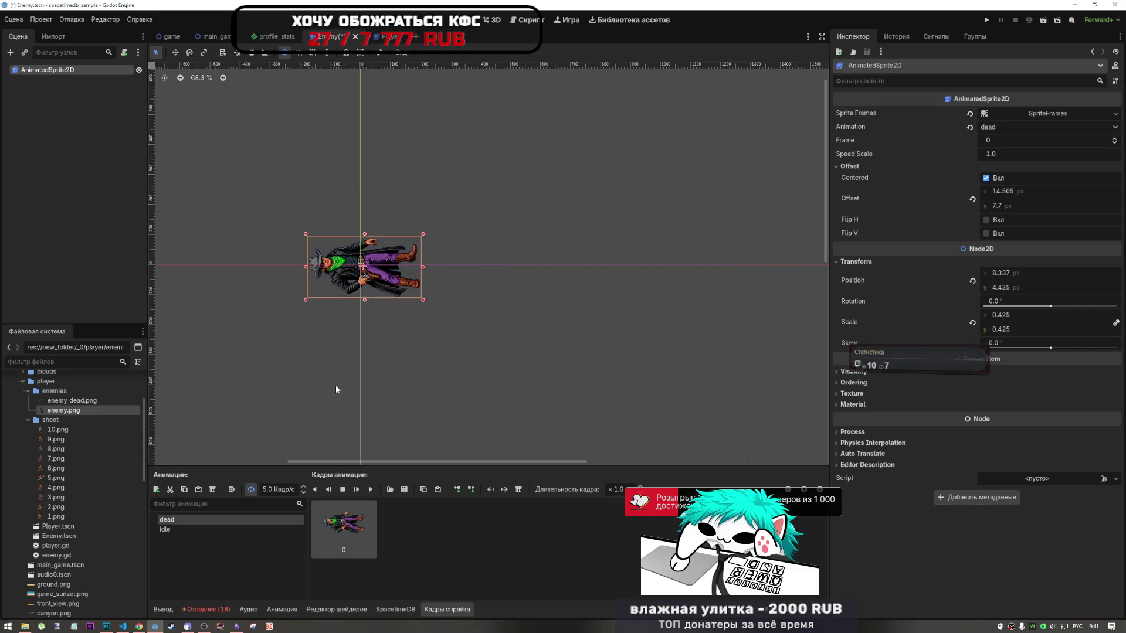
{"action": "left_click", "coordinate": [209, 528]}
{"action": "left_click", "coordinate": [213, 520]}
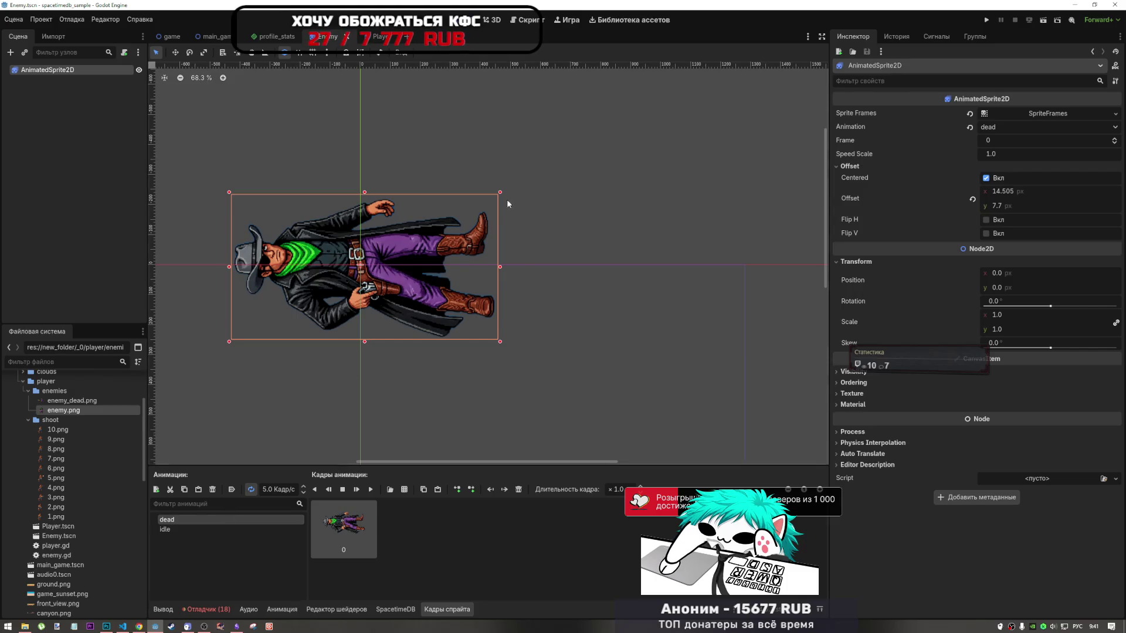
{"action": "left_click", "coordinate": [223, 529]}
{"action": "left_click", "coordinate": [226, 520]}
{"action": "left_click", "coordinate": [587, 244]}
{"action": "left_click", "coordinate": [387, 234]}
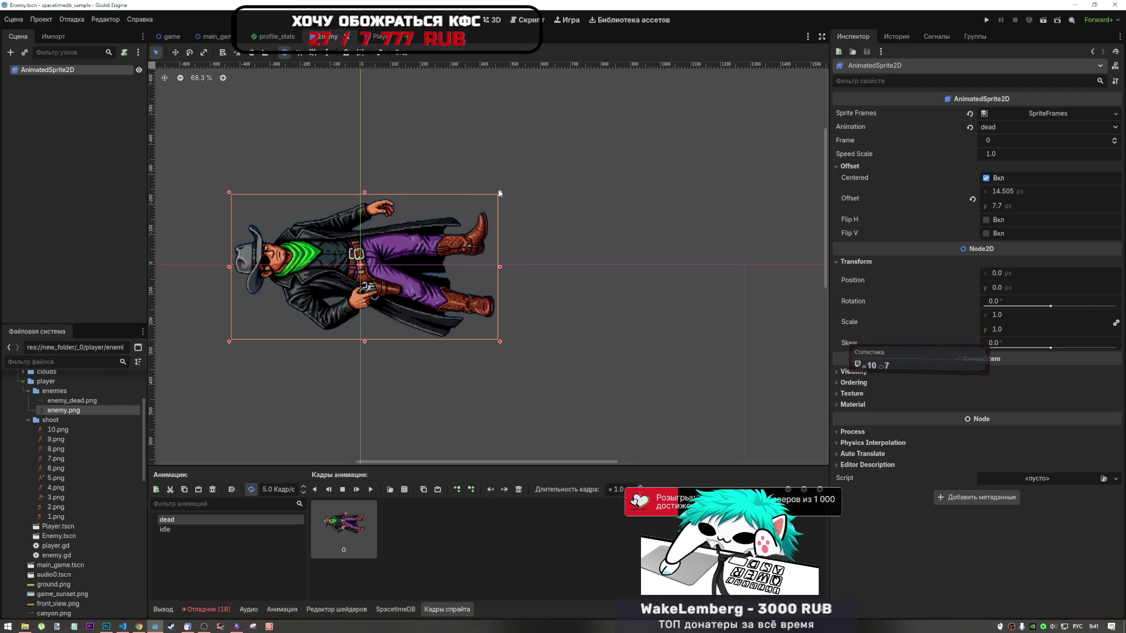
{"action": "mouse_move", "coordinate": [499, 191]}
{"action": "left_mouse_down"}
{"action": "mouse_move", "coordinate": [479, 224]}
{"action": "mouse_move", "coordinate": [398, 273]}
{"action": "left_mouse_up"}
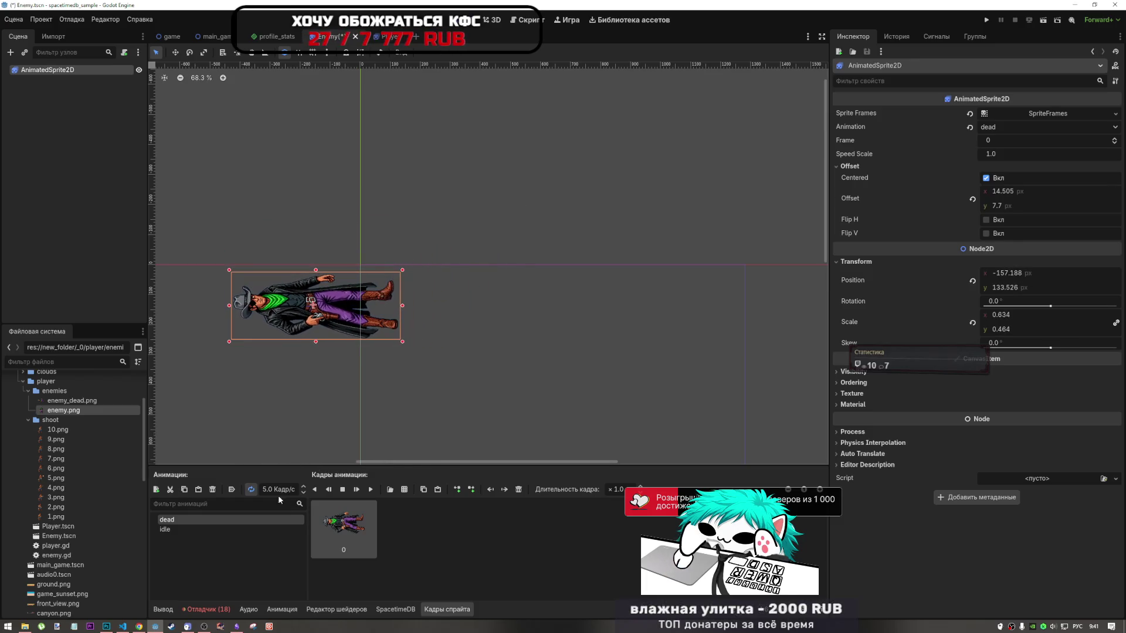
Return the sprite to idle and show the debugger's 9 errors and warnings
{"action": "left_click", "coordinate": [240, 527]}
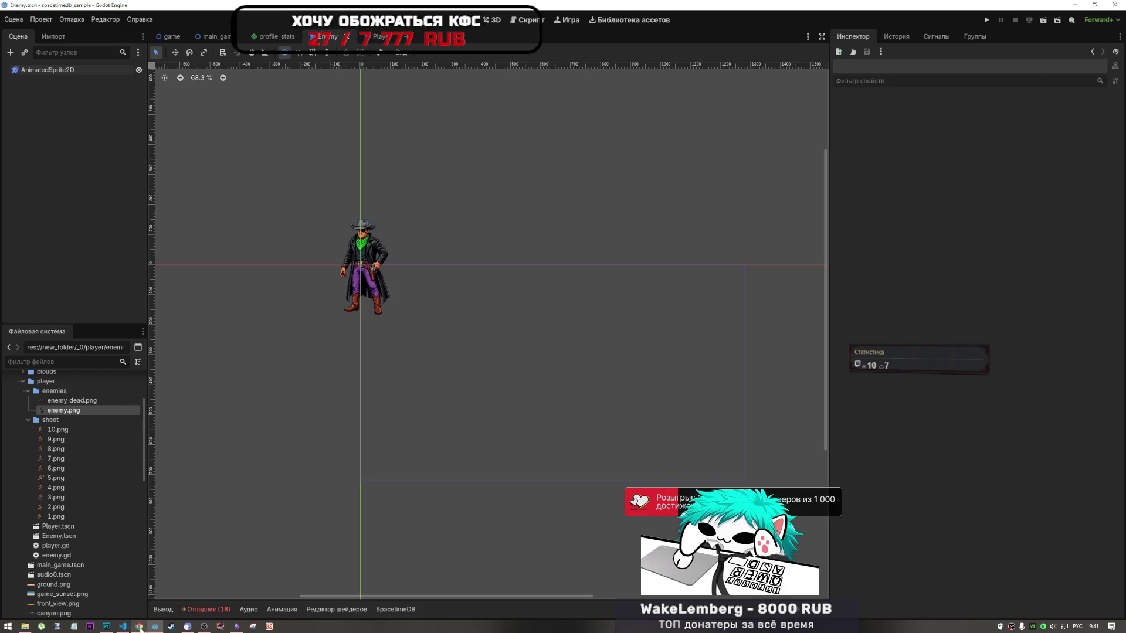
{"action": "left_click", "coordinate": [110, 71]}
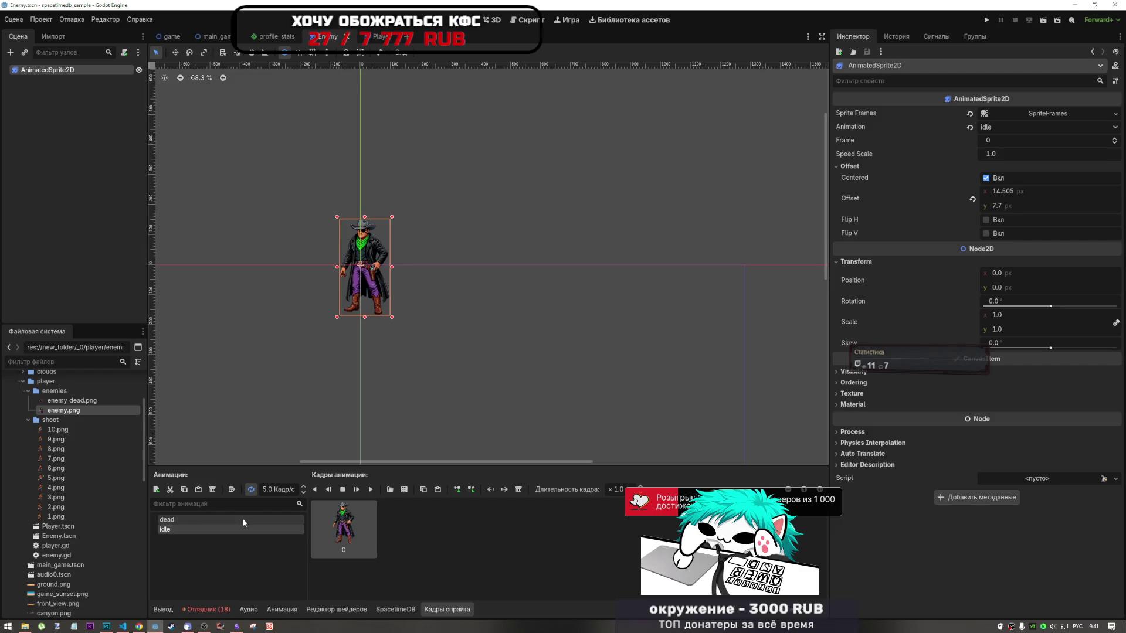
{"action": "left_click", "coordinate": [269, 201]}
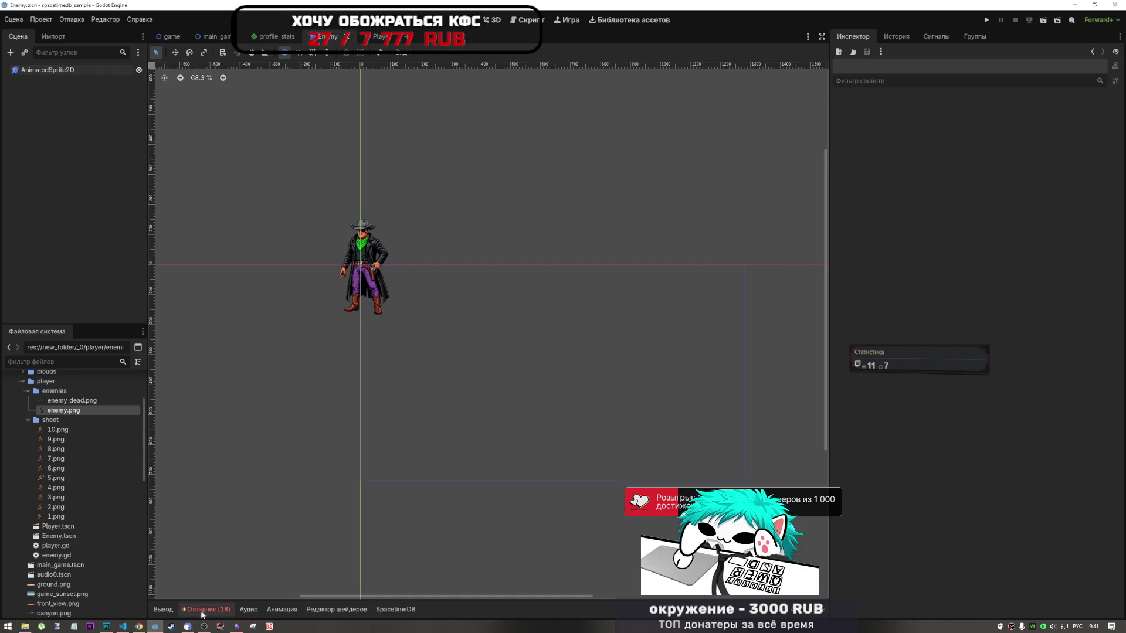
{"action": "left_click", "coordinate": [206, 609]}
{"action": "left_click", "coordinate": [249, 497]}
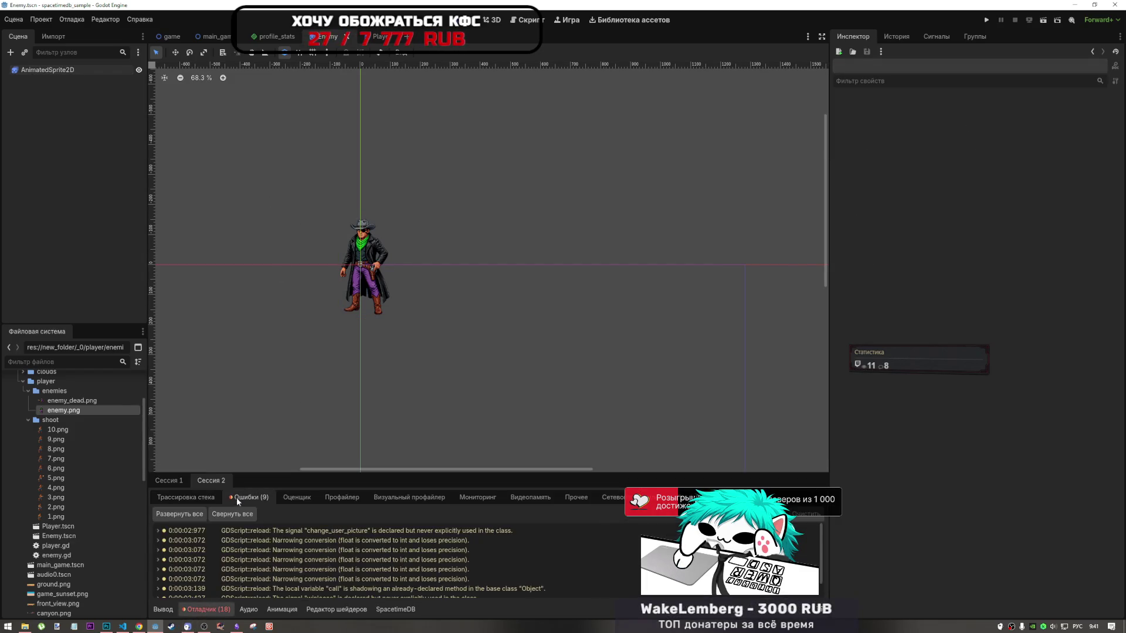
{"action": "double_click", "coordinate": [316, 589]}
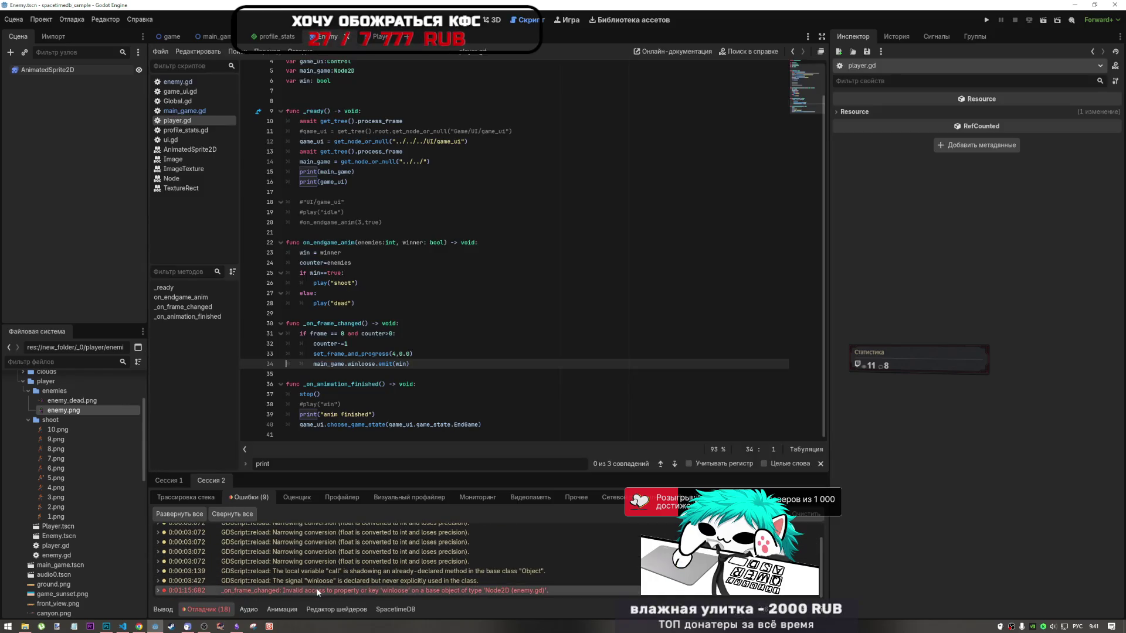
{"action": "left_click", "coordinate": [426, 334]}
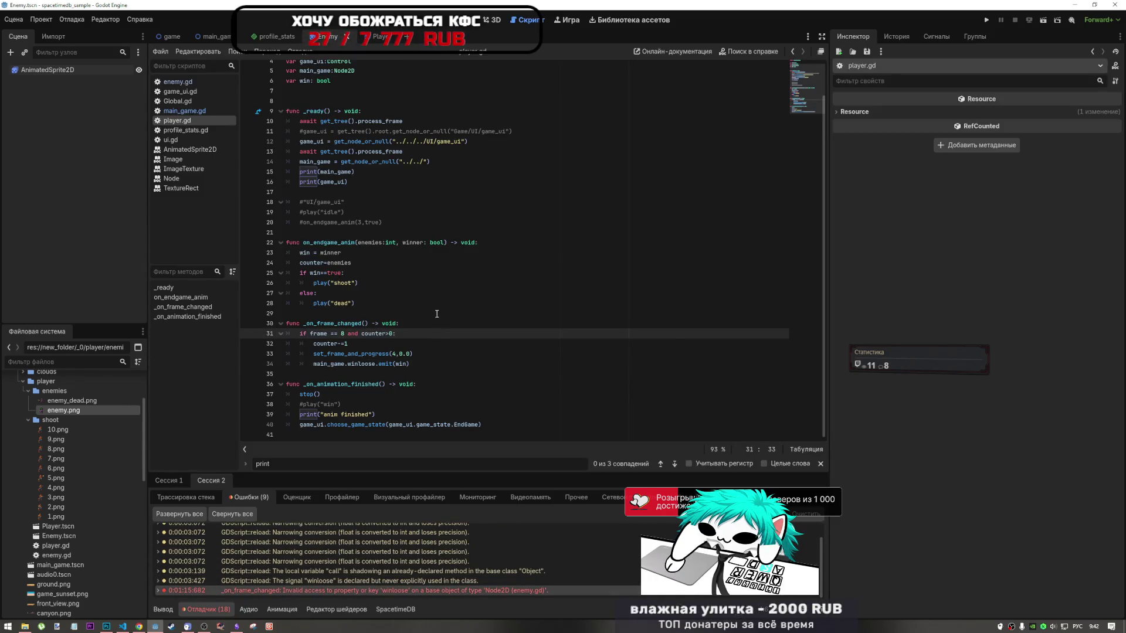
{"action": "scroll", "coordinate": [399, 258], "scroll_direction": "up", "scroll_amount": 2}
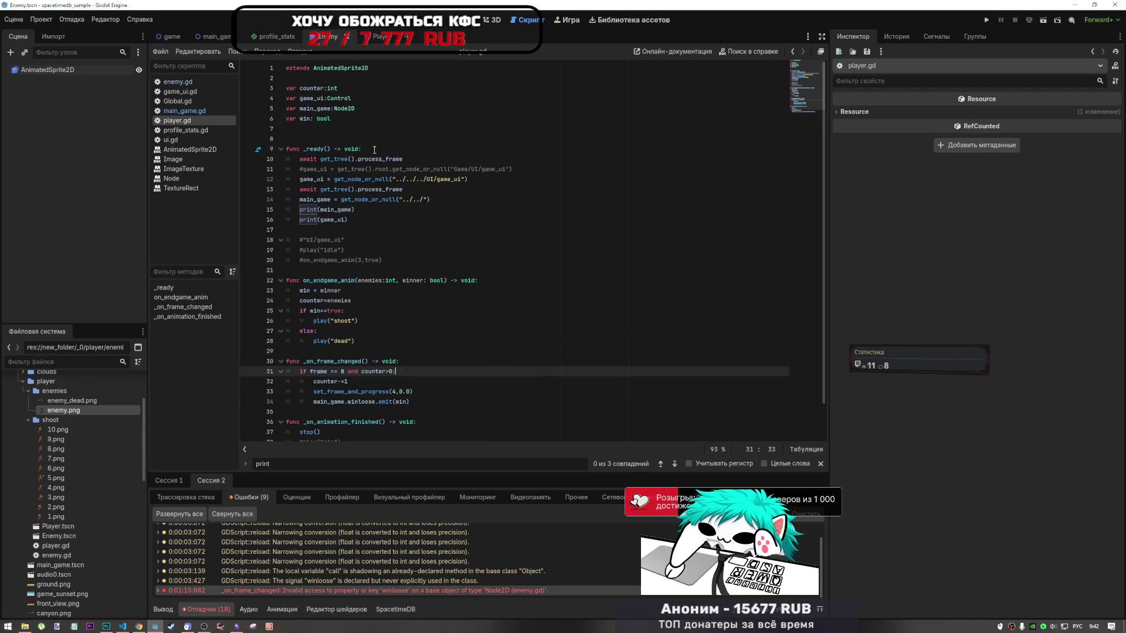
{"action": "left_click", "coordinate": [369, 151]}
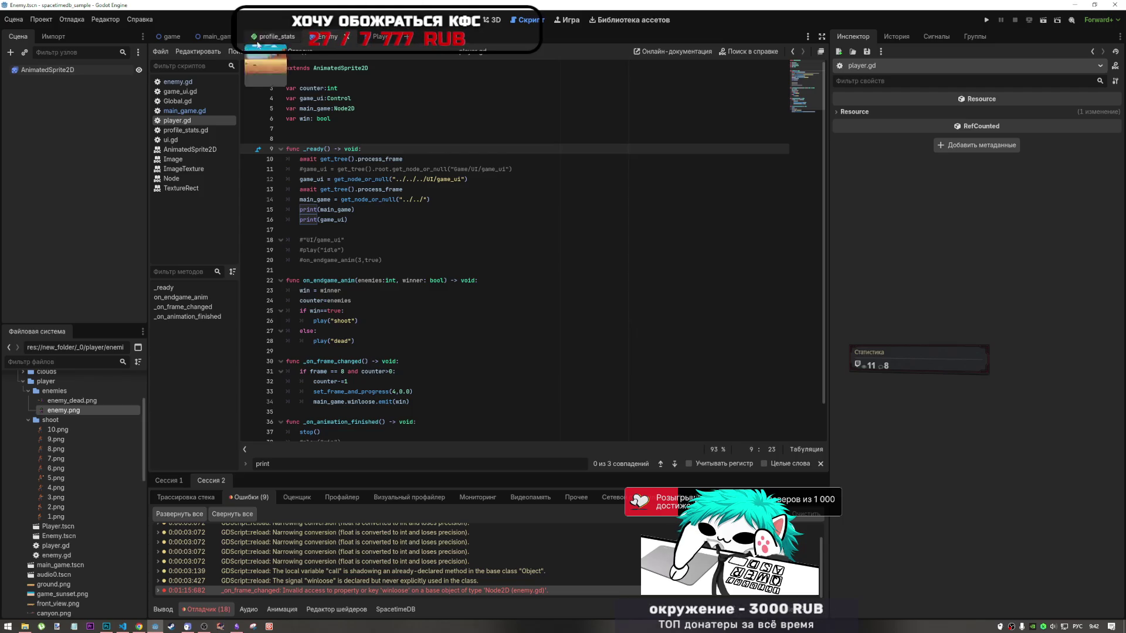
{"action": "left_click", "coordinate": [466, 20]}
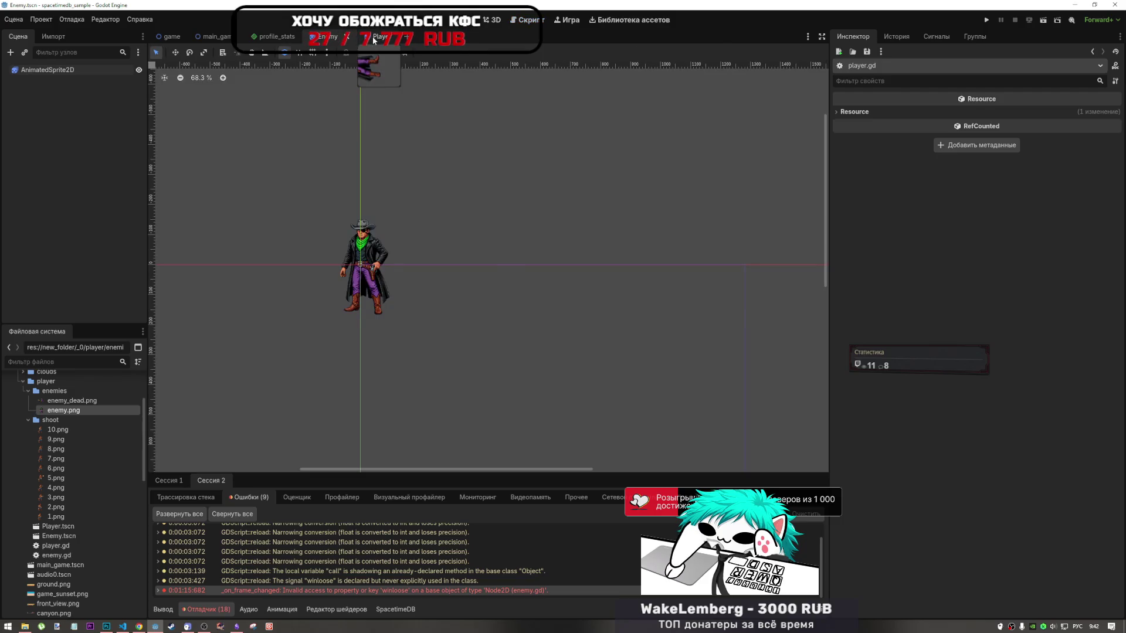
Open the Player scene and preview its idle, shoot and win animations
{"action": "left_click", "coordinate": [372, 37]}
{"action": "left_click", "coordinate": [127, 70]}
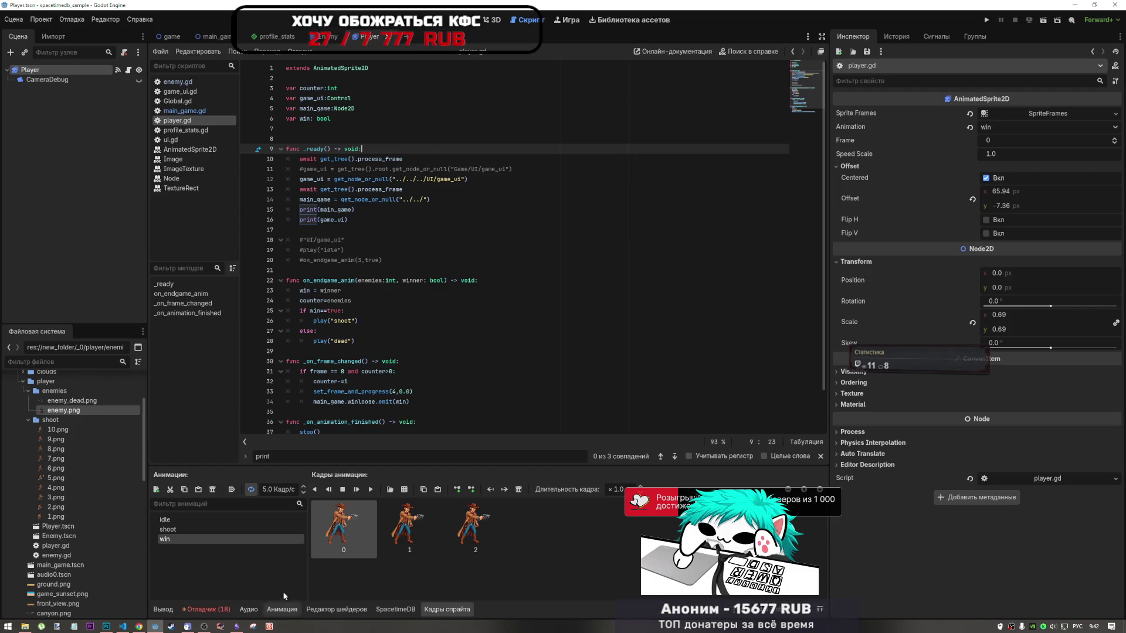
{"action": "left_click", "coordinate": [205, 521]}
{"action": "left_click", "coordinate": [212, 530]}
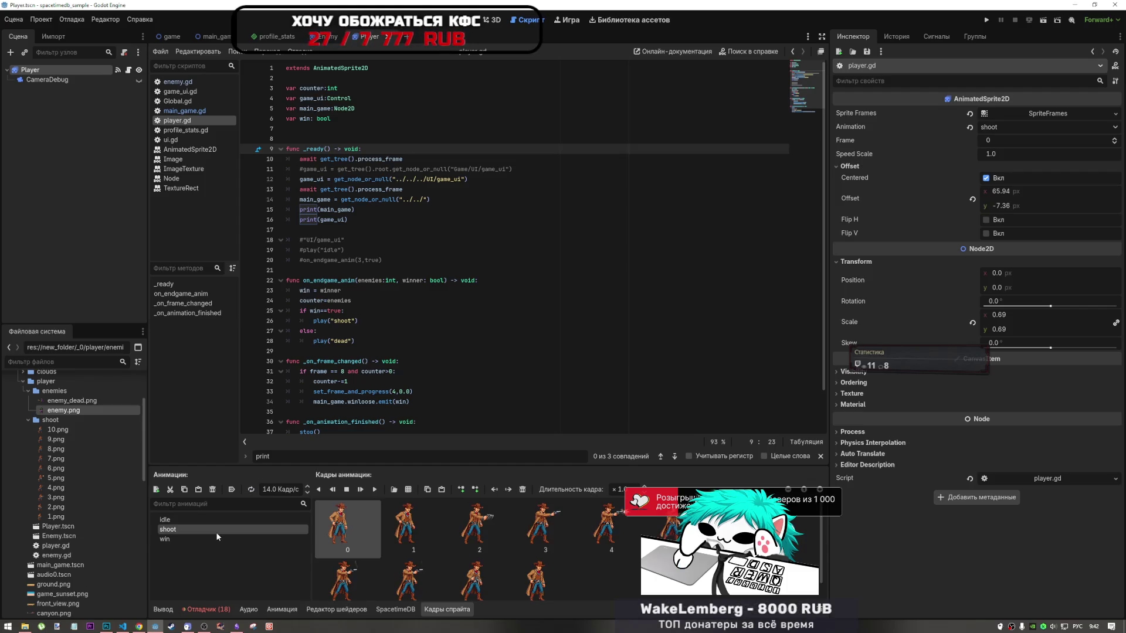
{"action": "left_click", "coordinate": [216, 539]}
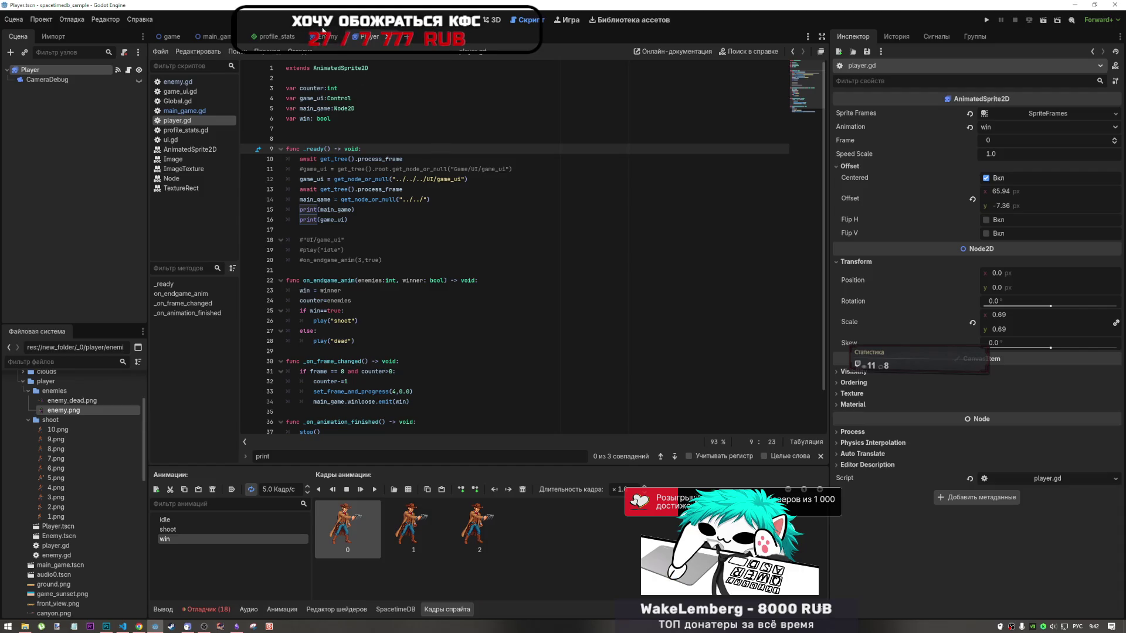
Return to the Enemy scene and select its AnimatedSprite2D node
{"action": "left_click", "coordinate": [324, 36]}
{"action": "left_click", "coordinate": [43, 70]}
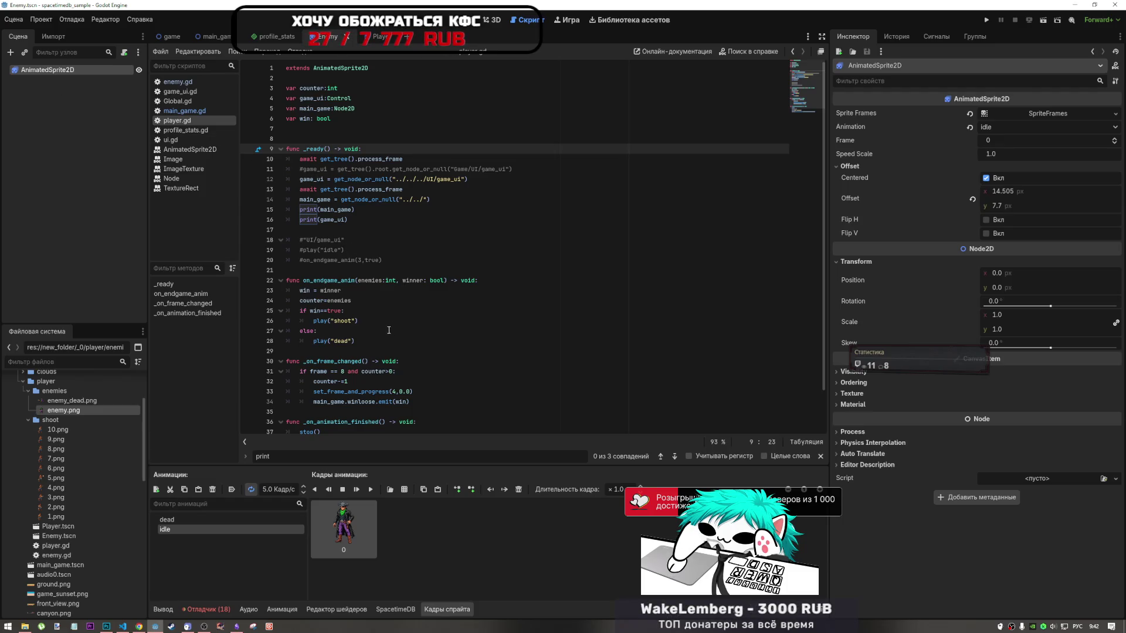
{"action": "scroll", "coordinate": [388, 332], "scroll_direction": "down", "scroll_amount": 2}
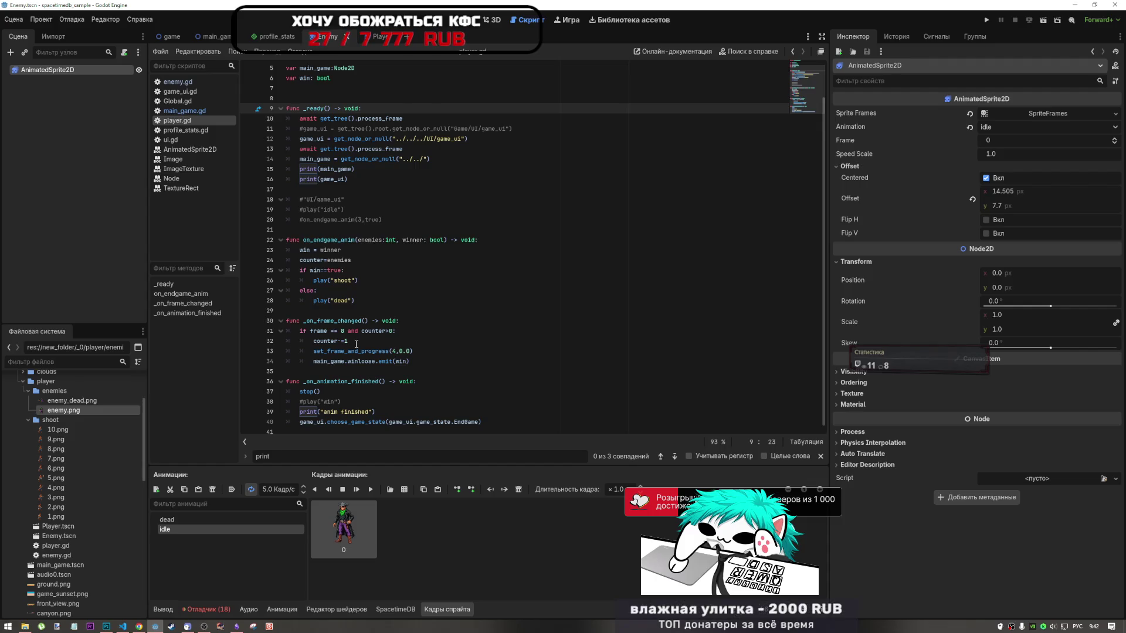
{"action": "left_click", "coordinate": [124, 53]}
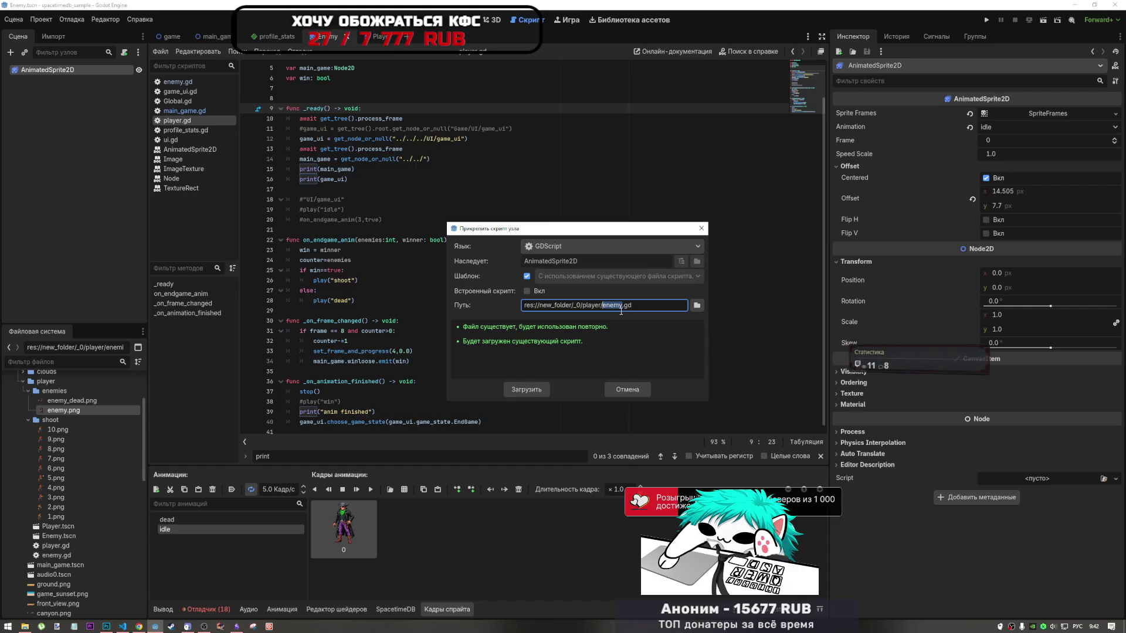
Name the new script enemy_sprite.gd with the Node: Default template and create it
{"action": "left_click", "coordinate": [623, 306]}
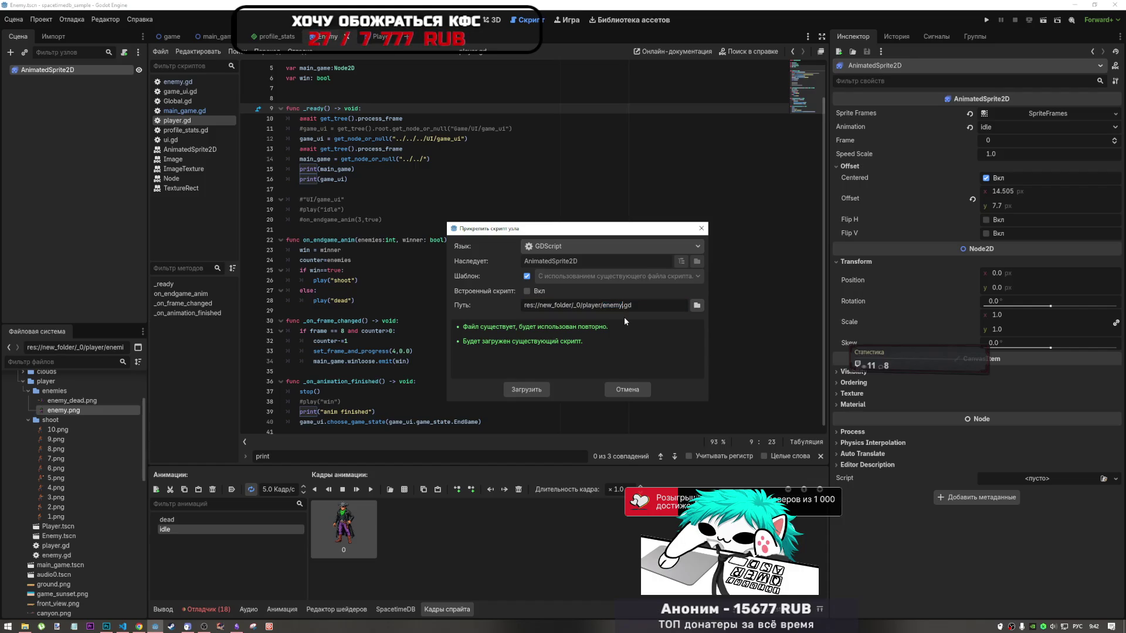
{"action": "type", "text": "_ы"}
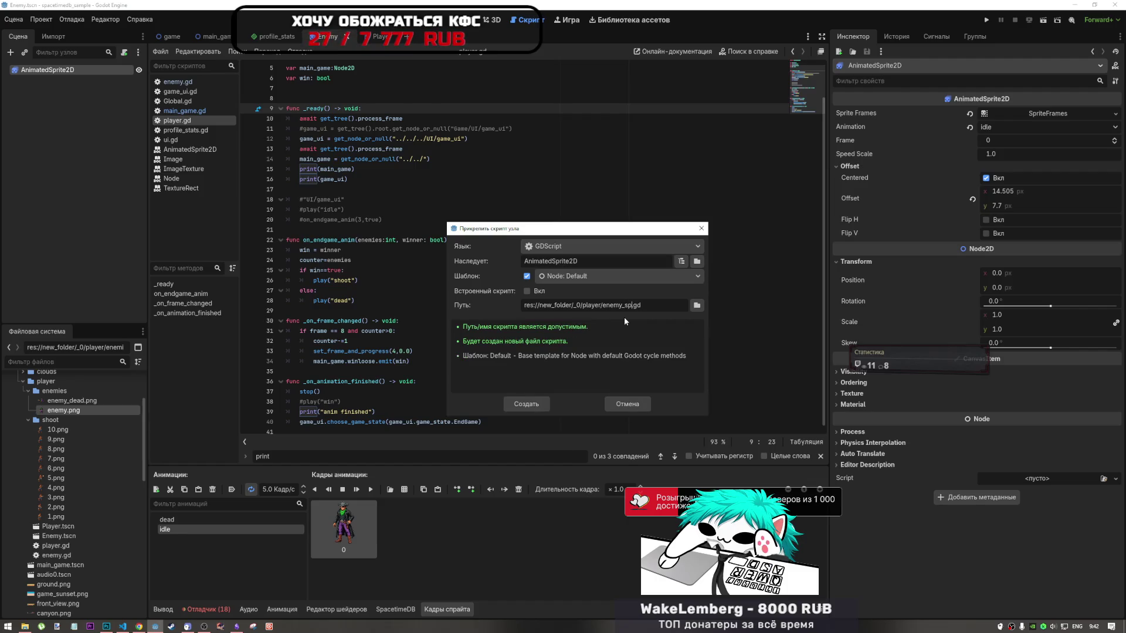
{"action": "left_click", "coordinate": [526, 404]}
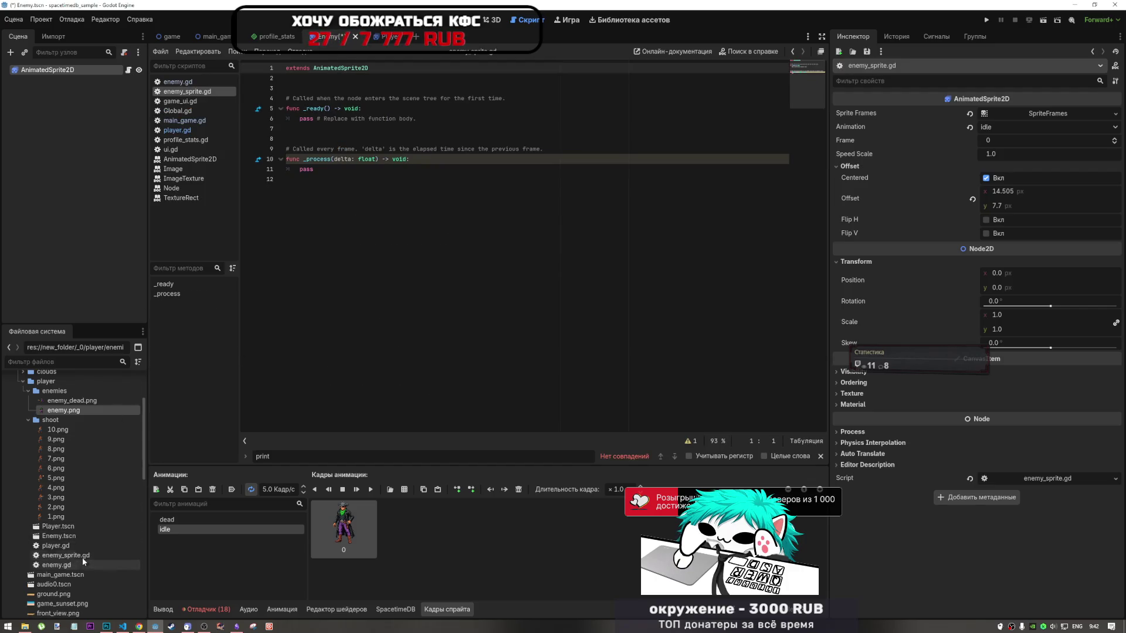